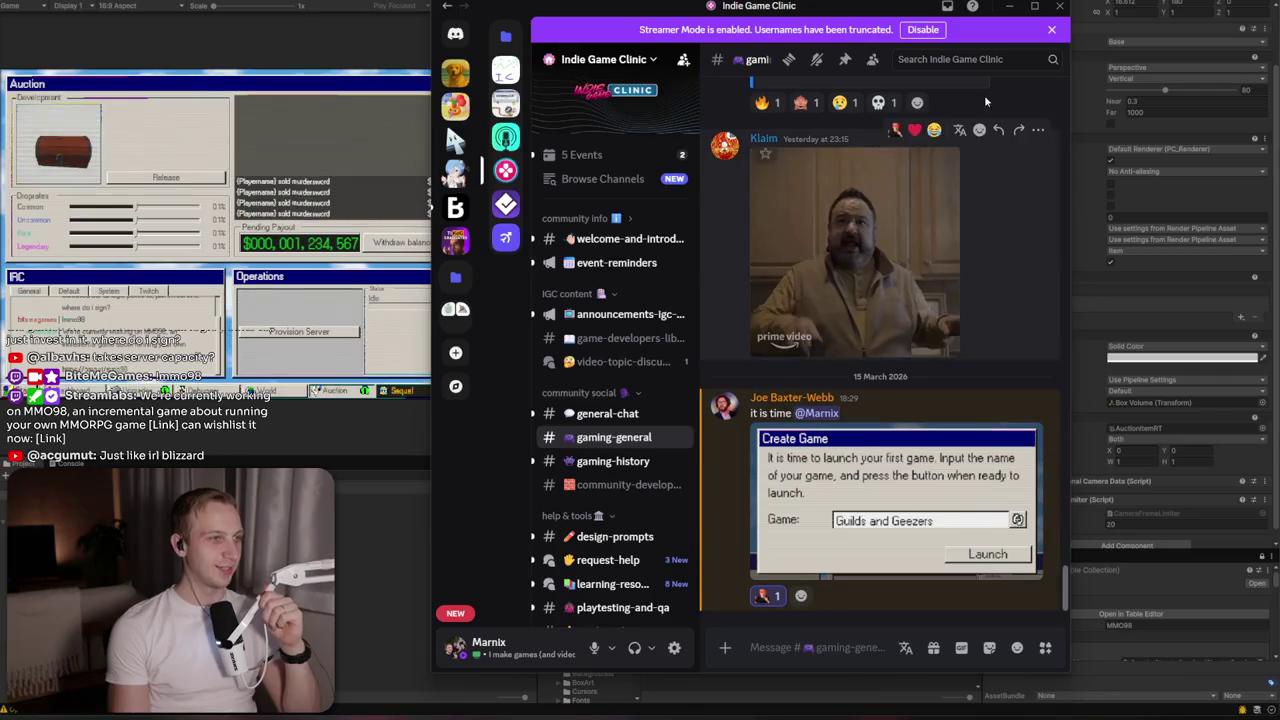
# Minimize Discord and switch to the window with the lootbox planning notes
pyautogui.click(1011, 8)
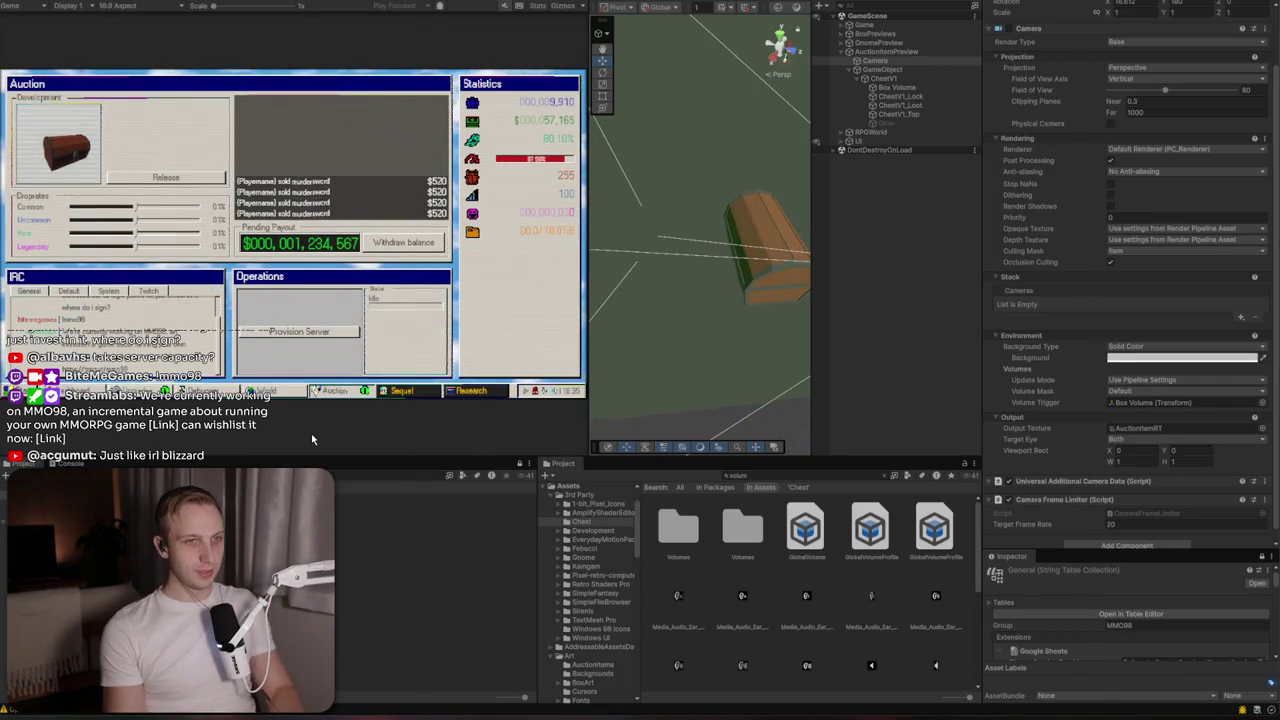
pyautogui.hotkey('alt', 'Tab')
pyautogui.hotkey('alt', 'Tab')
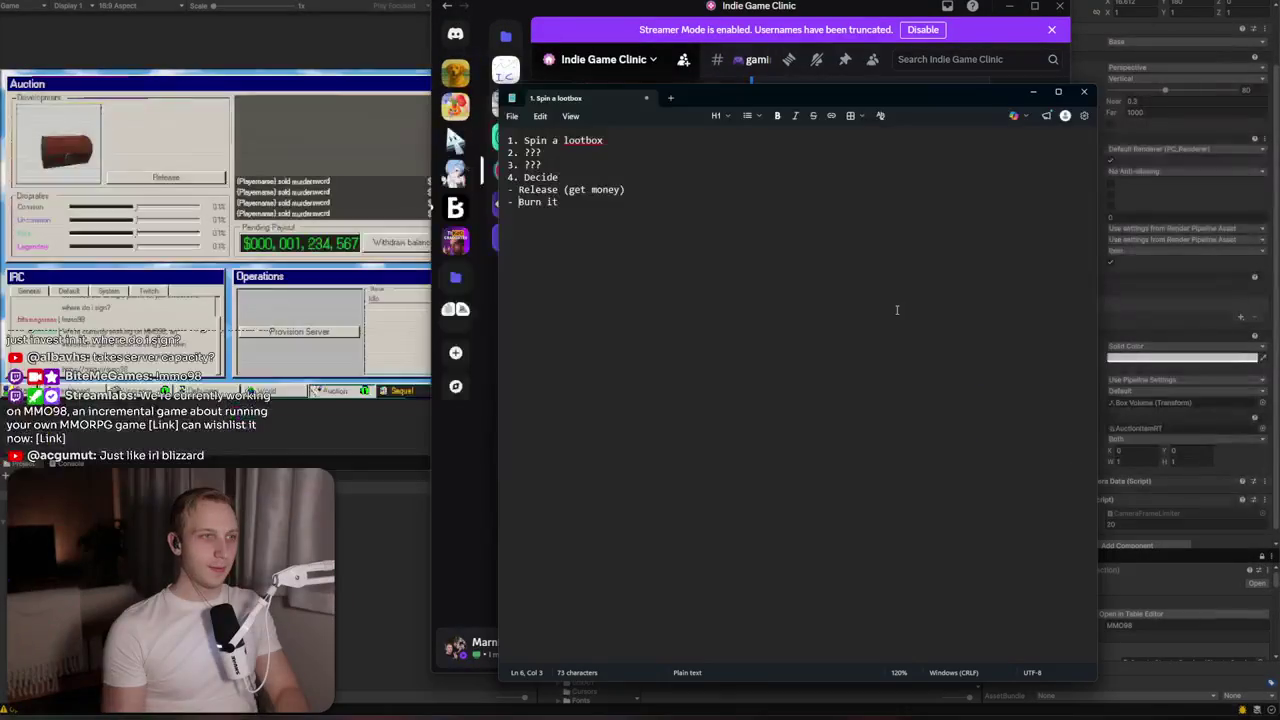
# Add a ' ->' arrow after the Burn it option in the lootbox notes
pyautogui.press('End')
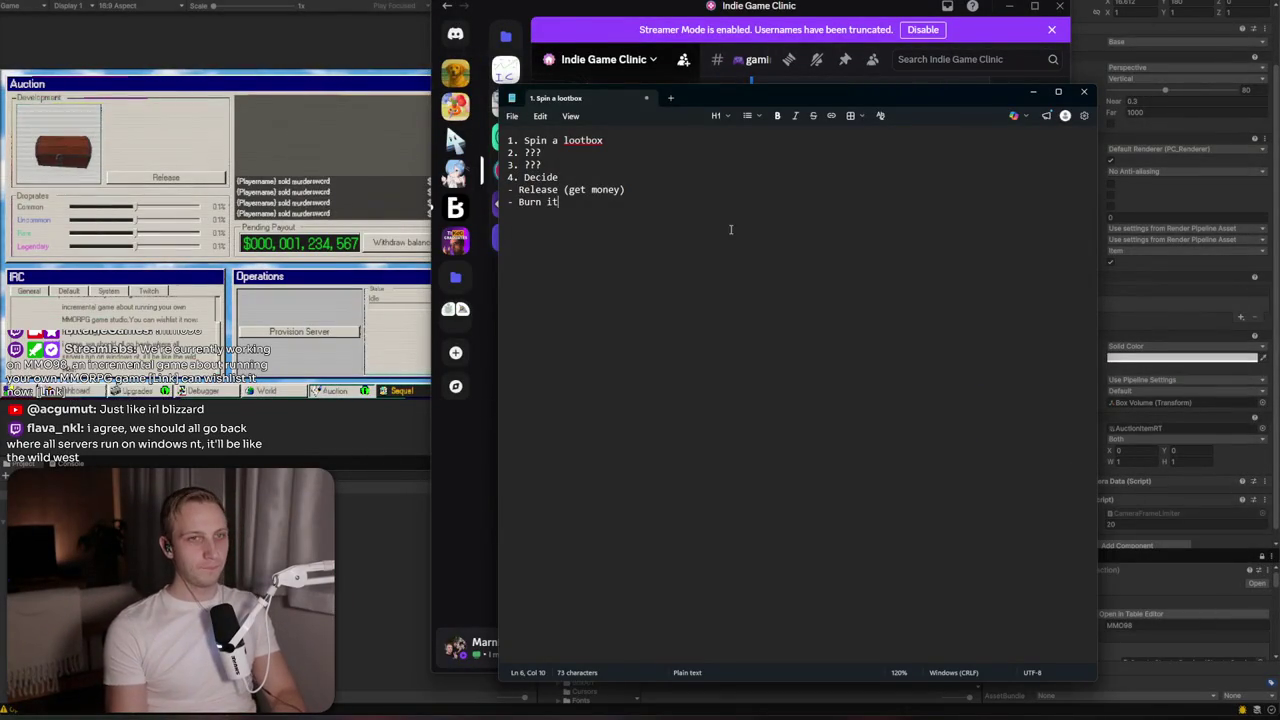
pyautogui.click(1008, 8)
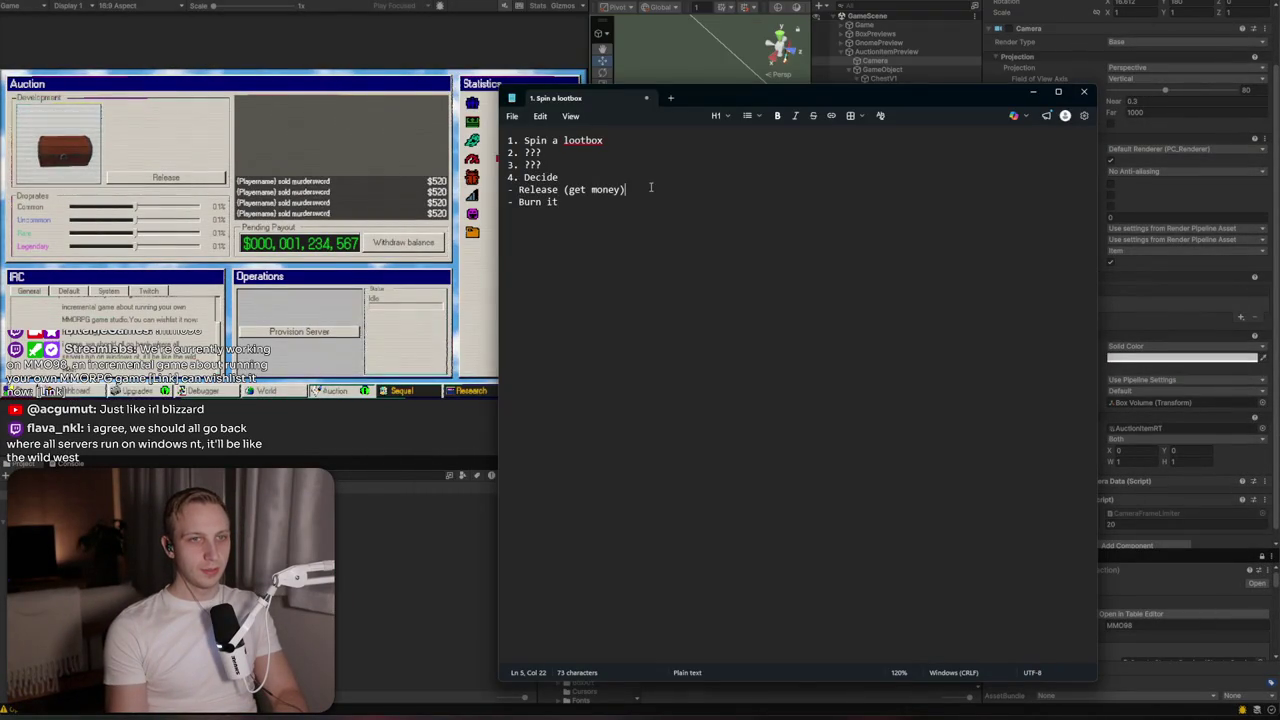
pyautogui.moveTo(689, 105)
pyautogui.mouseDown()
pyautogui.moveTo(863, 245)
pyautogui.moveTo(766, 203)
pyautogui.mouseUp()
pyautogui.press('Up')
pyautogui.press('End')
pyautogui.write('->')
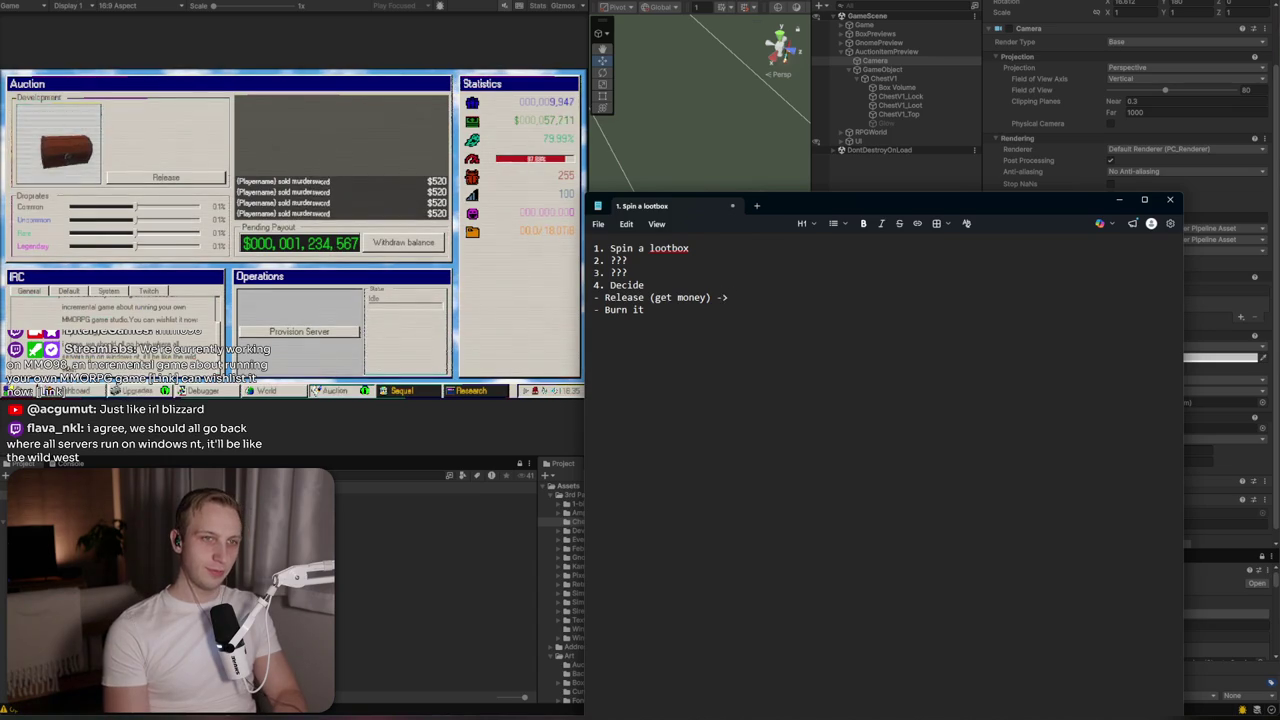
pyautogui.press('BackSpace')
pyautogui.press('BackSpace')
pyautogui.press('BackSpace')
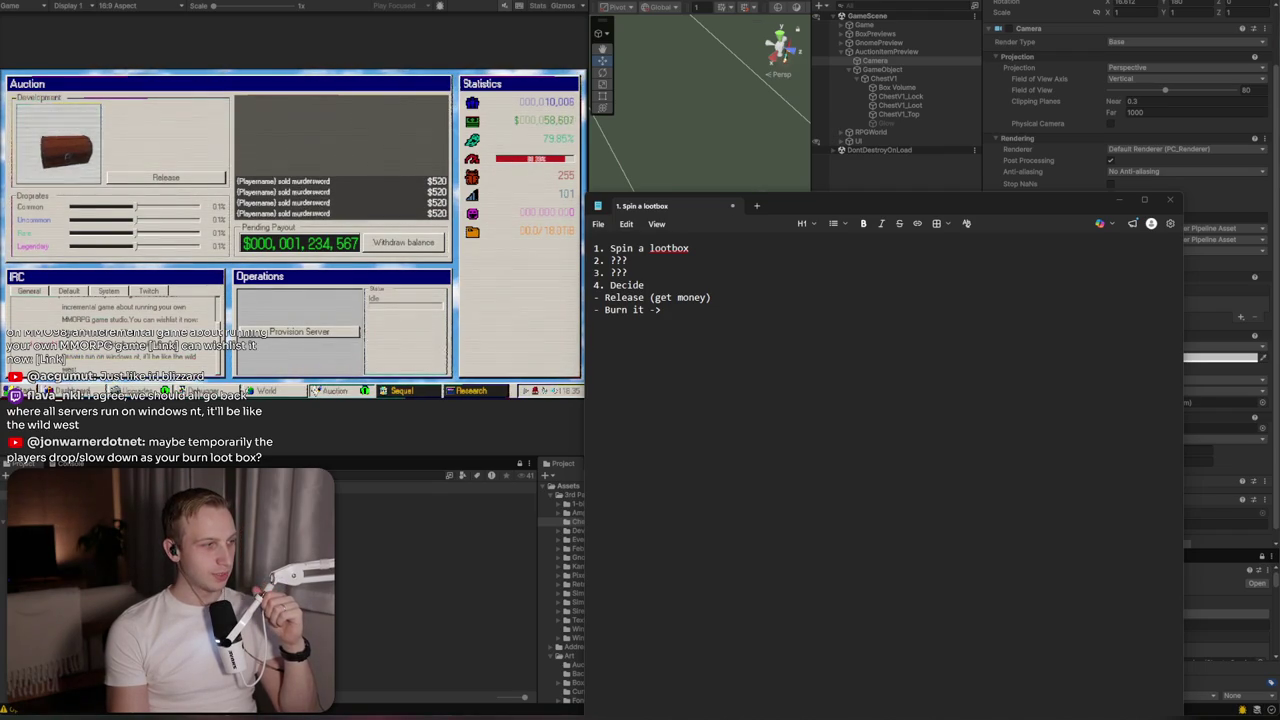
# Rewrite step 2 of the plan as 'You get an item with a rarity'
pyautogui.click(743, 362)
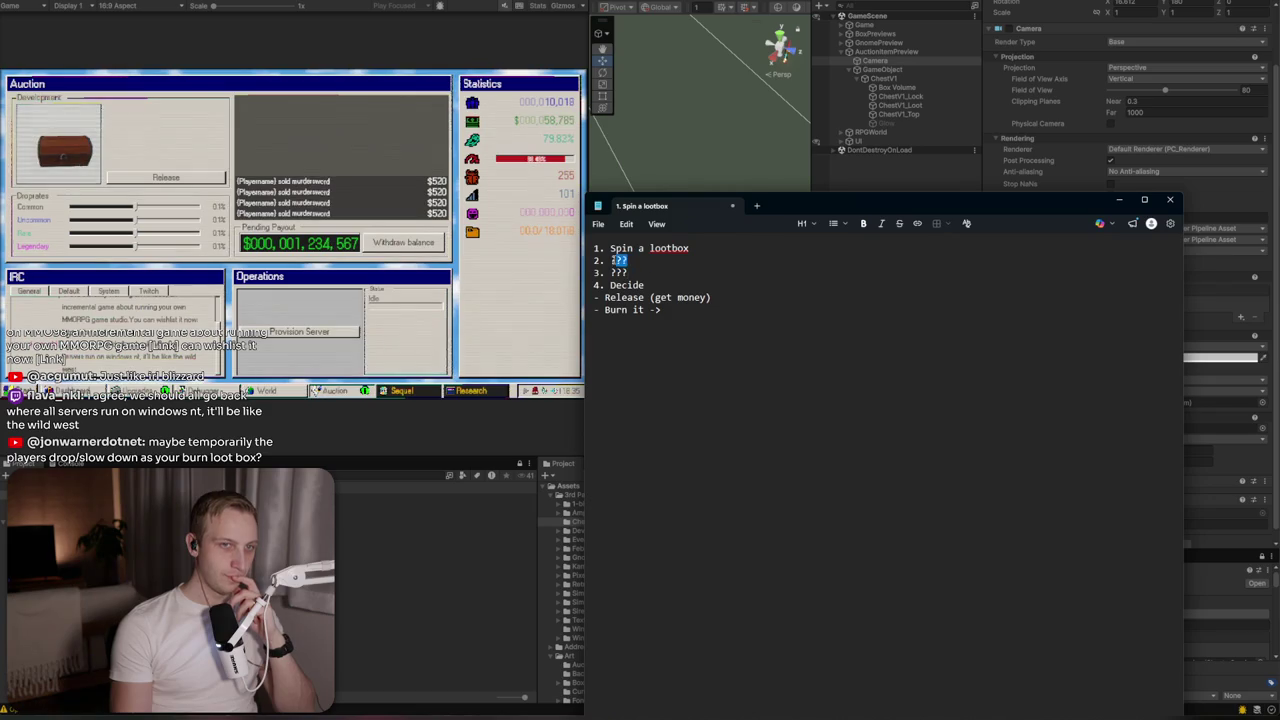
pyautogui.write('You ')
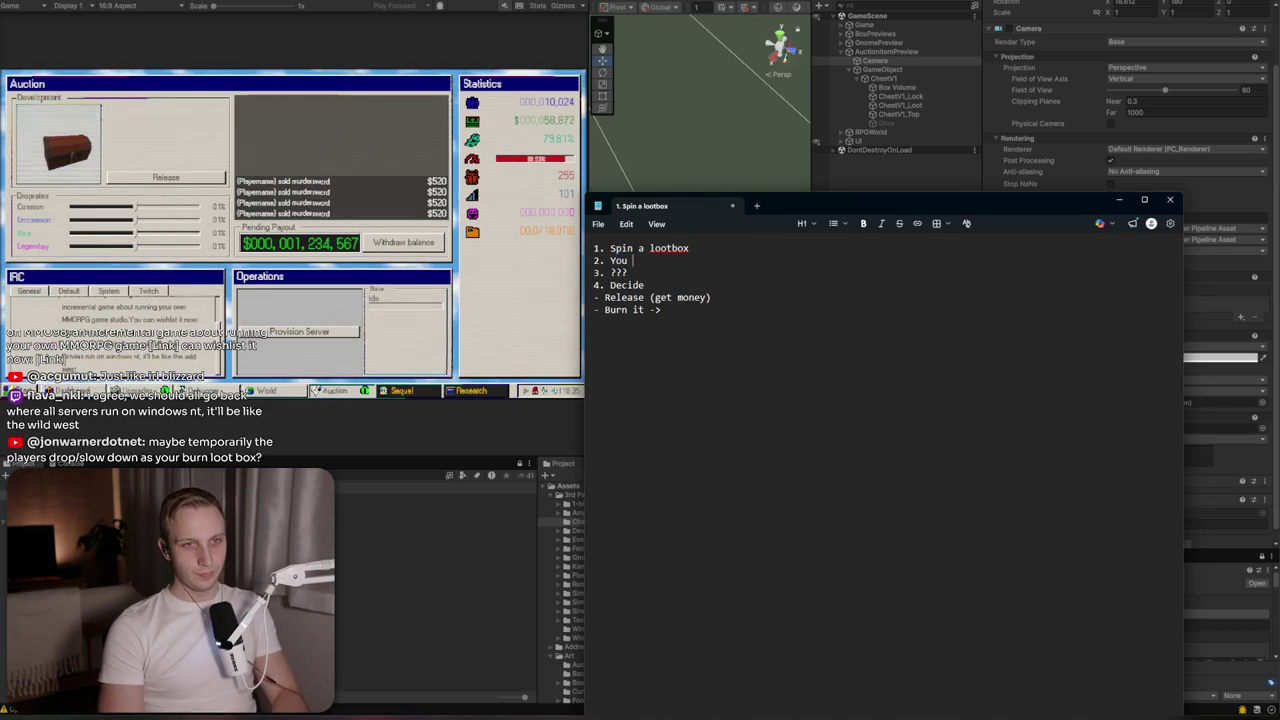
pyautogui.write('get an item with a rarity')
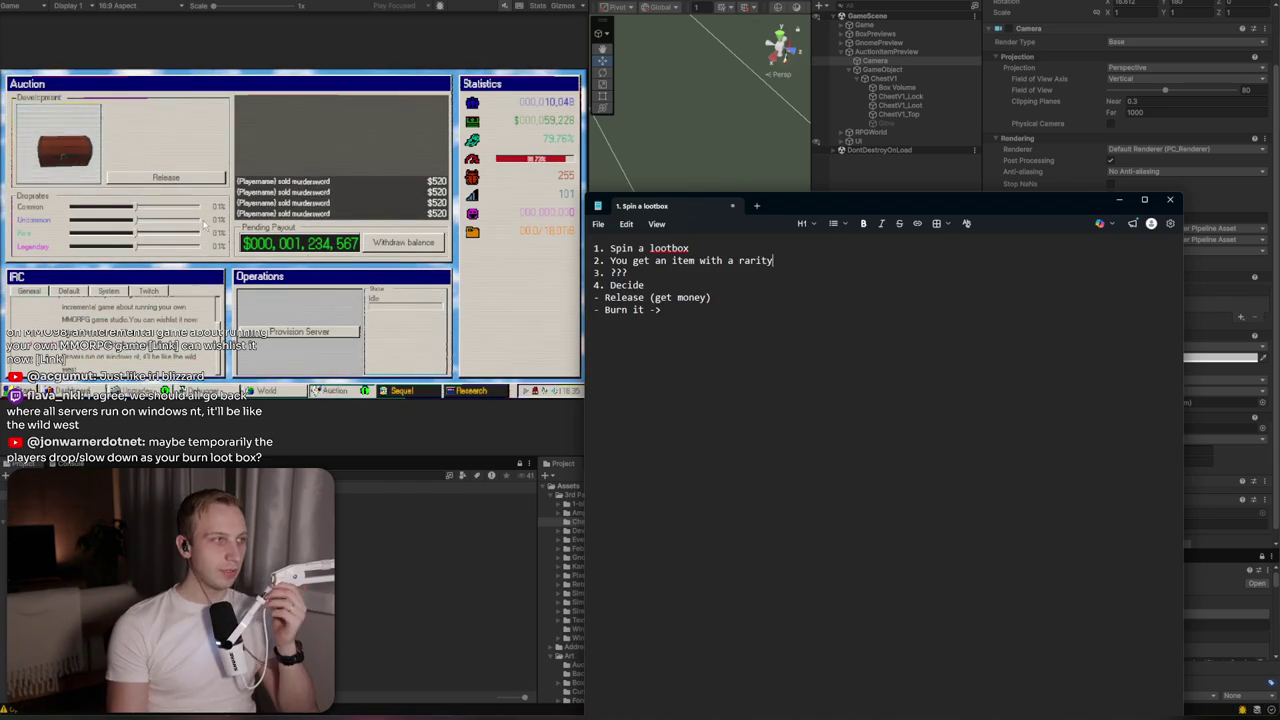
pyautogui.click(138, 233)
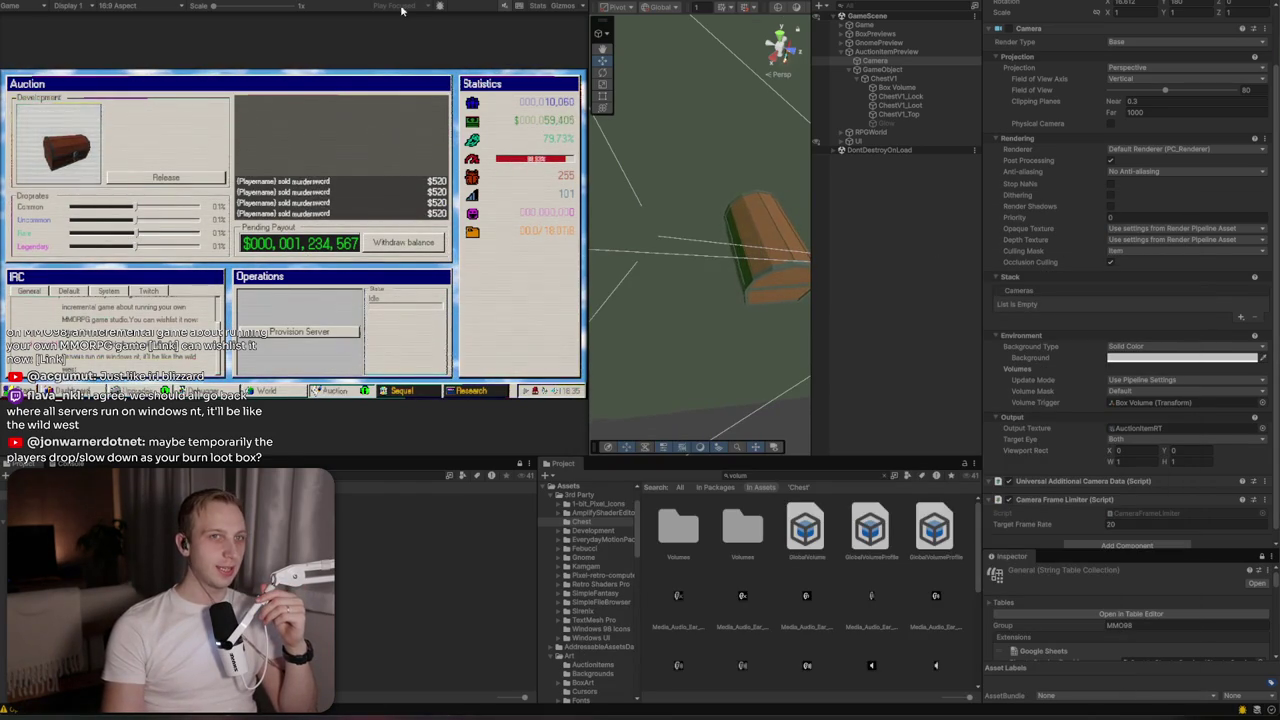
# Maximize the Game view, drag the Common drop-rate slider lower, and return to the notes
pyautogui.hotkey('shift', 'space')
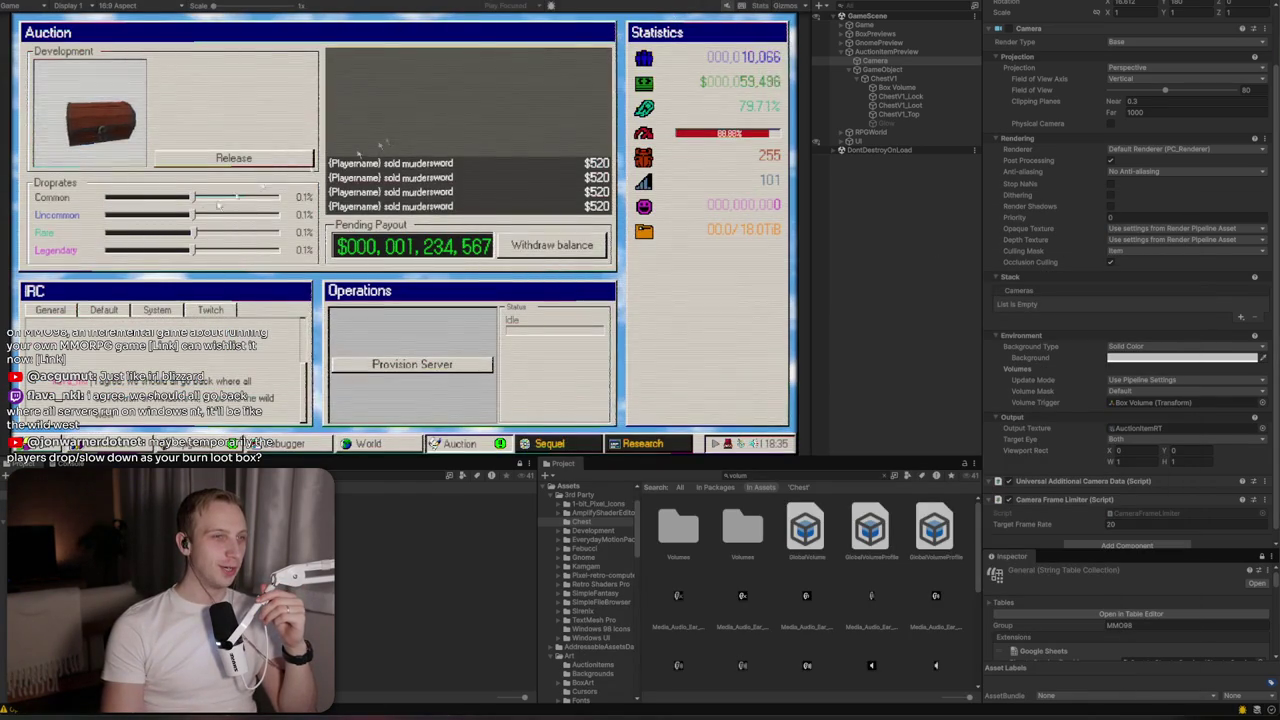
pyautogui.moveTo(237, 198); pyautogui.dragTo(167, 200)
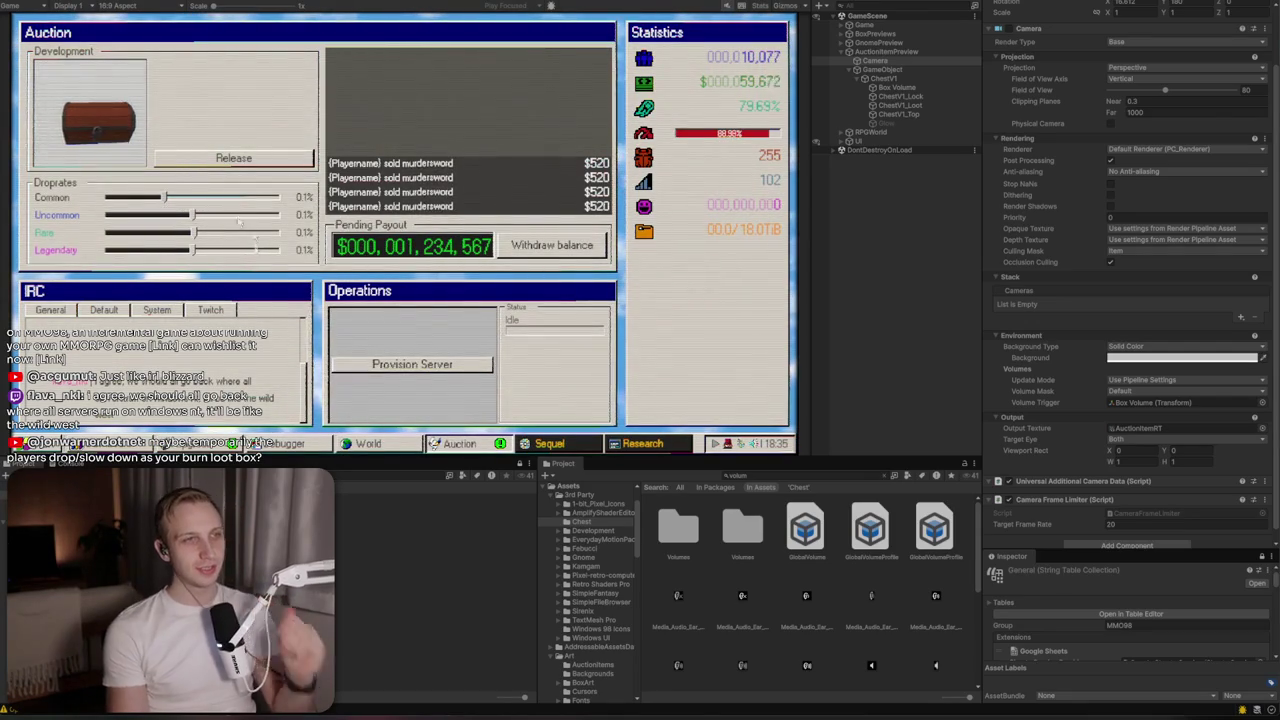
pyautogui.hotkey('alt', 'Tab')
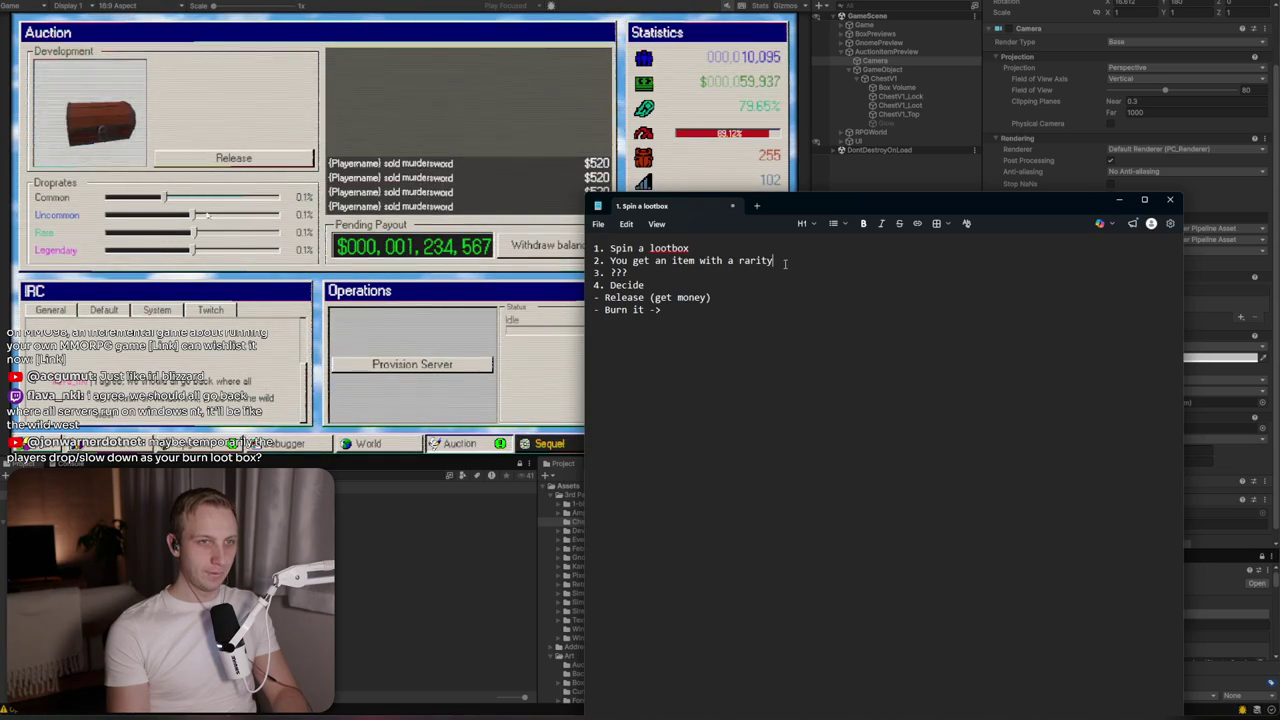
# Append 'and value' to step 2 and erase the '???' placeholder on step 3
pyautogui.write('ab')
pyautogui.press('BackSpace')
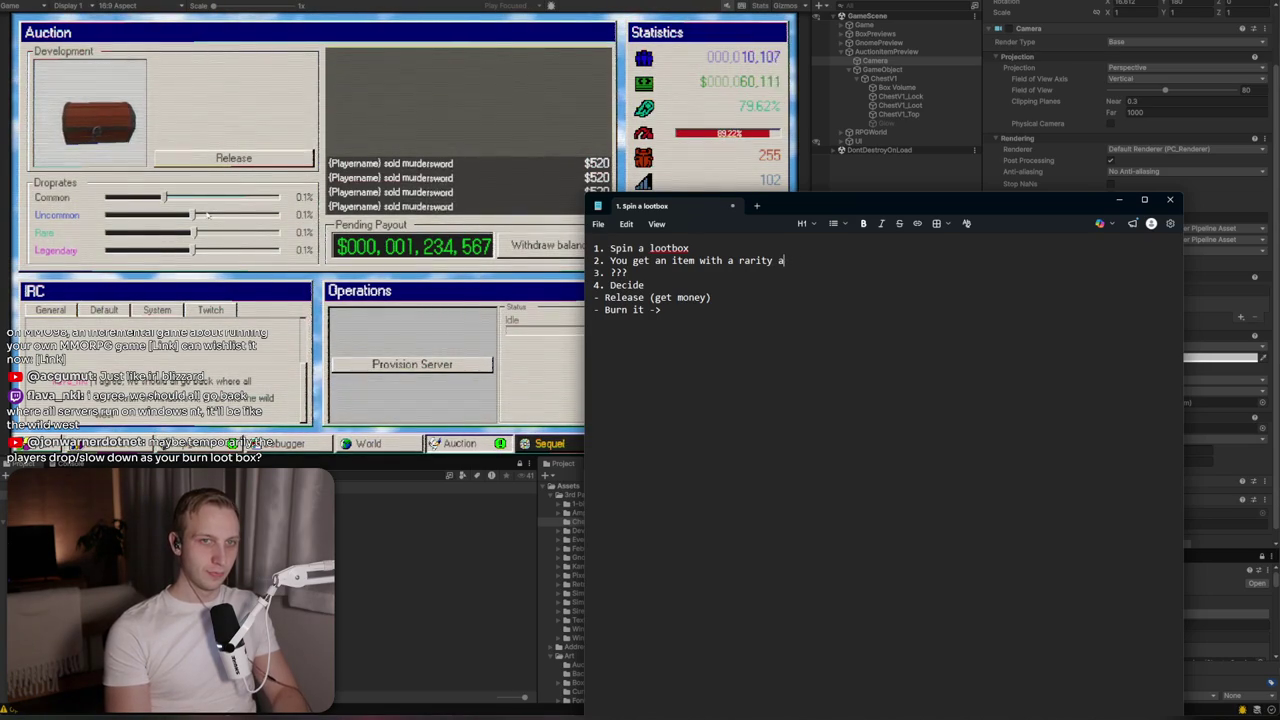
pyautogui.write('nd value')
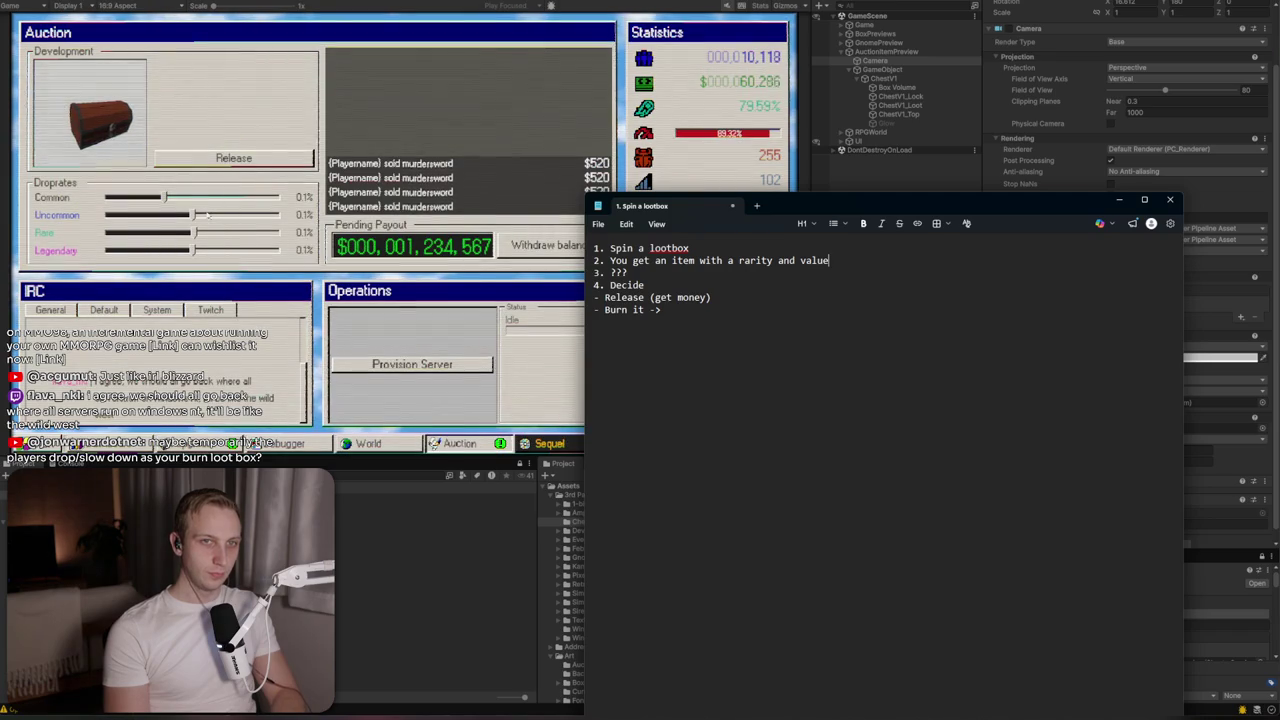
pyautogui.press('Down')
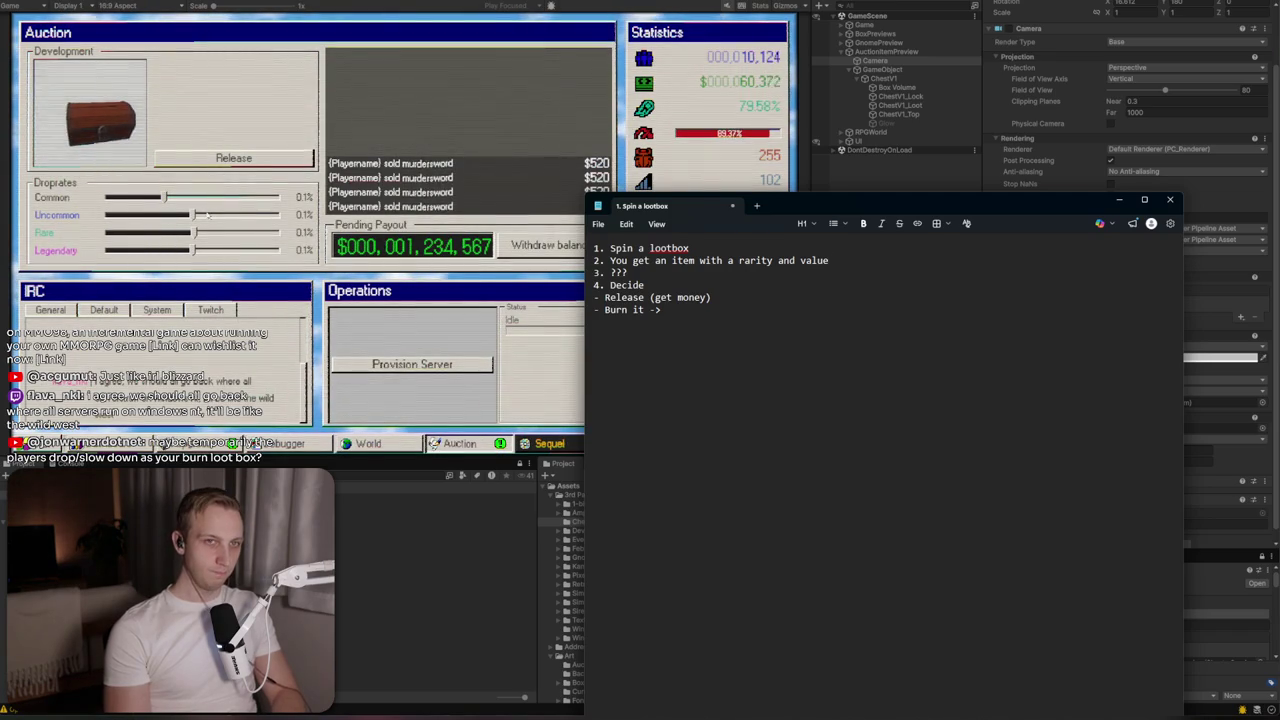
pyautogui.press('BackSpace')
pyautogui.press('BackSpace')
pyautogui.press('BackSpace')
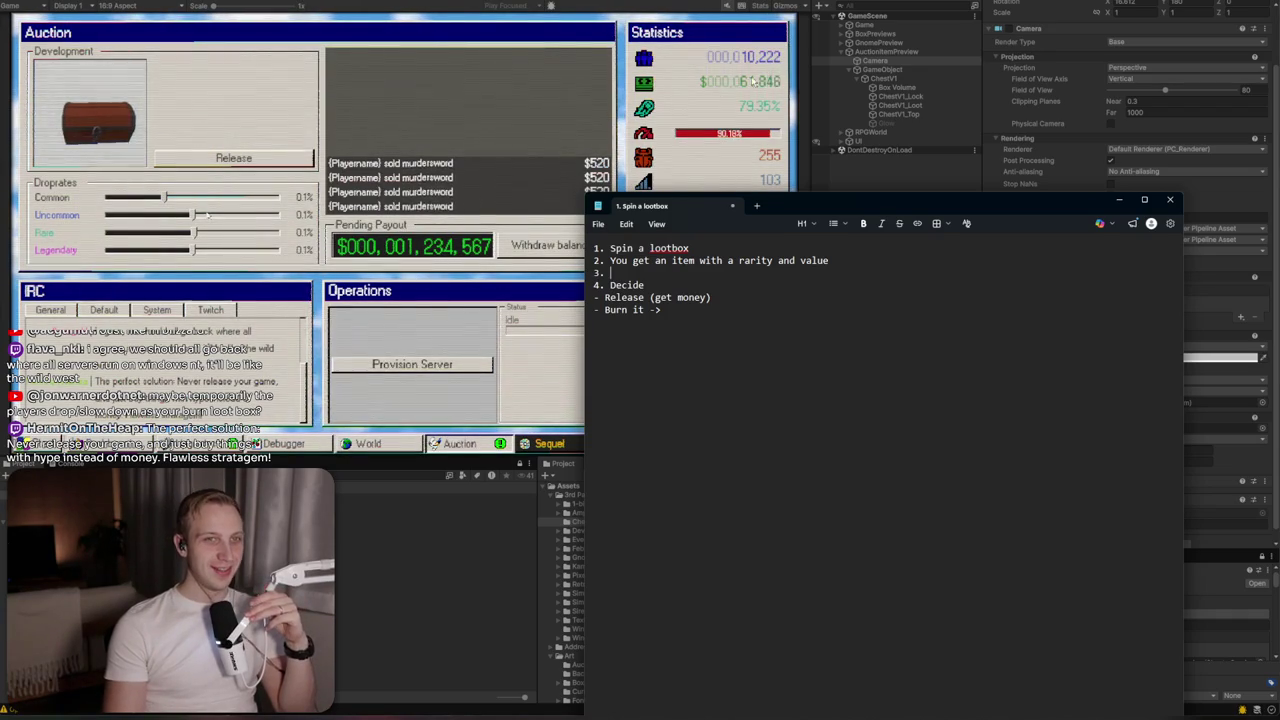
# Check the running game, then return to the notes at the end of the Burn it line
pyautogui.click(645, 108)
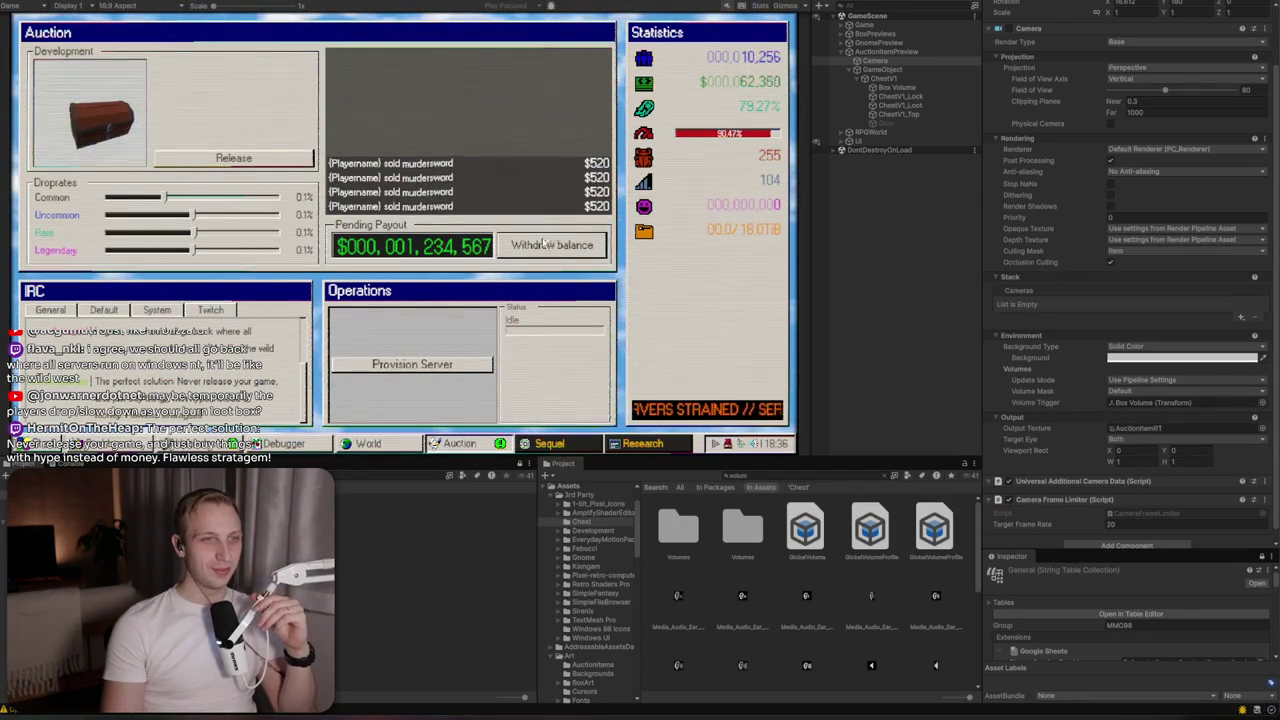
pyautogui.hotkey('alt', 'Tab')
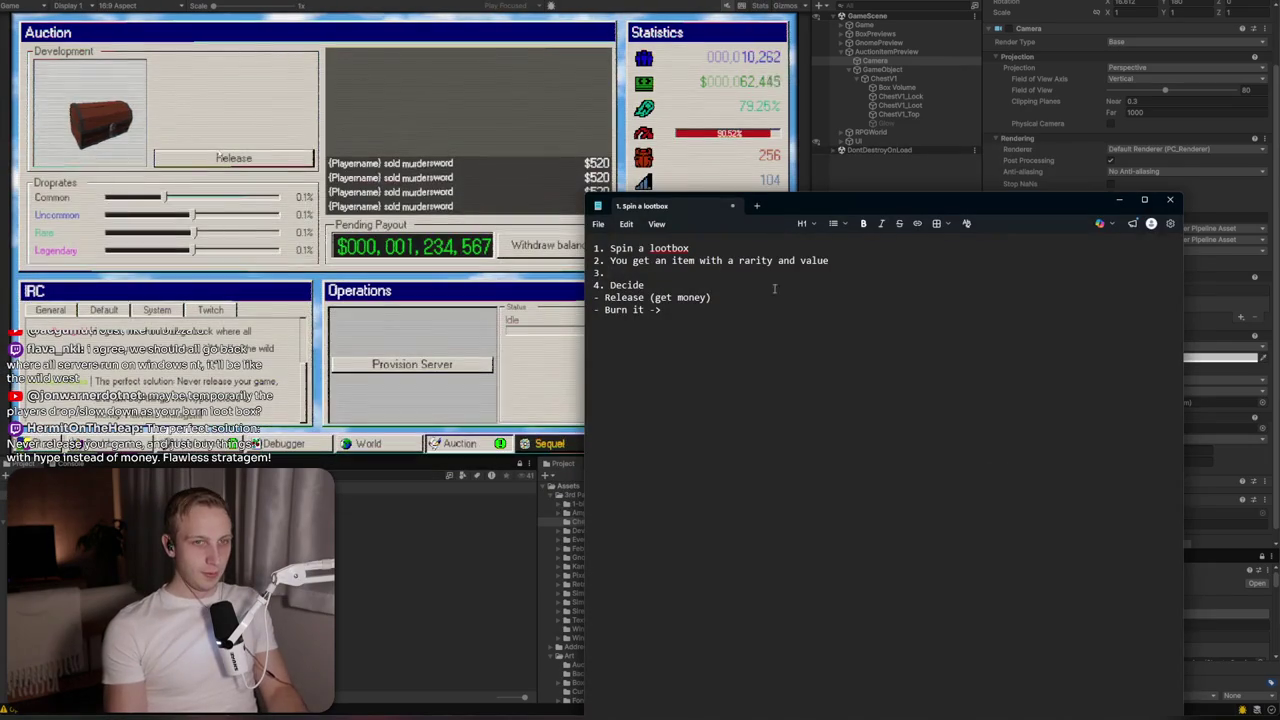
pyautogui.click(769, 309)
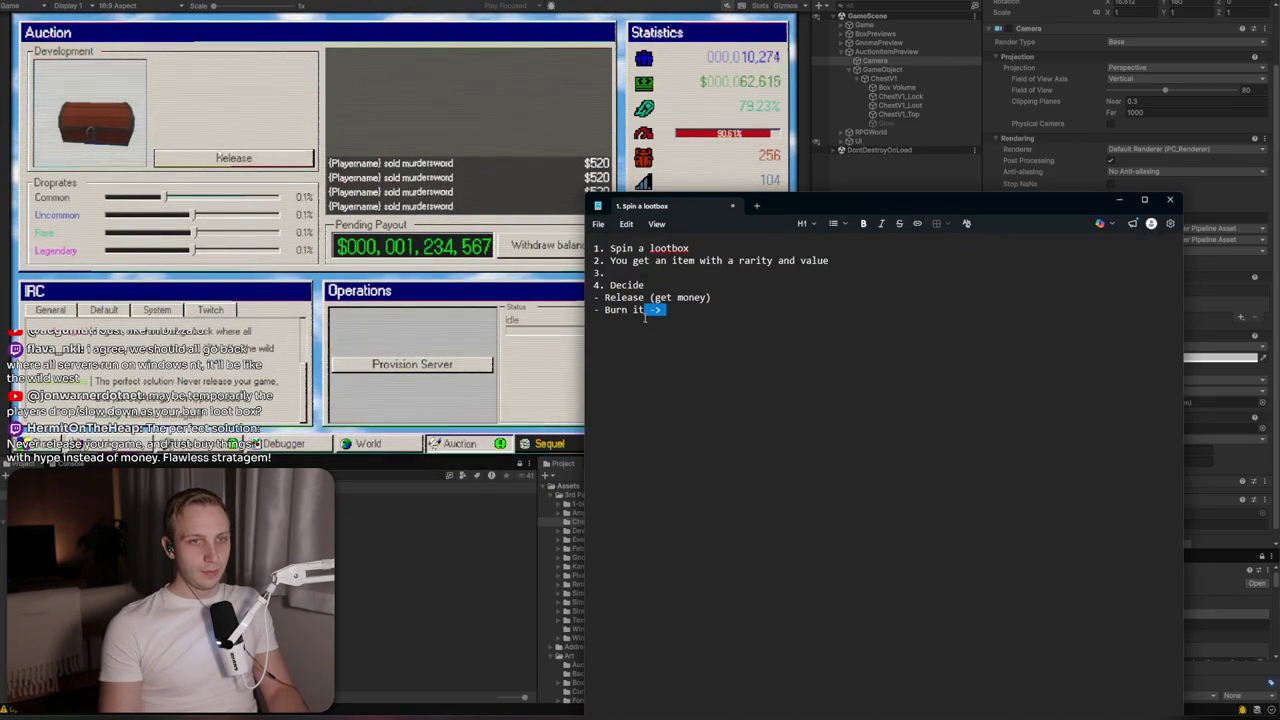
pyautogui.press('End')
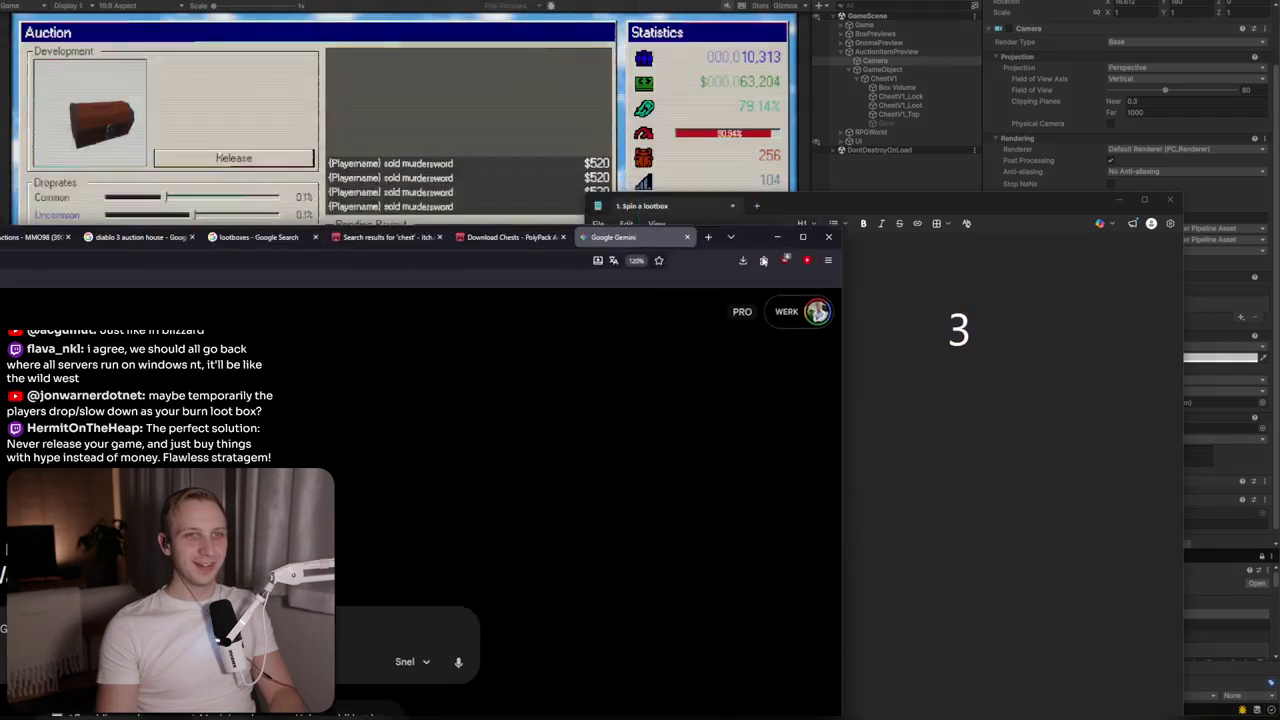
pyautogui.rightClick(632, 268)
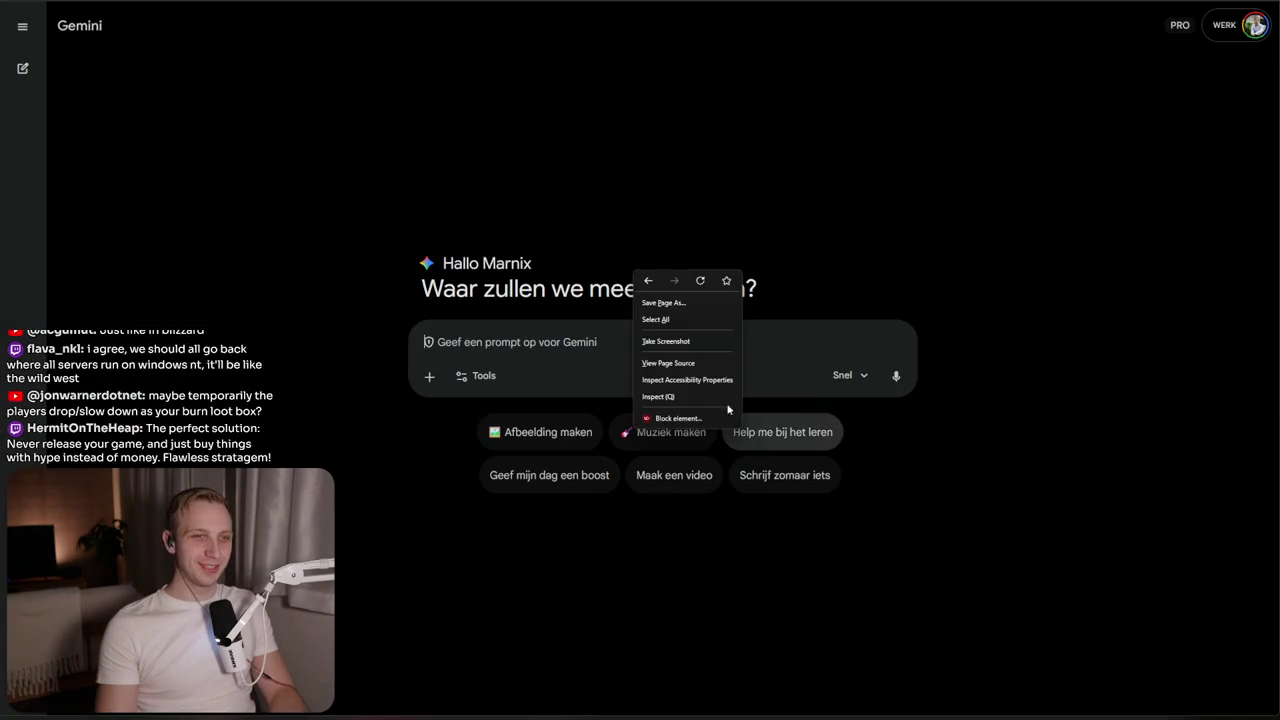
# Select all of the lootbox notes for pasting into the Gemini prompt
pyautogui.click(553, 370)
pyautogui.hotkey('alt', 'Tab')
pyautogui.hotkey('ctrl', 'a')
pyautogui.hotkey('alt', 'Tab')
# Describe the fictional MMORPG lootbox game and its spin mechanic in the Gemini prompt
pyautogui.write('For my fake')
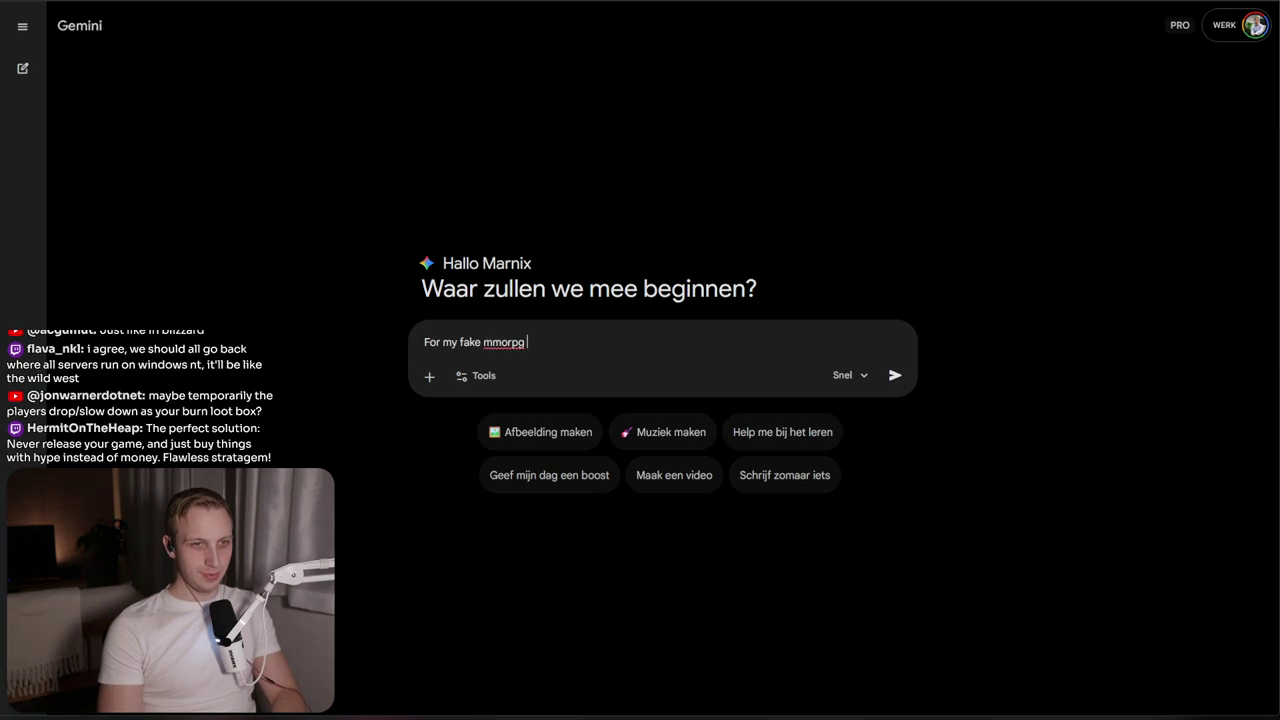
pyautogui.press('BackSpace')
pyautogui.press('BackSpace')
pyautogui.press('BackSpace')
pyautogui.write('man')
pyautogui.write('agement game, I')
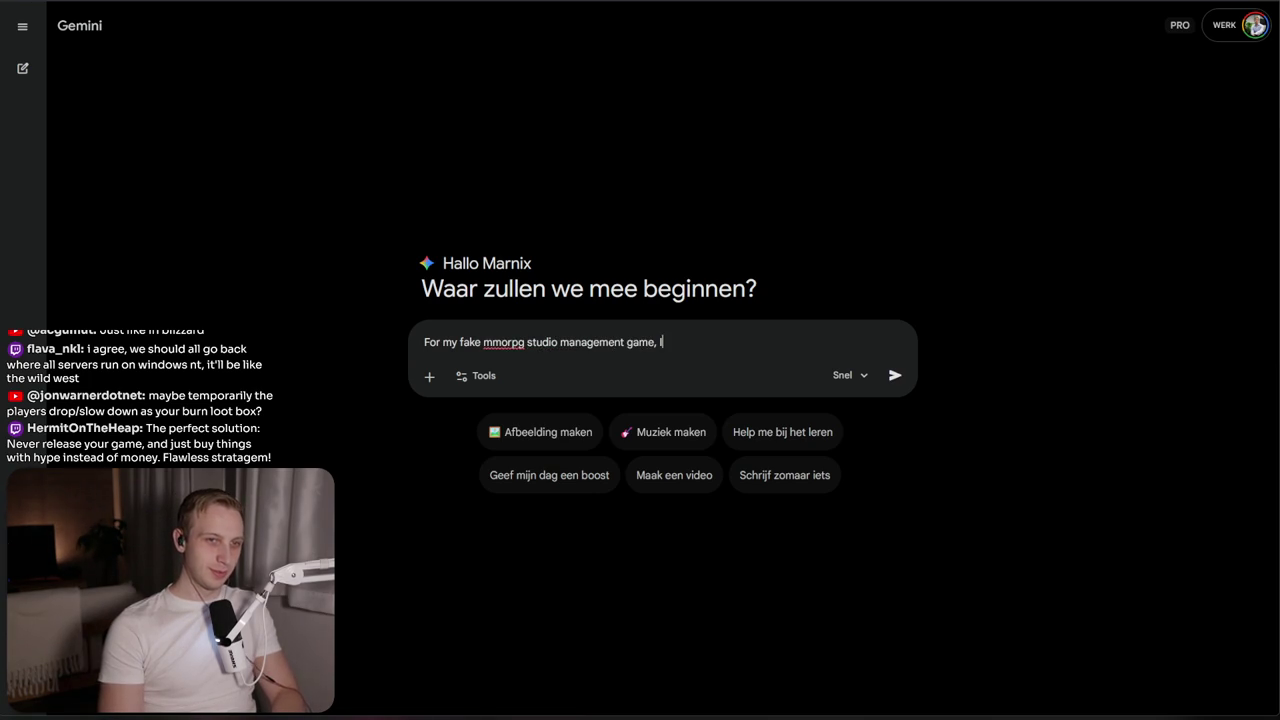
pyautogui.write('otbox')
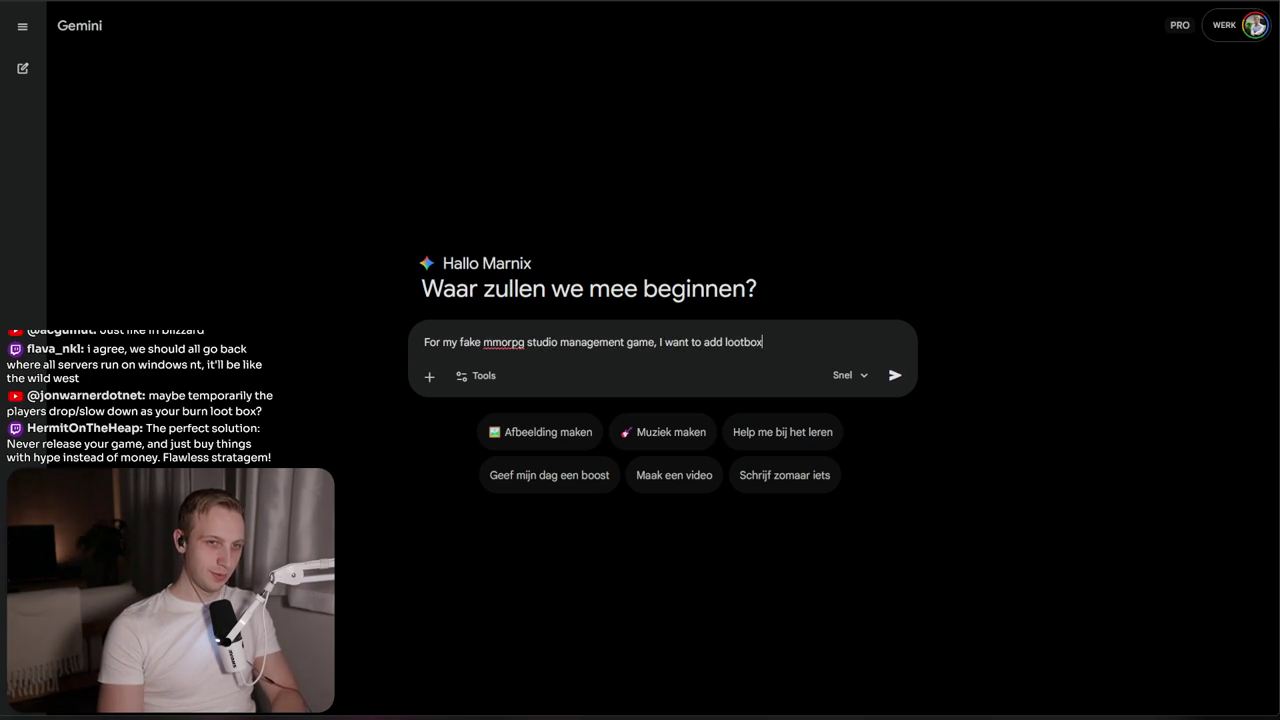
pyautogui.write('fictional ')
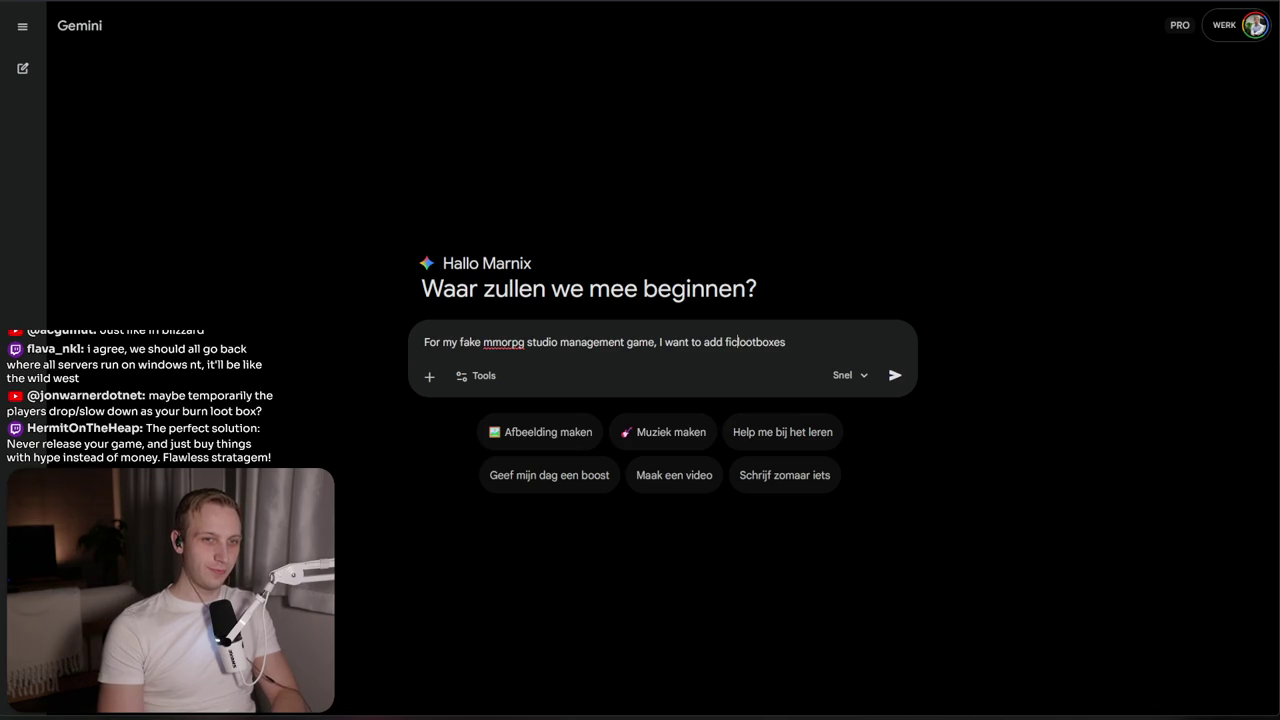
pyautogui.write('he pl')
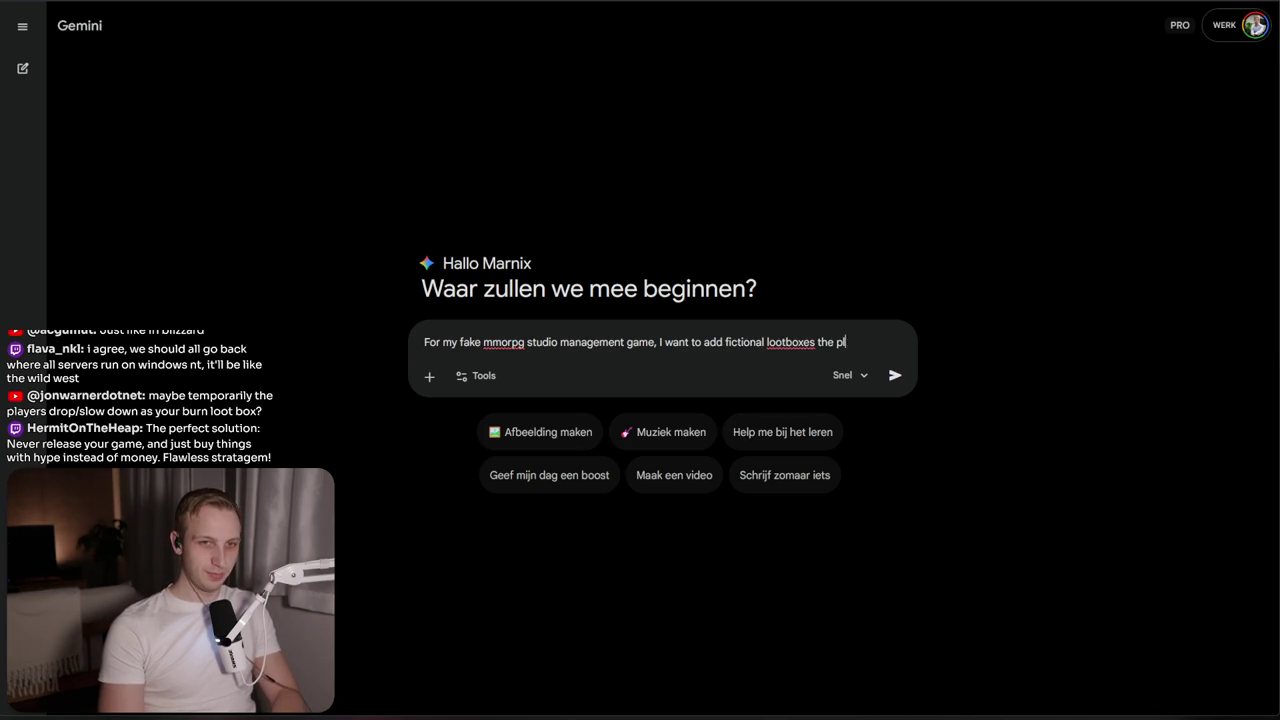
pyautogui.write('ayer can spin')
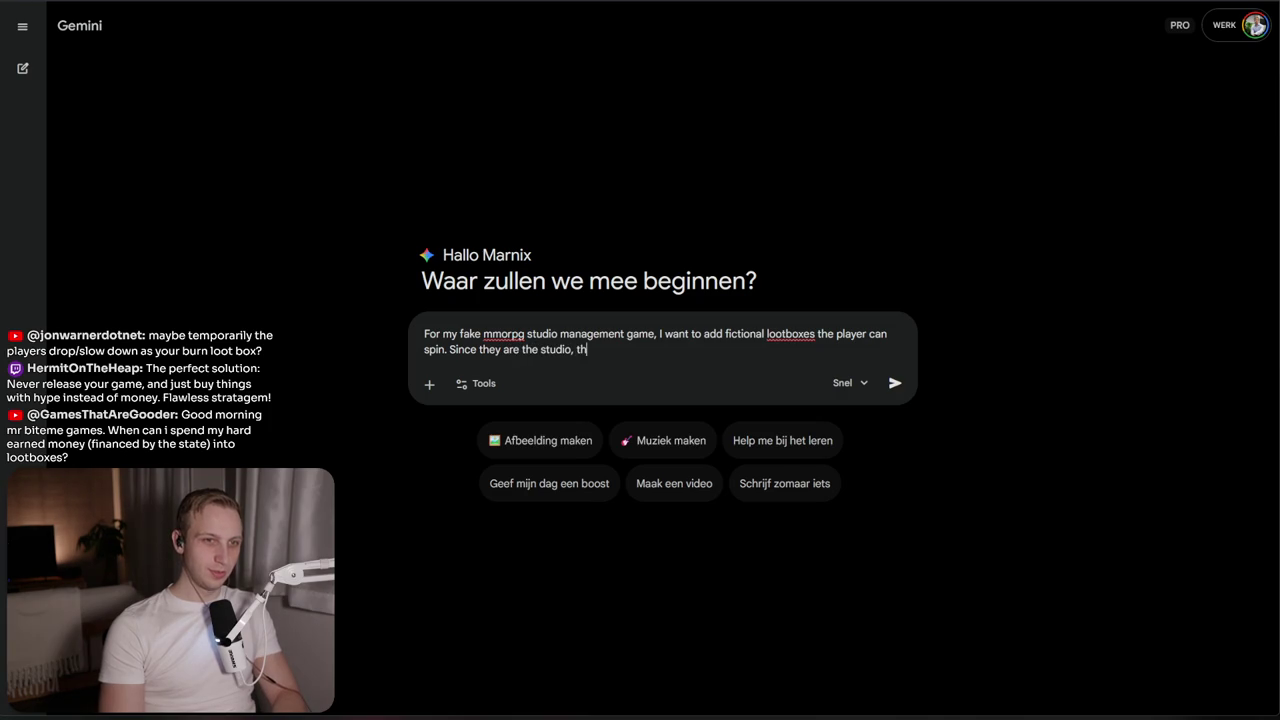
pyautogui.write('ve to pay')
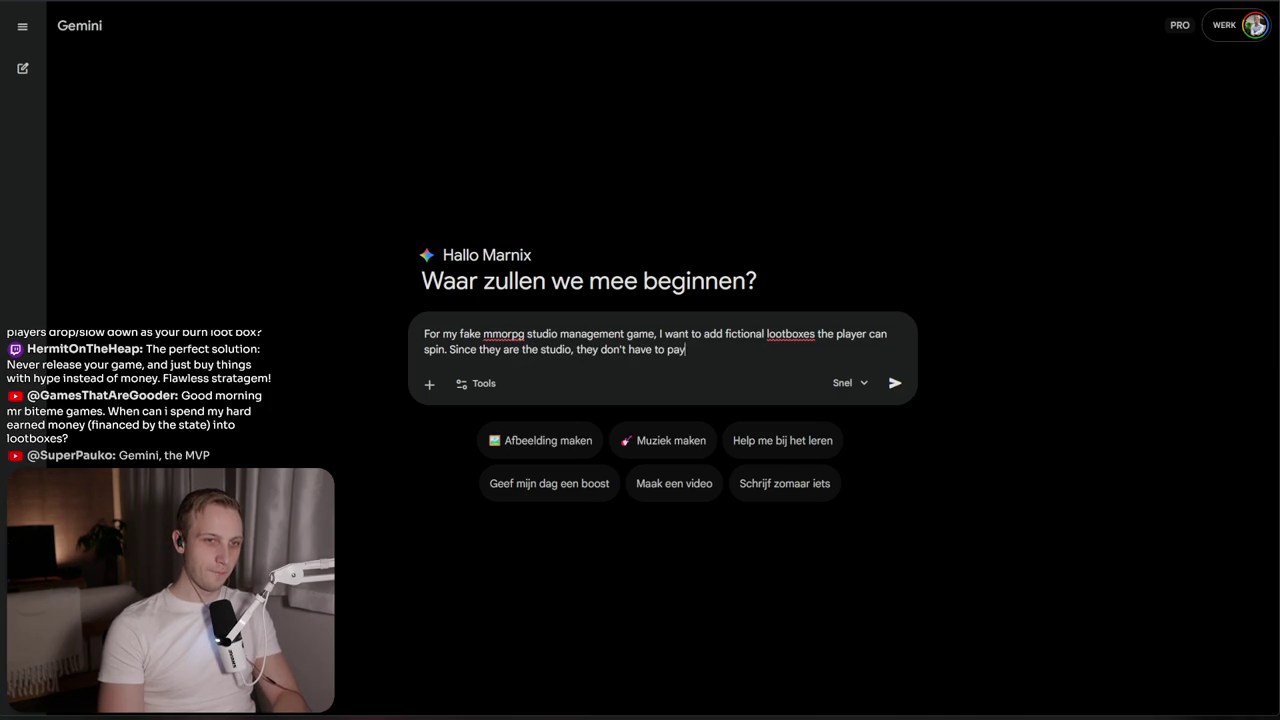
pyautogui.write('. Thethen ste')
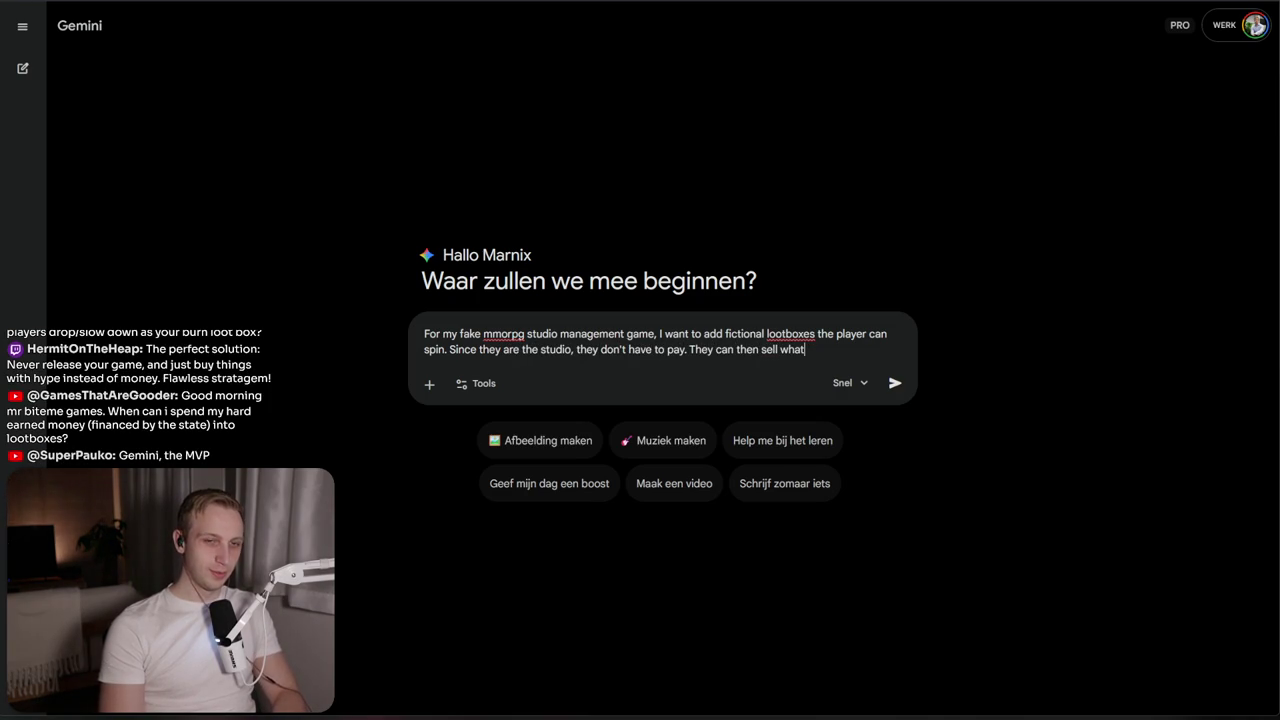
pyautogui.write(' it for')
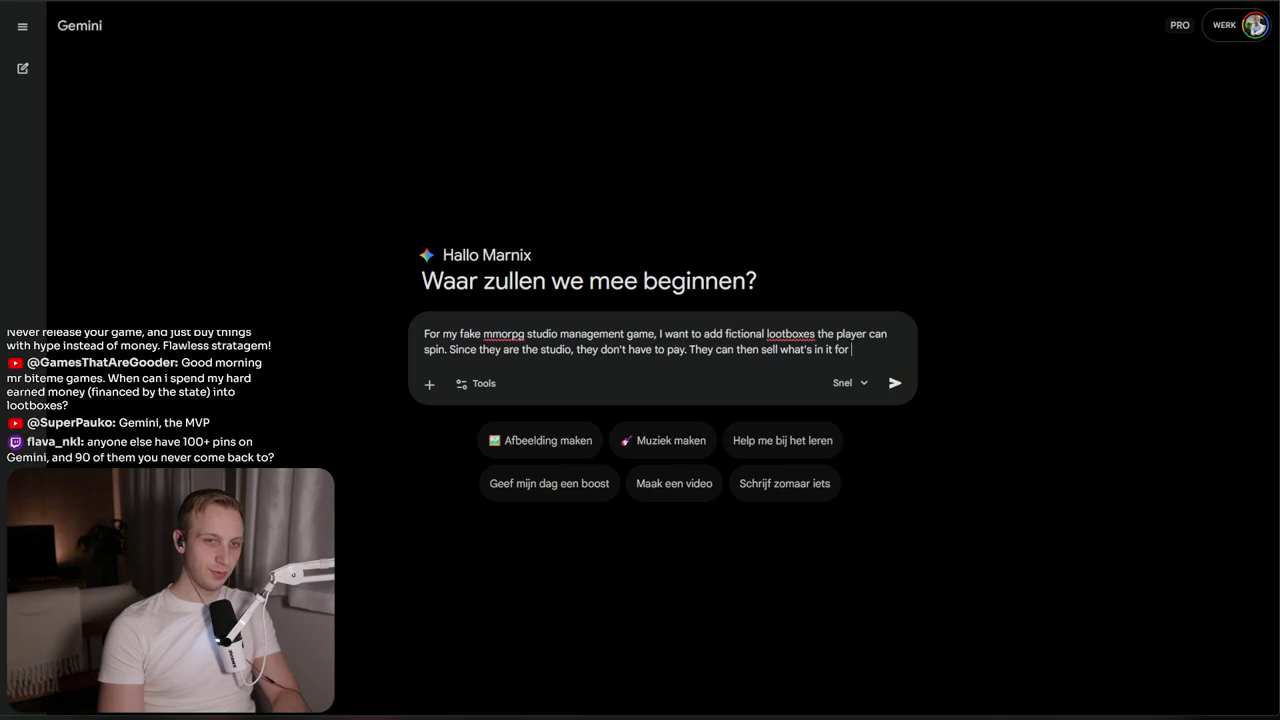
pyautogui.hotkey('shift', 'Return')
pyautogui.hotkey('shift', 'Return')
pyautogui.write('But')
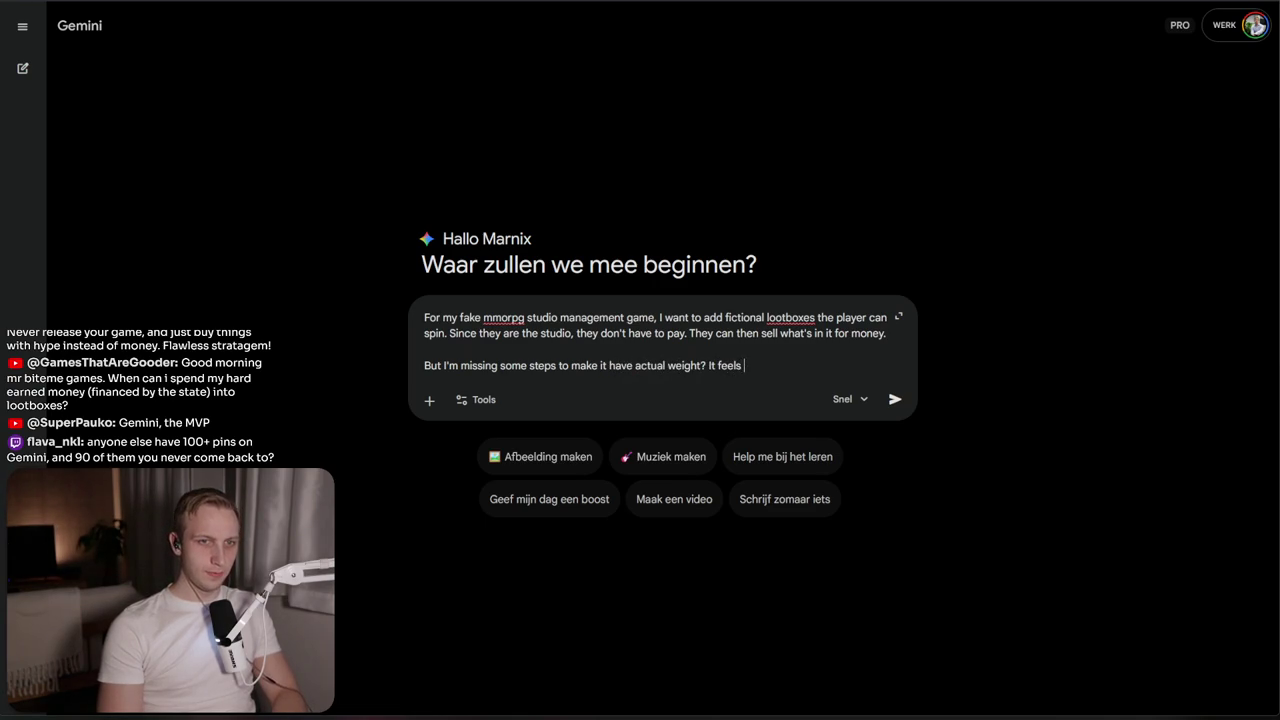
pyautogui.write('ike meaningless')
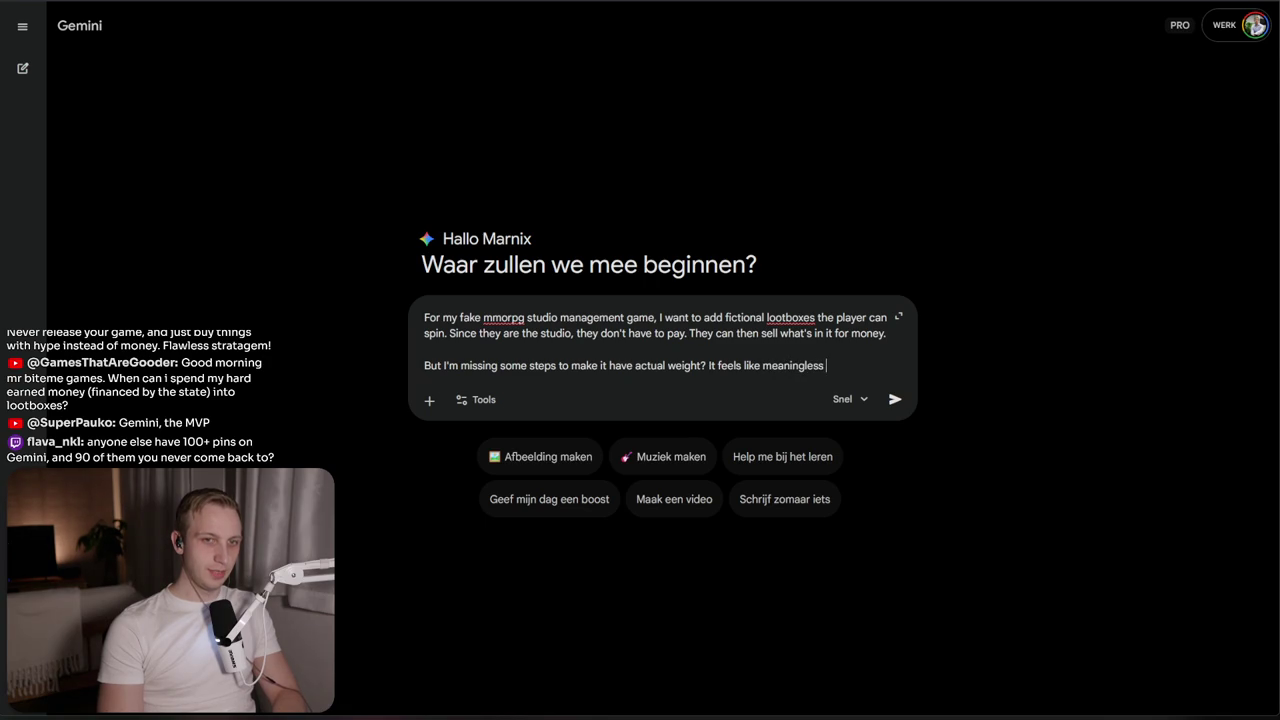
pyautogui.write('.')
# Add a 'Current flow:' heading with the pasted numbered steps and send the question
pyautogui.hotkey('shift', 'Return')
pyautogui.hotkey('shift', 'Return')
pyautogui.write('Cu')
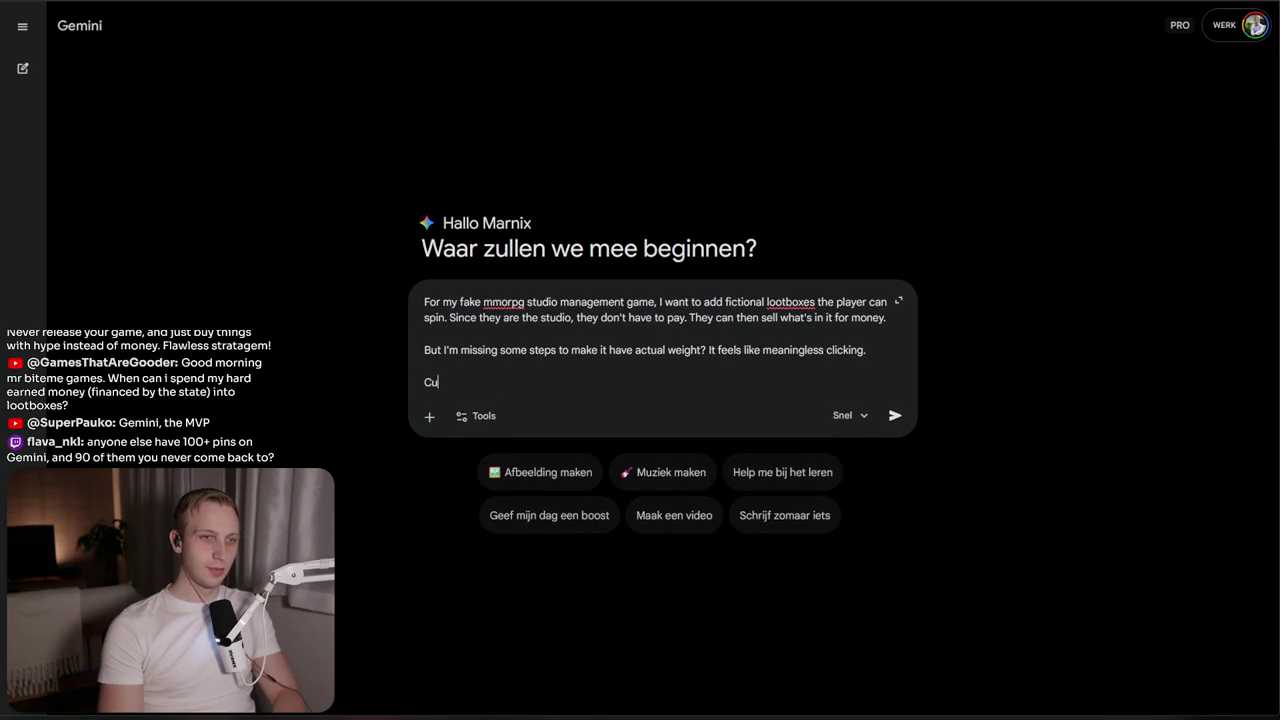
pyautogui.write(':')
pyautogui.hotkey('shift', 'Return')
pyautogui.write('1. Spin a lootbox 2. You get an item with a rarity and value 3. 4. Decide - Release (get money) - Burn it ->')
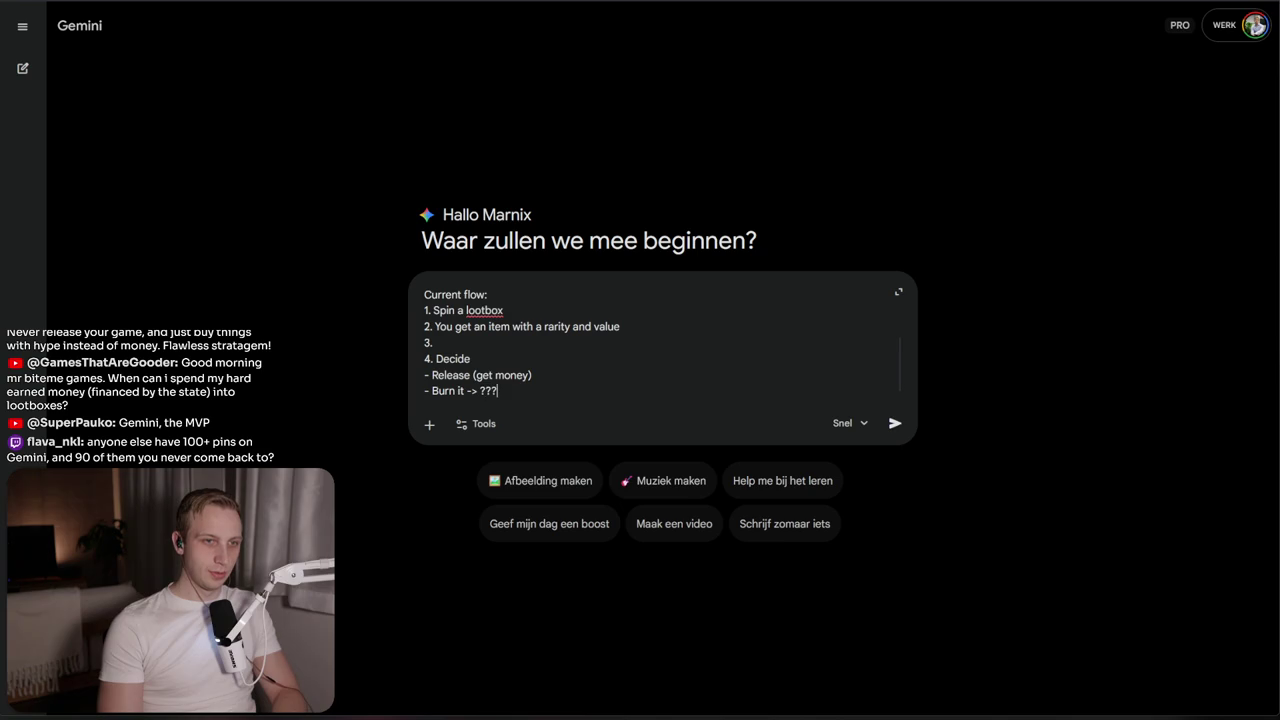
pyautogui.press('Return')
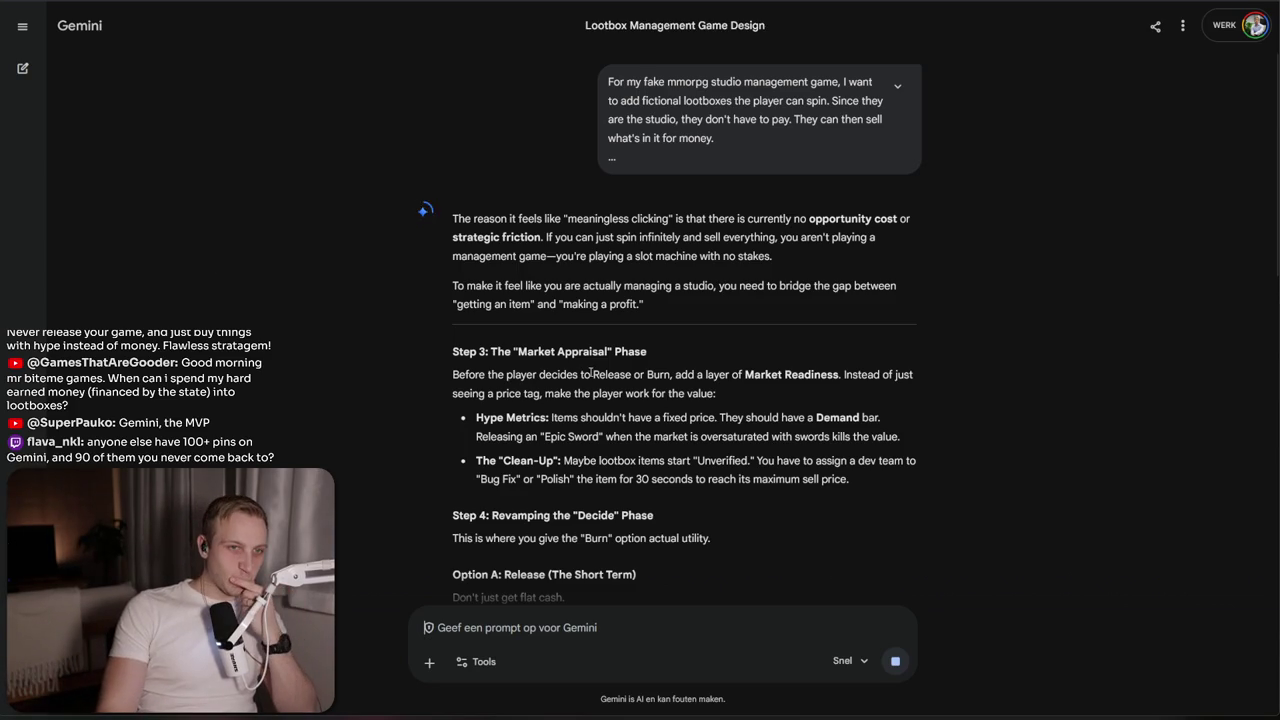
# Read Gemini's reply, highlighting the Market Readiness, Releasing and Clean-Up lines
pyautogui.moveTo(452, 375)
pyautogui.mouseDown()
pyautogui.moveTo(700, 378)
pyautogui.moveTo(716, 395)
pyautogui.moveTo(810, 376)
pyautogui.moveTo(813, 419)
pyautogui.mouseUp()
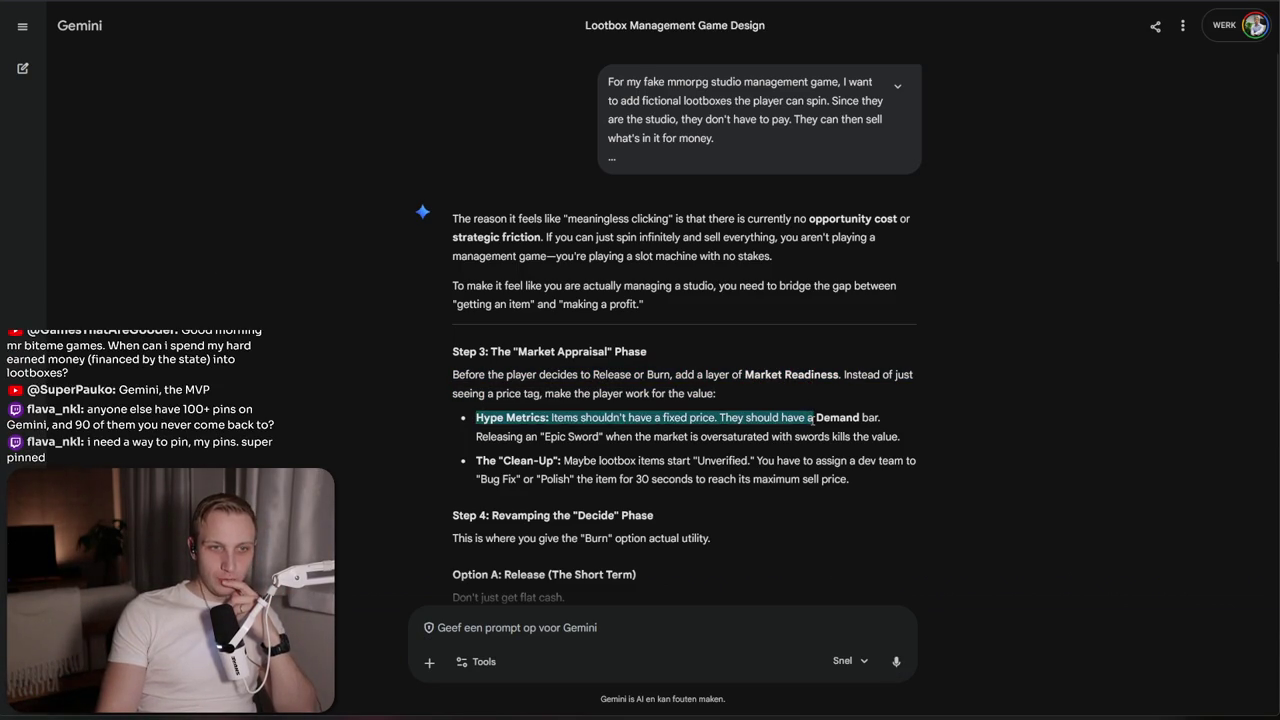
pyautogui.moveTo(911, 437)
pyautogui.mouseDown()
pyautogui.moveTo(922, 430)
pyautogui.moveTo(900, 345)
pyautogui.moveTo(885, 345)
pyautogui.moveTo(928, 412)
pyautogui.moveTo(923, 334)
pyautogui.mouseUp()
pyautogui.click(920, 393)
pyautogui.scroll(-1, 907, 404)
pyautogui.click(922, 377)
pyautogui.click(928, 412)
pyautogui.click(925, 341)
pyautogui.moveTo(922, 402)
pyautogui.mouseDown()
pyautogui.moveTo(922, 362)
pyautogui.moveTo(928, 395)
pyautogui.mouseUp()
pyautogui.click(921, 372)
pyautogui.click(924, 396)
pyautogui.tripleClick(930, 406)
pyautogui.click(930, 406)
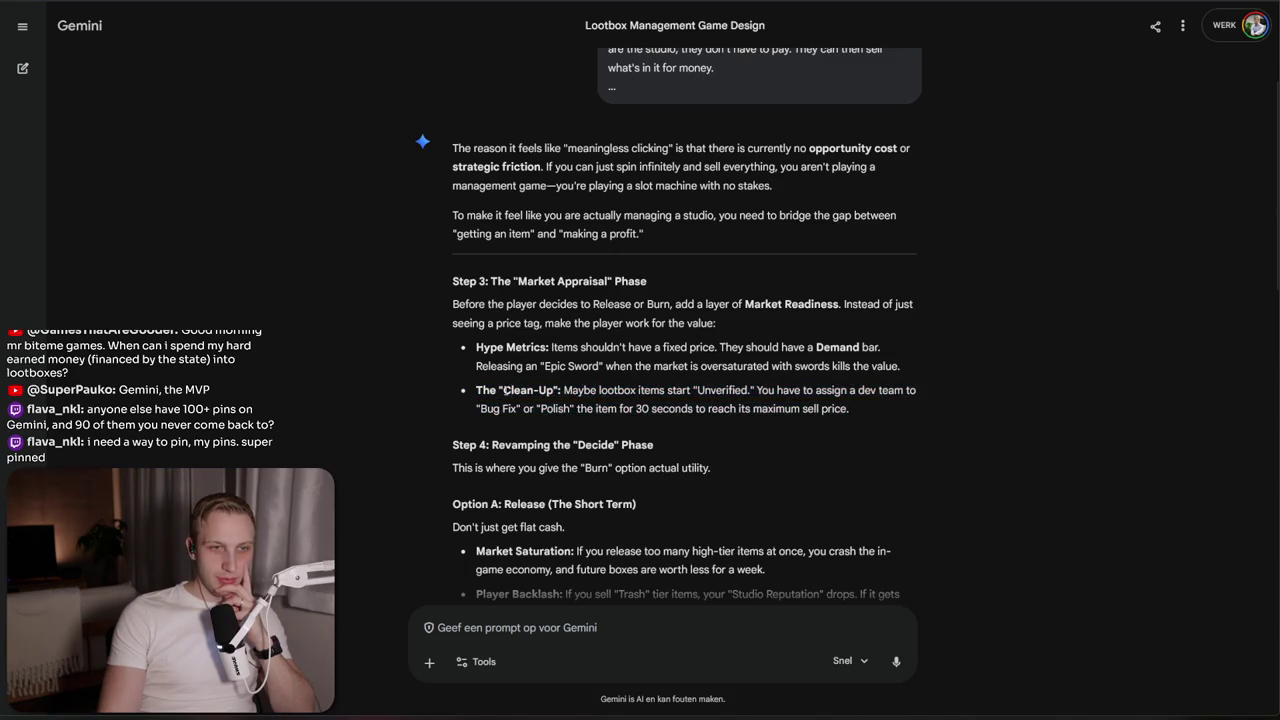
pyautogui.scroll(-2, 930, 406)
# Highlight the Market Saturation bullet while reading further down the reply
pyautogui.moveTo(478, 406); pyautogui.dragTo(755, 410)
pyautogui.click(755, 410)
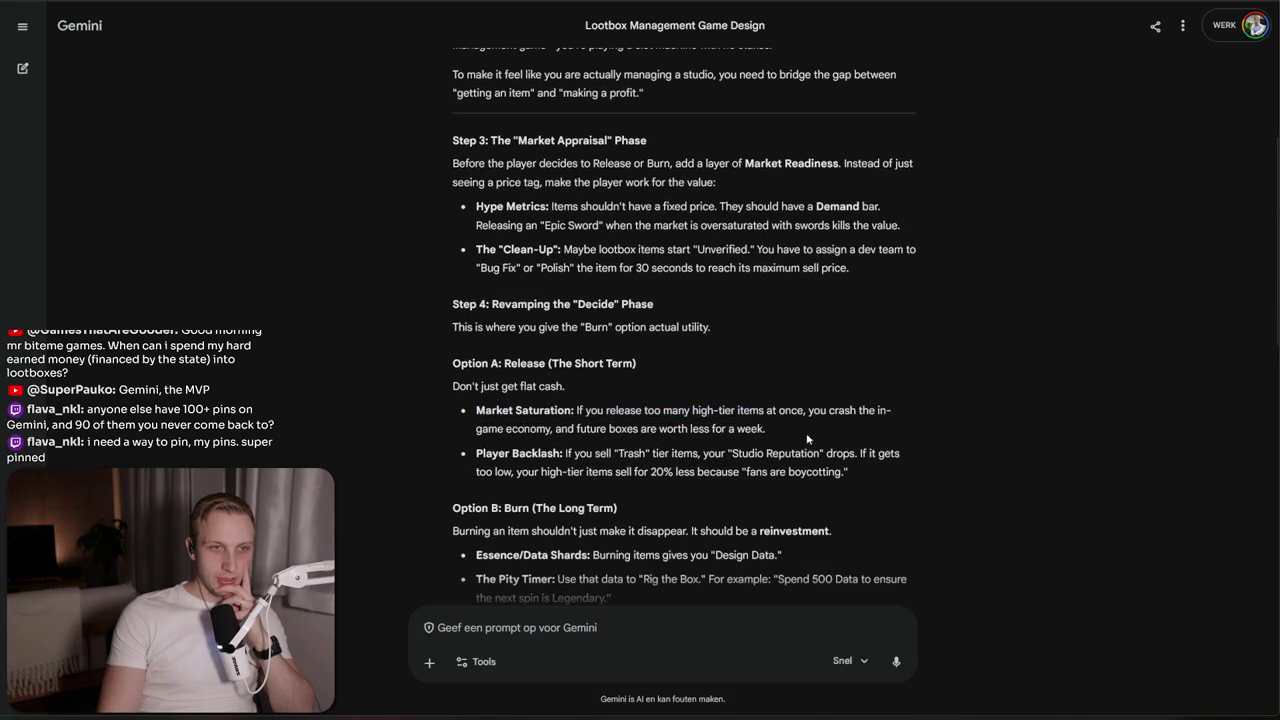
pyautogui.tripleClick(820, 405)
pyautogui.moveTo(860, 452); pyautogui.dragTo(840, 390)
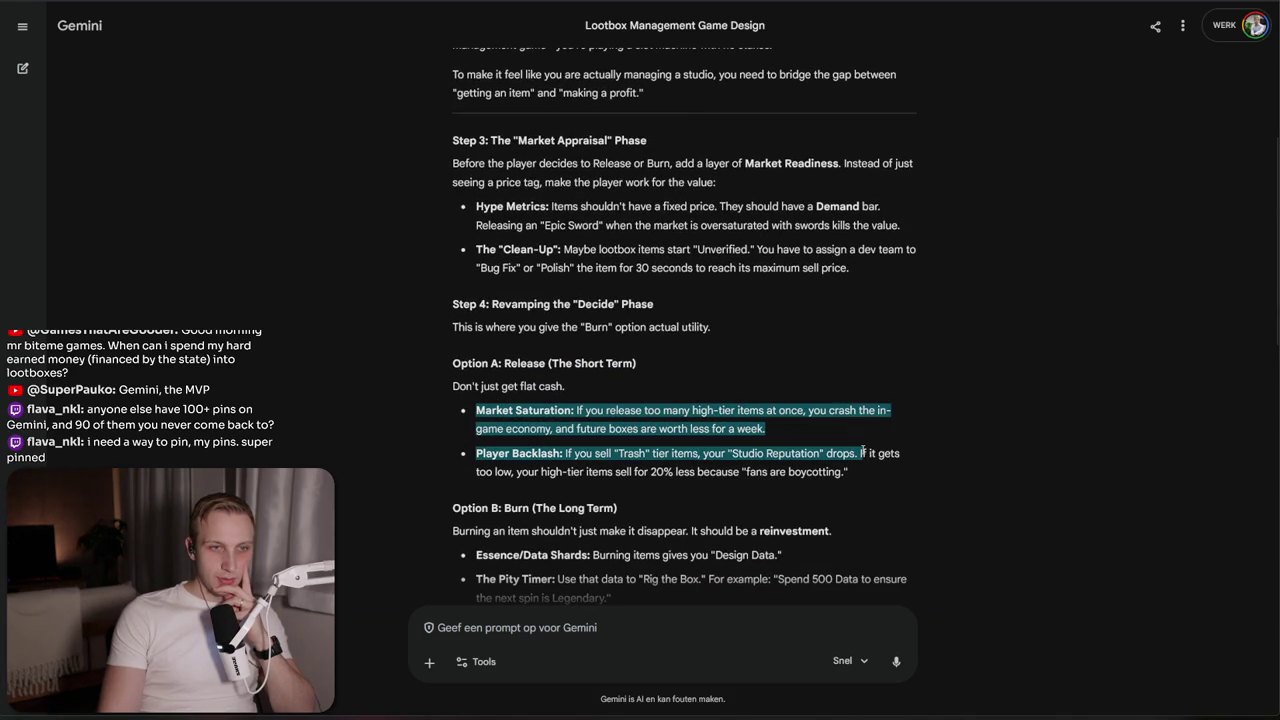
pyautogui.click(862, 427)
pyautogui.tripleClick(862, 427)
pyautogui.click(850, 426)
pyautogui.tripleClick(847, 425)
pyautogui.moveTo(847, 425); pyautogui.dragTo(804, 386)
pyautogui.click(803, 383)
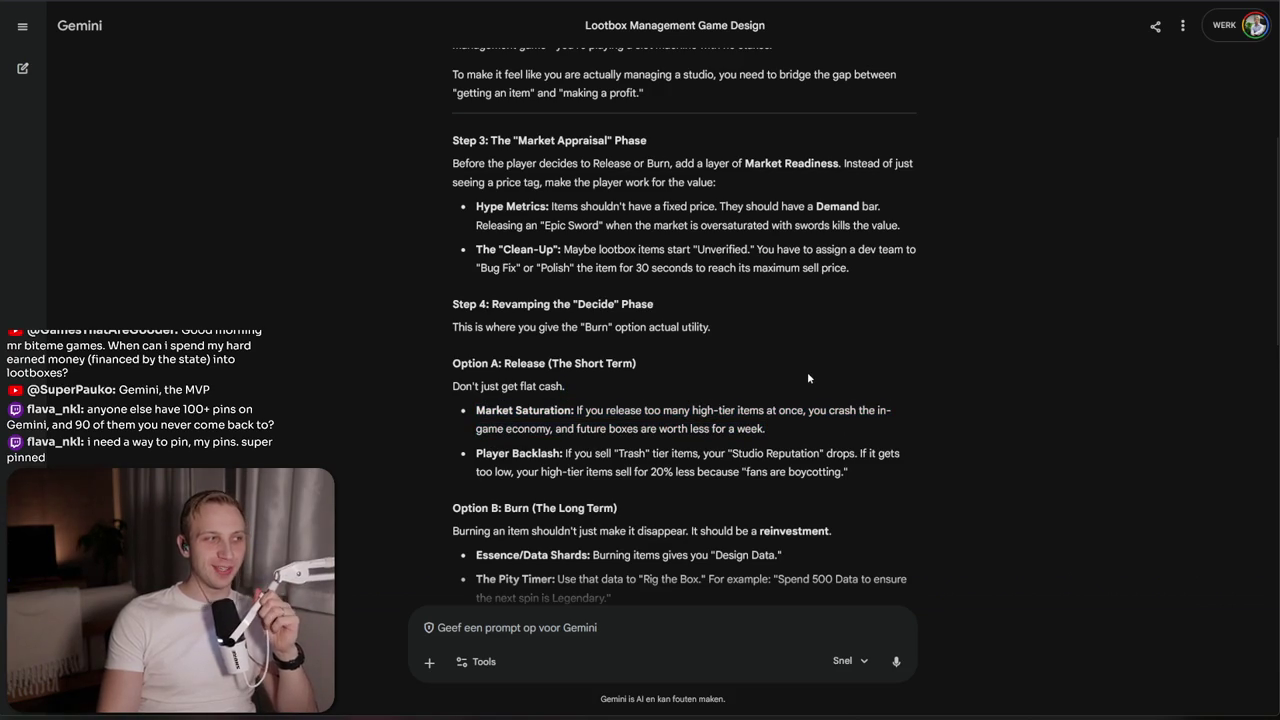
pyautogui.scroll(-1, 810, 408)
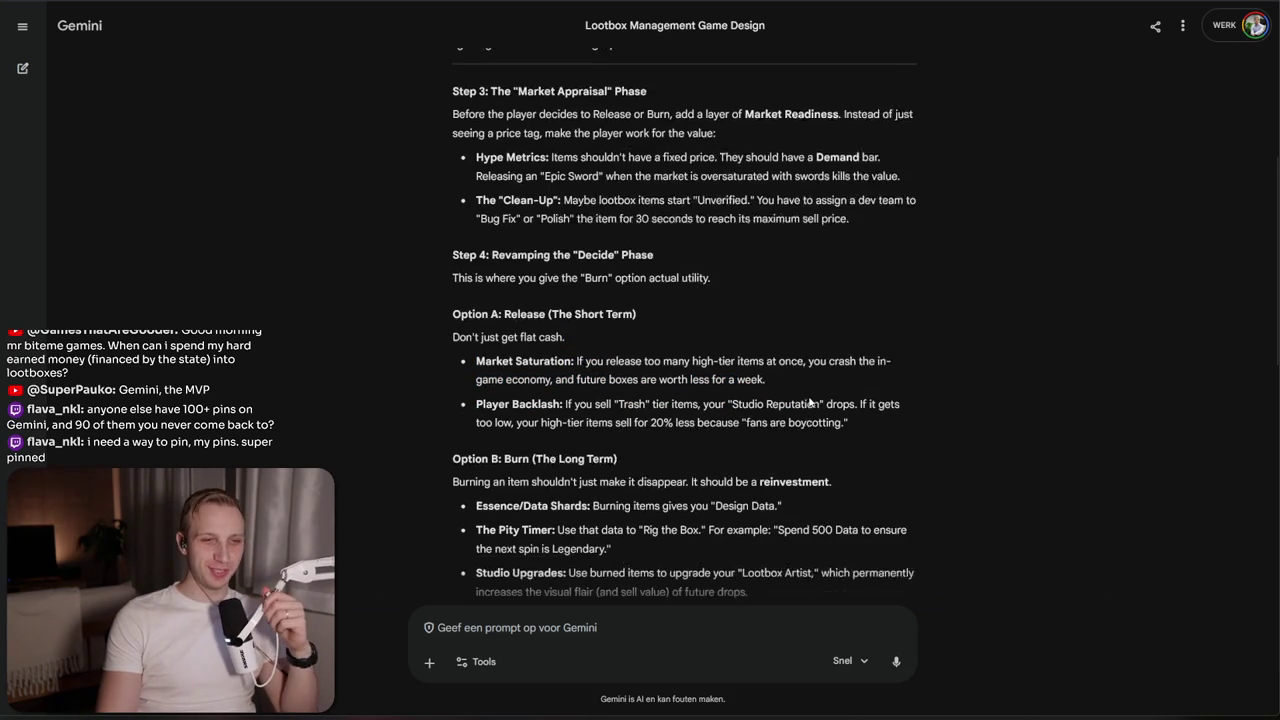
# Highlight the Player Backlash and Pity Timer bullets in the reply
pyautogui.moveTo(848, 401)
pyautogui.mouseDown()
pyautogui.moveTo(820, 383)
pyautogui.moveTo(892, 381)
pyautogui.mouseUp()
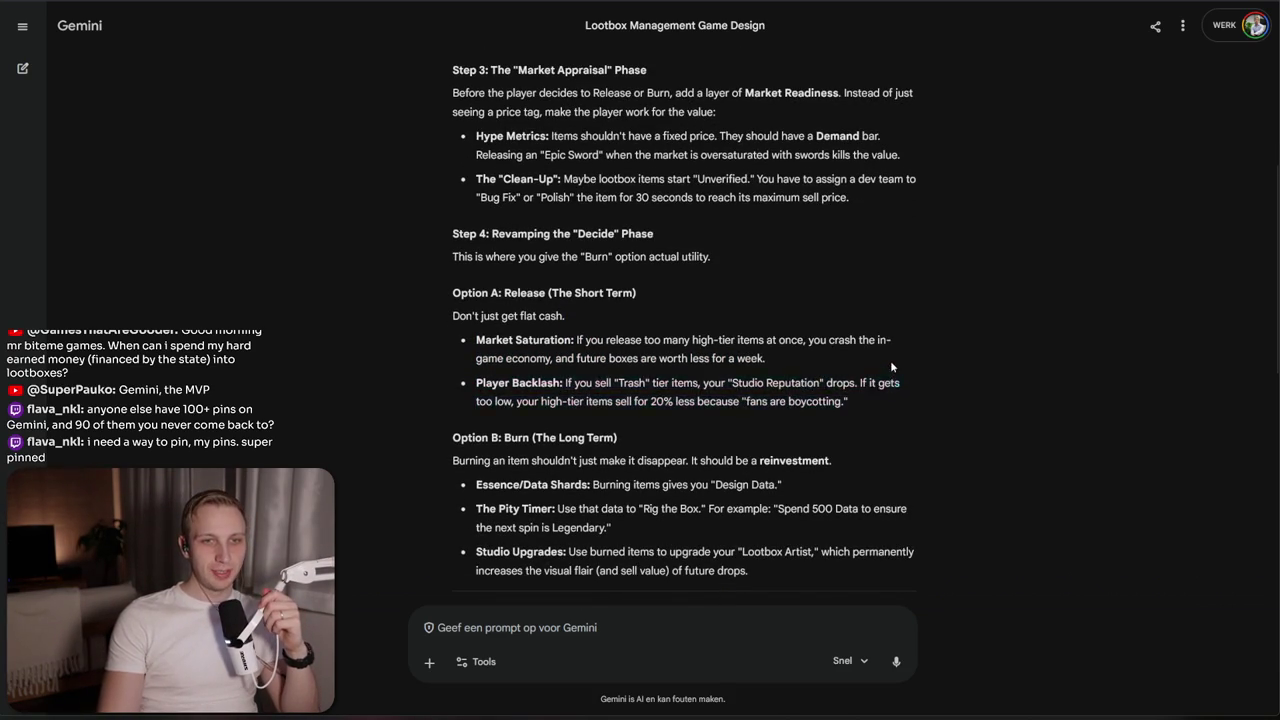
pyautogui.moveTo(478, 383)
pyautogui.mouseDown()
pyautogui.moveTo(900, 383)
pyautogui.moveTo(939, 413)
pyautogui.mouseUp()
pyautogui.click(767, 448)
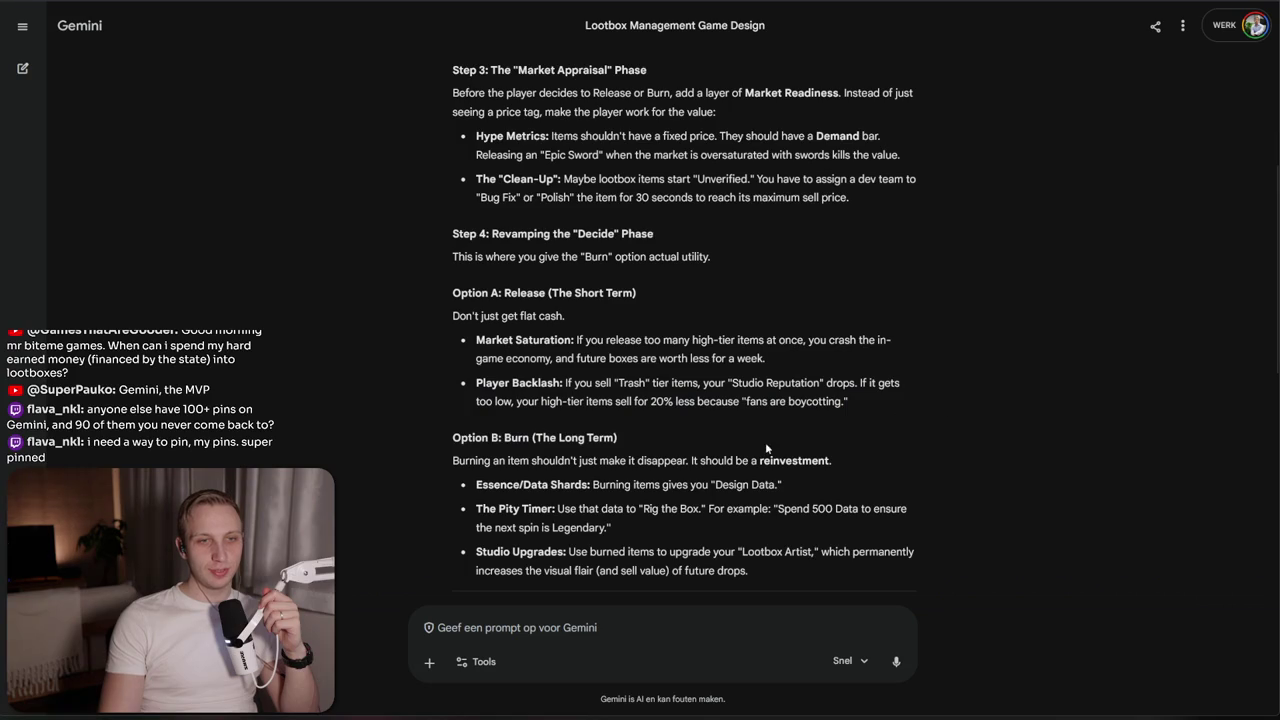
pyautogui.moveTo(482, 484); pyautogui.dragTo(612, 527)
pyautogui.moveTo(476, 508)
pyautogui.mouseDown()
pyautogui.moveTo(892, 512)
pyautogui.moveTo(883, 533)
pyautogui.mouseUp()
pyautogui.click(883, 533)
pyautogui.tripleClick(883, 533)
pyautogui.click(889, 529)
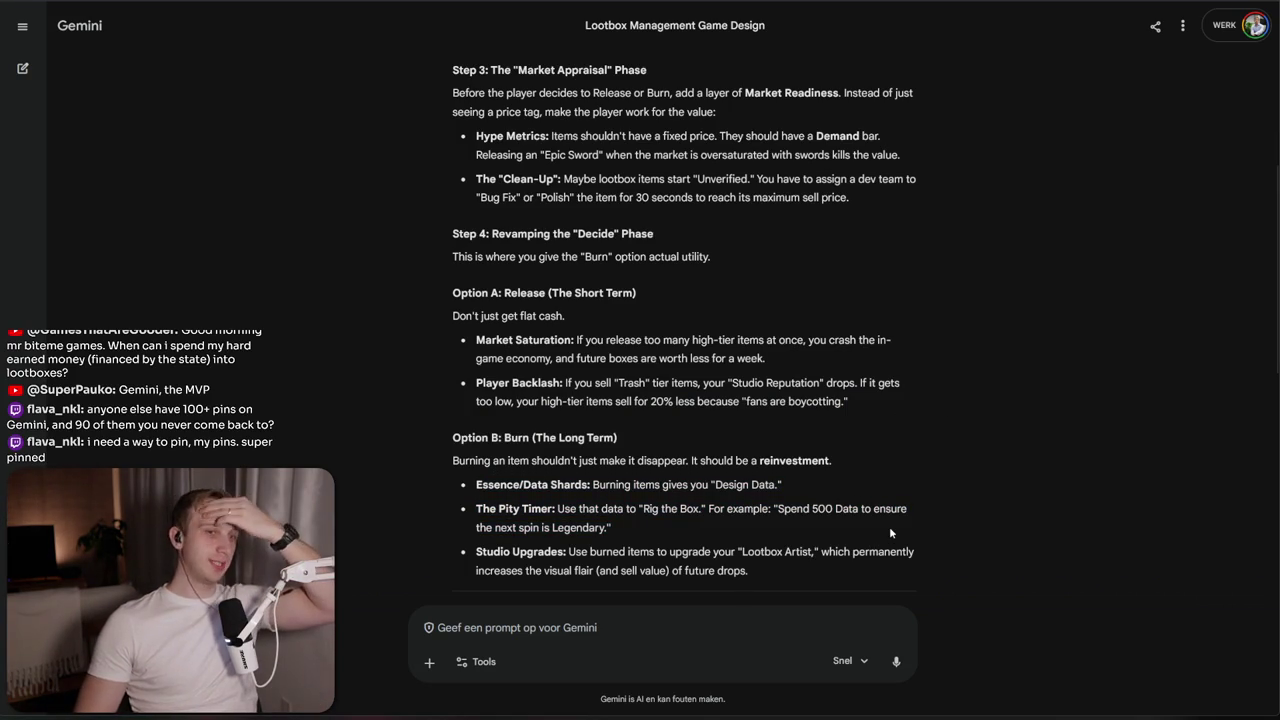
pyautogui.tripleClick(889, 528)
pyautogui.click(873, 514)
pyautogui.tripleClick(873, 514)
pyautogui.tripleClick(873, 514)
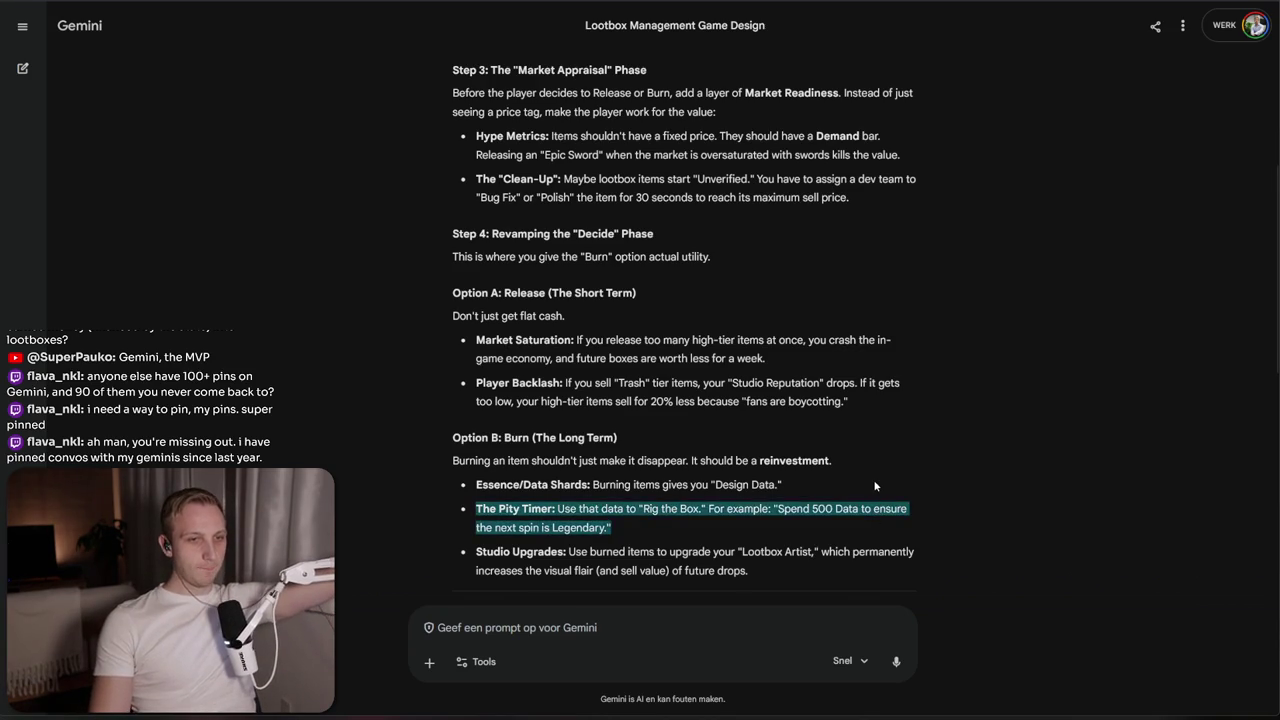
pyautogui.click(873, 514)
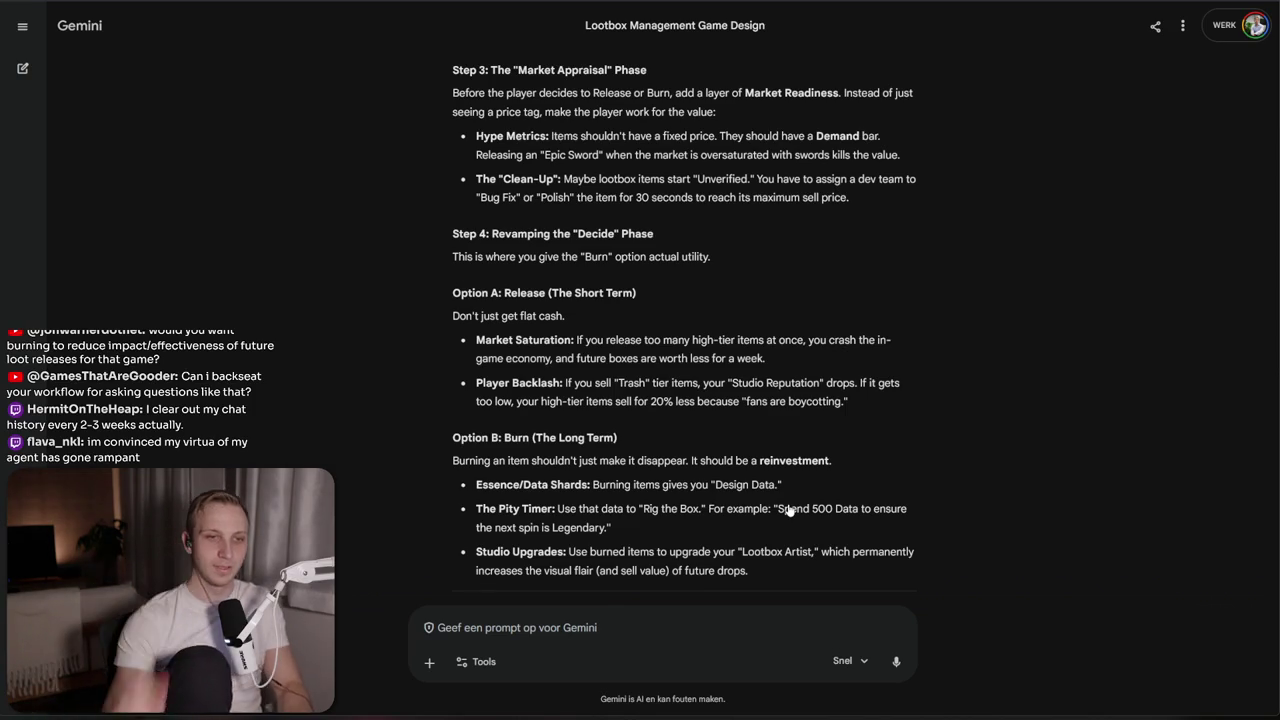
# Mark the Spend 500 Data example, glance at the Unity game, then keep reading
pyautogui.moveTo(730, 509); pyautogui.dragTo(735, 545)
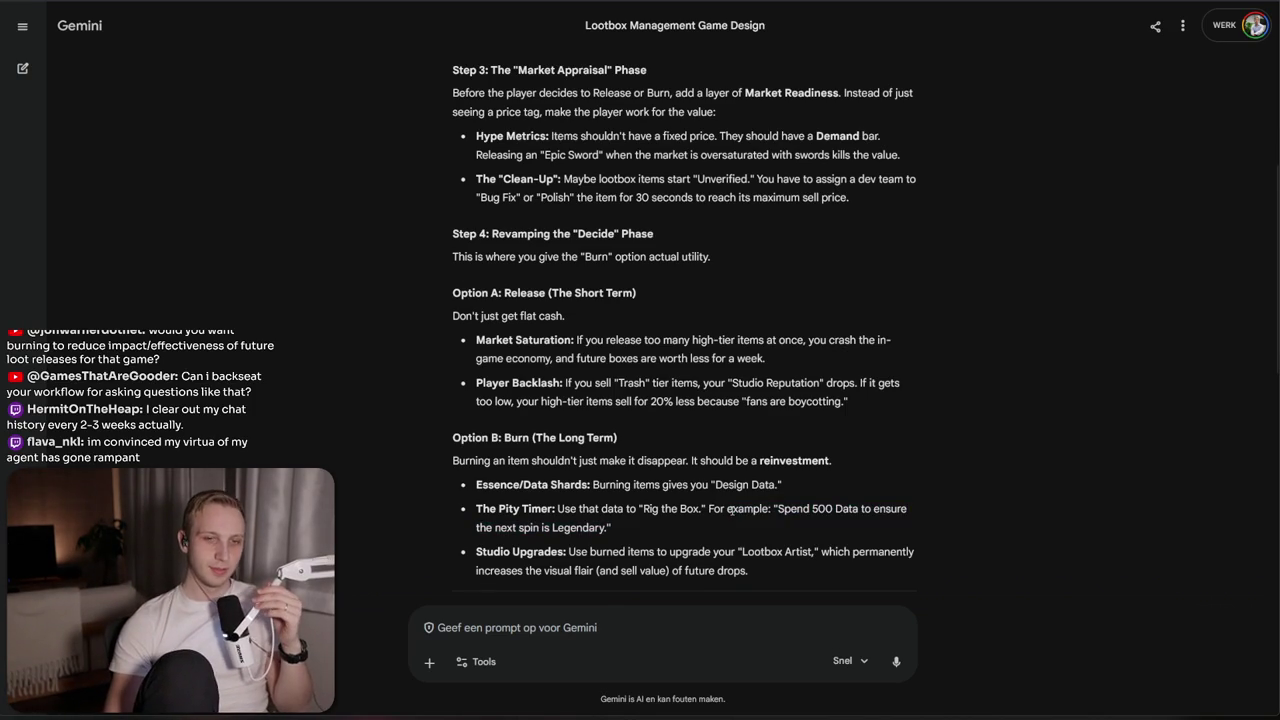
pyautogui.click(735, 545)
pyautogui.hotkey('alt', 'Tab')
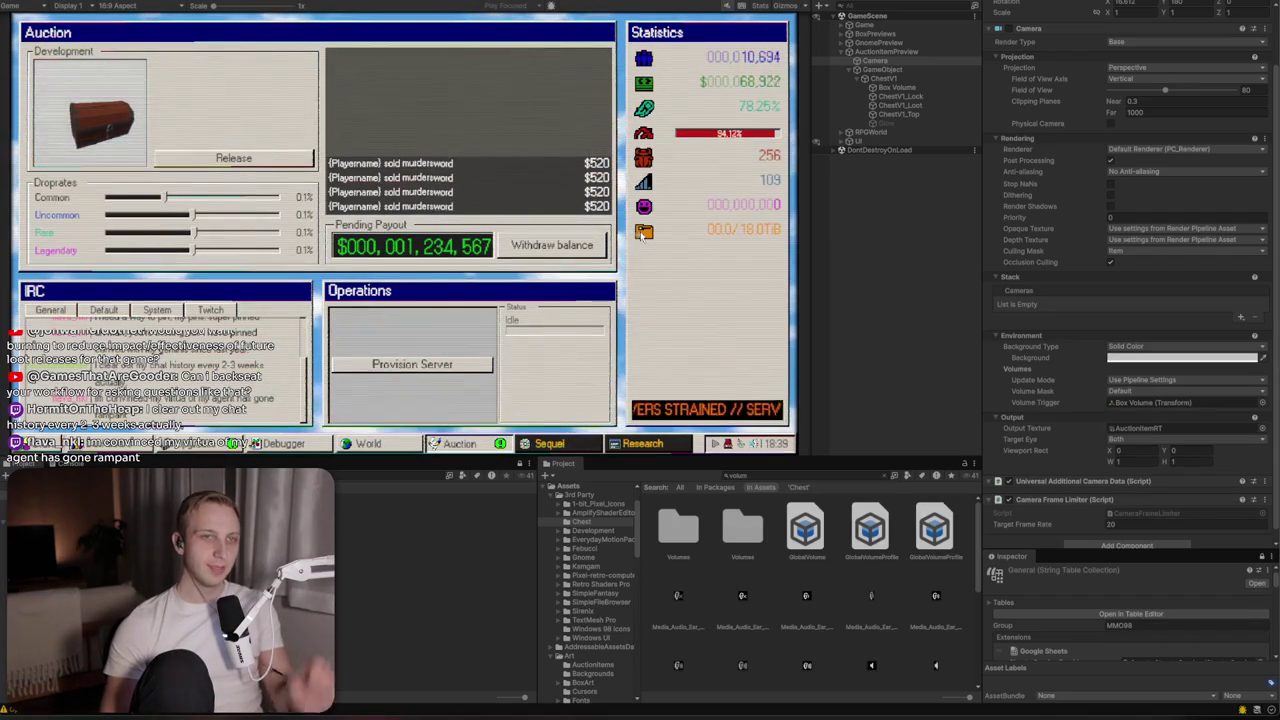
pyautogui.moveTo(643, 233)
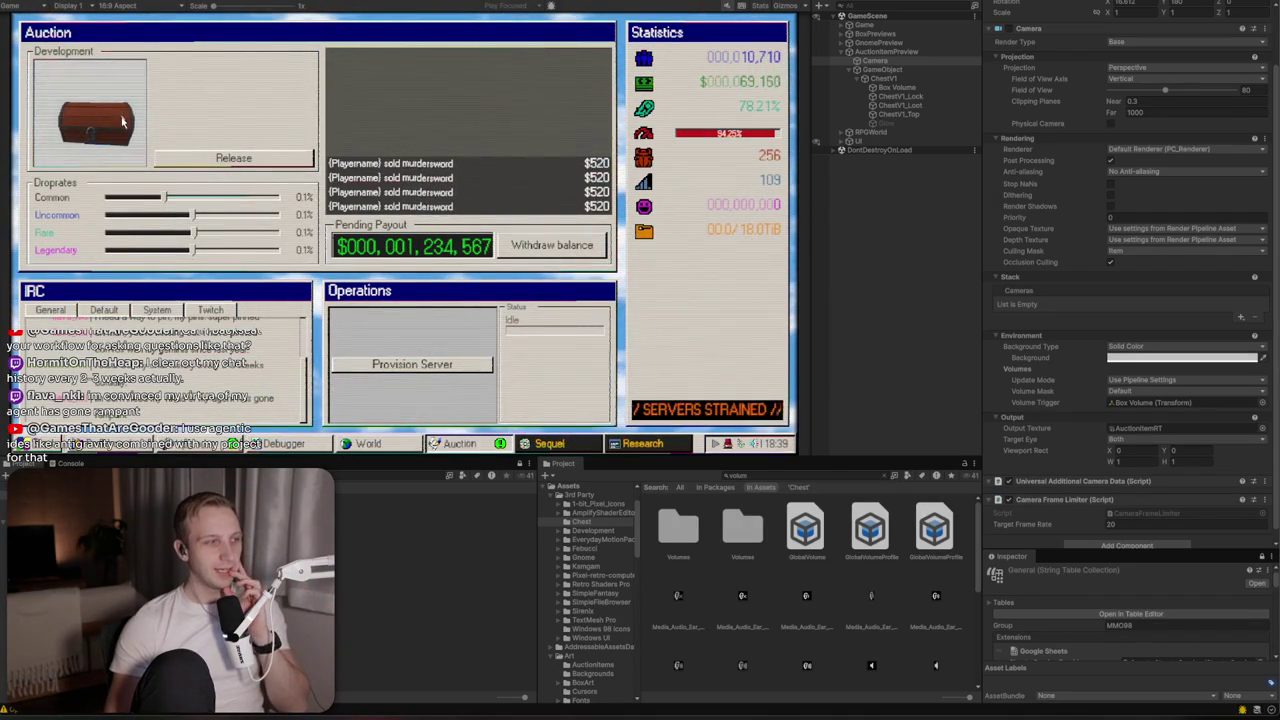
pyautogui.hotkey('alt', 'Tab')
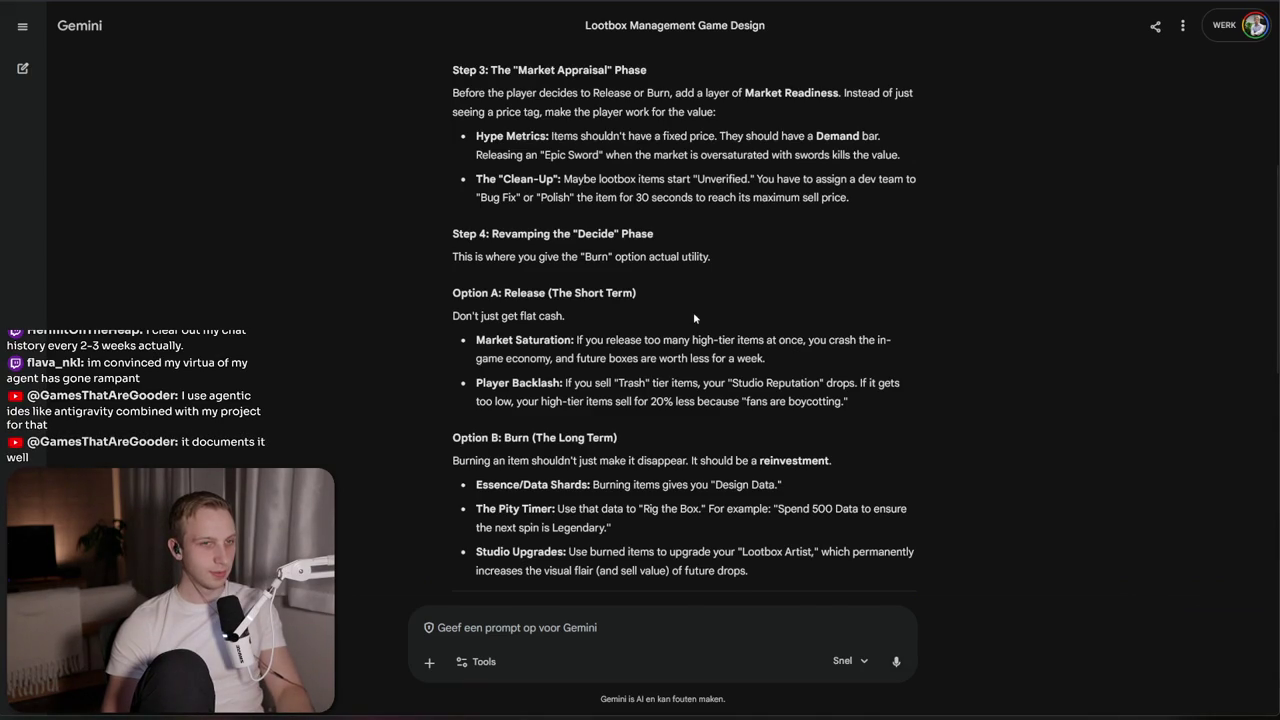
pyautogui.scroll(-2, 645, 368)
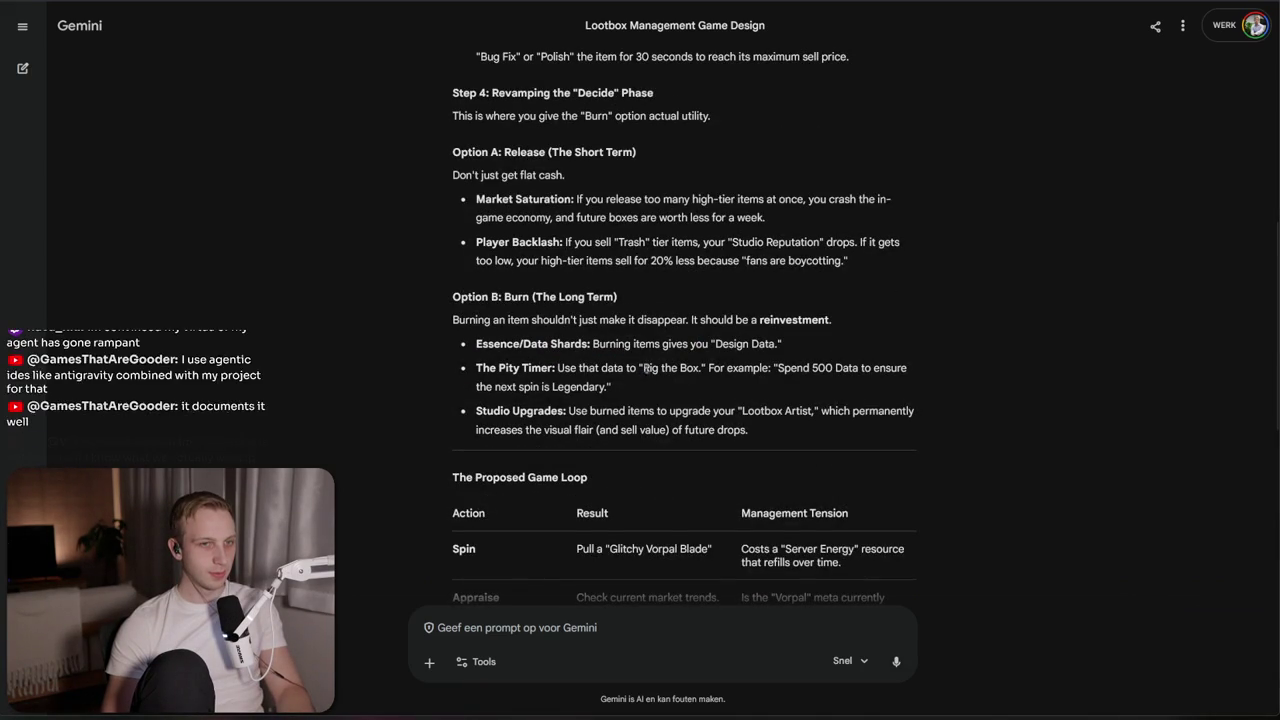
# Highlight the Studio Upgrades and Pity Timer bullets, then start Microsoft Whiteboard
pyautogui.tripleClick(645, 420)
pyautogui.moveTo(645, 451)
pyautogui.mouseDown()
pyautogui.moveTo(880, 434)
pyautogui.moveTo(768, 368)
pyautogui.mouseUp()
pyautogui.tripleClick(779, 404)
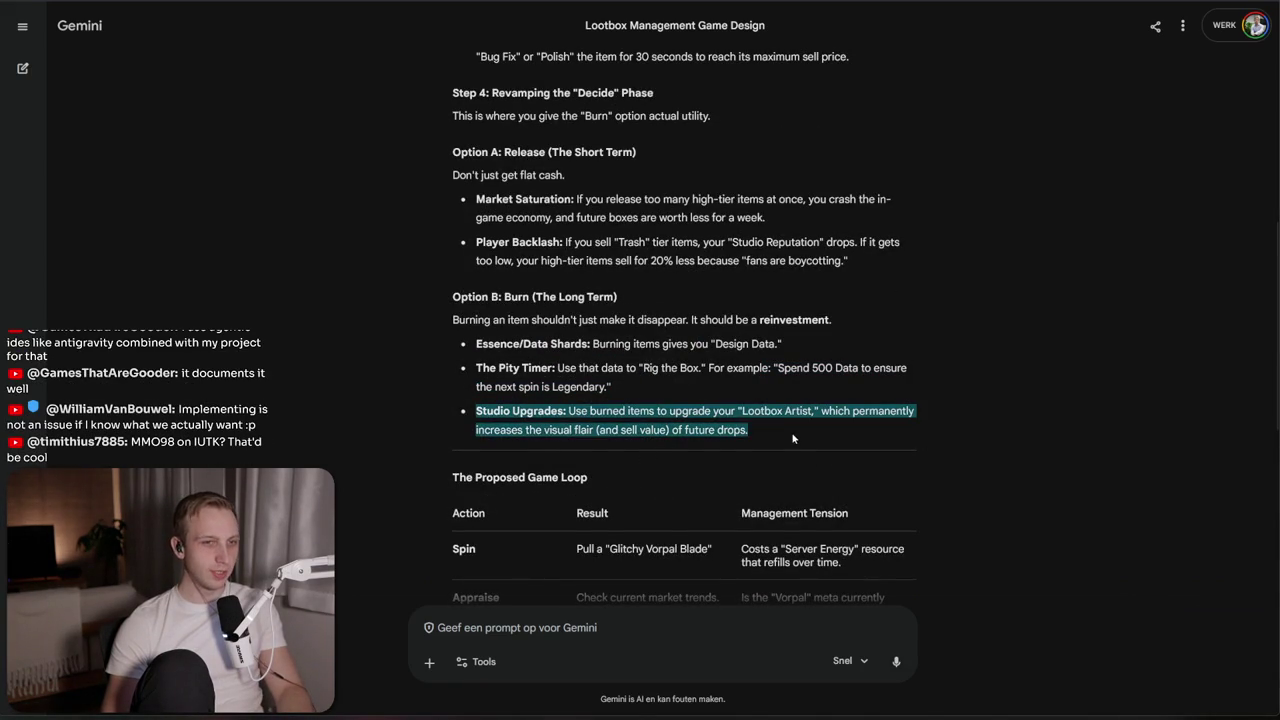
pyautogui.moveTo(792, 436)
pyautogui.mouseDown()
pyautogui.moveTo(790, 390)
pyautogui.moveTo(768, 404)
pyautogui.mouseUp()
pyautogui.tripleClick(798, 426)
pyautogui.moveTo(476, 410); pyautogui.dragTo(768, 404)
pyautogui.tripleClick(769, 414)
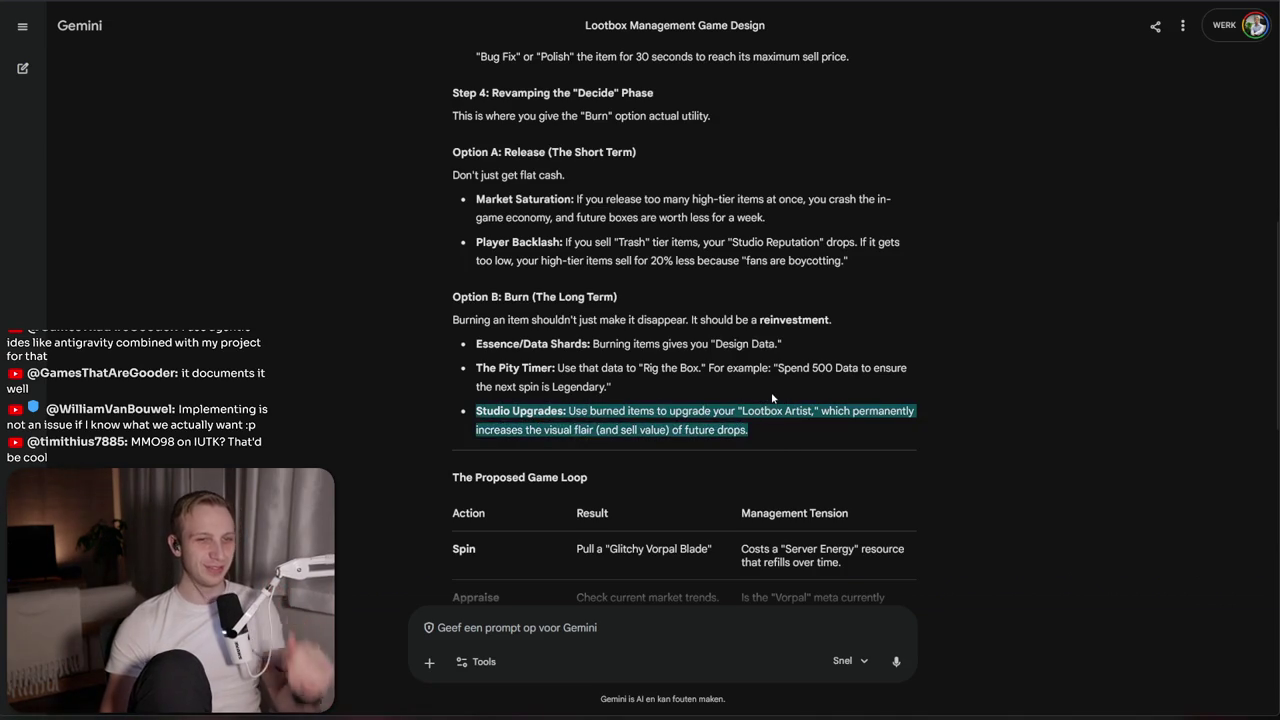
pyautogui.click(771, 392)
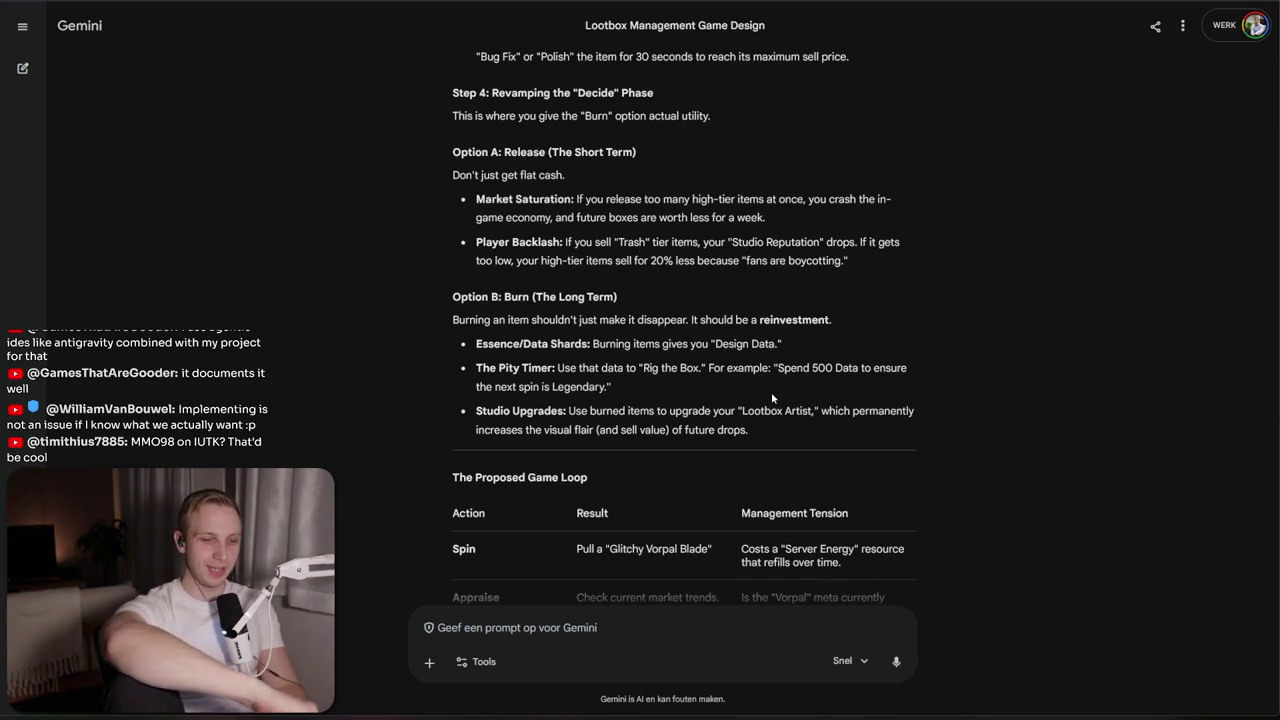
pyautogui.moveTo(771, 394)
pyautogui.mouseDown()
pyautogui.moveTo(856, 345)
pyautogui.moveTo(861, 374)
pyautogui.mouseUp()
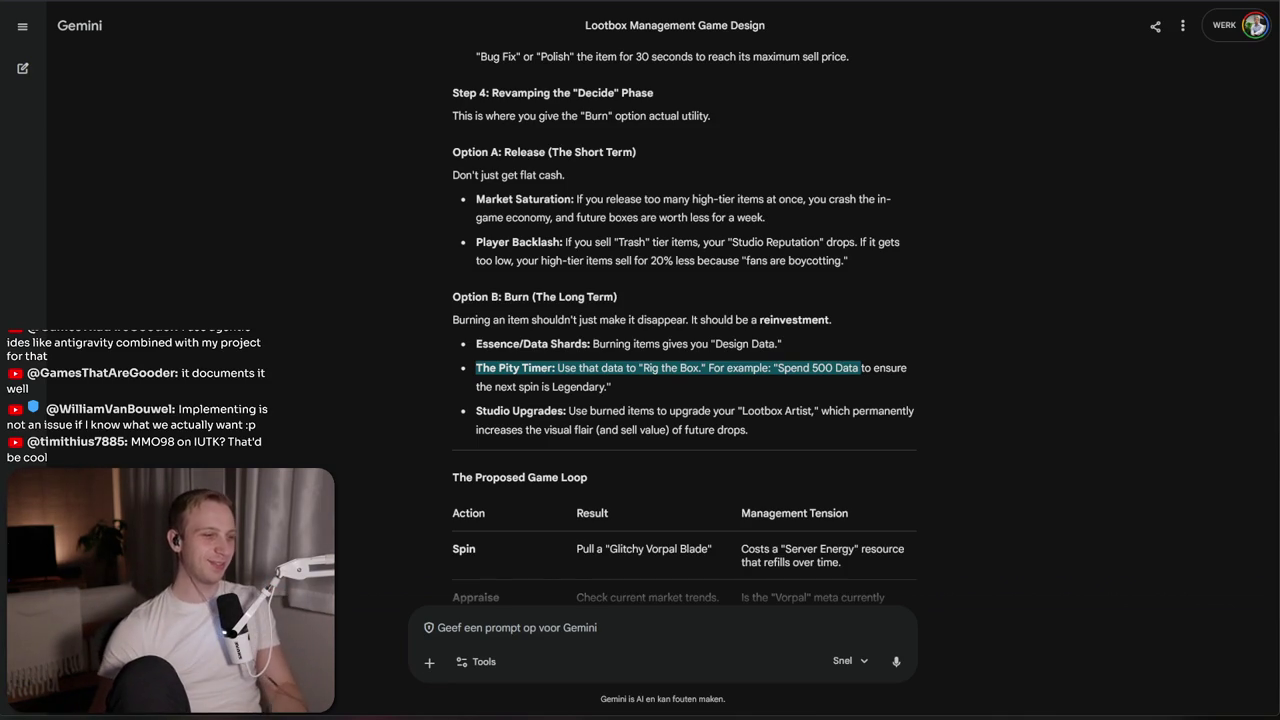
pyautogui.hotkey('alt', 'Tab')
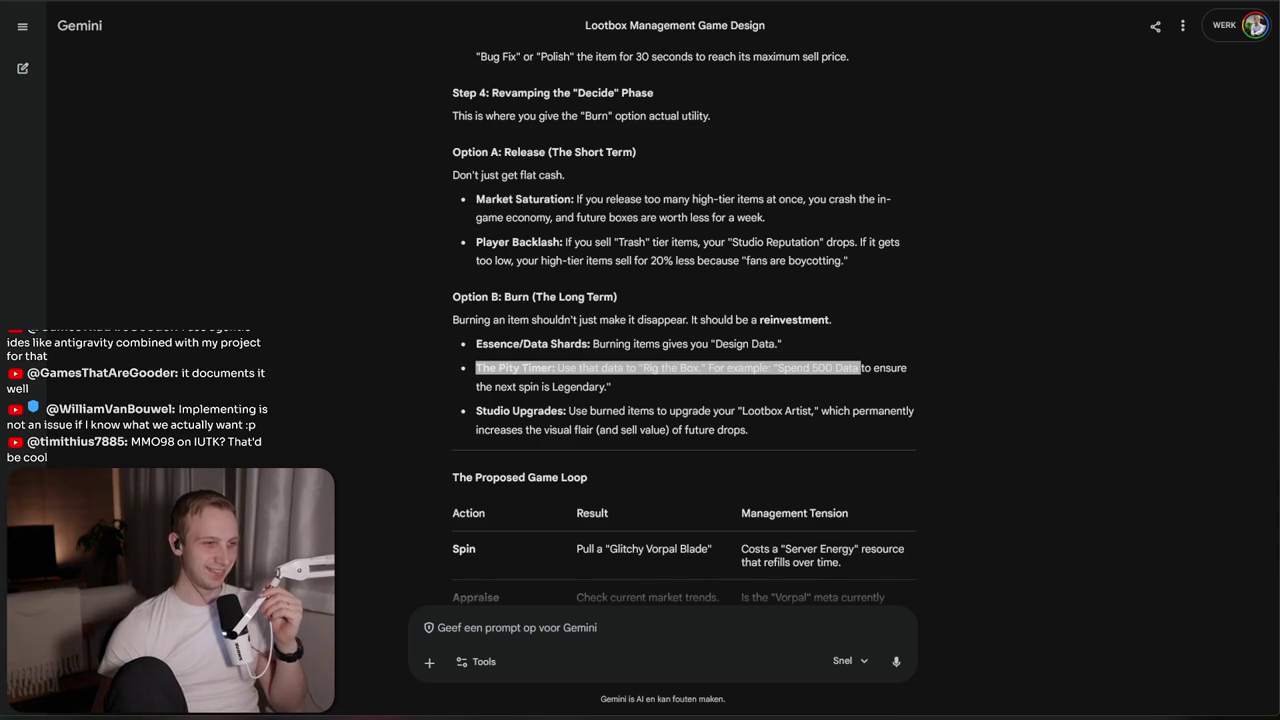
pyautogui.scroll(-3, 777, 410)
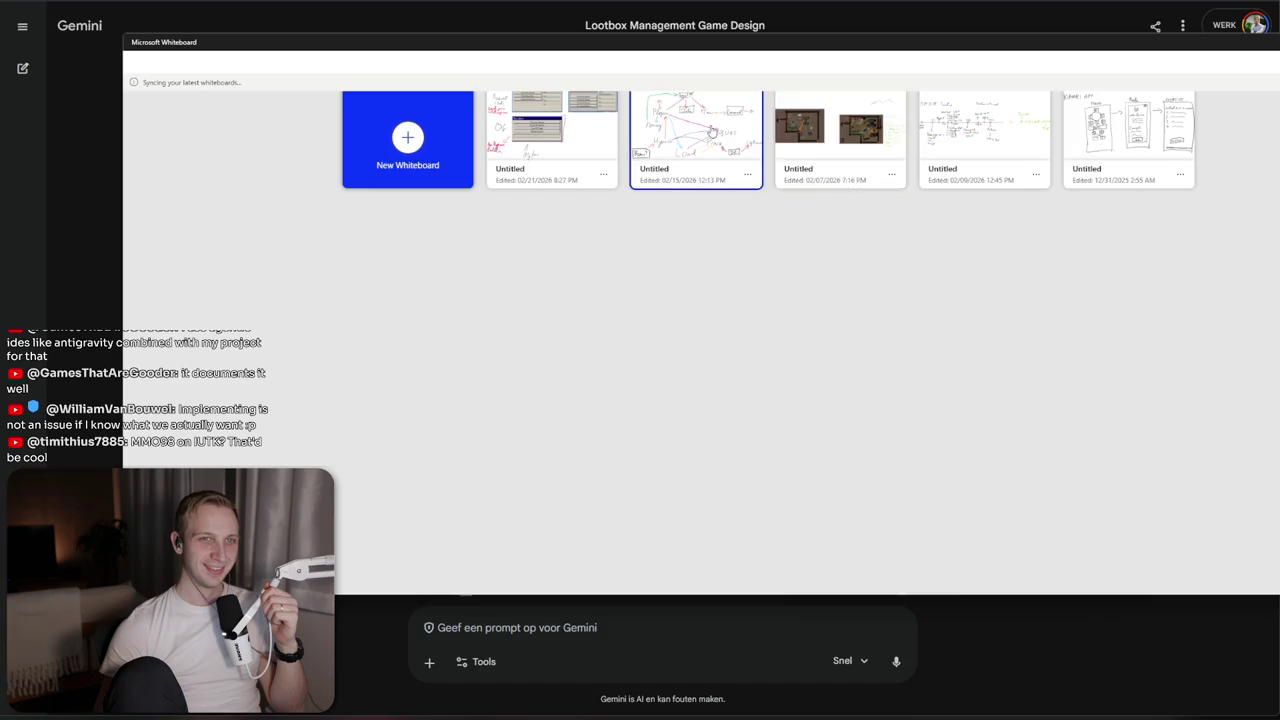
# Open the saved Players–Hype–Load–Bugs–Ping whiteboard, move its window aside, and minimize it
pyautogui.click(689, 172)
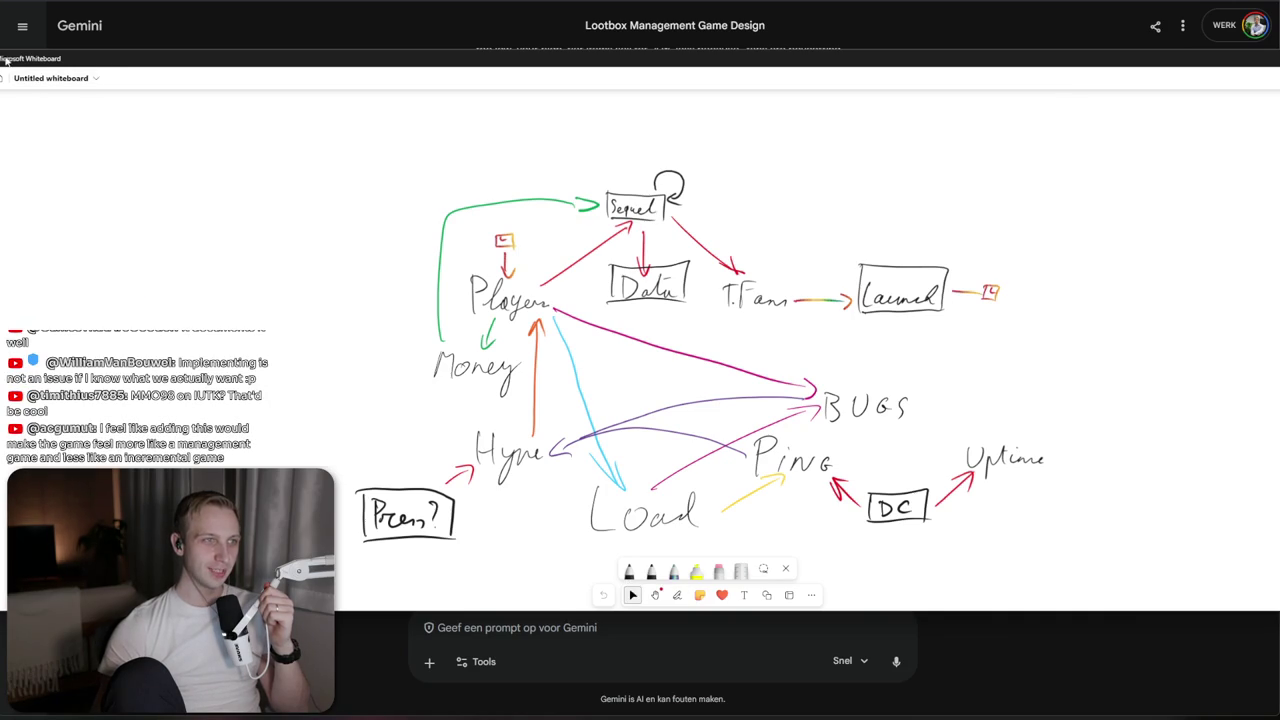
pyautogui.moveTo(54, 79); pyautogui.dragTo(286, 79)
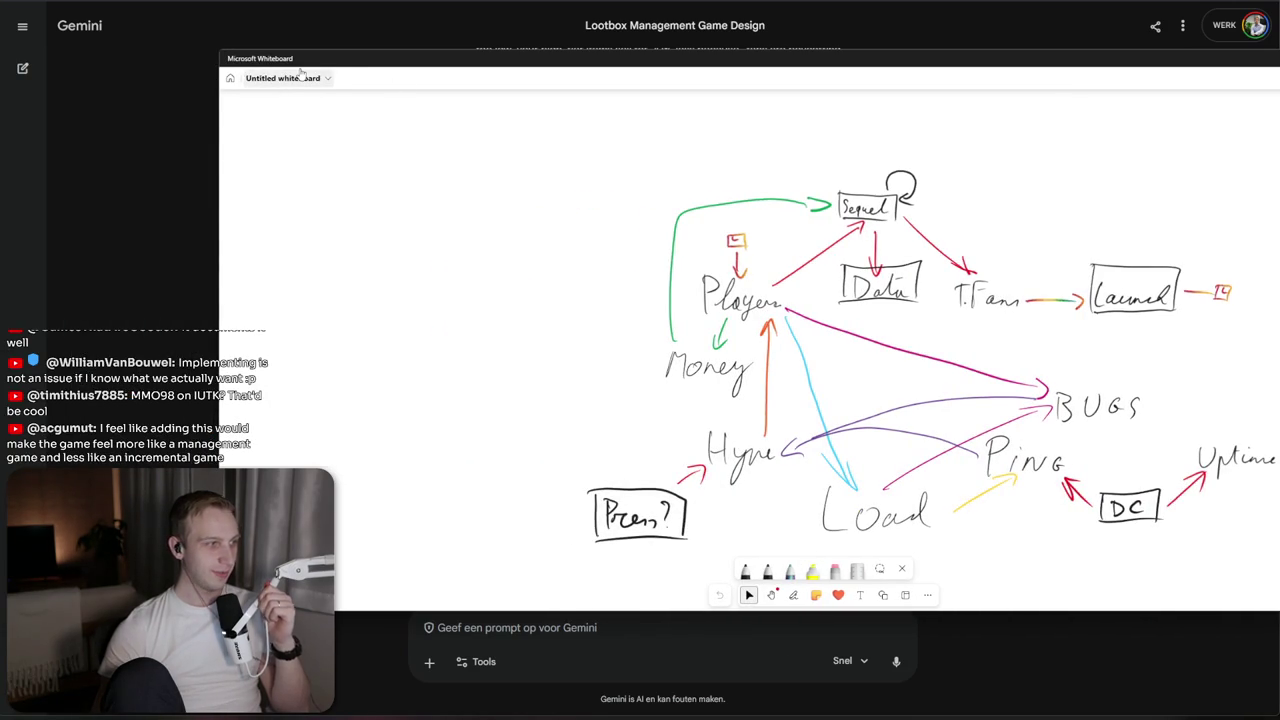
pyautogui.moveTo(507, 63); pyautogui.dragTo(145, 85)
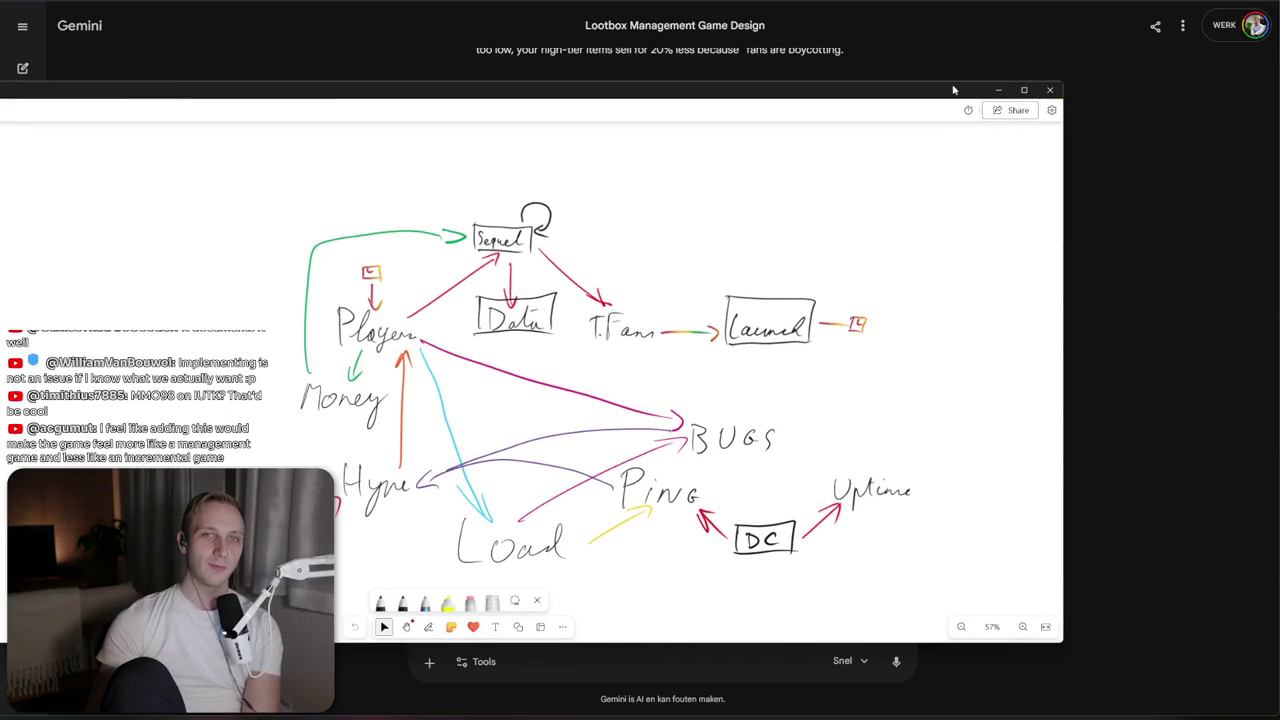
pyautogui.click(984, 85)
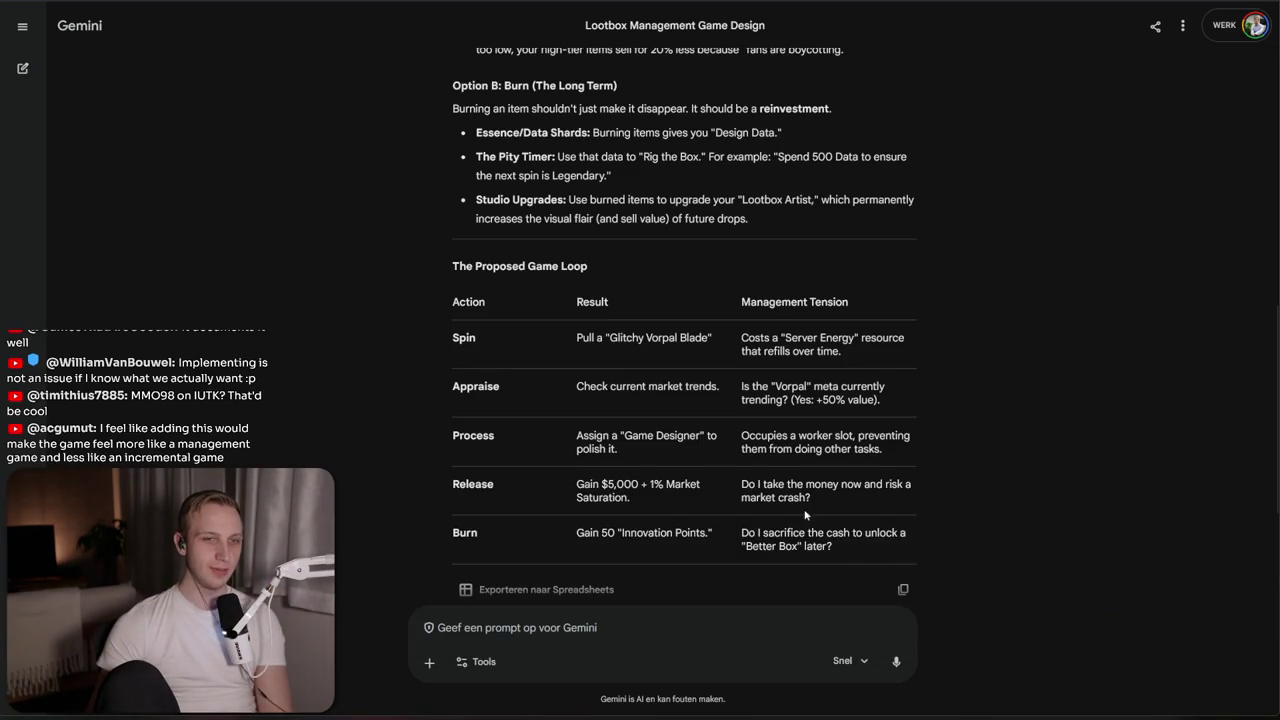
# Highlight the Release and Burn rows of the Proposed Game Loop table, then switch to Unity
pyautogui.moveTo(838, 552); pyautogui.dragTo(852, 484)
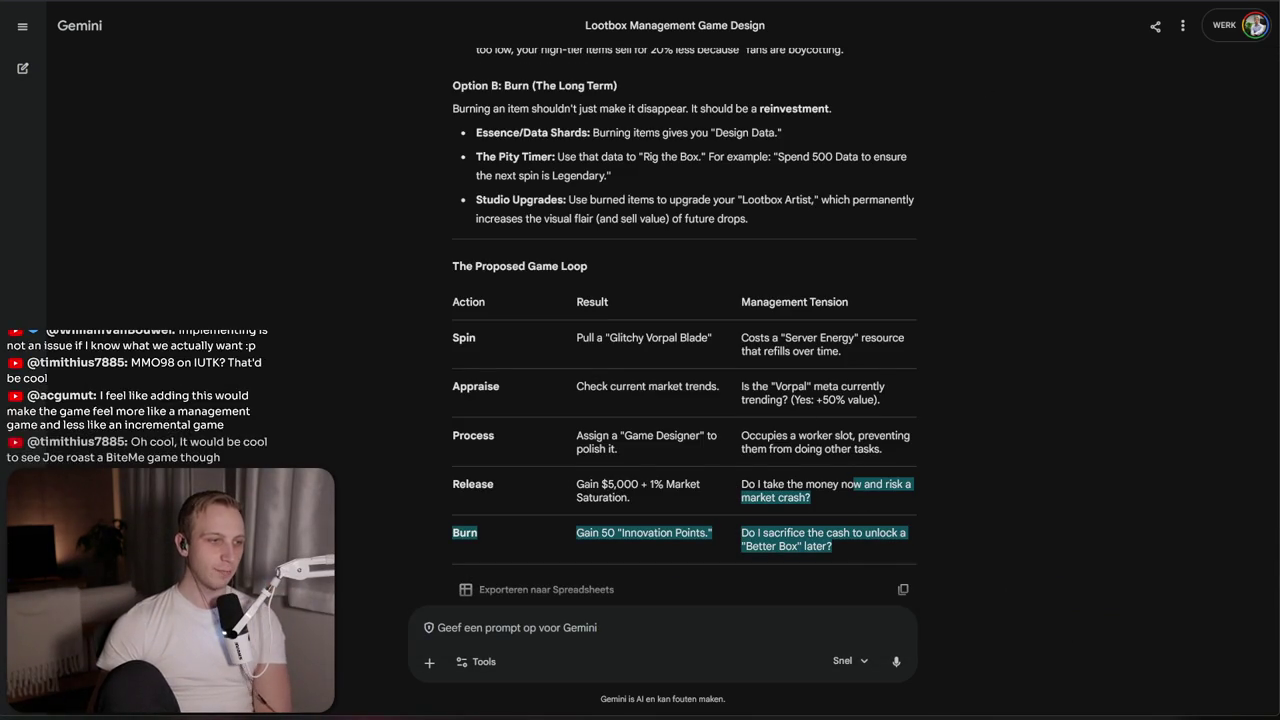
pyautogui.hotkey('alt', 'Tab')
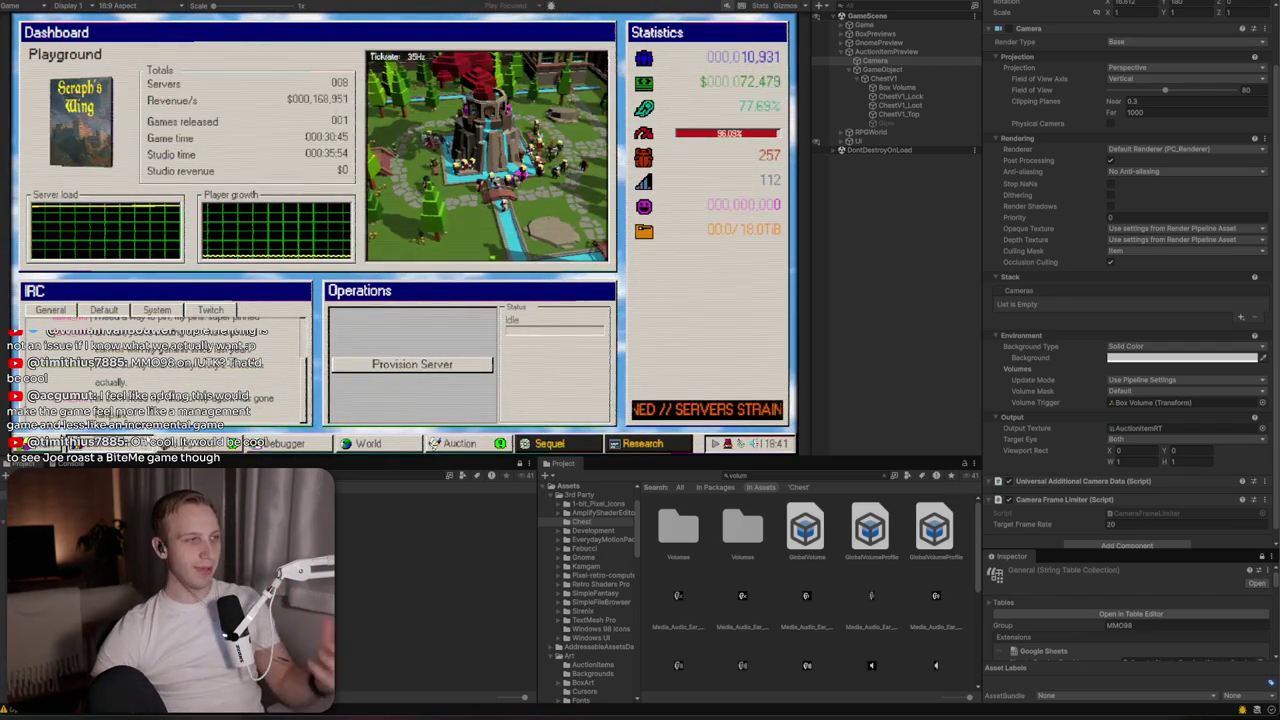
# Provision a server in the running game, check the stats counters, and open the Auction screen
pyautogui.click(428, 365)
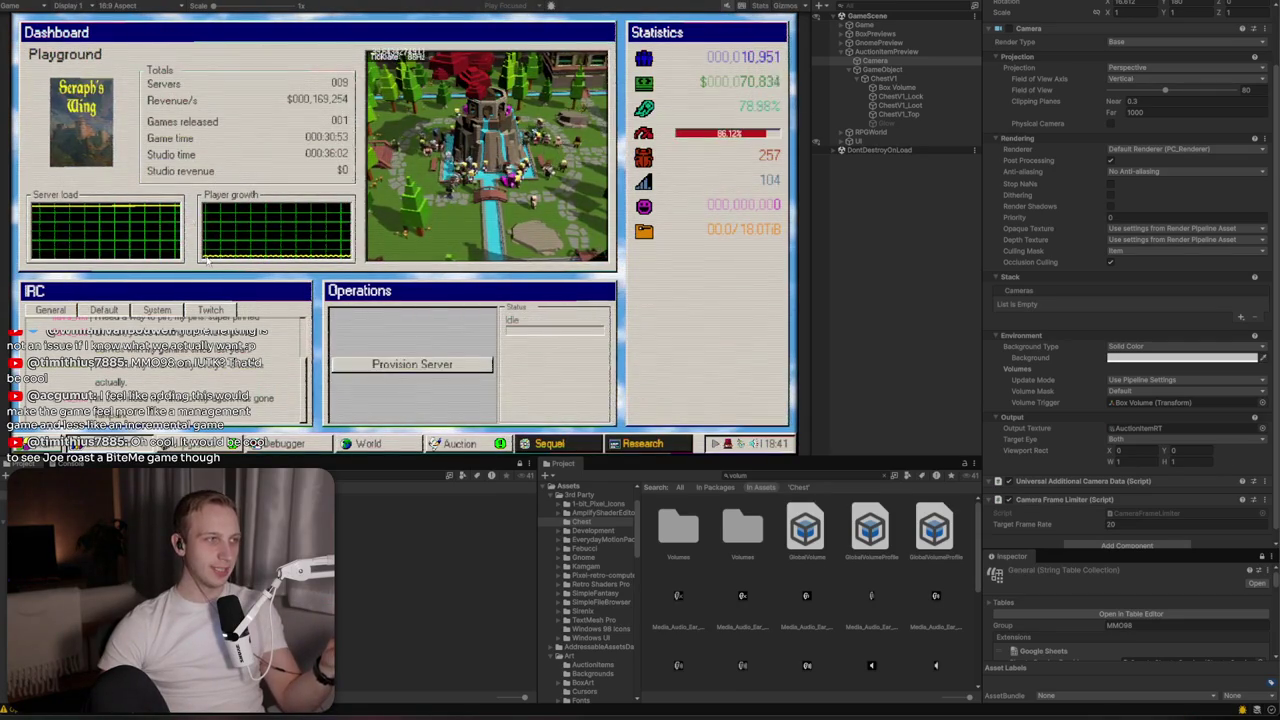
pyautogui.moveTo(745, 86)
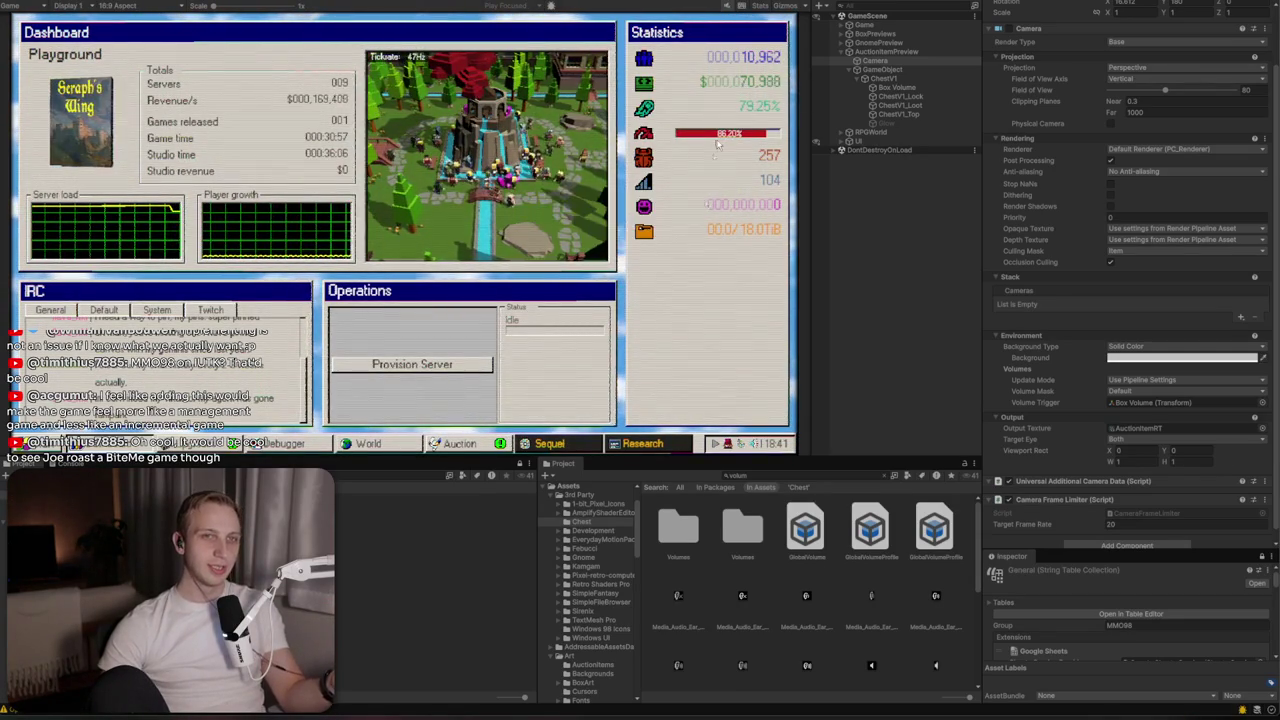
pyautogui.moveTo(705, 168)
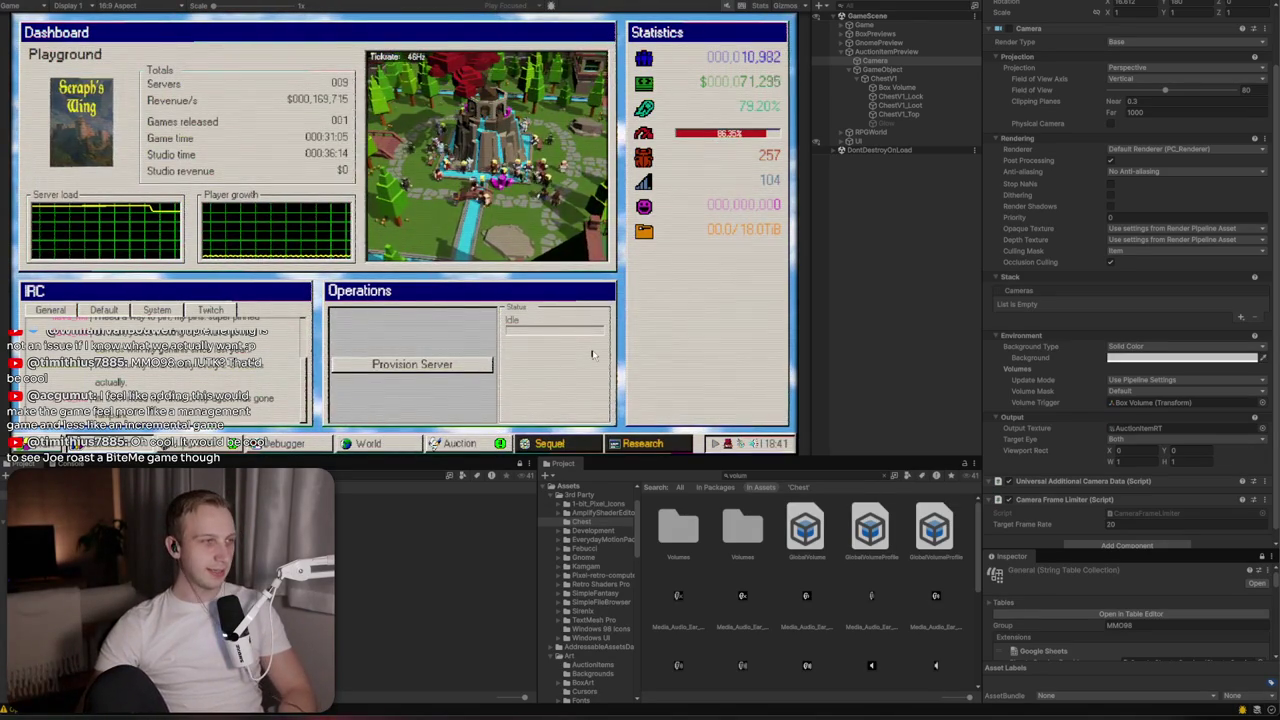
pyautogui.click(484, 442)
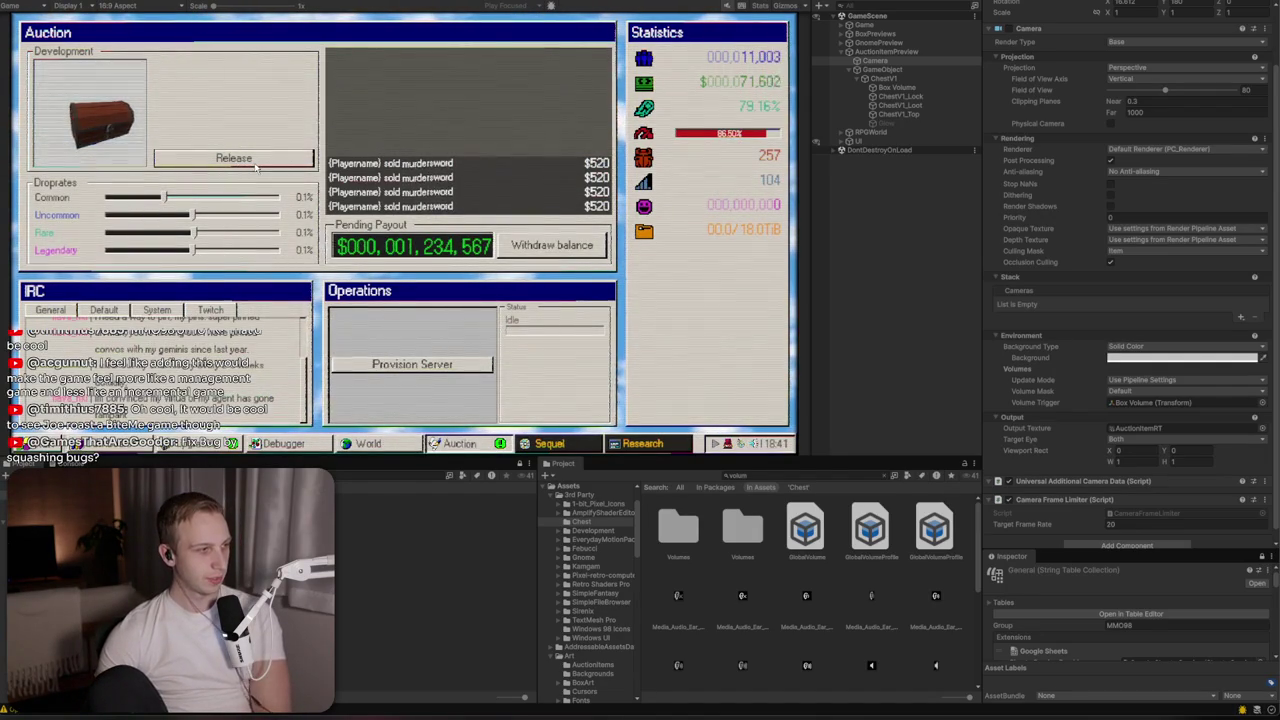
# Compile a first patch in the game's Debugger, then go back to the Auction screen
pyautogui.click(289, 443)
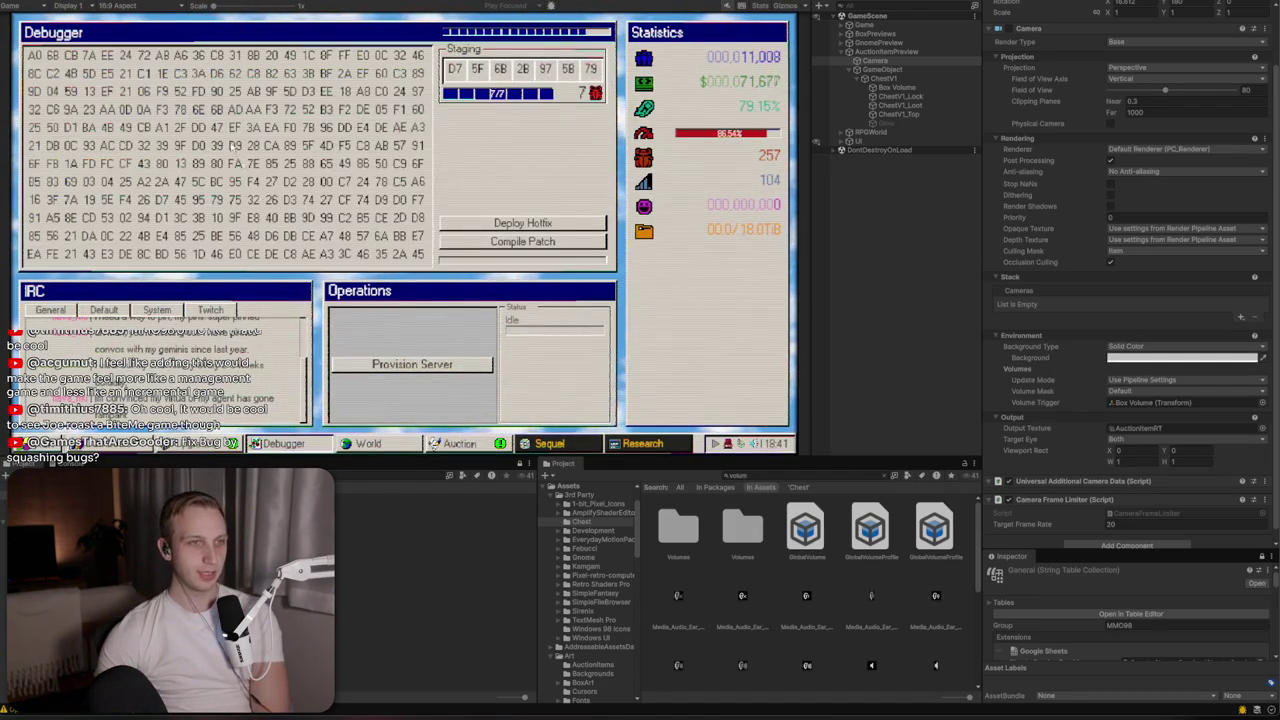
pyautogui.click(455, 241)
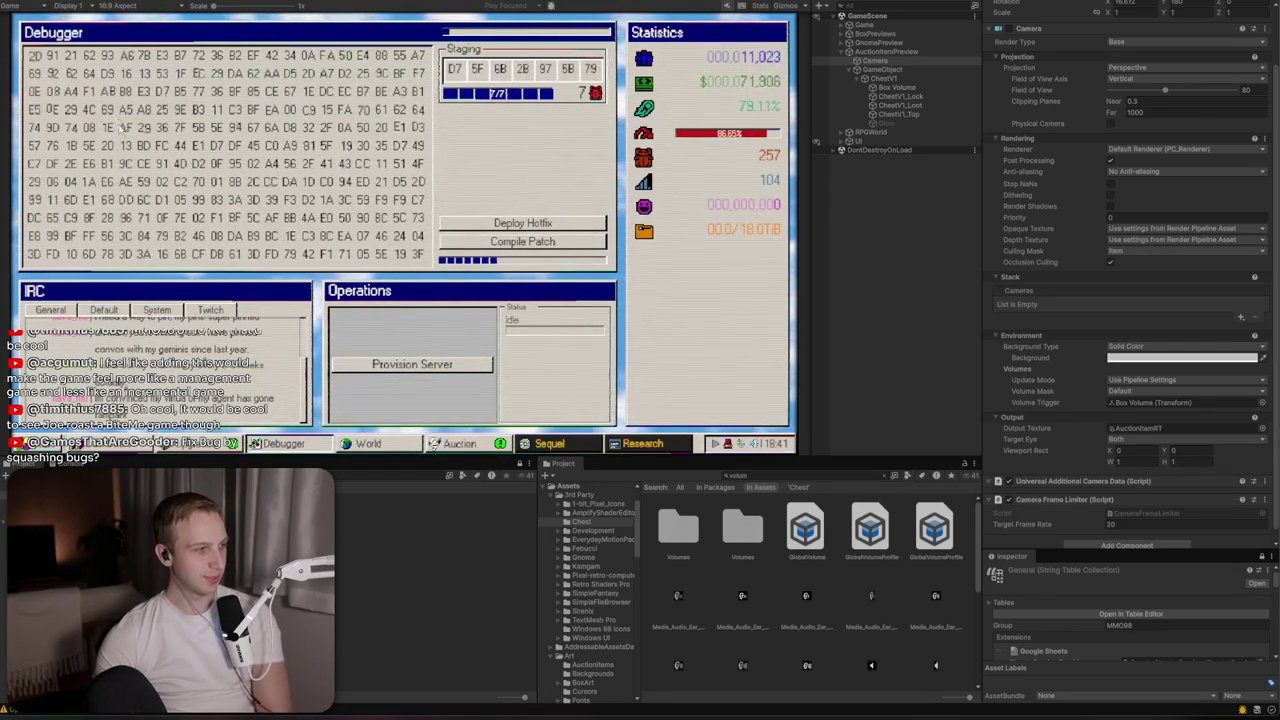
pyautogui.click(258, 443)
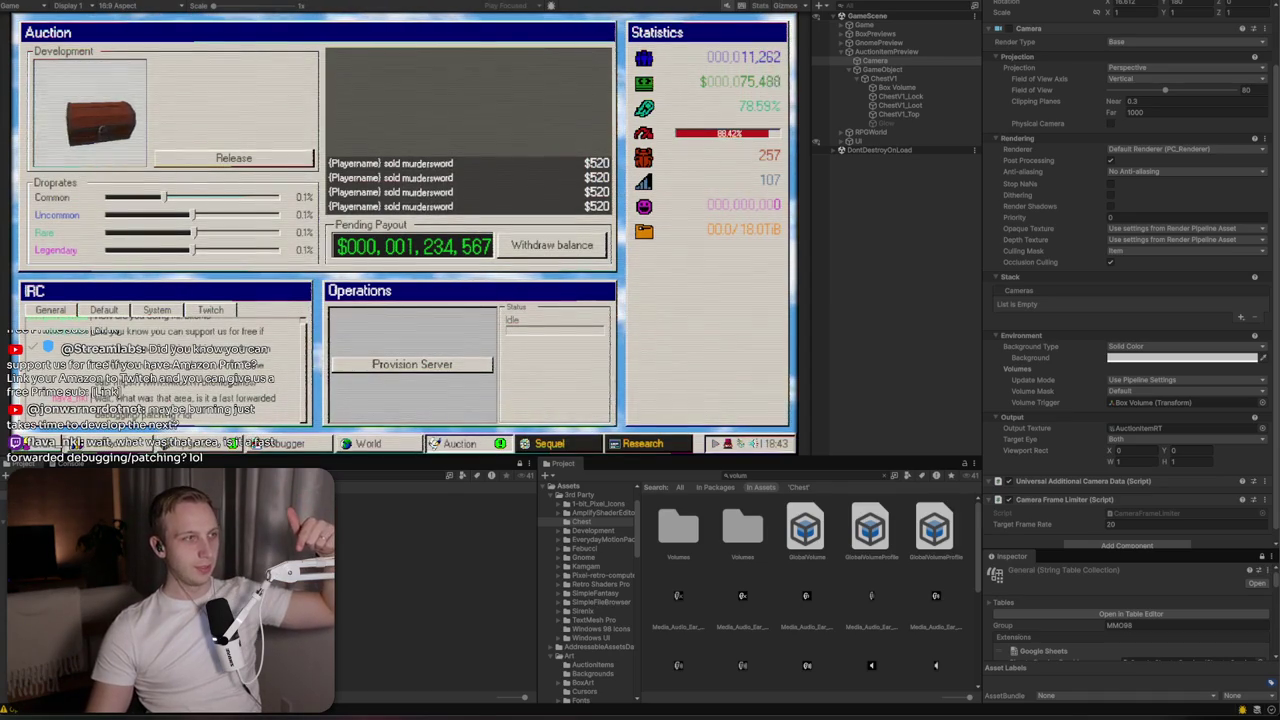
# Compile two more patches to bring bugs down to 246, then return to the Auction screen
pyautogui.click(280, 443)
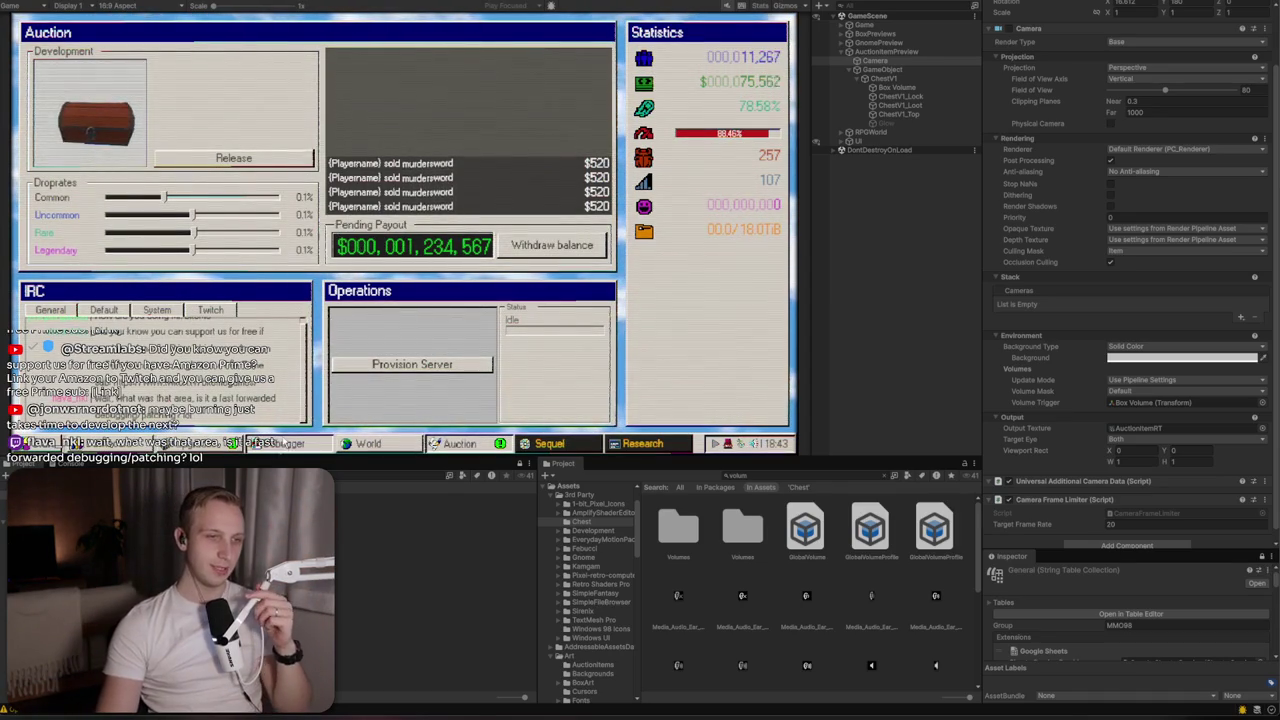
pyautogui.click(515, 243)
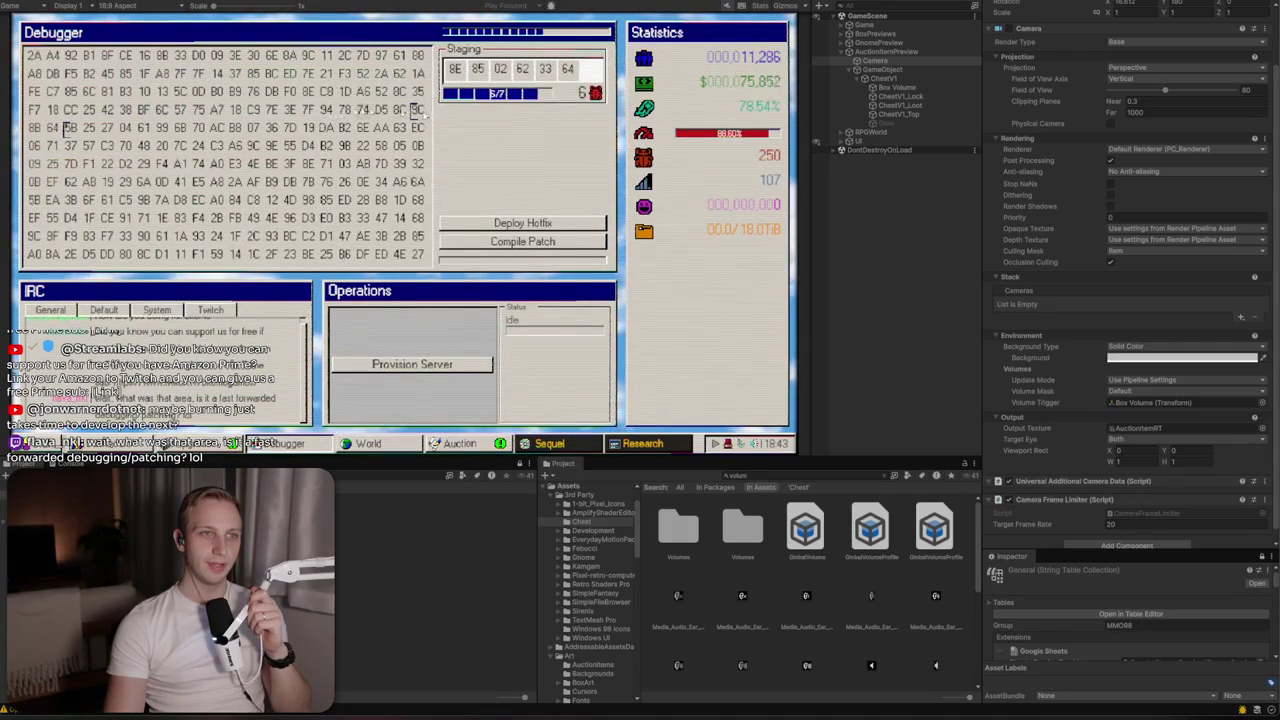
pyautogui.click(481, 240)
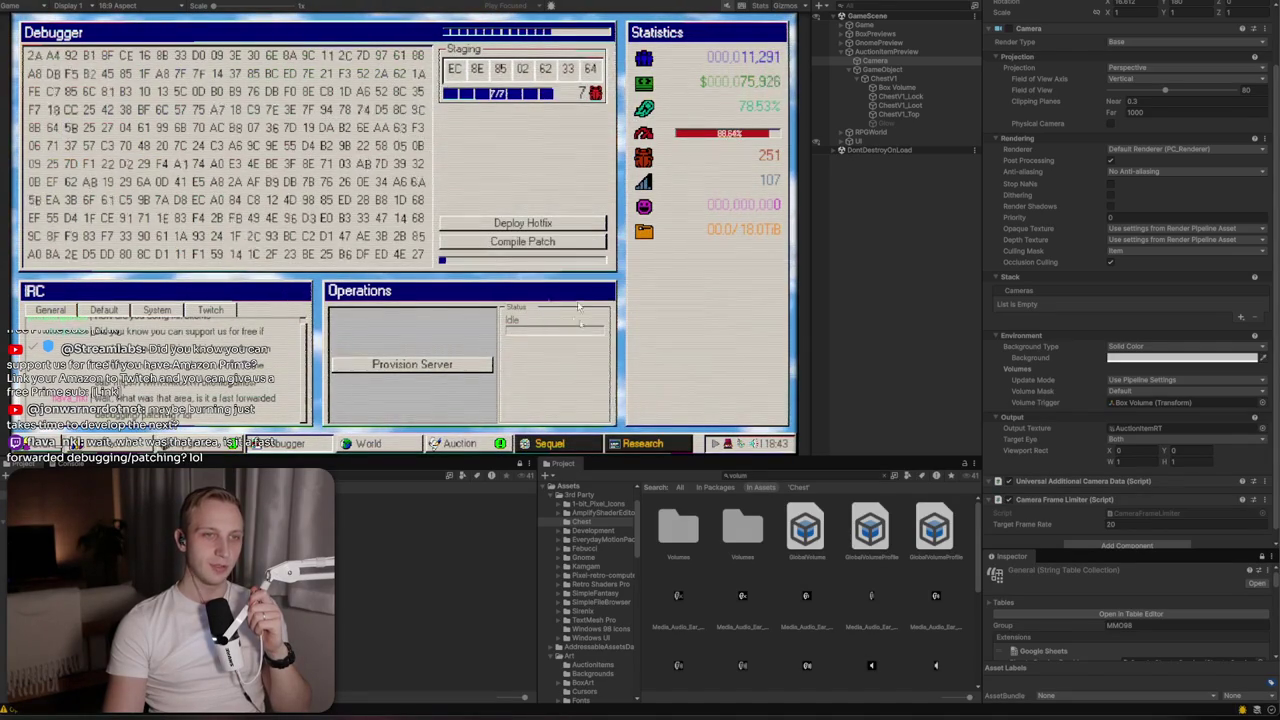
pyautogui.moveTo(752, 157)
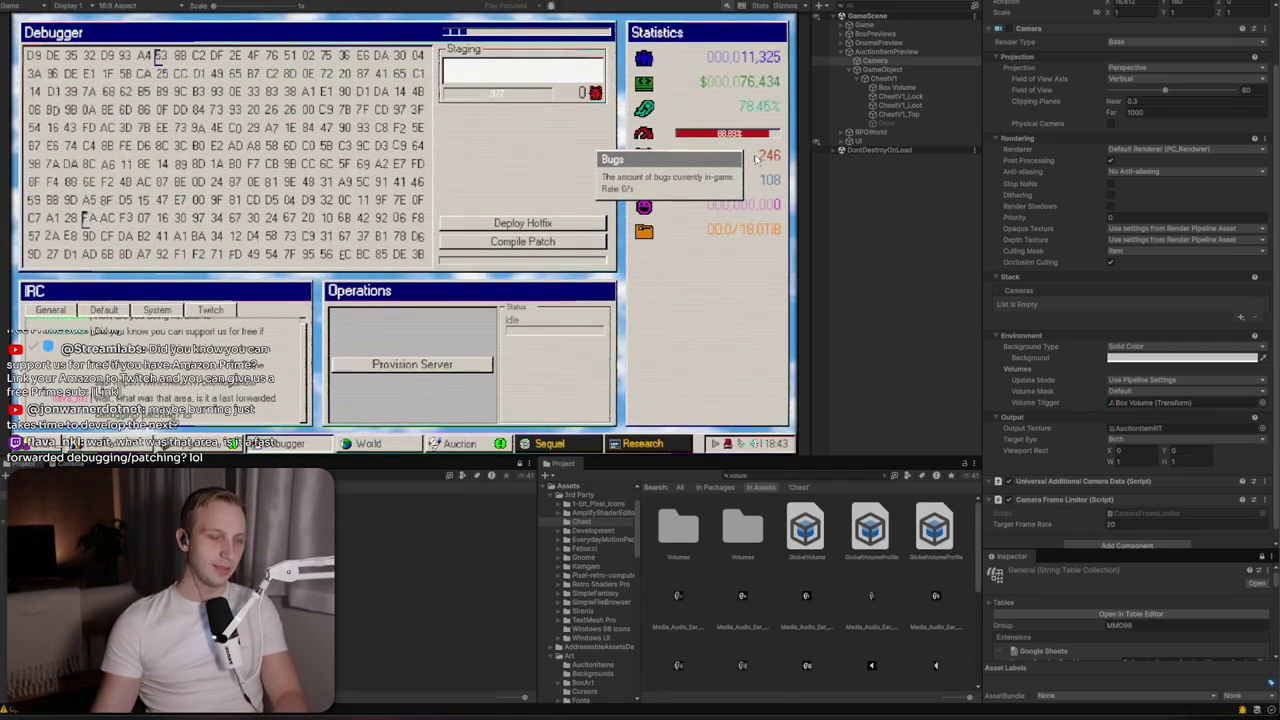
pyautogui.click(552, 447)
pyautogui.click(460, 447)
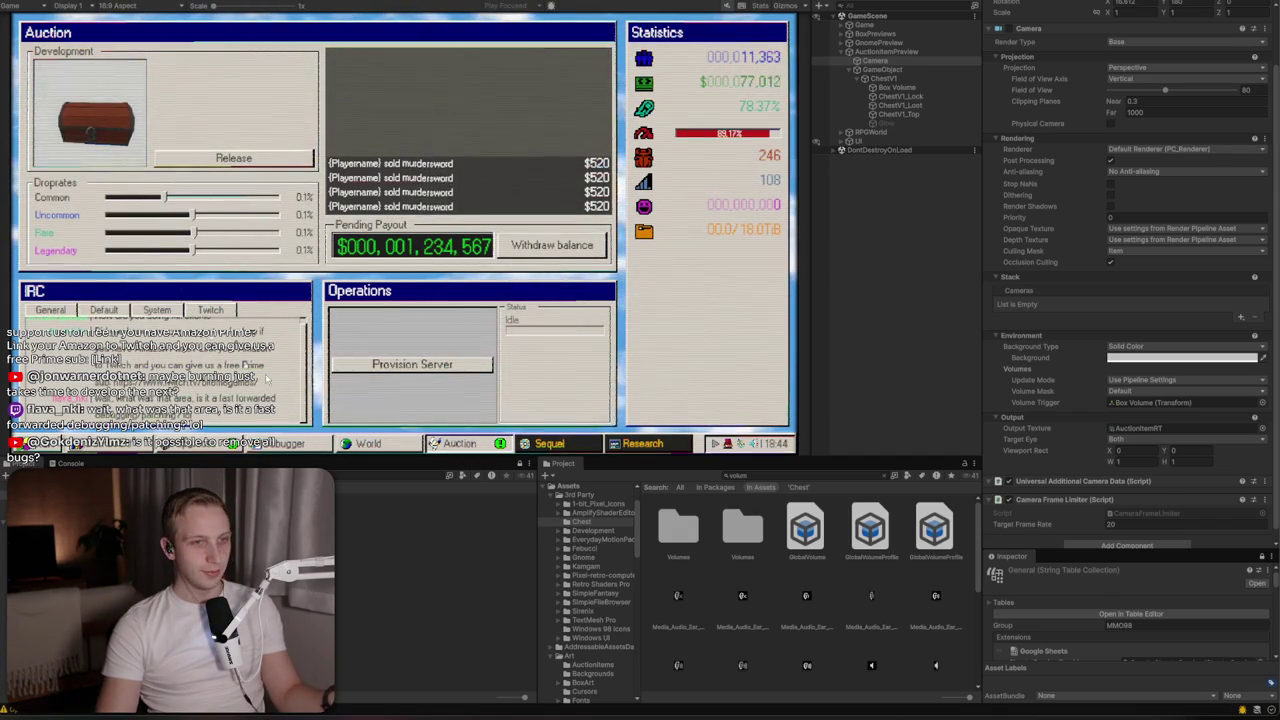
# In the Debugger, stage hex bytes A7 and 26 and compile a six-byte patch
pyautogui.click(300, 444)
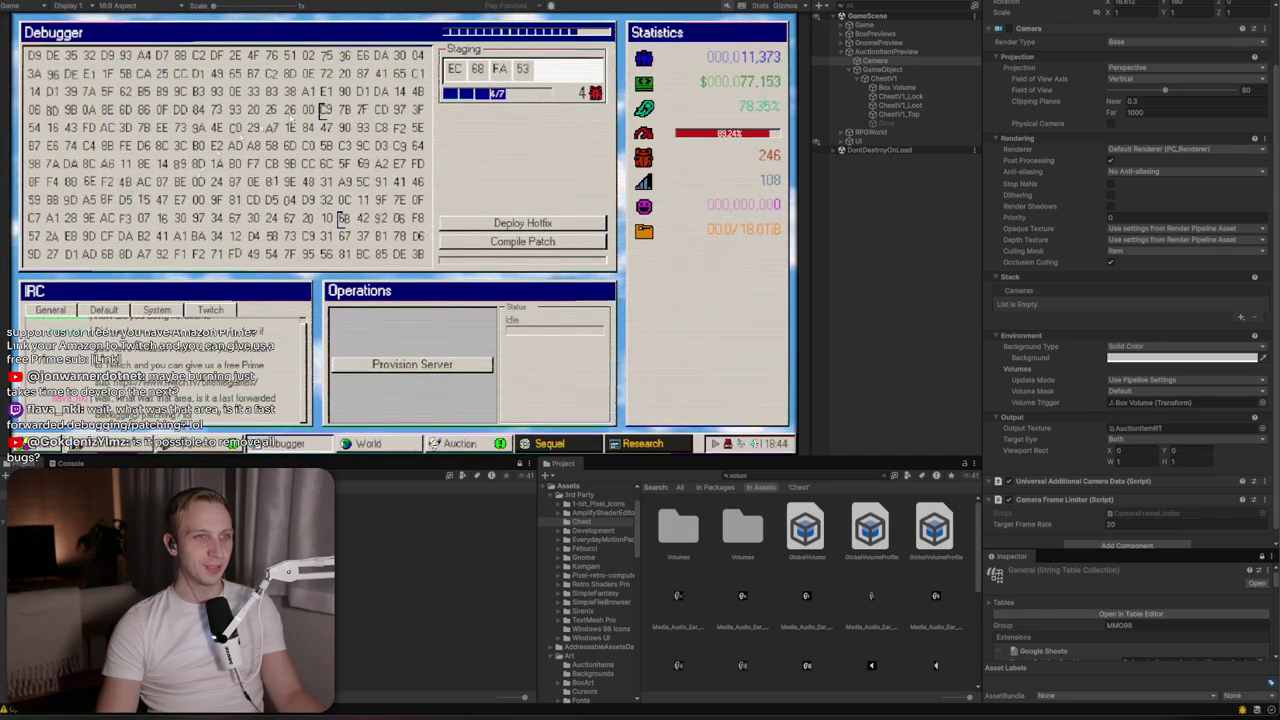
pyautogui.click(270, 127)
pyautogui.click(270, 109)
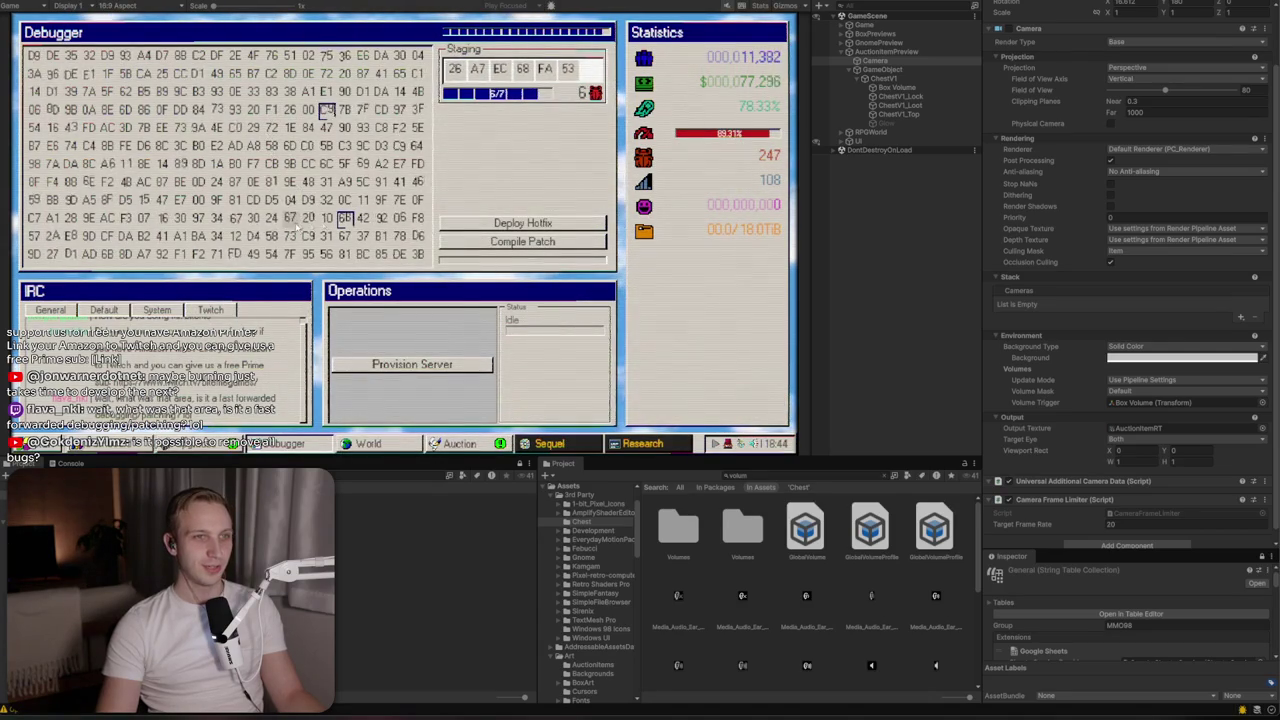
pyautogui.click(522, 241)
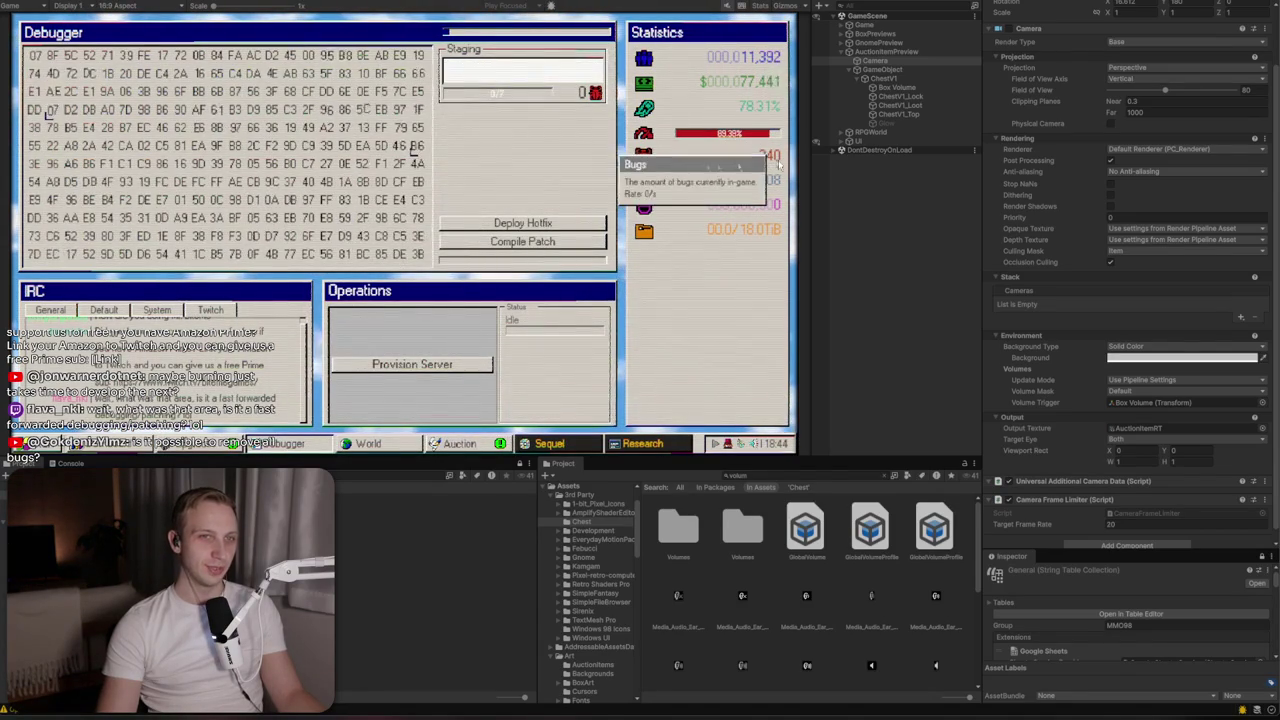
# Stage bytes including 9C, 79 and 67, compile a seven-byte patch (bugs 238), and return to Auction
pyautogui.click(270, 74)
pyautogui.click(199, 74)
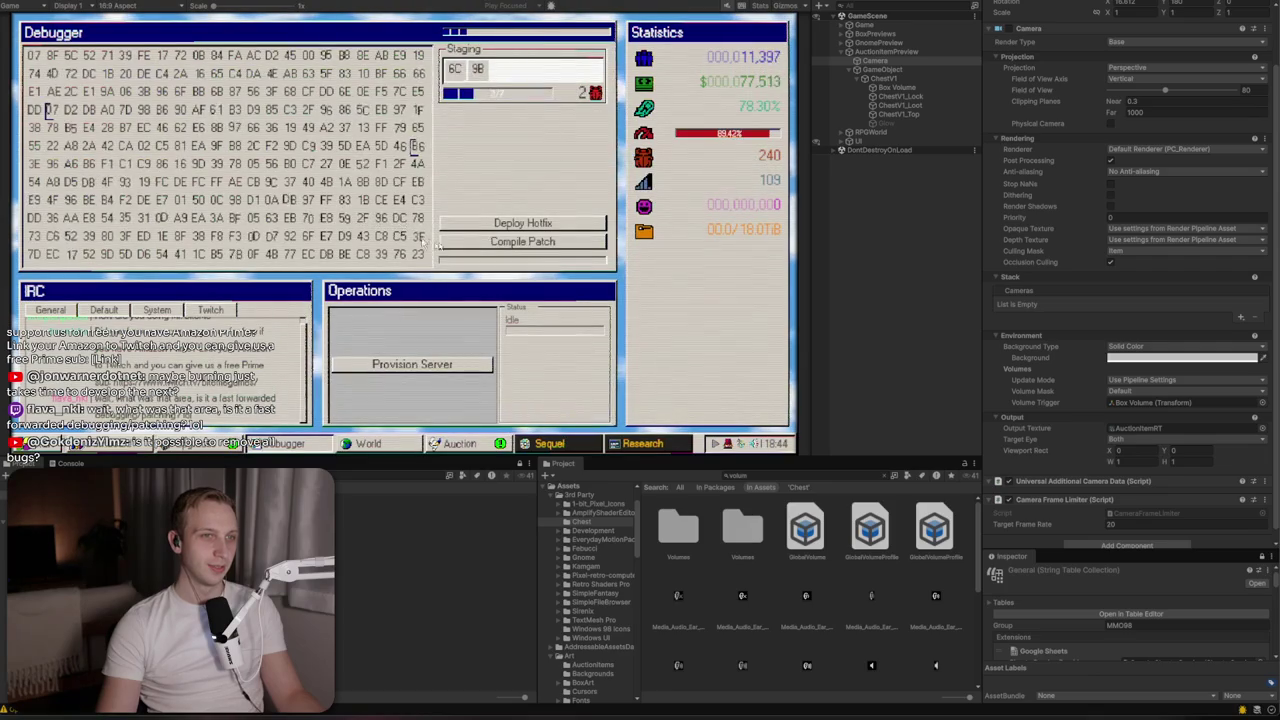
pyautogui.click(270, 182)
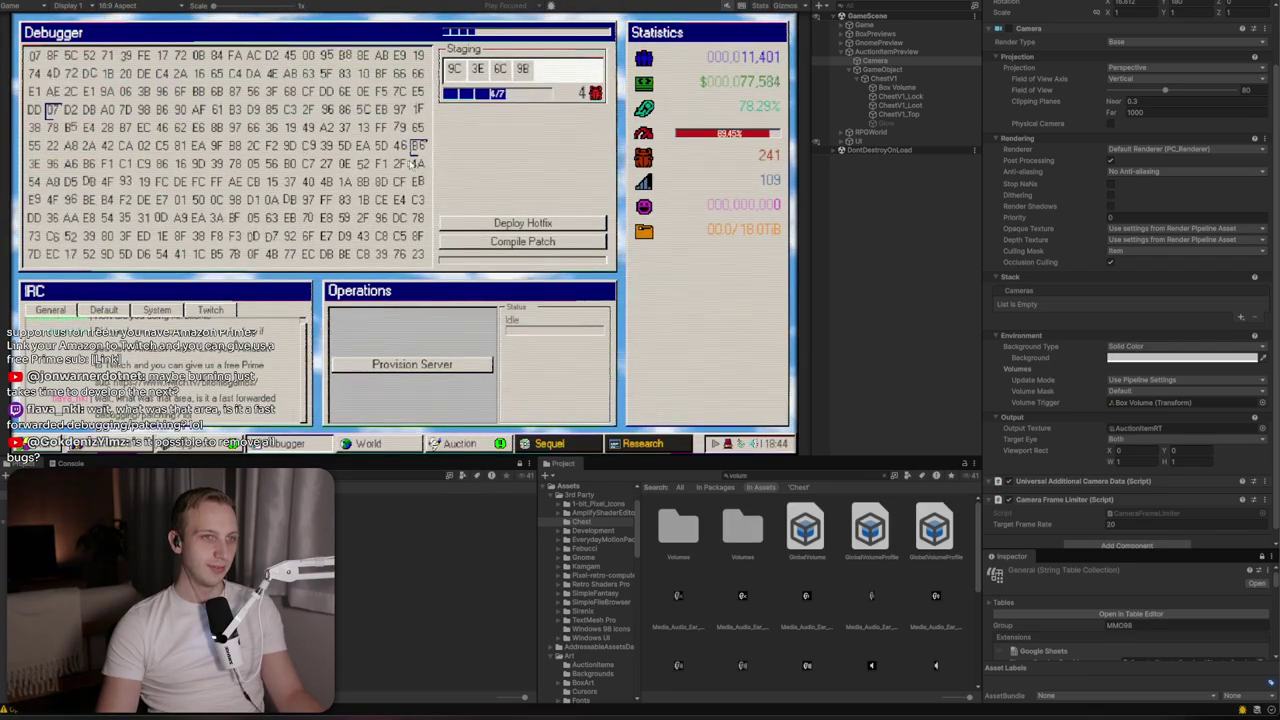
pyautogui.click(399, 127)
pyautogui.click(360, 110)
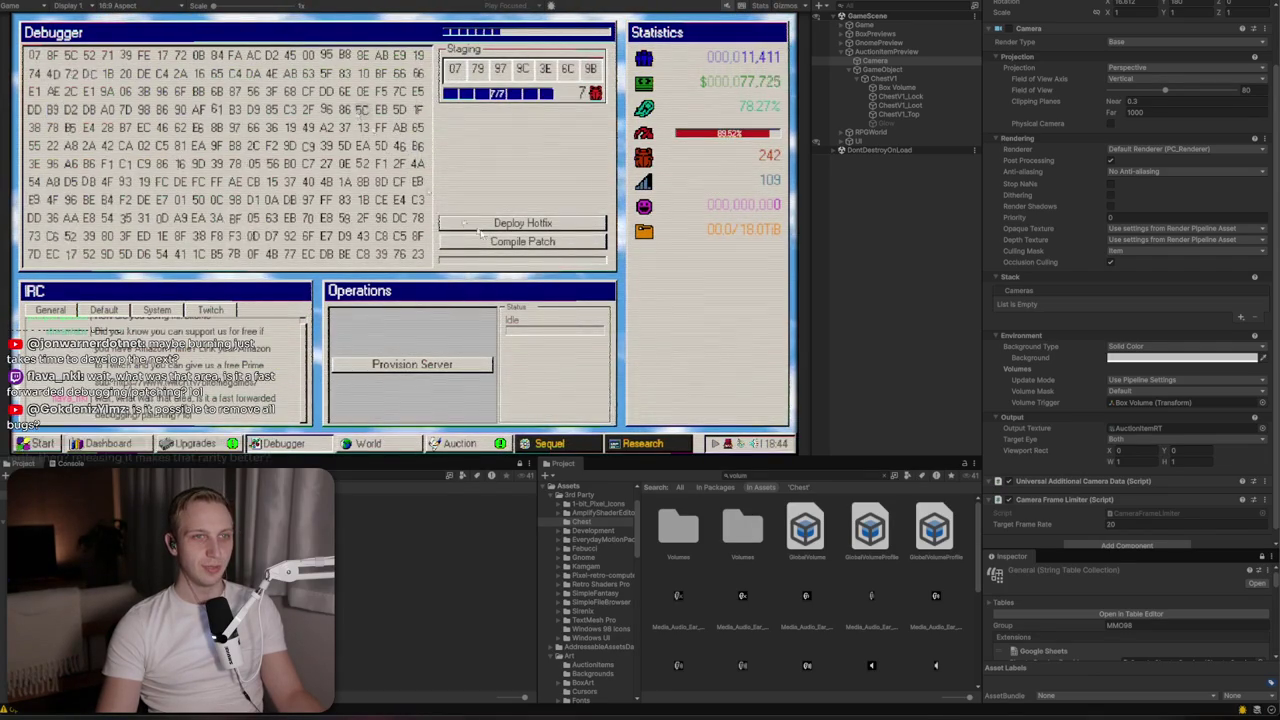
pyautogui.click(522, 241)
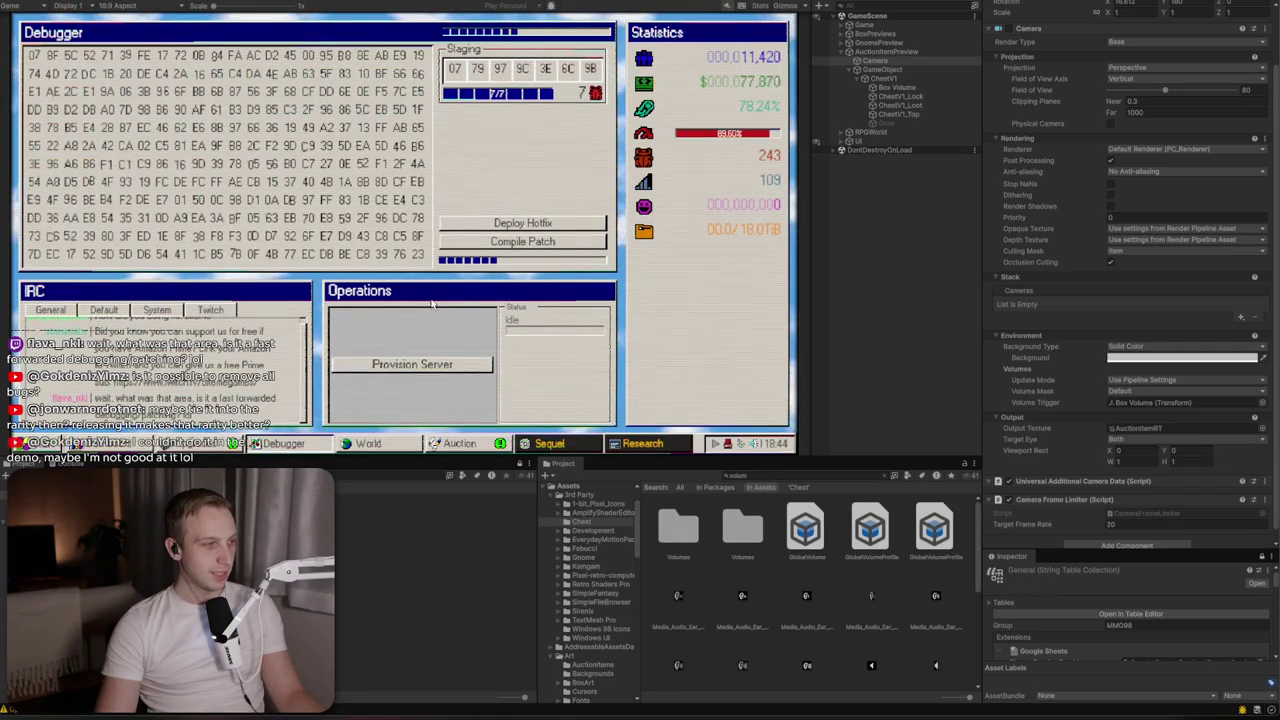
pyautogui.click(486, 440)
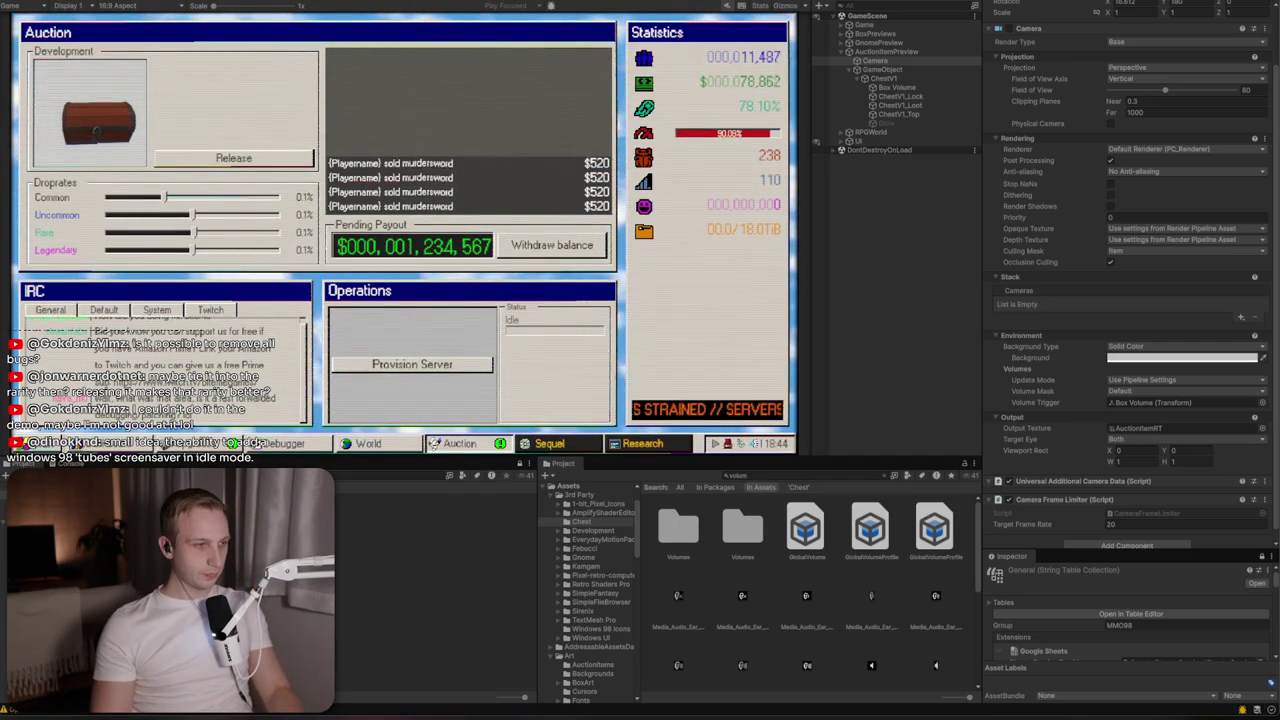
pyautogui.hotkey('alt', 'Tab')
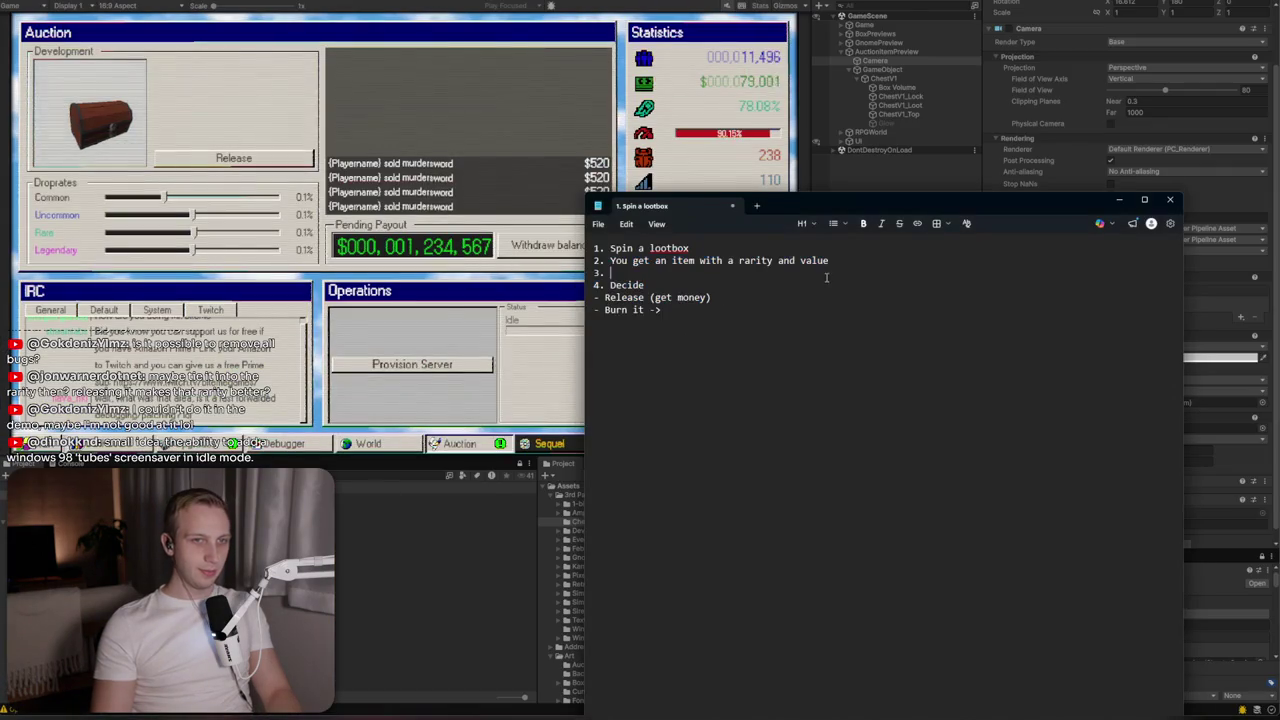
# Replace the get-money note after Release with '-> Sell on Auctionhouse…' text about lootbox and Instant reroll
pyautogui.click(707, 297)
pyautogui.press('BackSpace')
pyautogui.press('BackSpace')
pyautogui.press('BackSpace')
pyautogui.write('->')
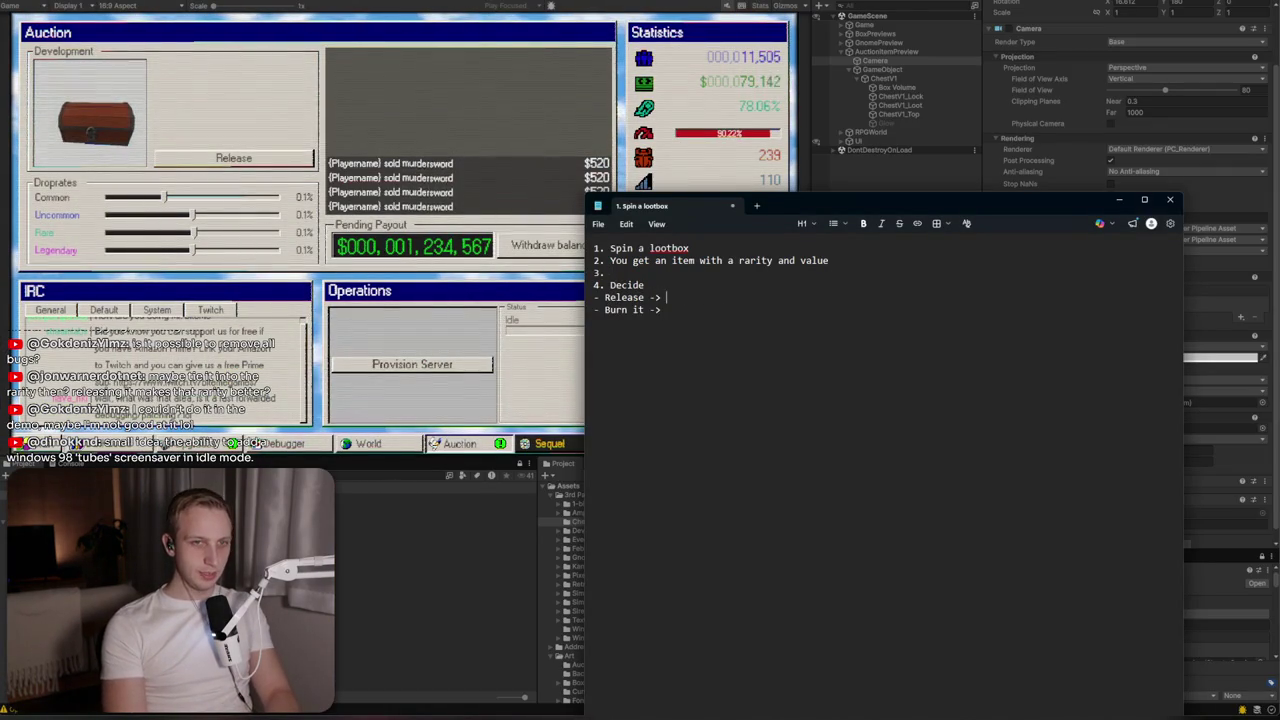
pyautogui.write(' Sell on Auctionhouse, cooldown on nex')
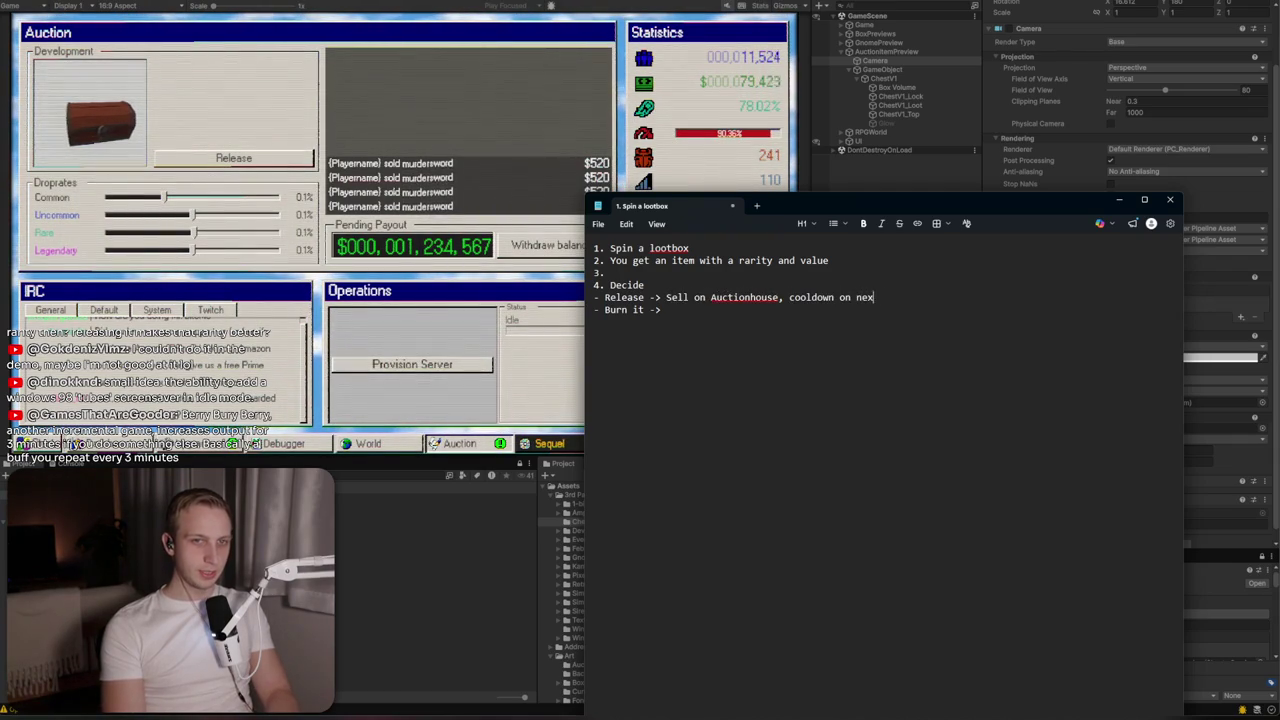
pyautogui.write('t lootbox')
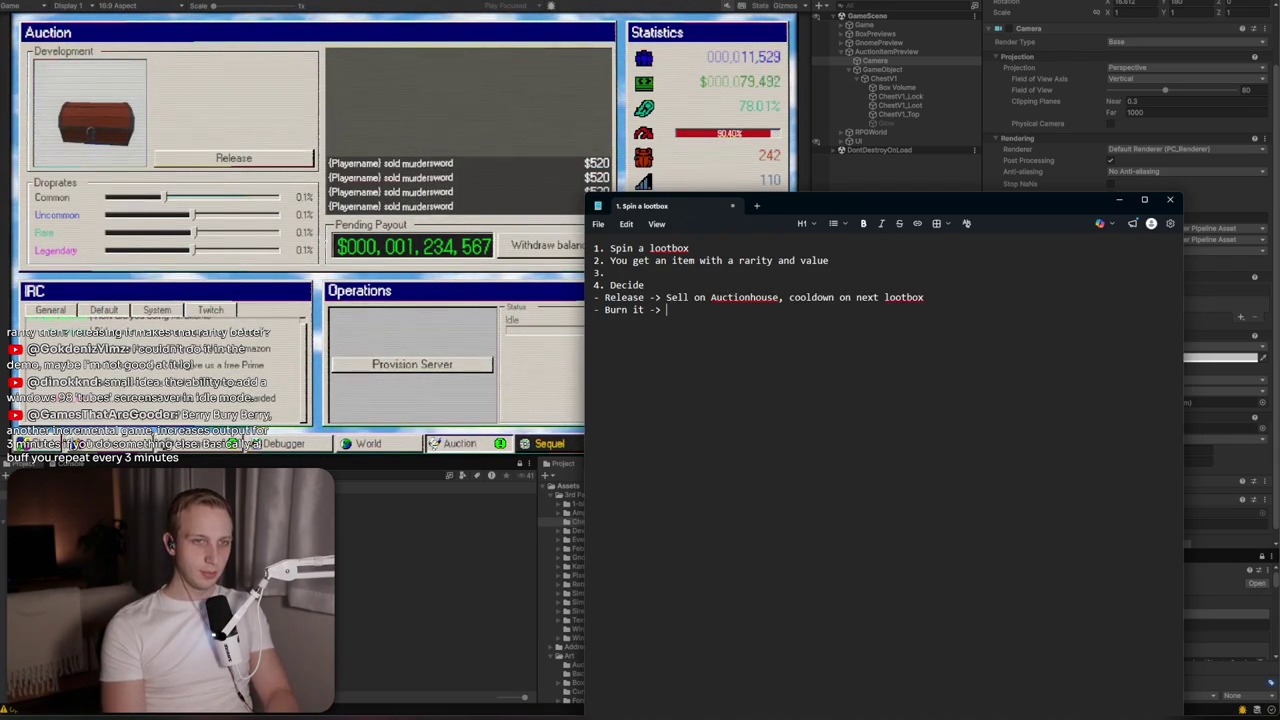
pyautogui.write(', saturates droprate a bit')
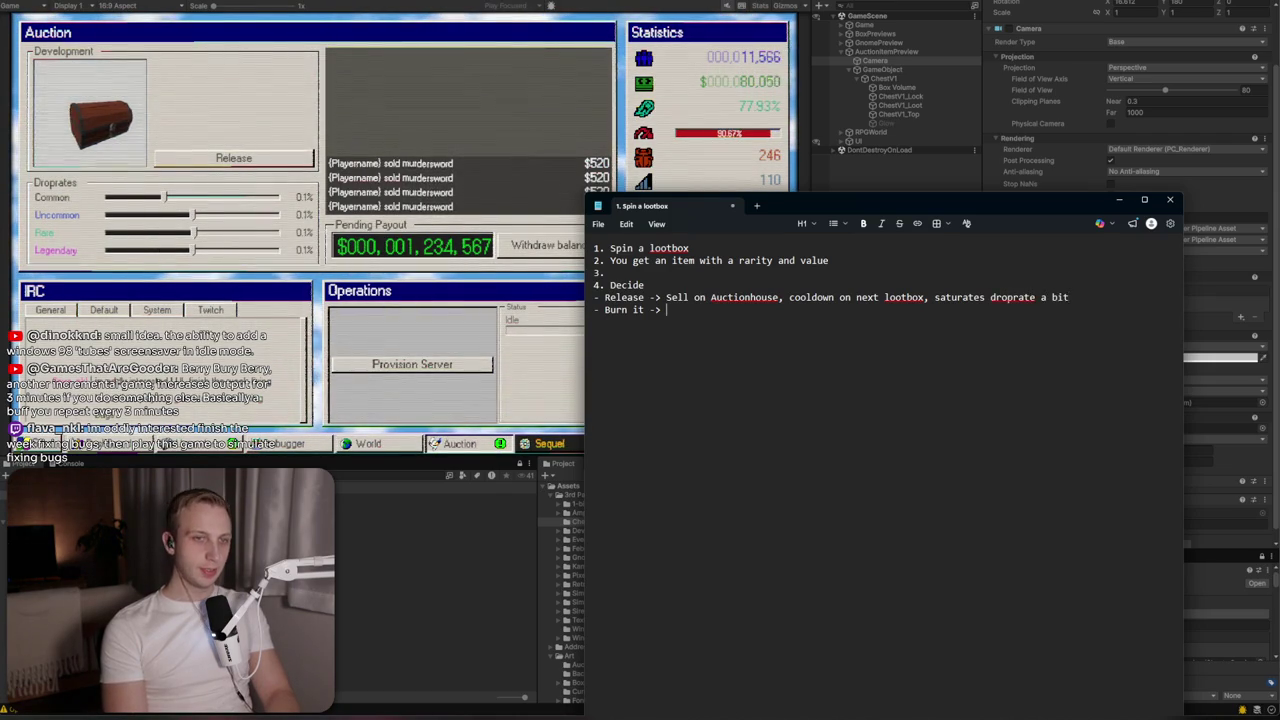
pyautogui.write('Instant reroll')
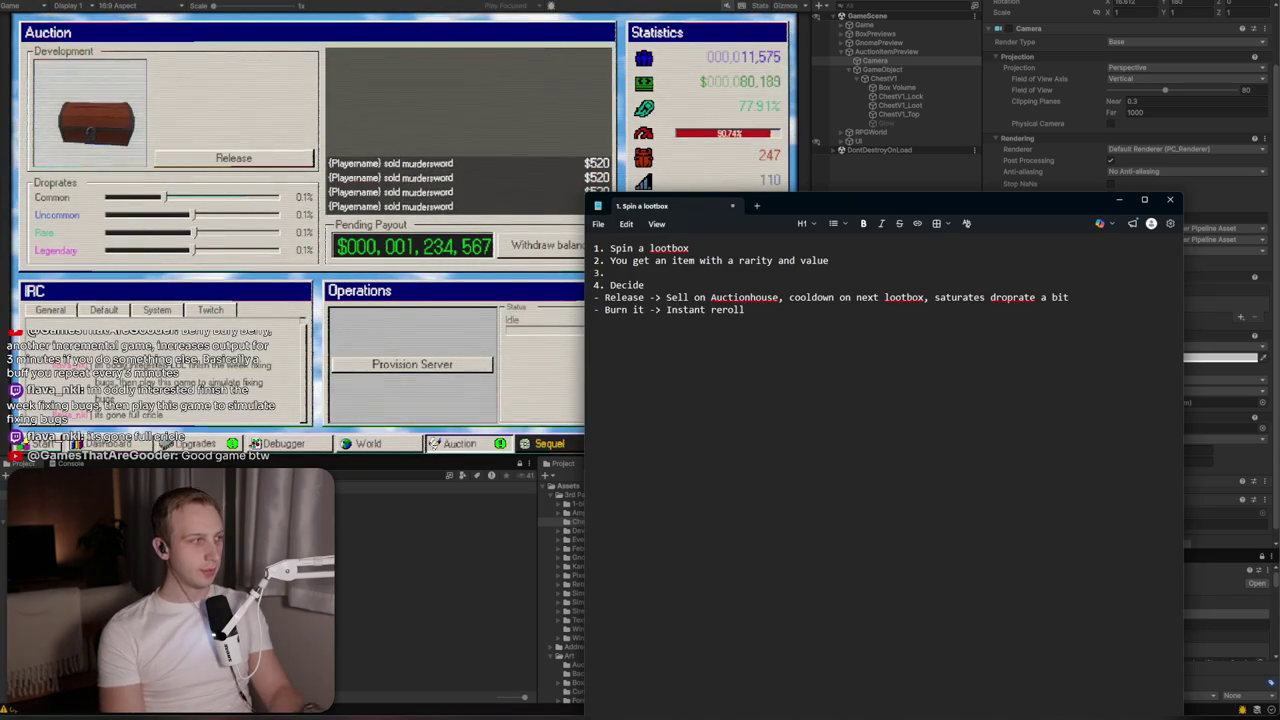
# Check the spelling suggestions for 'lootbox' and 'droprate' on the Release line
pyautogui.moveTo(789, 303); pyautogui.dragTo(906, 297)
pyautogui.click(897, 297)
pyautogui.moveTo(803, 297); pyautogui.dragTo(908, 297)
pyautogui.click(886, 297)
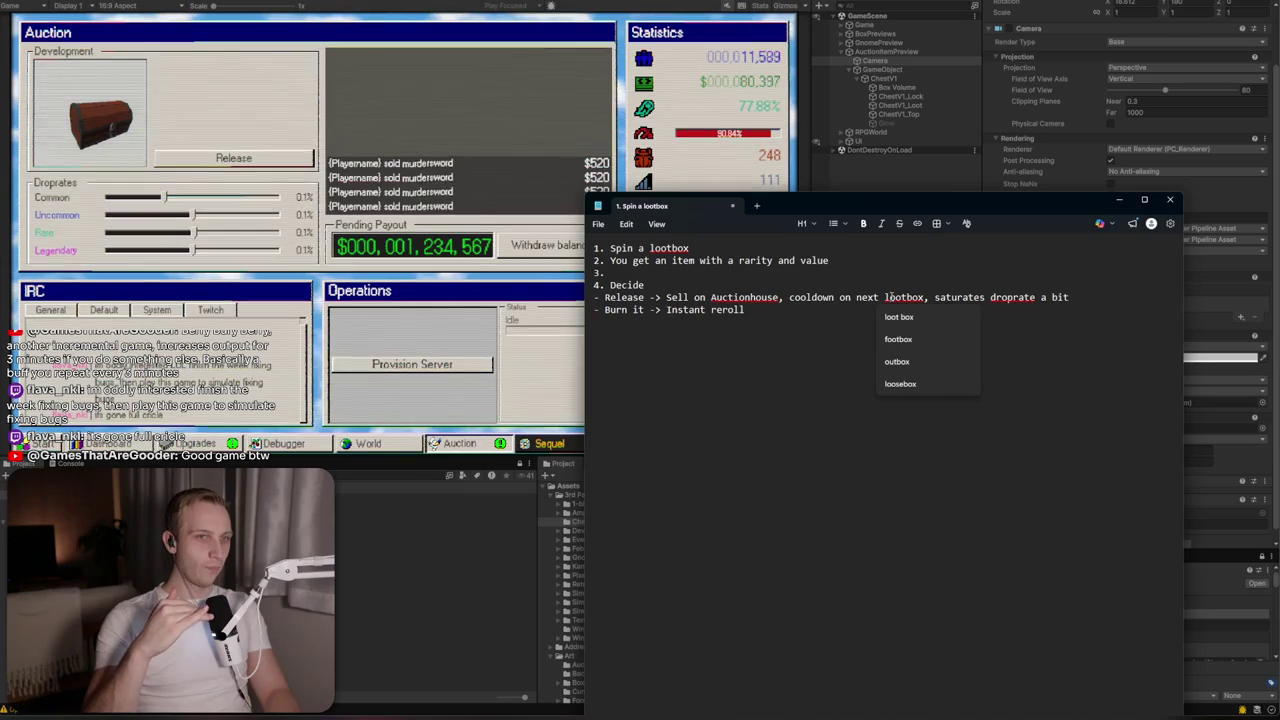
pyautogui.moveTo(784, 297)
pyautogui.mouseDown()
pyautogui.moveTo(746, 310)
pyautogui.moveTo(690, 297)
pyautogui.moveTo(759, 295)
pyautogui.mouseUp()
pyautogui.click(759, 297)
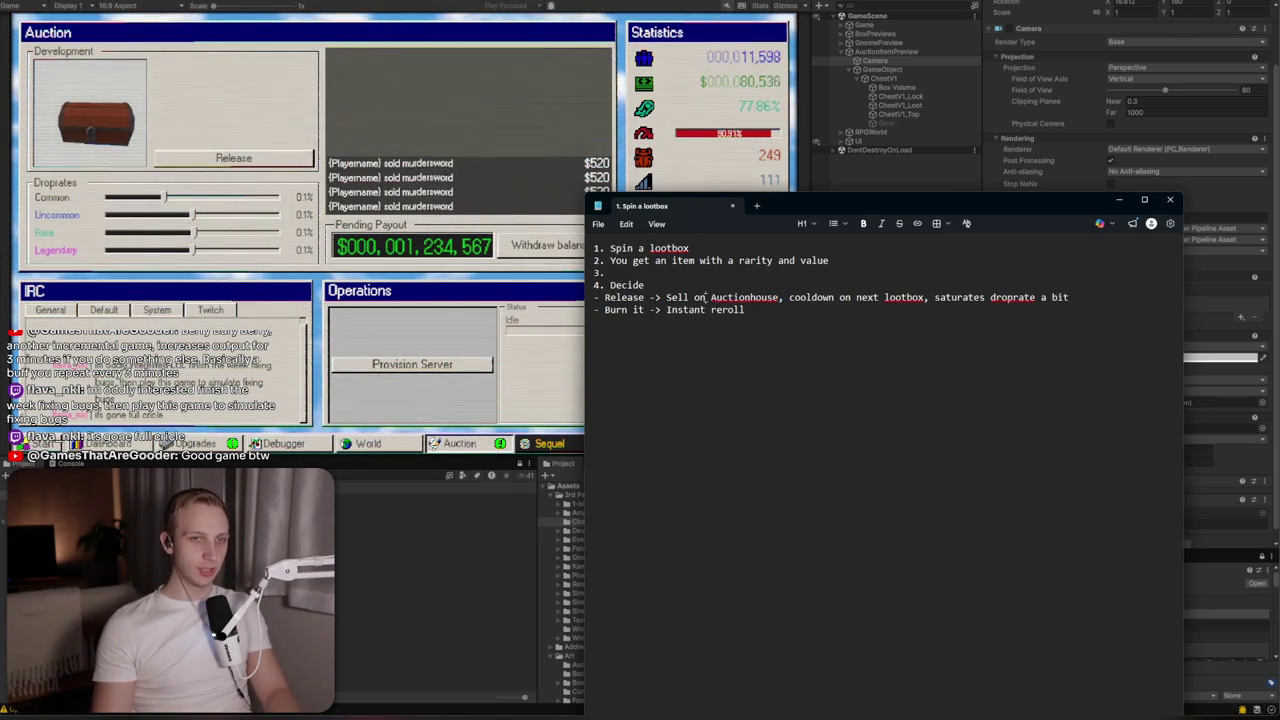
pyautogui.moveTo(1050, 297)
pyautogui.mouseDown()
pyautogui.moveTo(912, 297)
pyautogui.moveTo(1068, 297)
pyautogui.moveTo(945, 297)
pyautogui.moveTo(1056, 297)
pyautogui.mouseUp()
pyautogui.click(1006, 297)
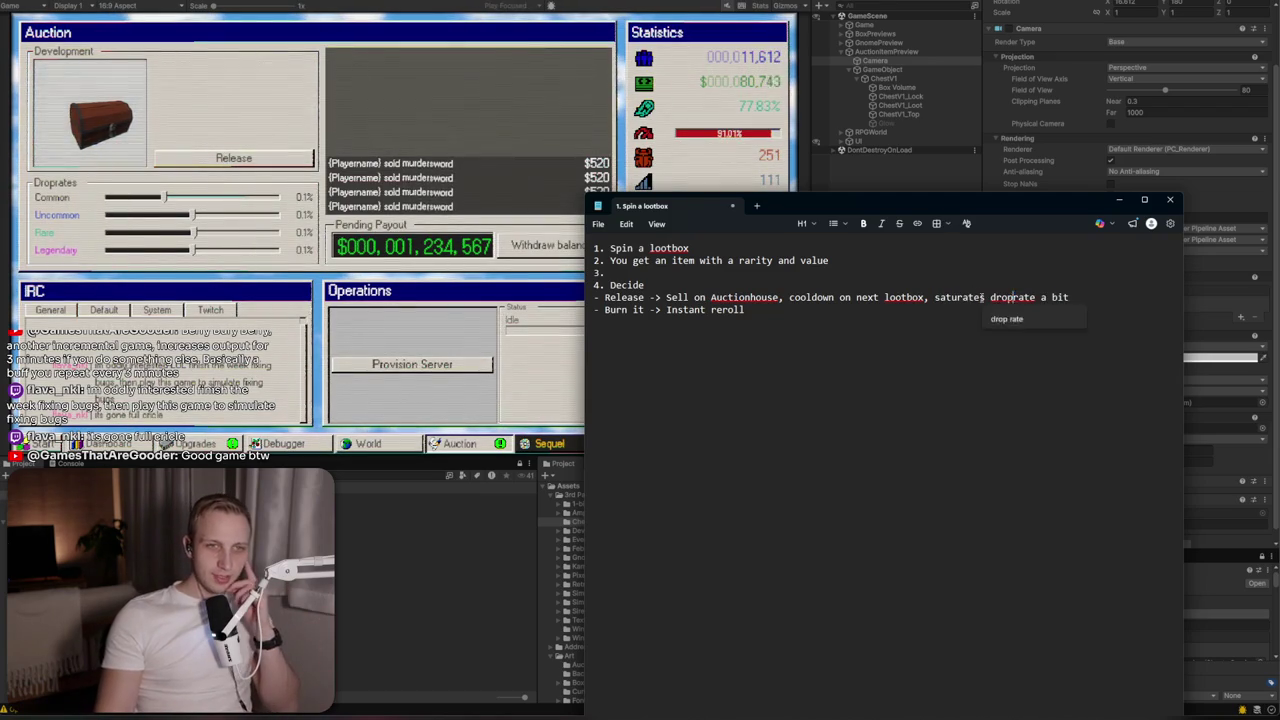
# Delete the empty third step line so '4. Decide' moves up to step 3
pyautogui.moveTo(1068, 297); pyautogui.dragTo(1060, 310)
pyautogui.click(785, 273)
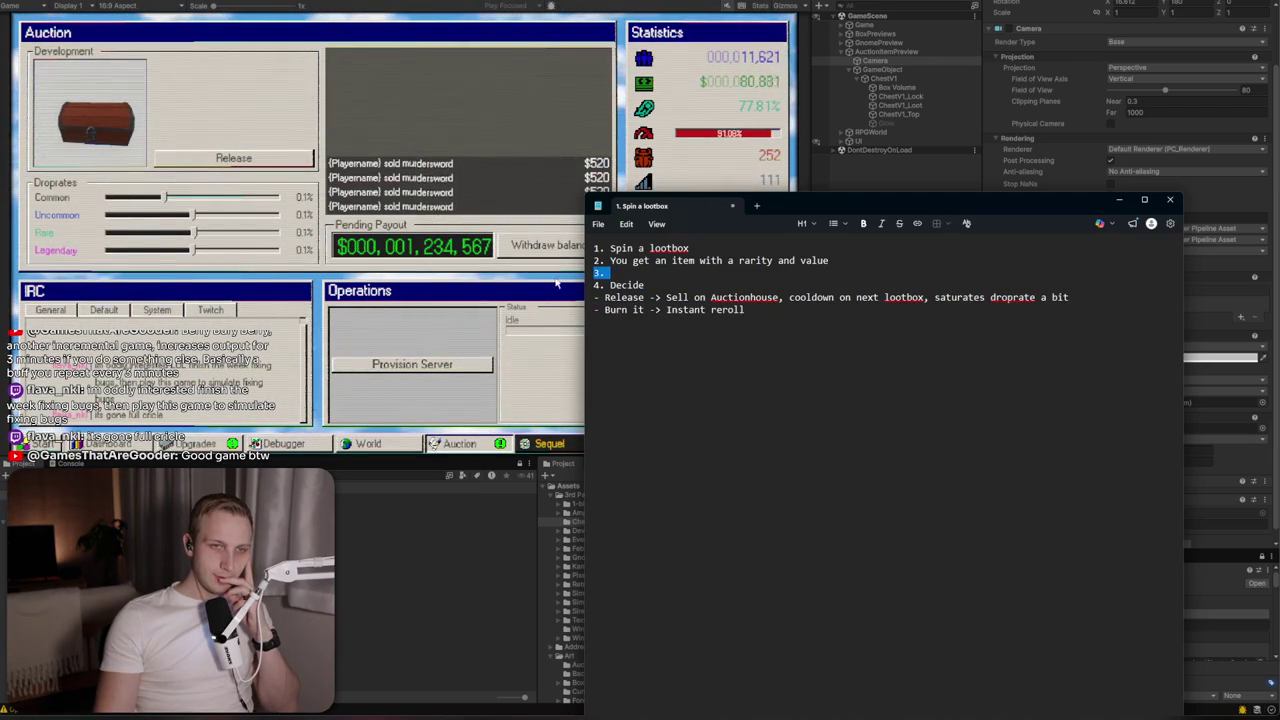
pyautogui.press('BackSpace')
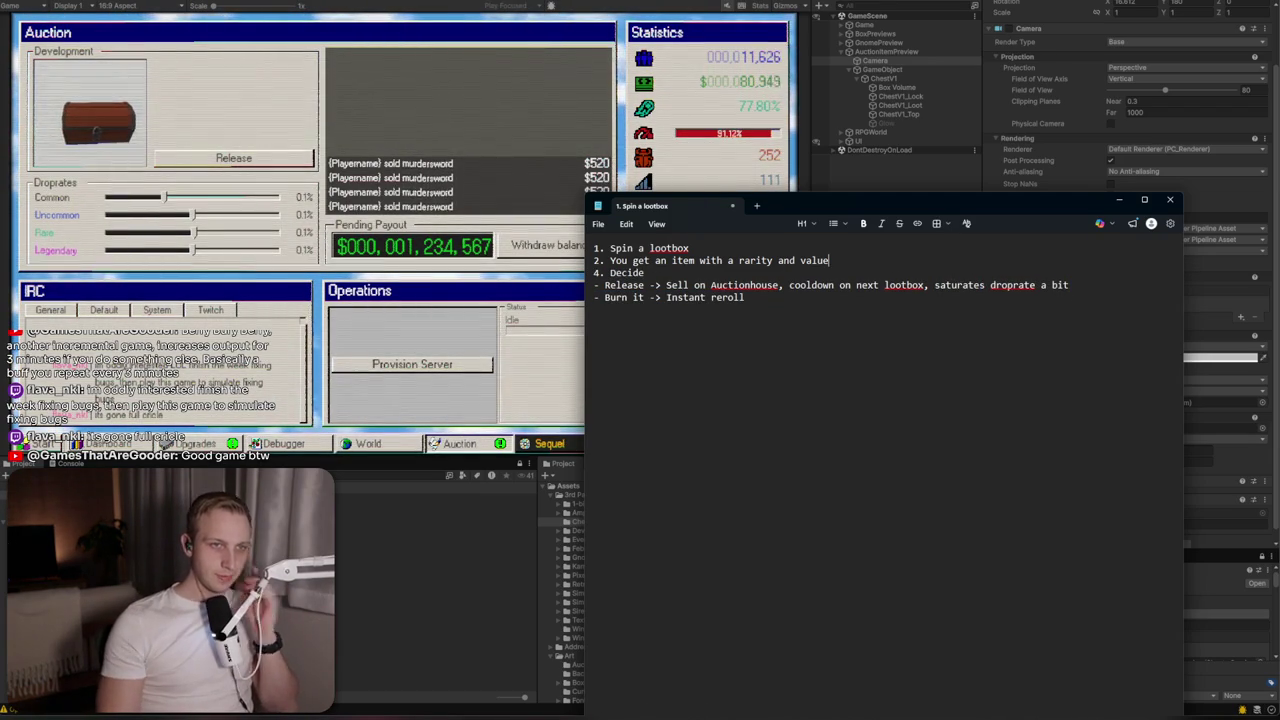
pyautogui.click(595, 272)
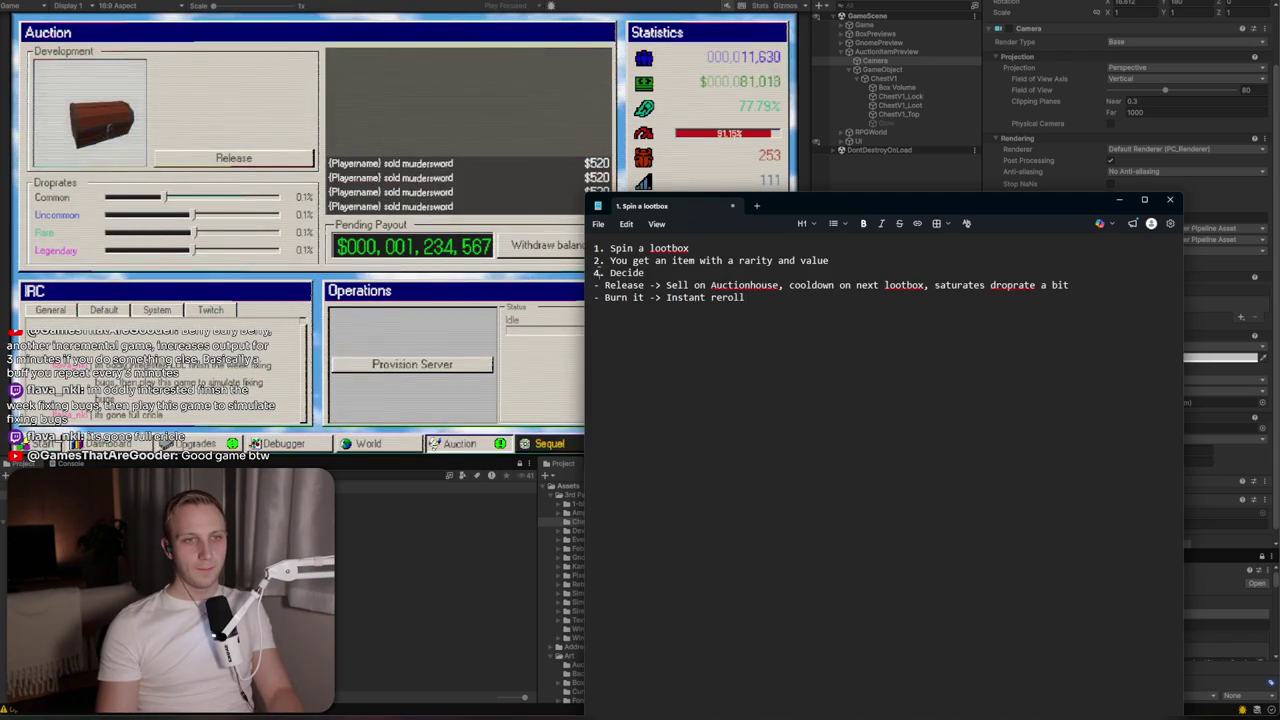
pyautogui.write('3')
pyautogui.click(788, 294)
pyautogui.moveTo(757, 297); pyautogui.dragTo(705, 285)
pyautogui.click(699, 285)
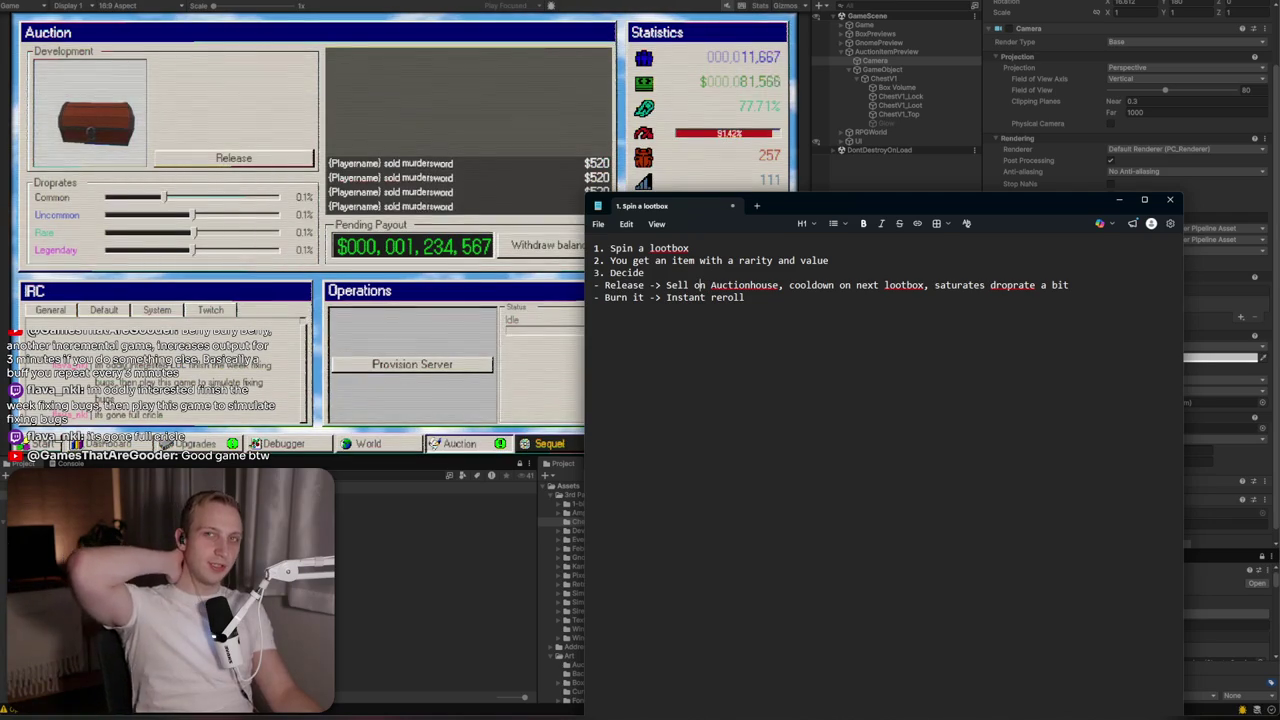
# Briefly open and close the game's start menu in Unity, then return to the lootbox notes
pyautogui.click(40, 443)
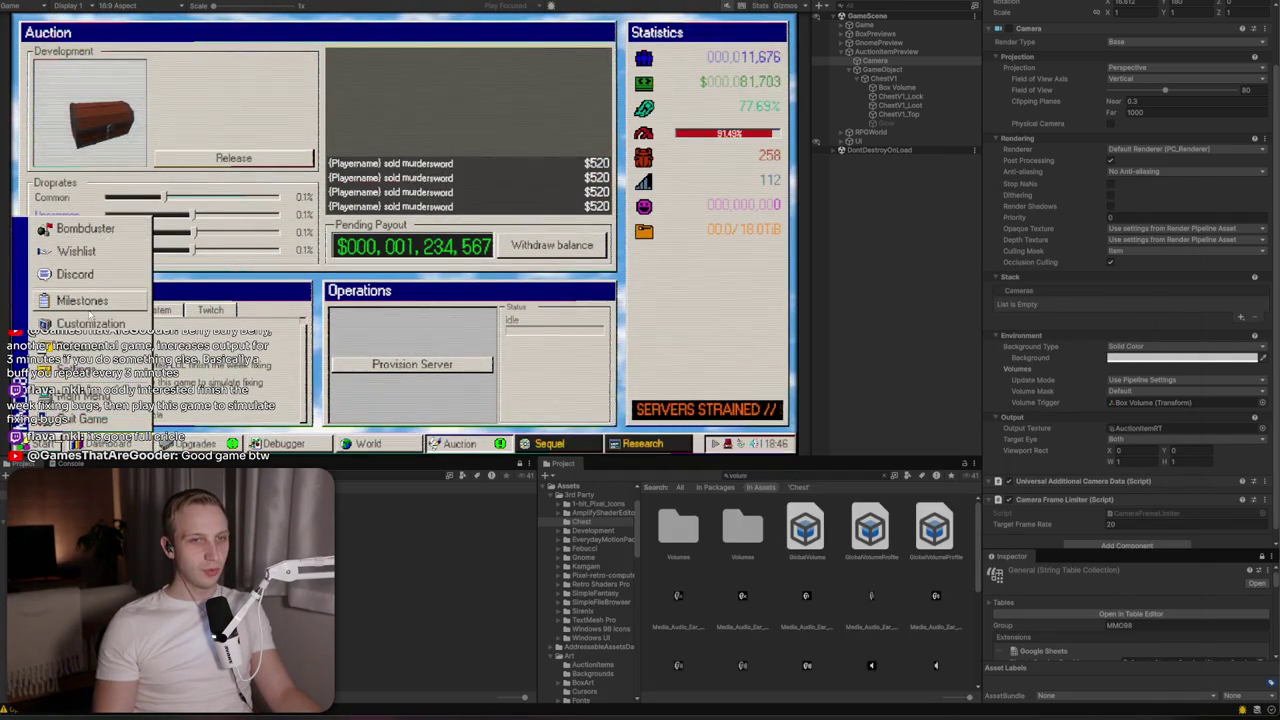
pyautogui.press('Escape')
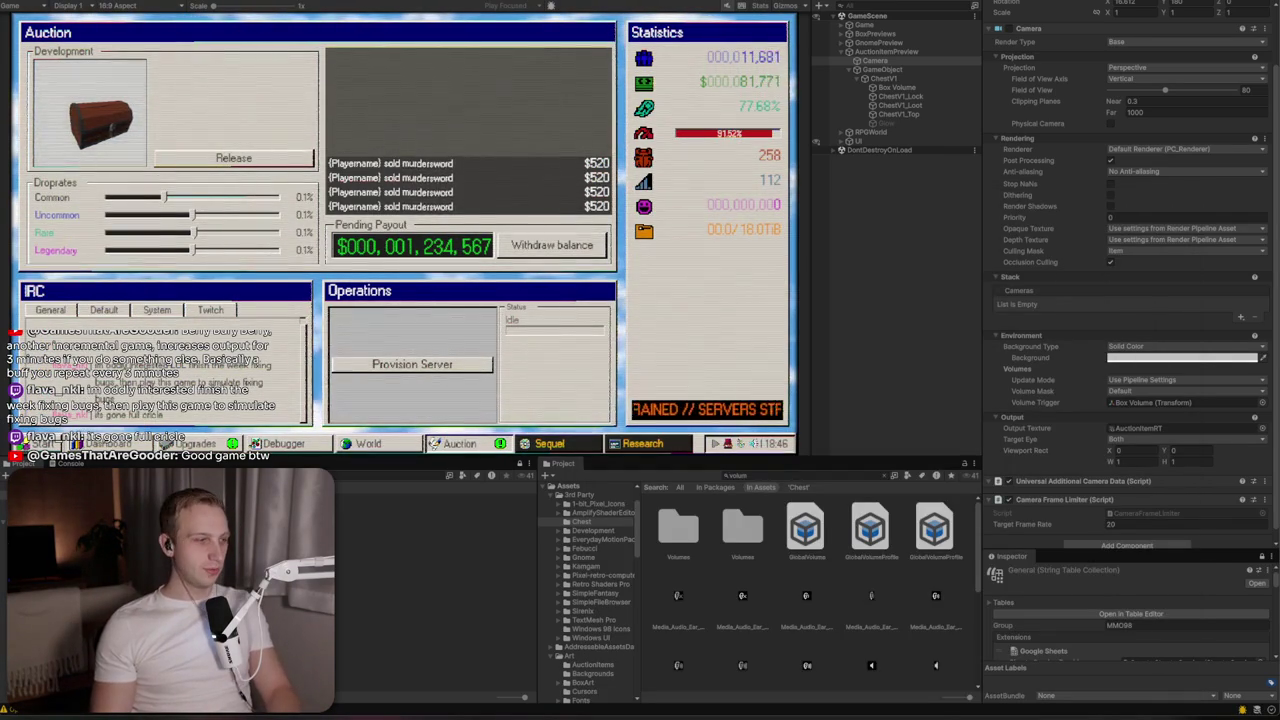
pyautogui.hotkey('alt', 'Tab')
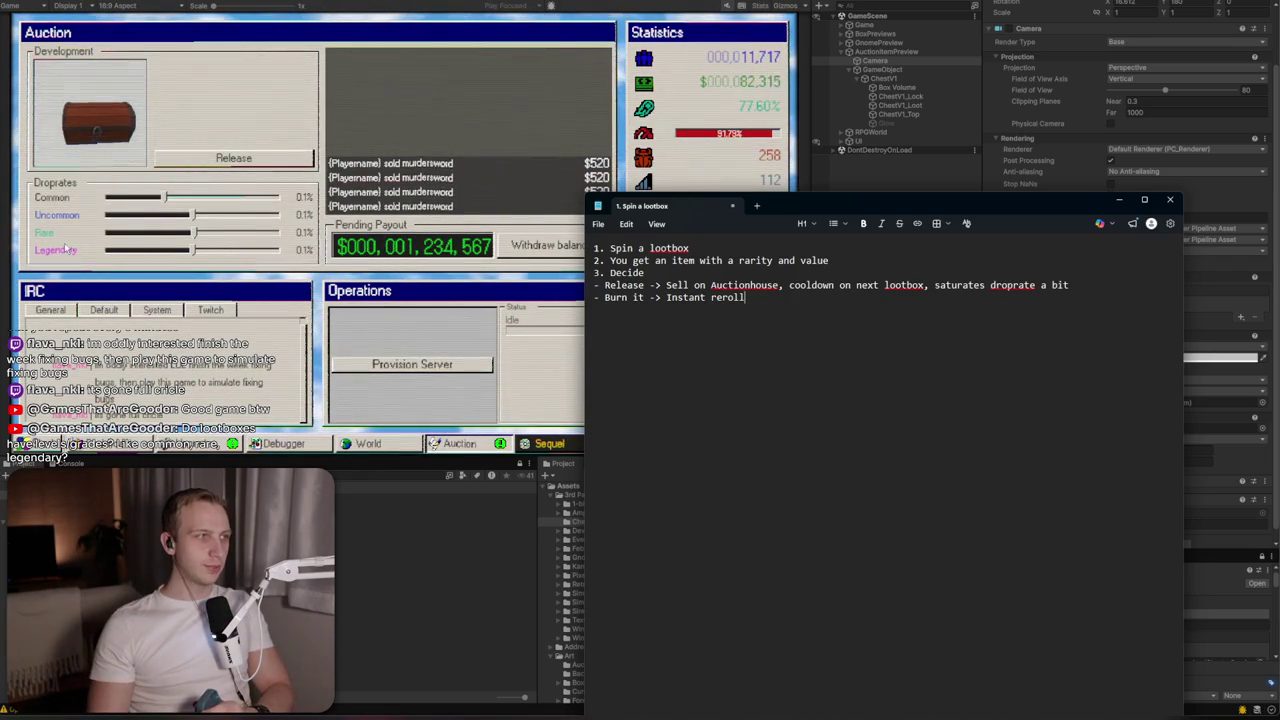
pyautogui.click(225, 215)
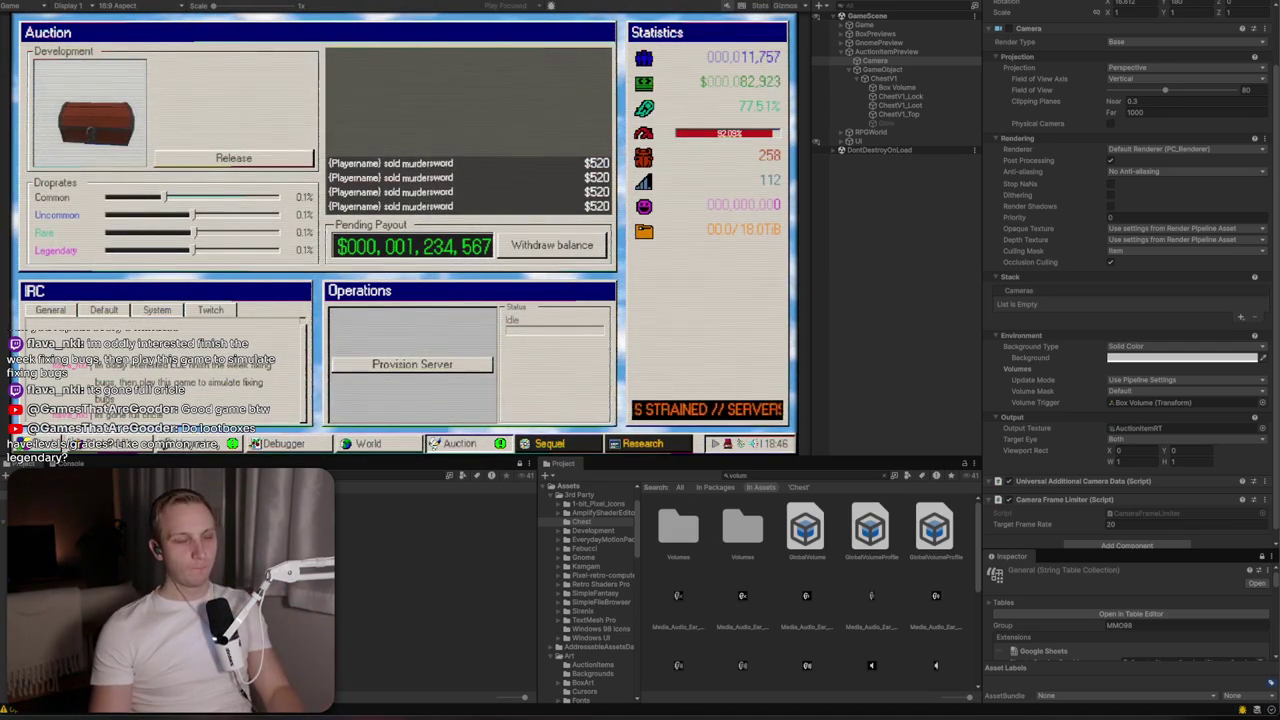
pyautogui.hotkey('alt', 'Tab')
pyautogui.hotkey('alt', 'Tab')
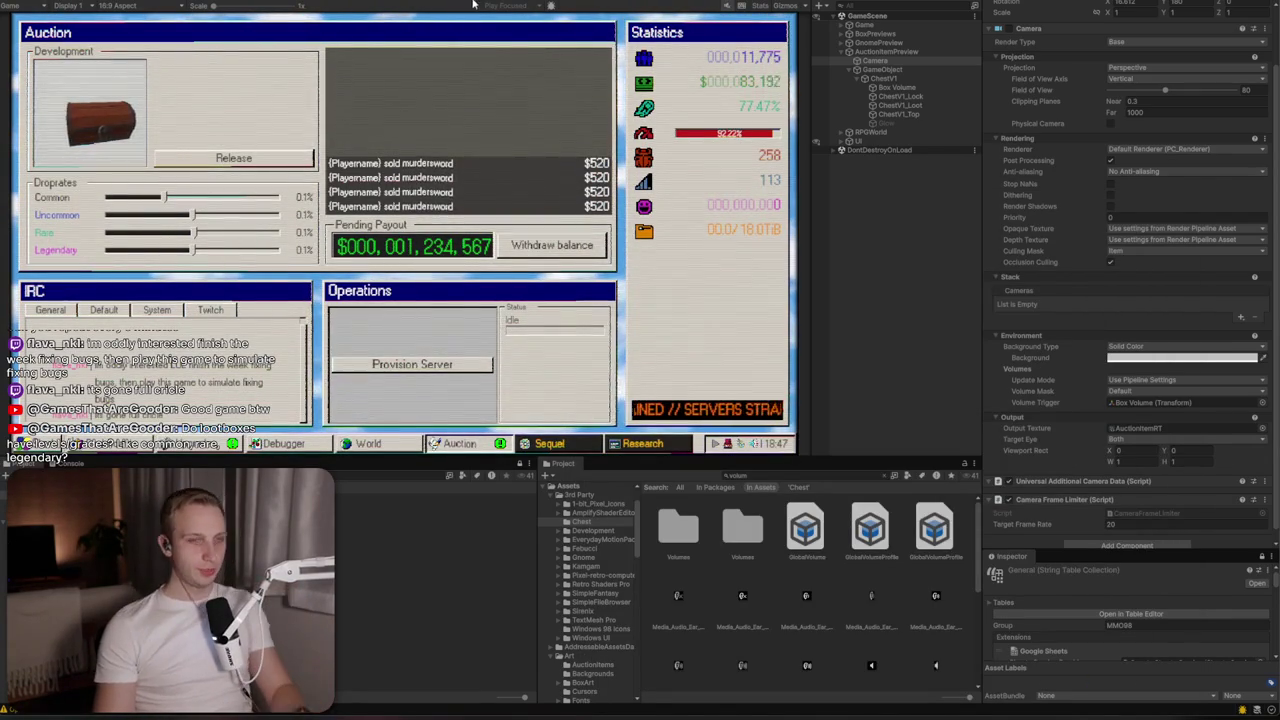
pyautogui.hotkey('alt', 'Tab')
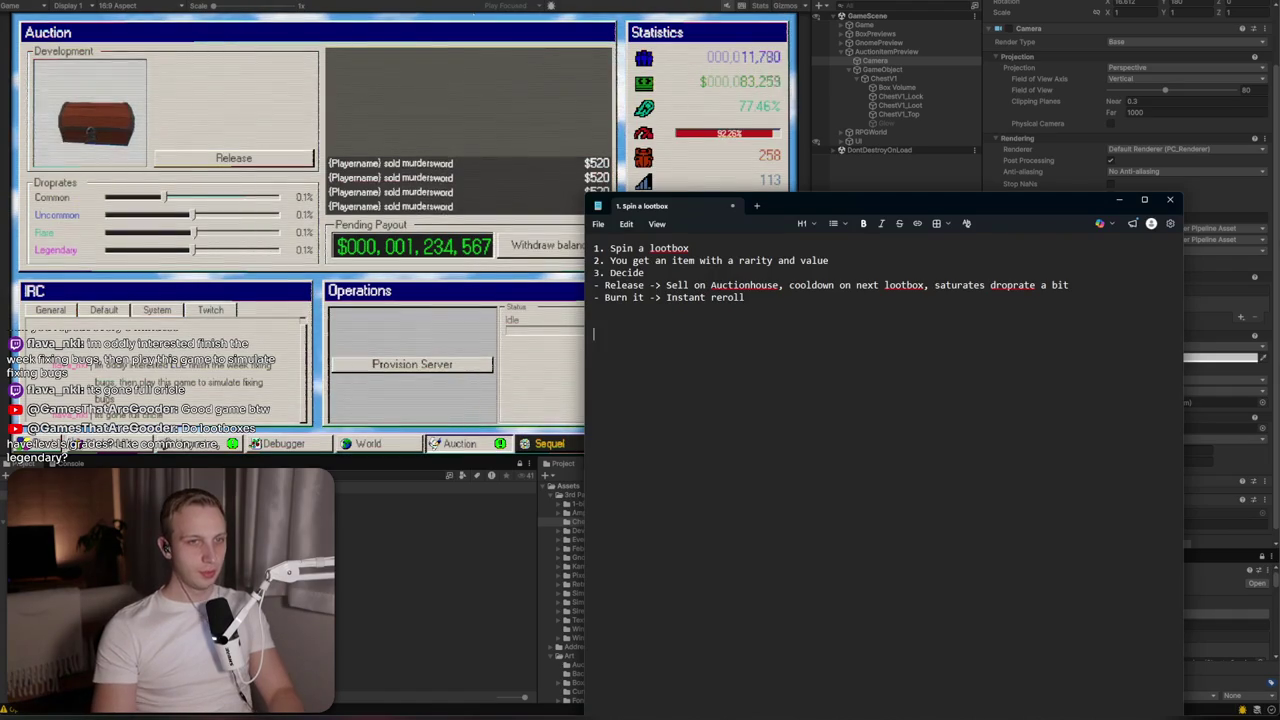
# Add a '- Spin button' item, then try renaming Discard to Scrap before restoring Discard
pyautogui.write('- S')
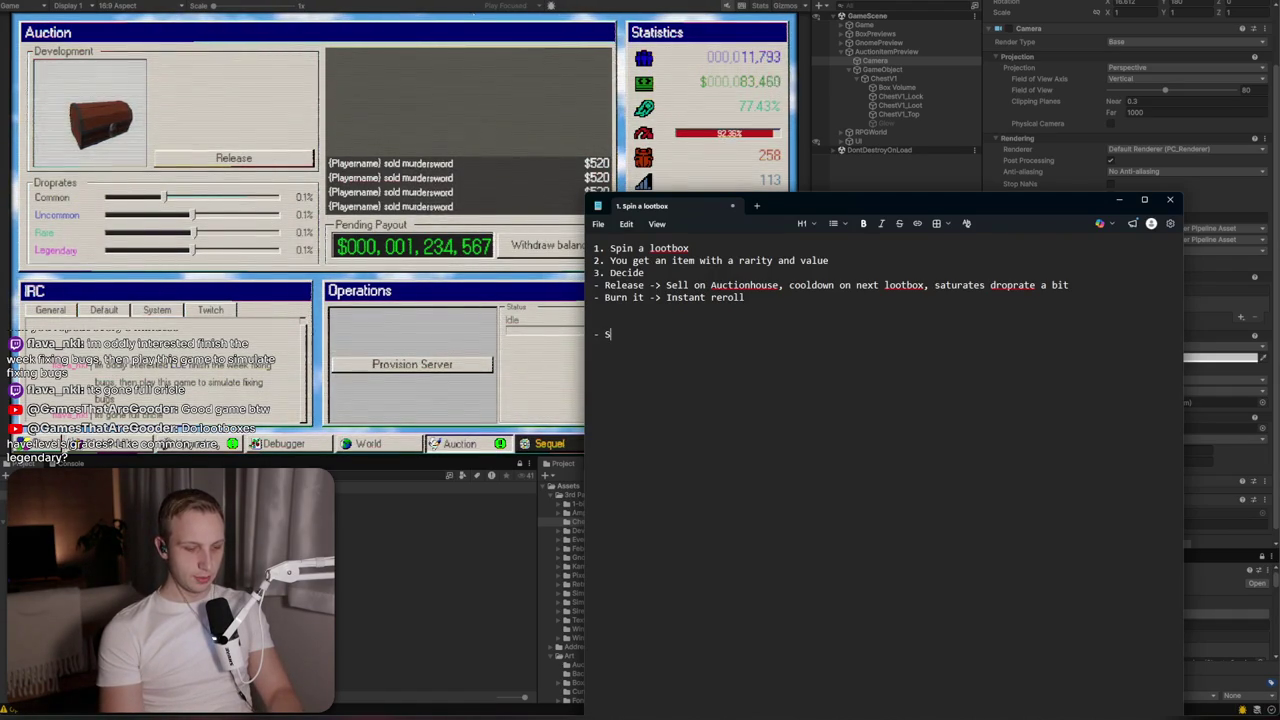
pyautogui.write('pin button')
pyautogui.press('Return')
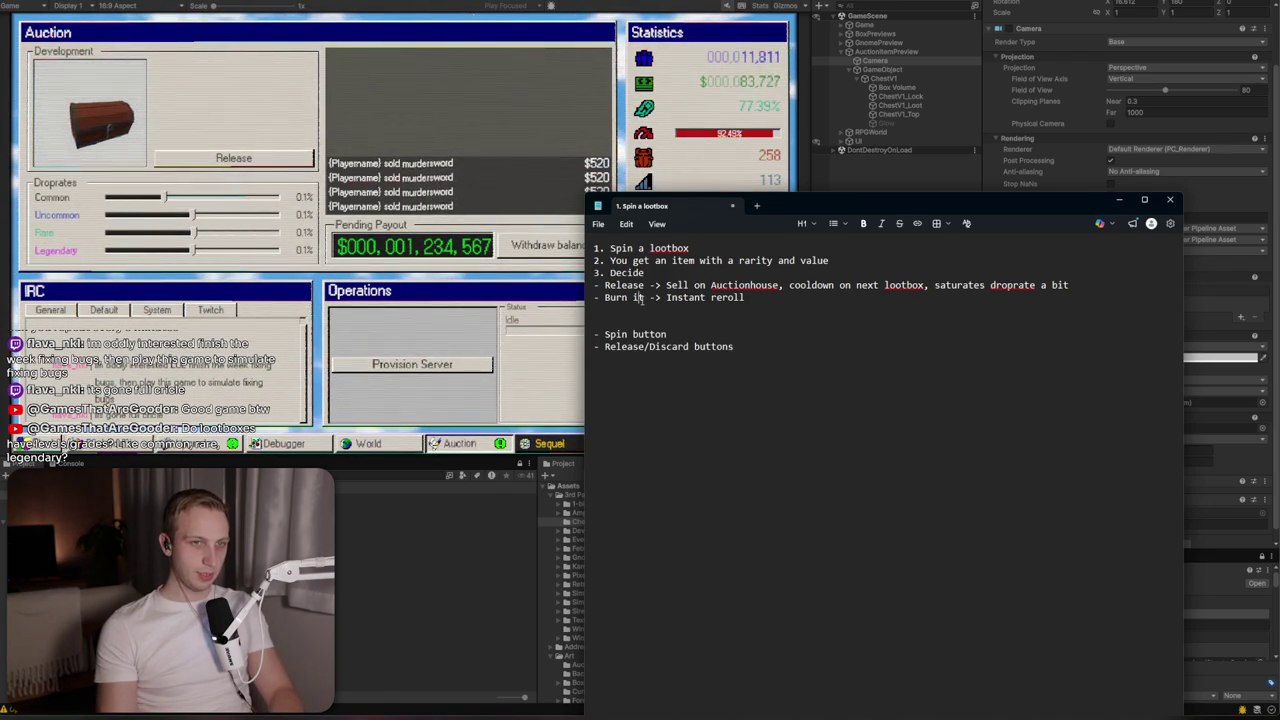
pyautogui.moveTo(644, 297); pyautogui.dragTo(604, 297)
pyautogui.doubleClick(684, 346)
pyautogui.write('Scrap')
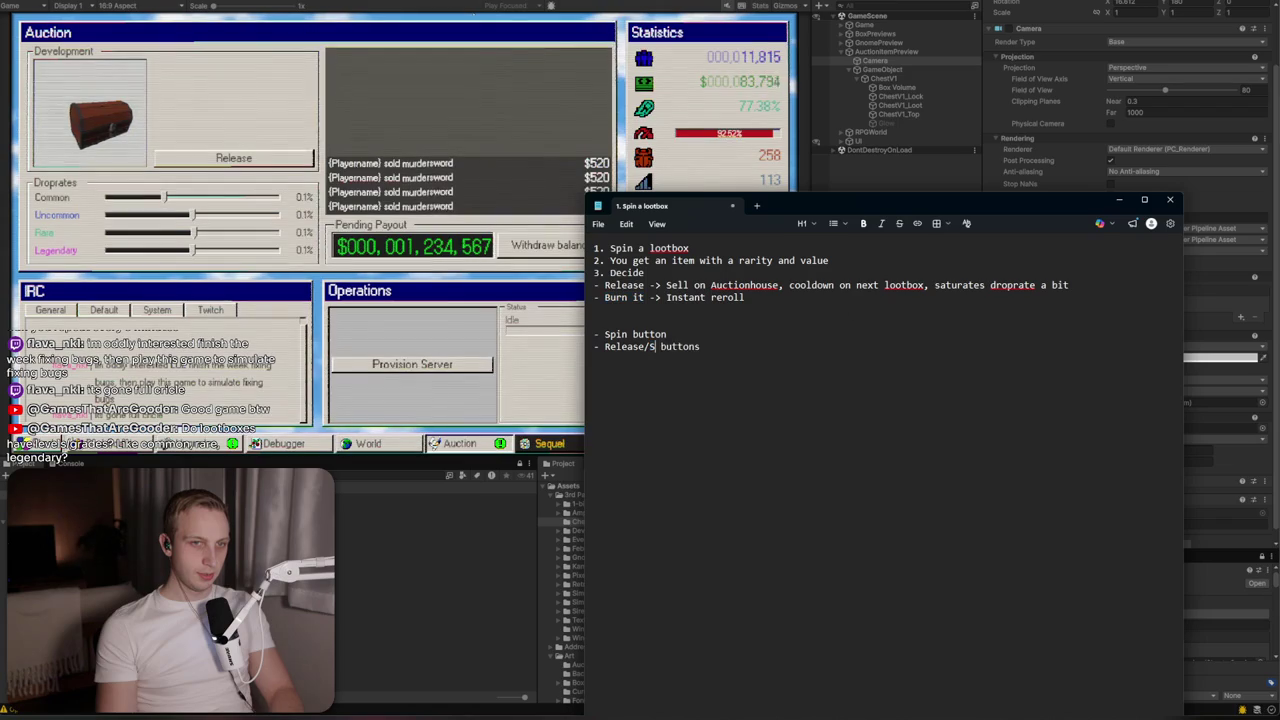
pyautogui.doubleClick(667, 346)
pyautogui.write('Discard')
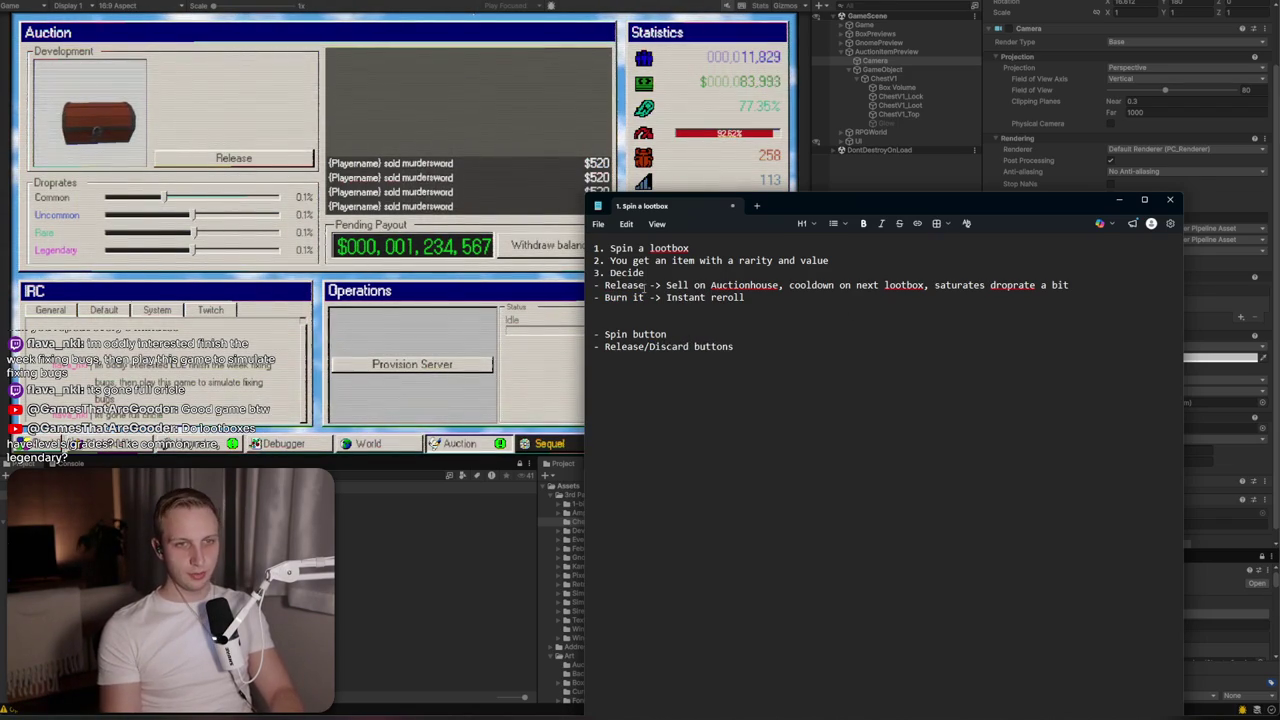
pyautogui.write('Discard')
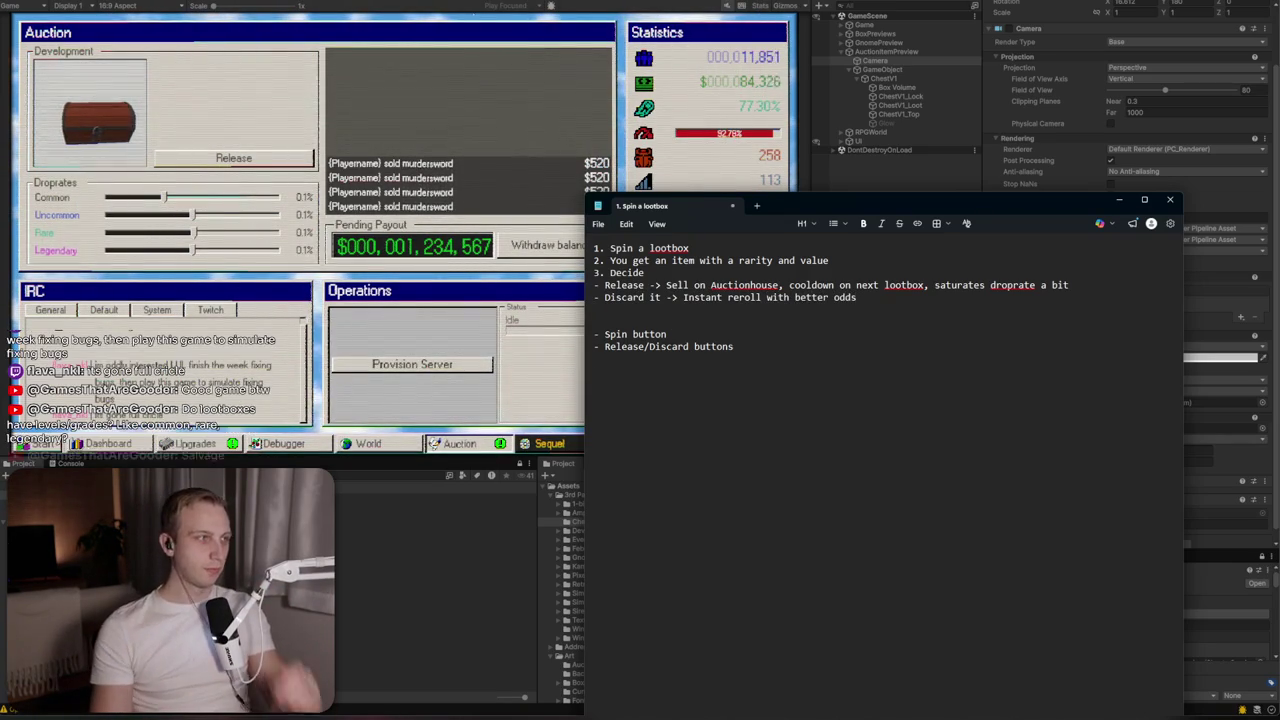
# Rename Discard to Salvage on the reroll and buttons lines and add the next-lootbox loading bar item
pyautogui.doubleClick(700, 297)
pyautogui.doubleClick(624, 297)
pyautogui.write('Salvage')
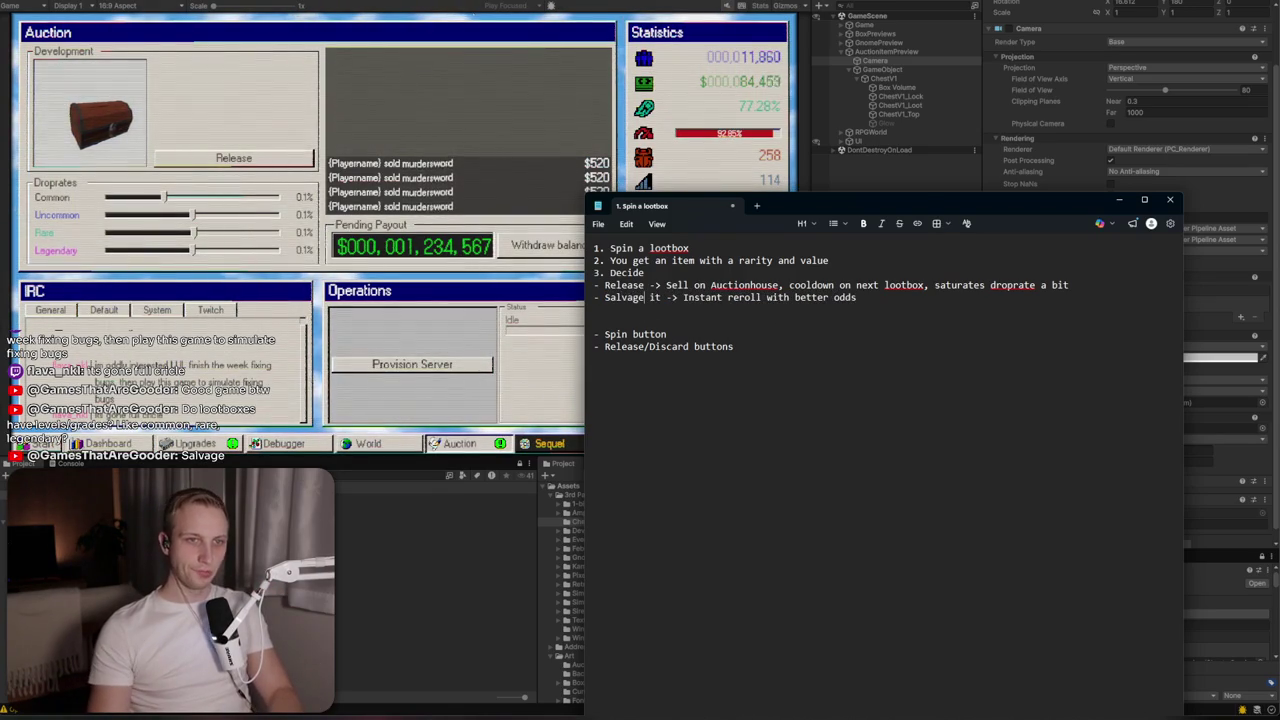
pyautogui.doubleClick(668, 346)
pyautogui.write('Salvage')
pyautogui.write('- Loading bar')
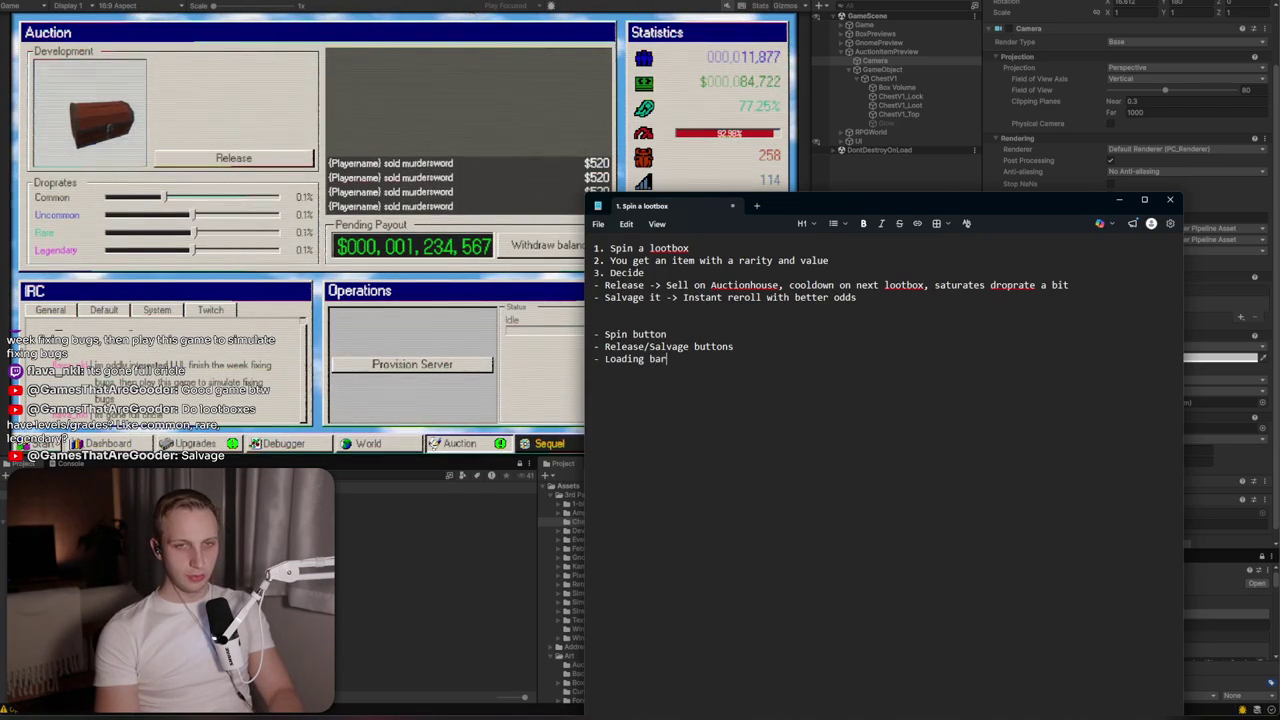
pyautogui.write('for next lootbox')
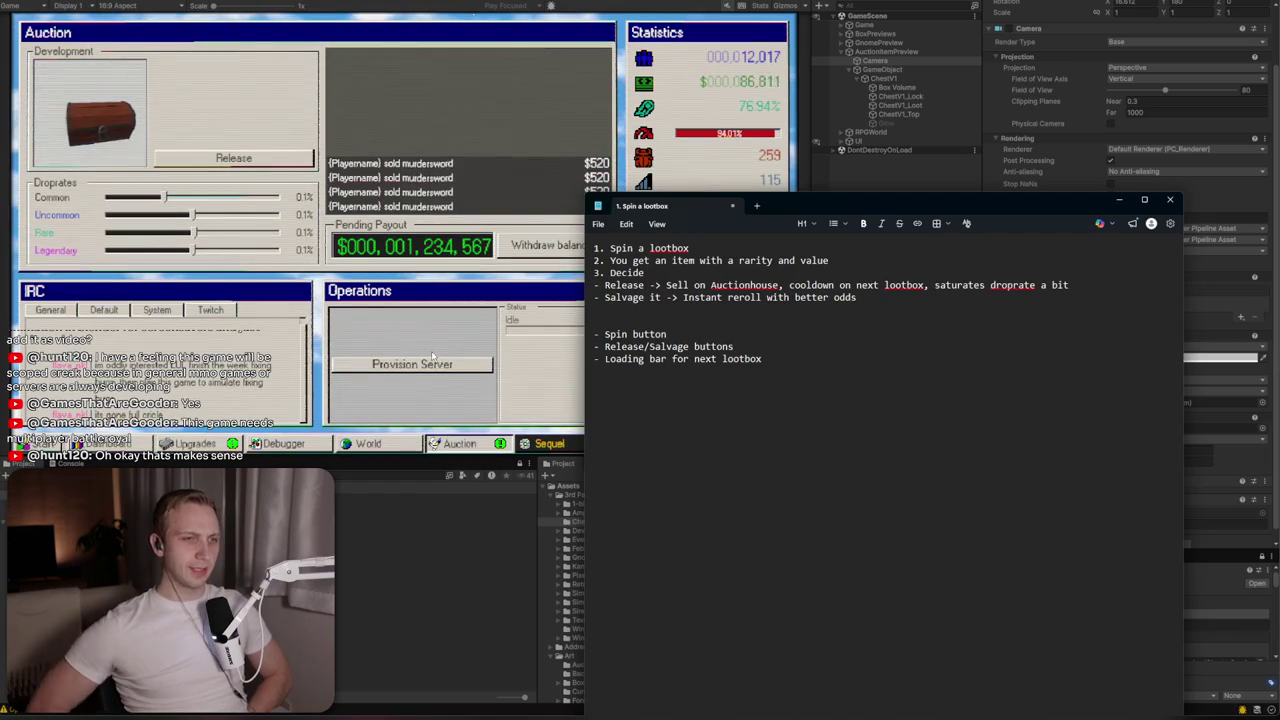
pyautogui.click(432, 356)
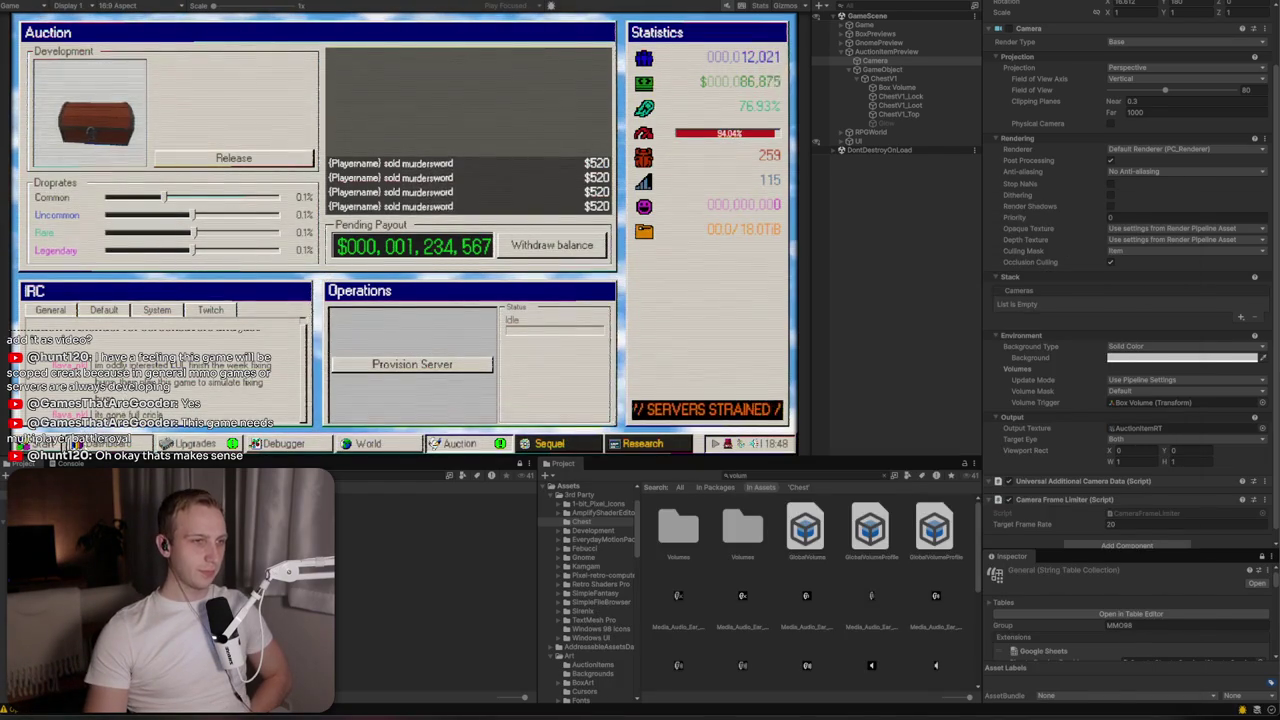
# Close the in-game Auction window, then bring up the Gemini lootbox design chat
pyautogui.press('Escape')
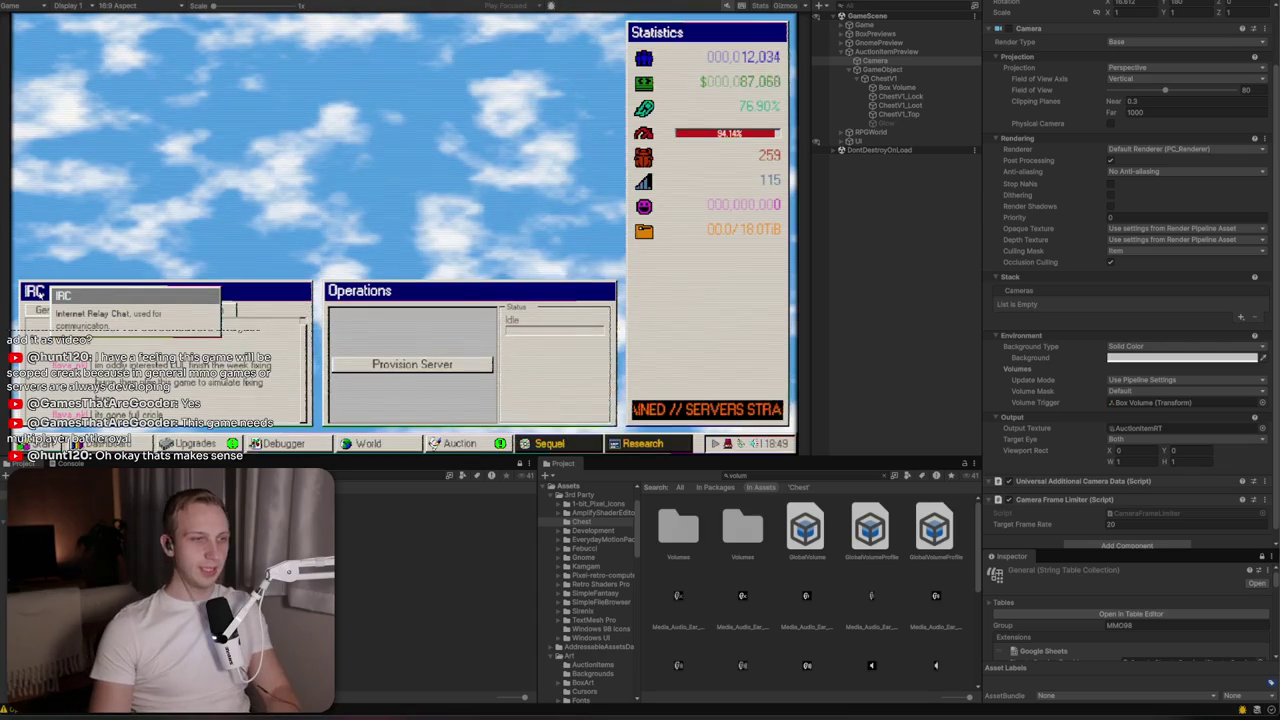
pyautogui.hotkey('alt', 'Tab')
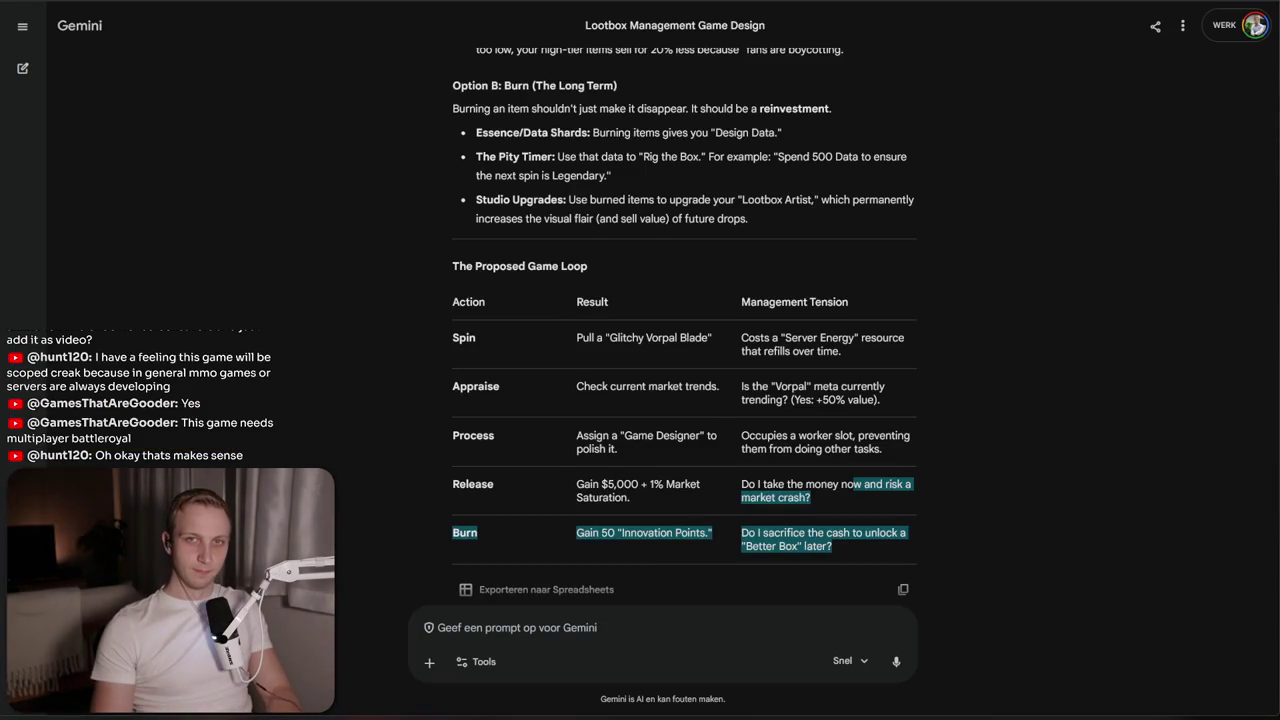
# Search Google for 'win98 clouds' in a new tab and preview a Windows 98 clouds wallpaper image
pyautogui.hotkey('ctrl', 't')
pyautogui.write('win98 clouds')
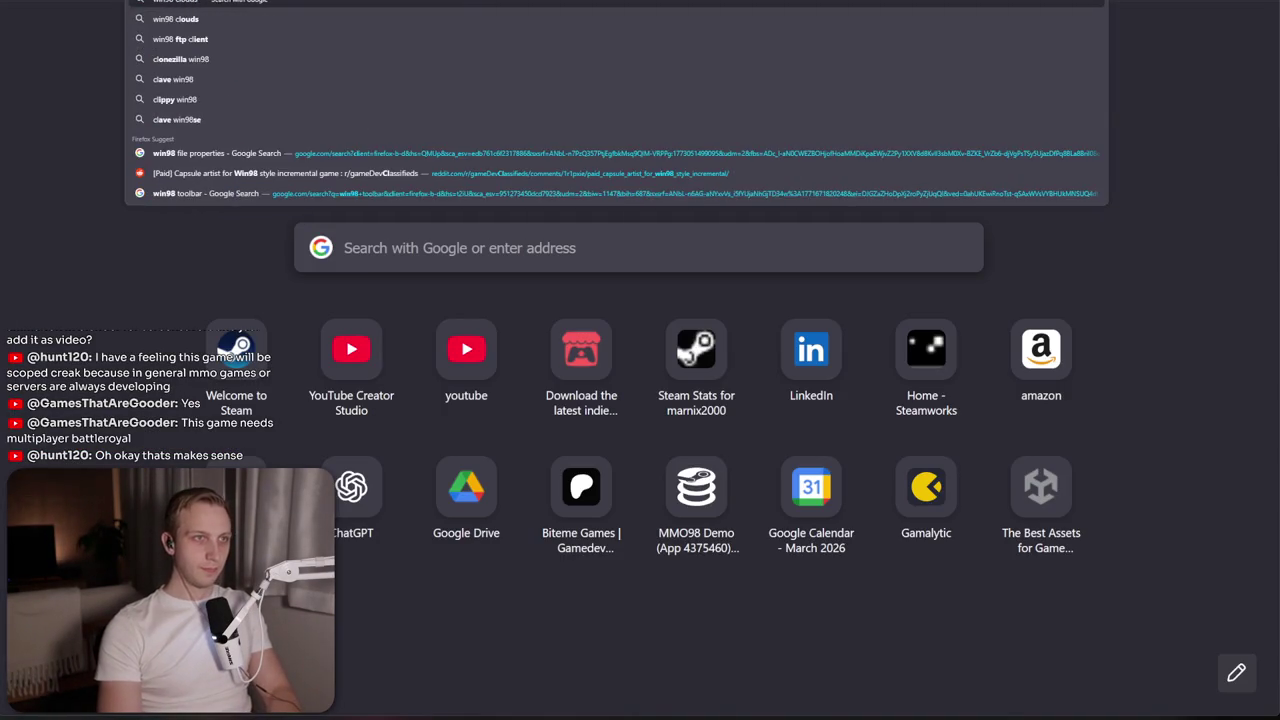
pyautogui.press('Return')
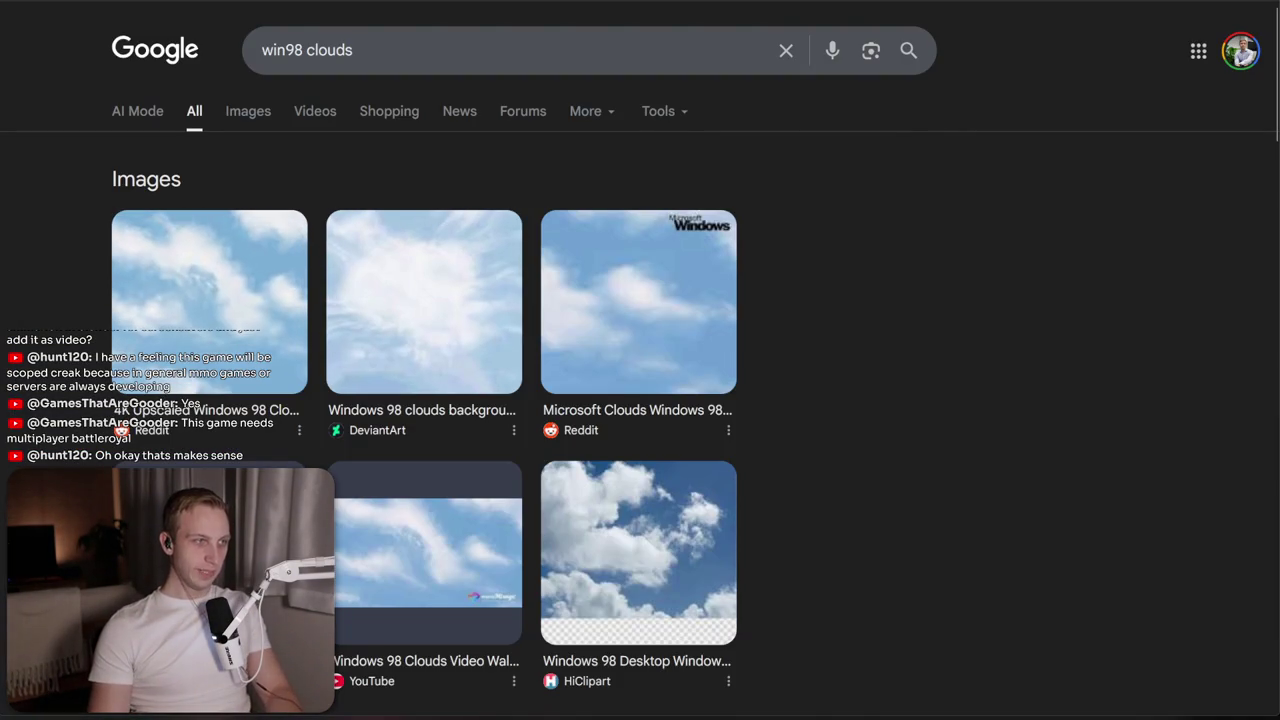
pyautogui.click(210, 550)
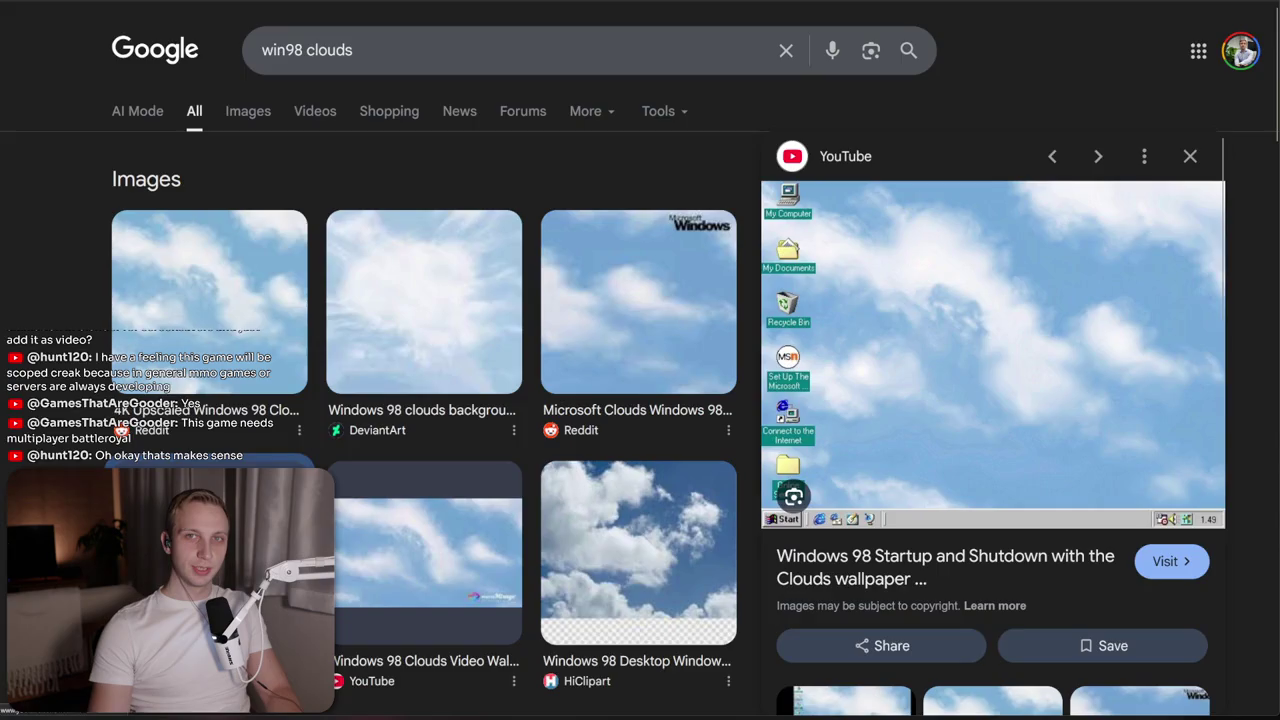
pyautogui.hotkey('alt', 'Tab')
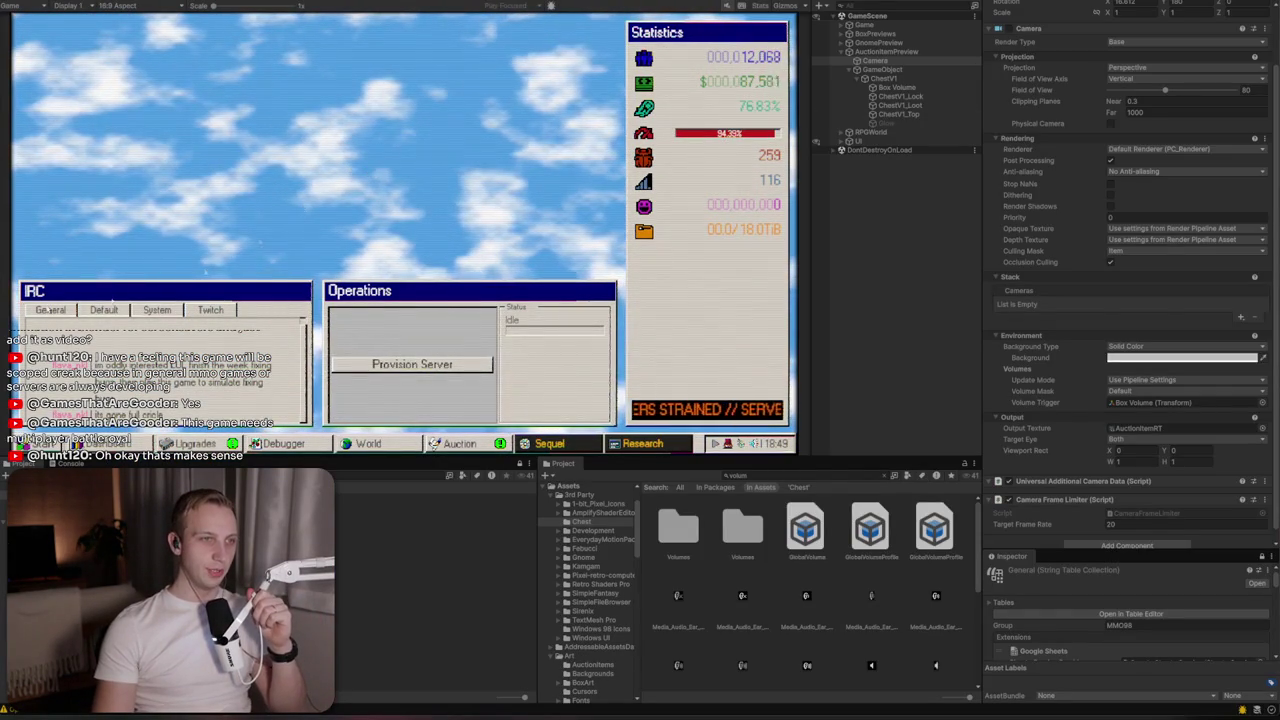
pyautogui.click(20, 446)
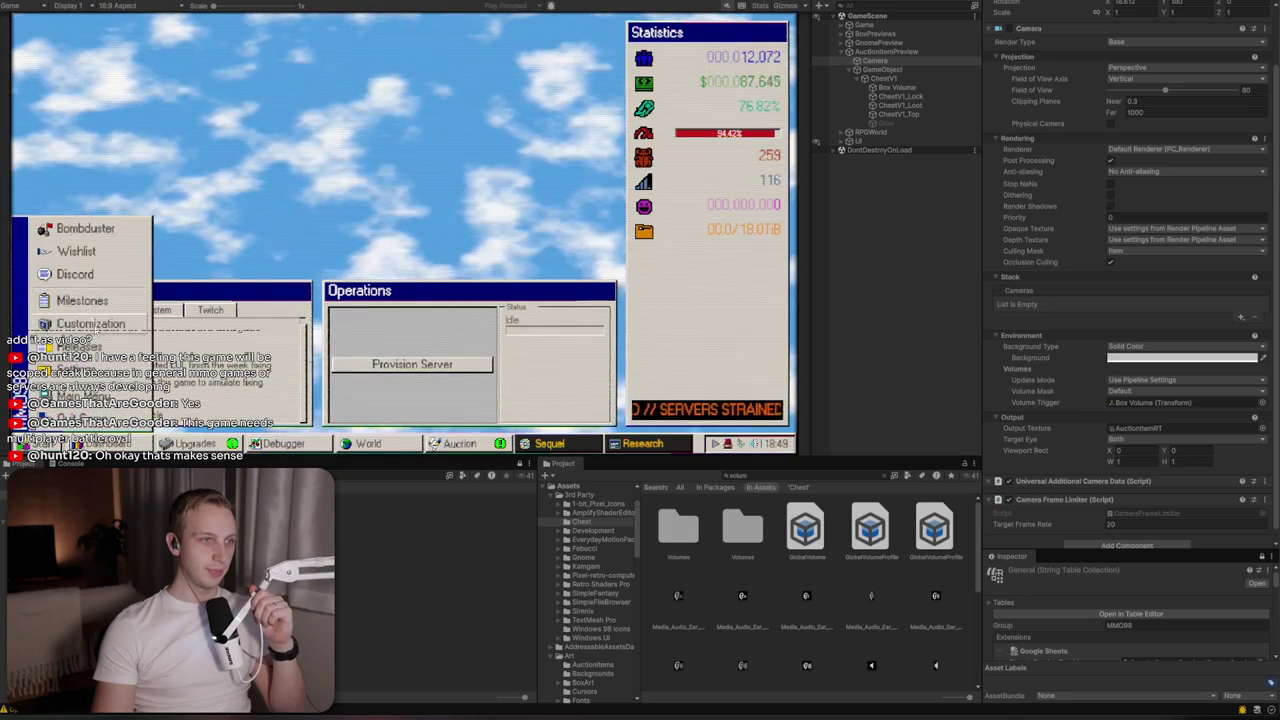
pyautogui.click(80, 323)
pyautogui.click(315, 204)
pyautogui.click(522, 293)
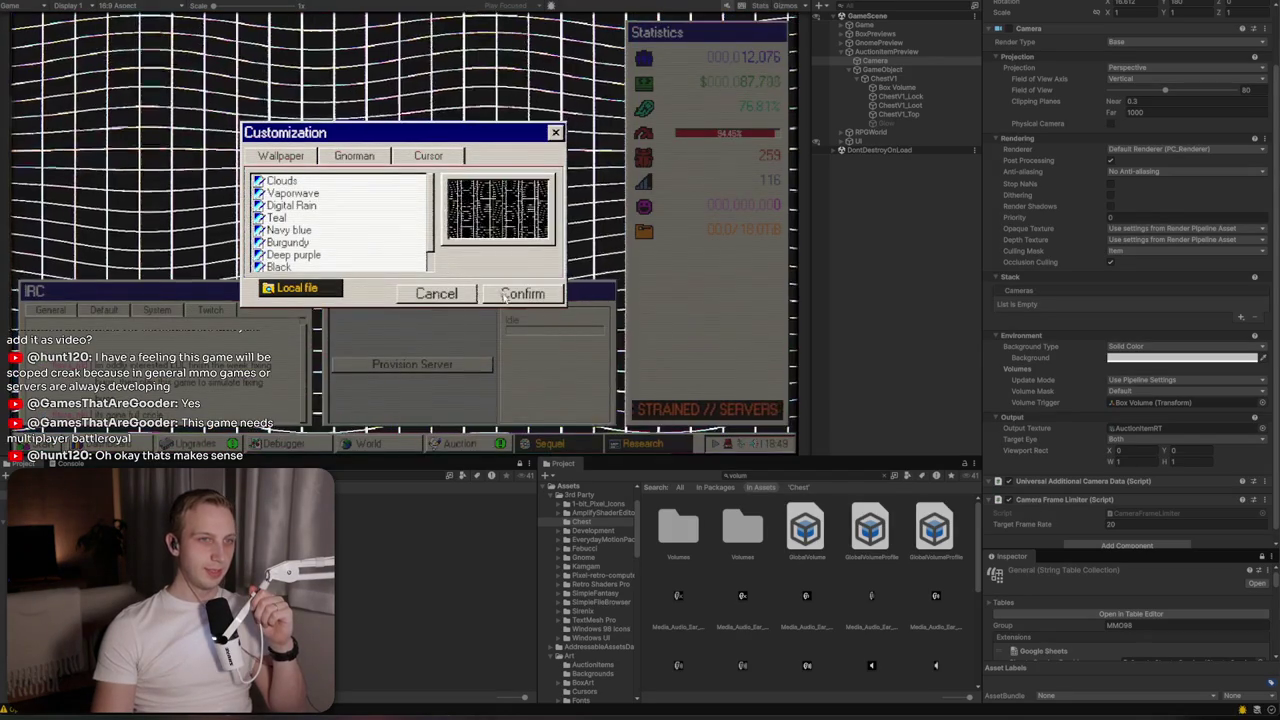
pyautogui.click(555, 132)
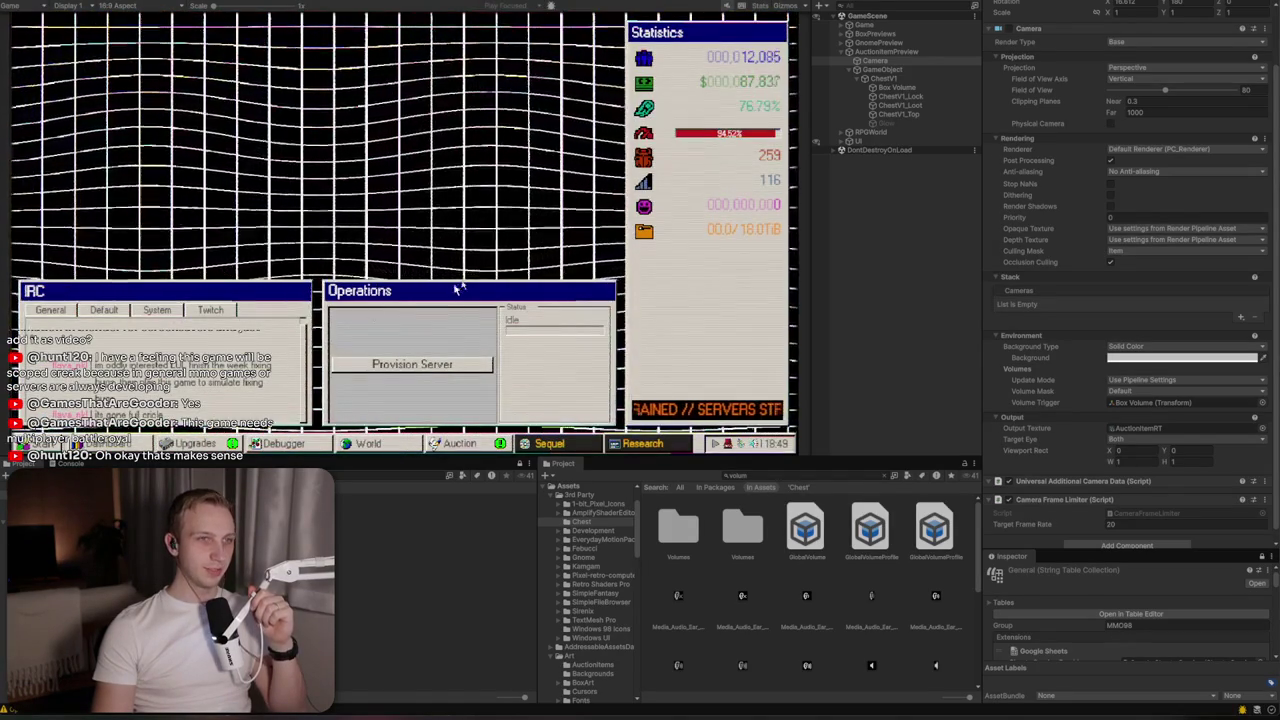
pyautogui.click(30, 443)
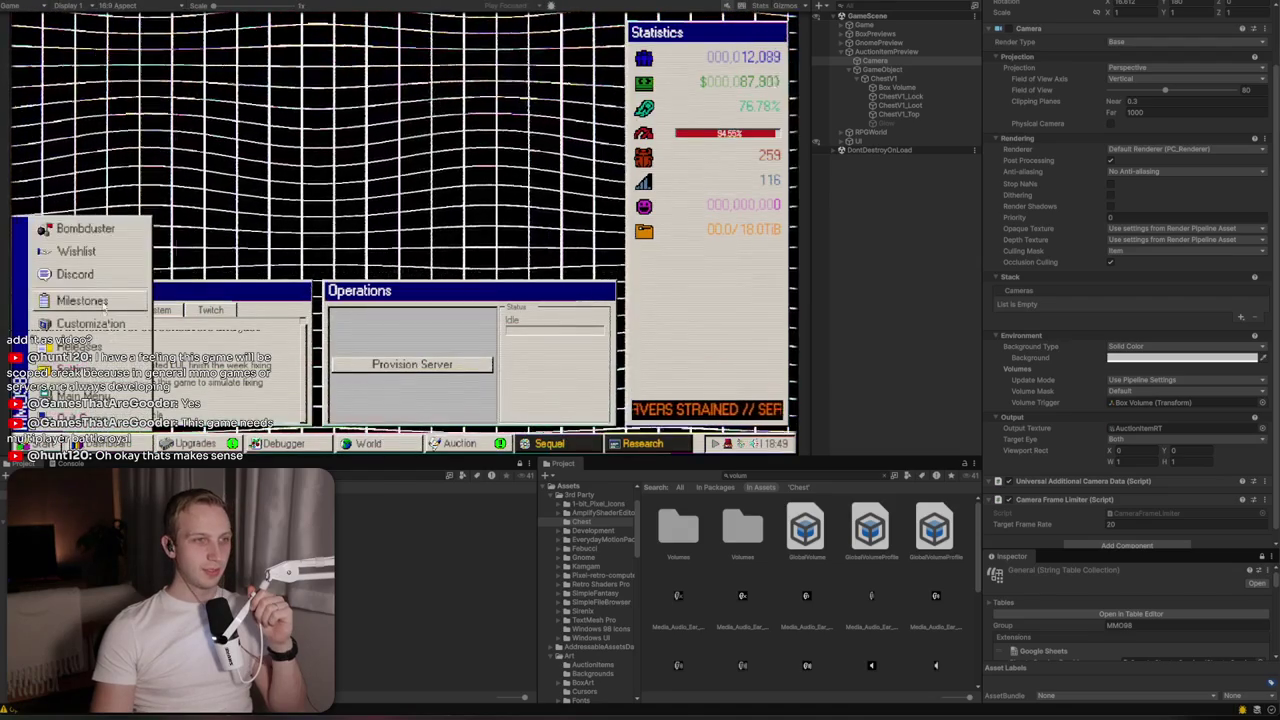
pyautogui.click(103, 325)
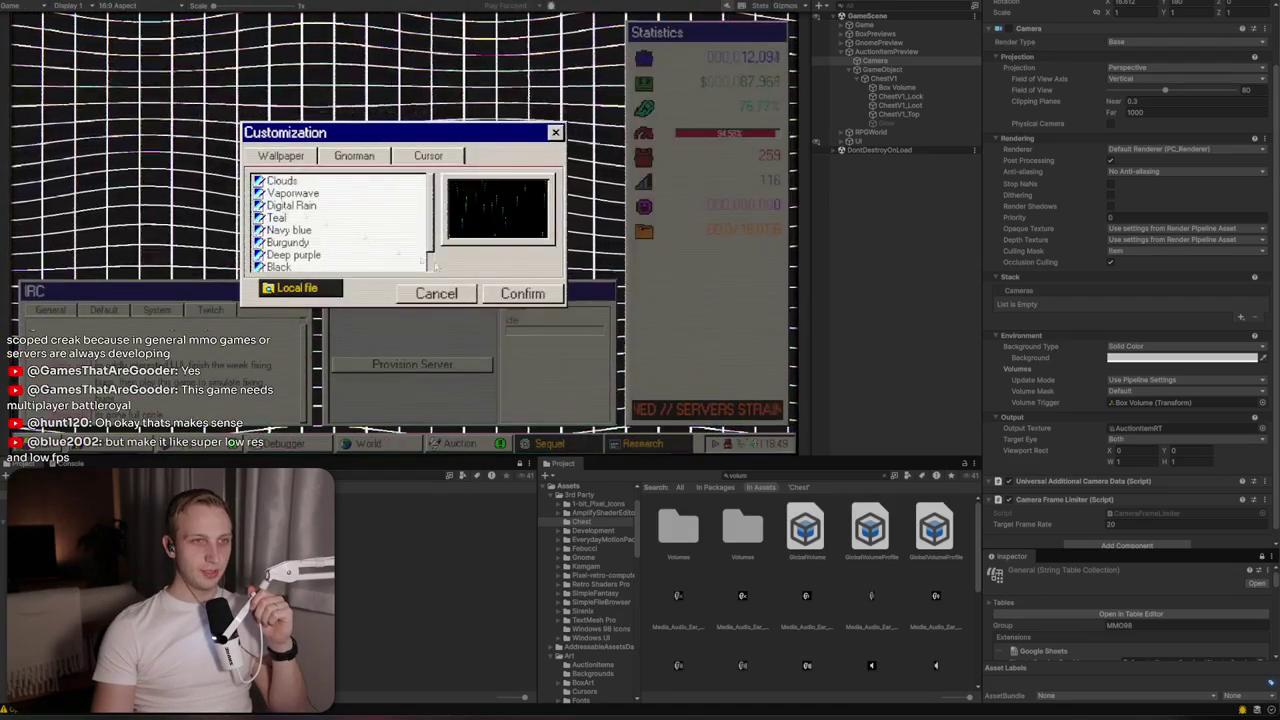
pyautogui.click(523, 294)
pyautogui.click(525, 295)
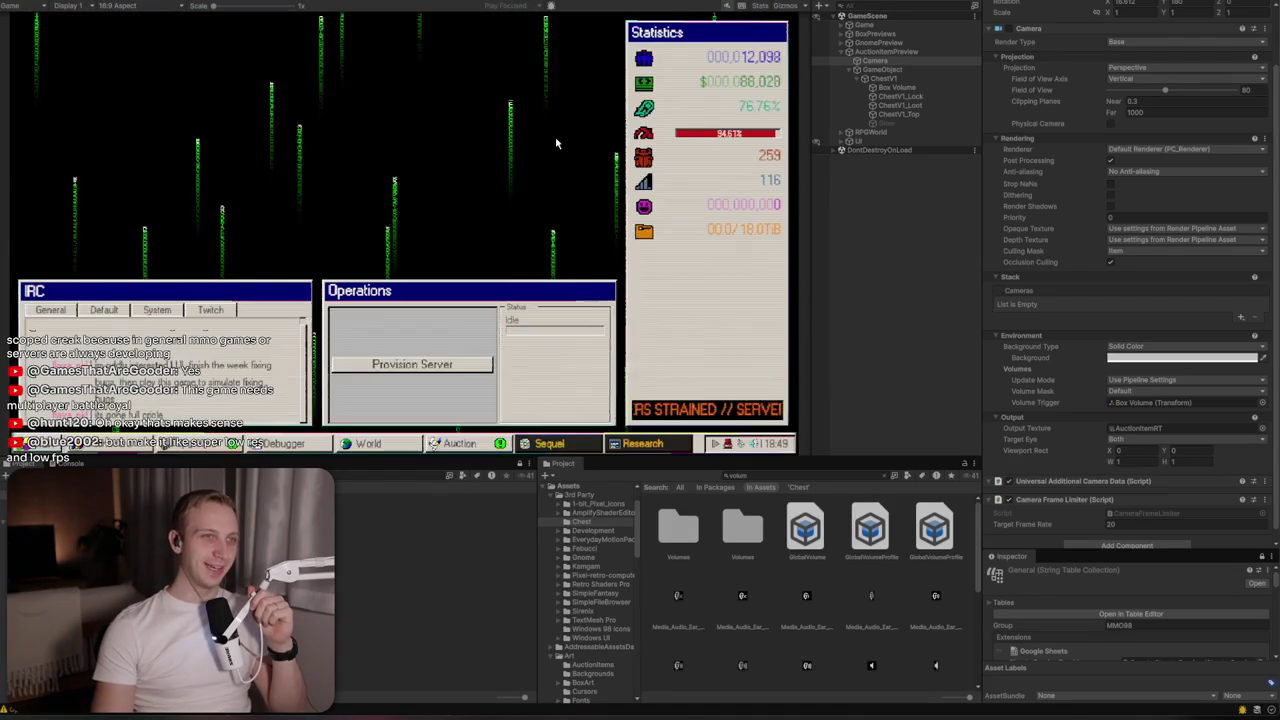
pyautogui.moveTo(545, 328)
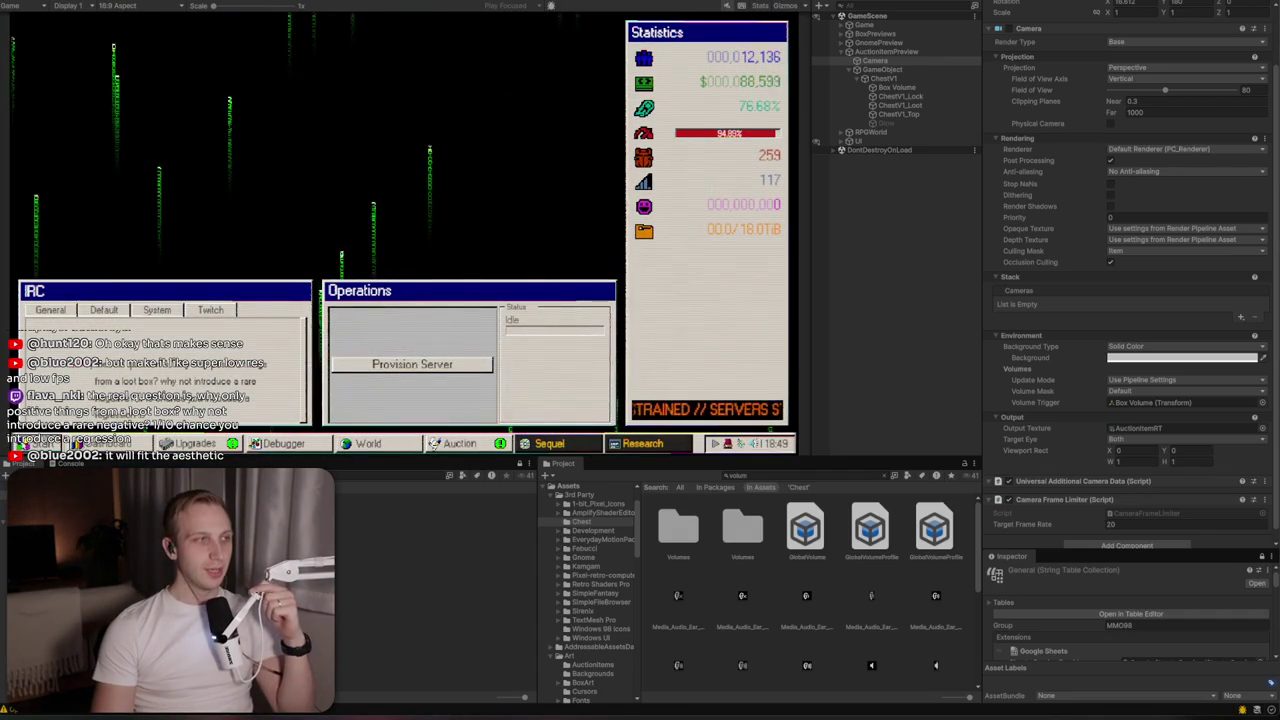
pyautogui.click(40, 443)
pyautogui.click(229, 278)
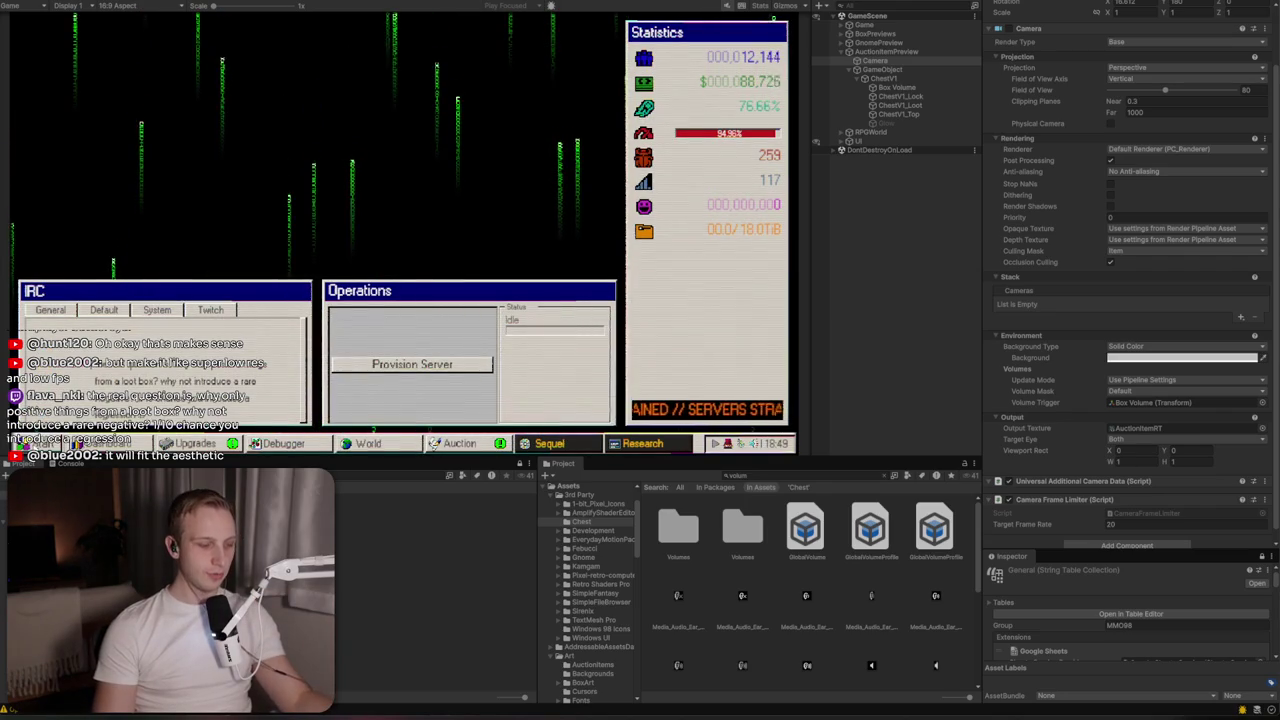
pyautogui.press('u')
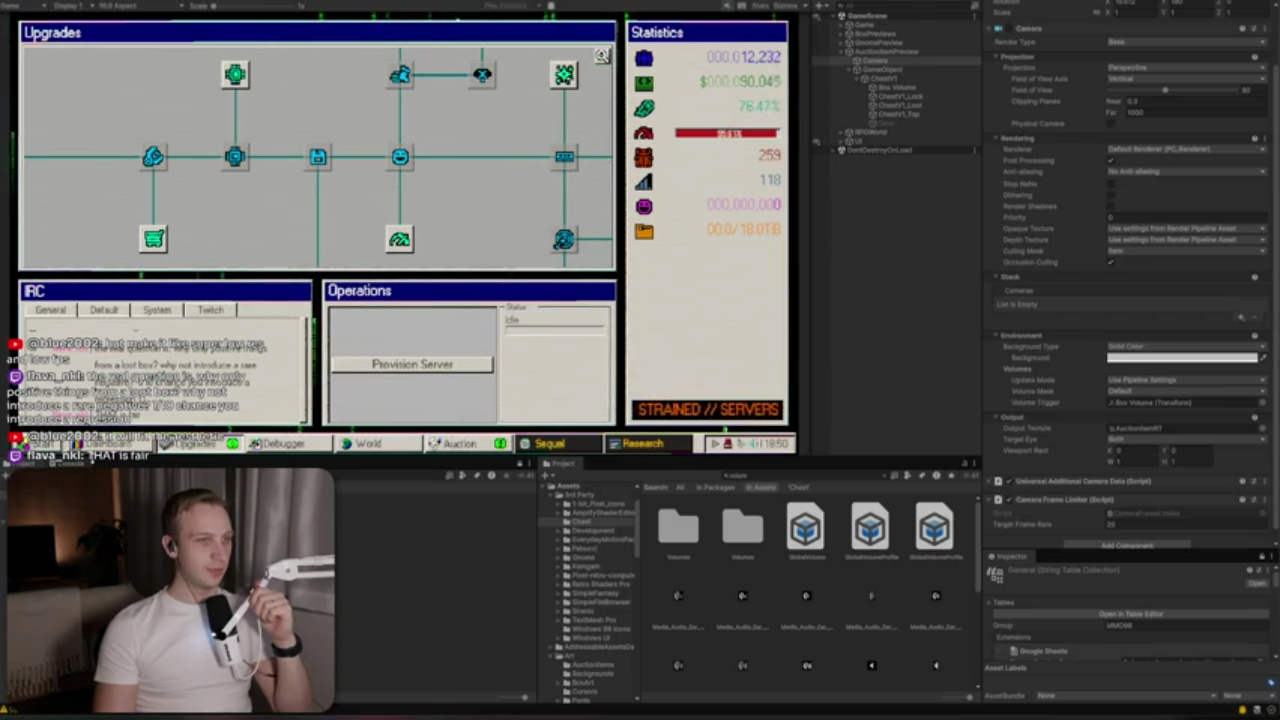
pyautogui.click(40, 444)
pyautogui.click(60, 224)
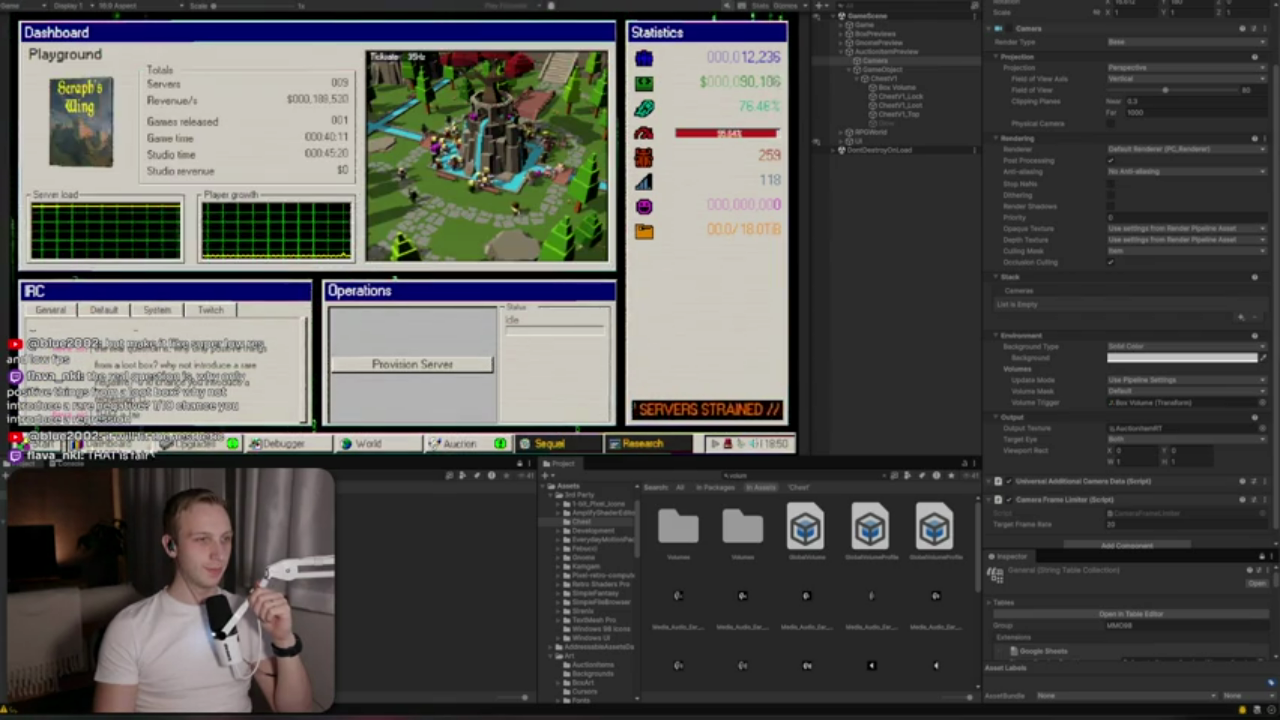
pyautogui.click(180, 444)
pyautogui.click(40, 444)
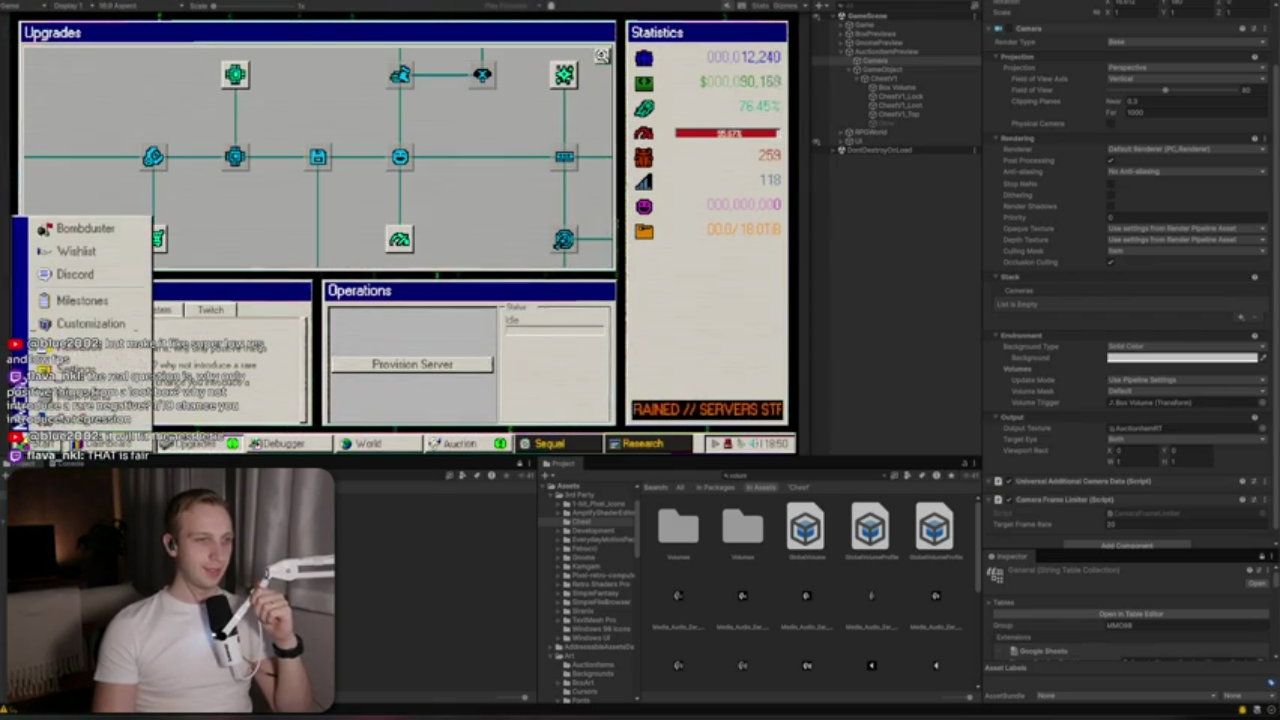
pyautogui.click(238, 444)
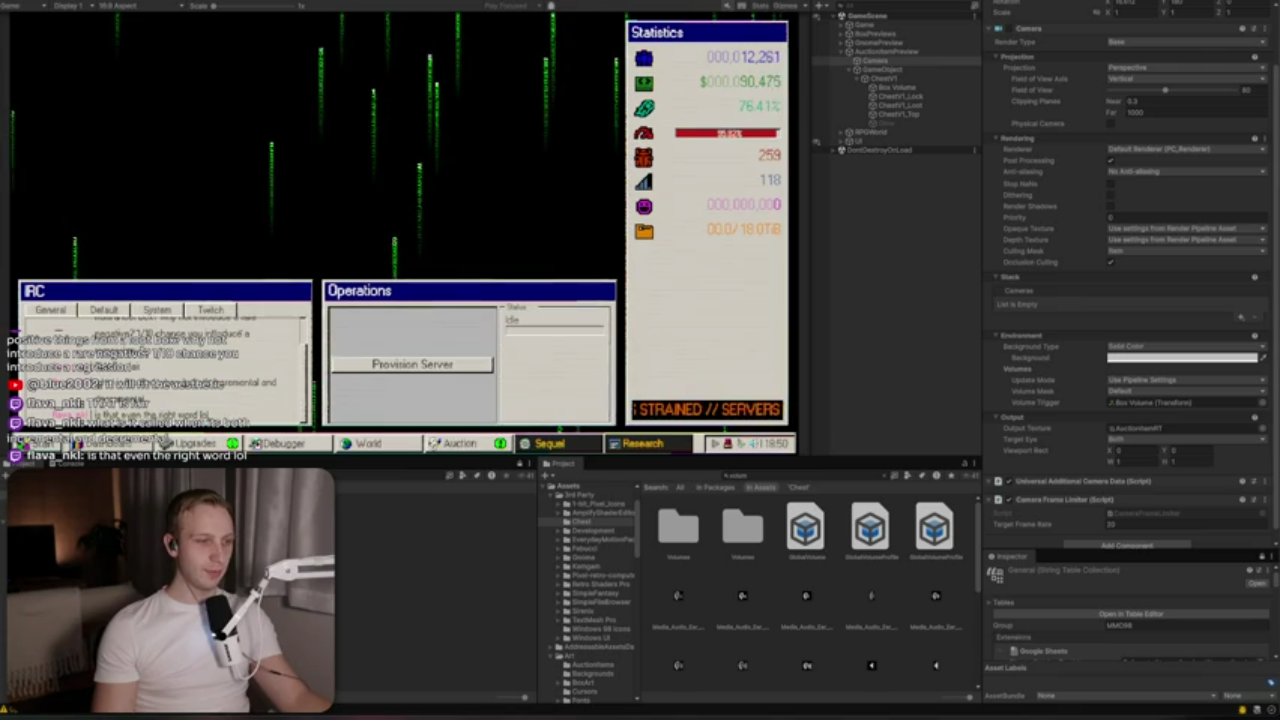
pyautogui.hotkey('alt', 'Tab')
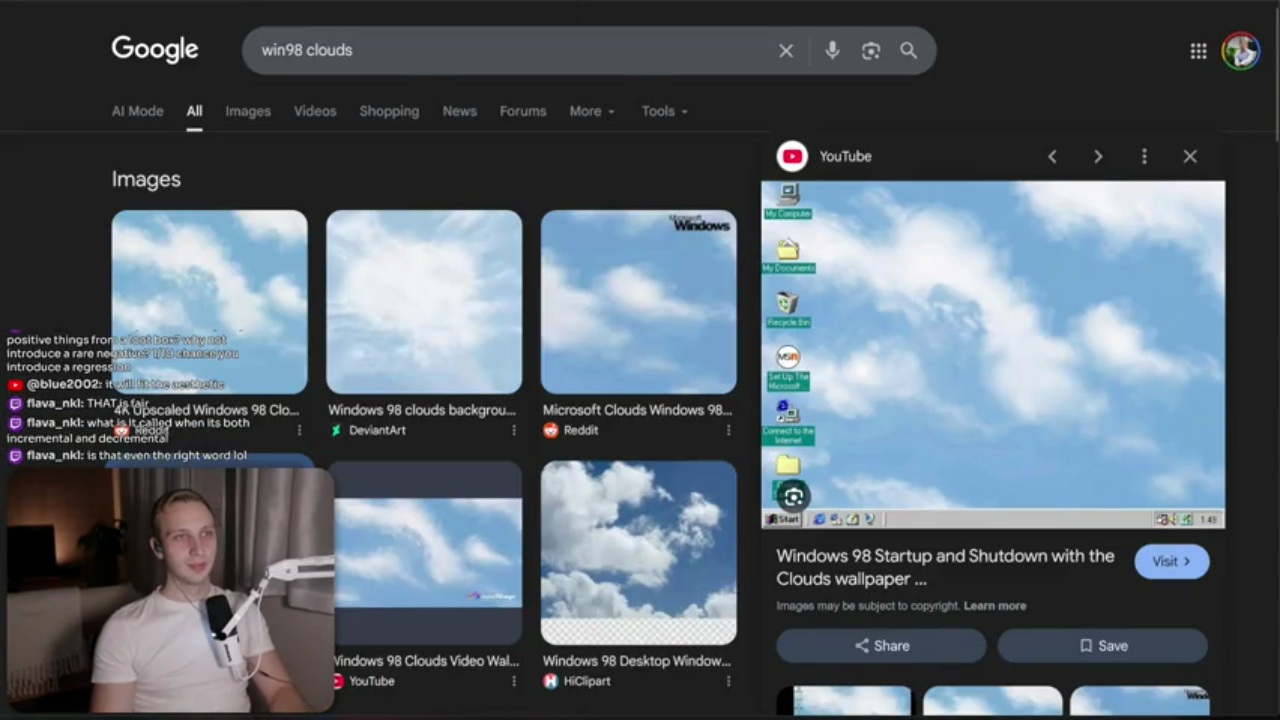
# Search the Steam store for 'execute', open the Execute page and view its second screenshot
pyautogui.hotkey('alt', 'Tab')
pyautogui.click(840, 108)
pyautogui.write('execute')
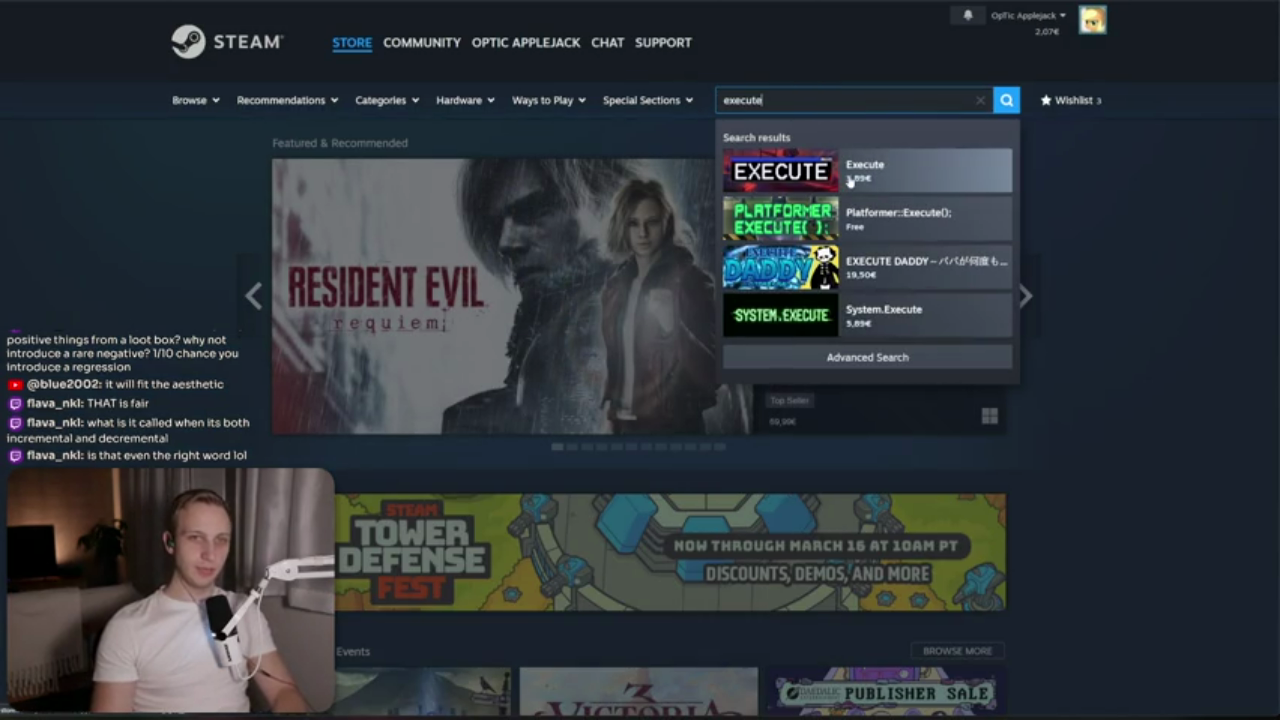
pyautogui.press('Return')
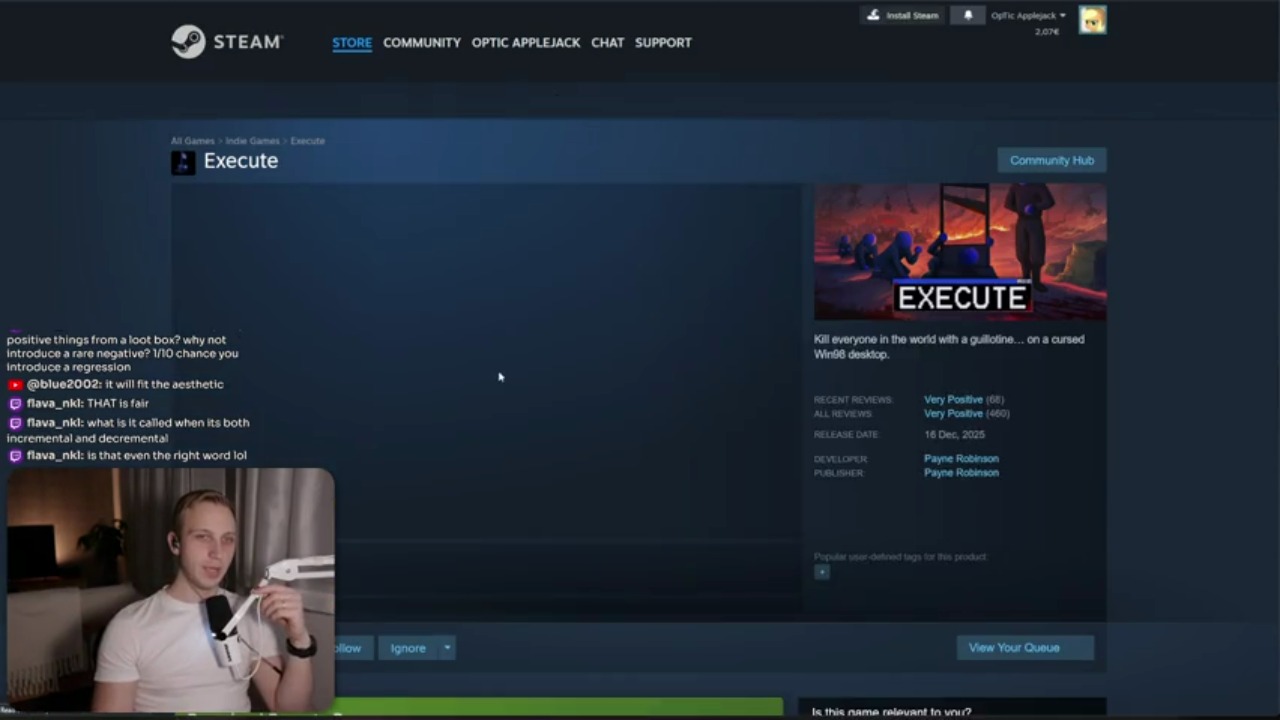
pyautogui.click(482, 581)
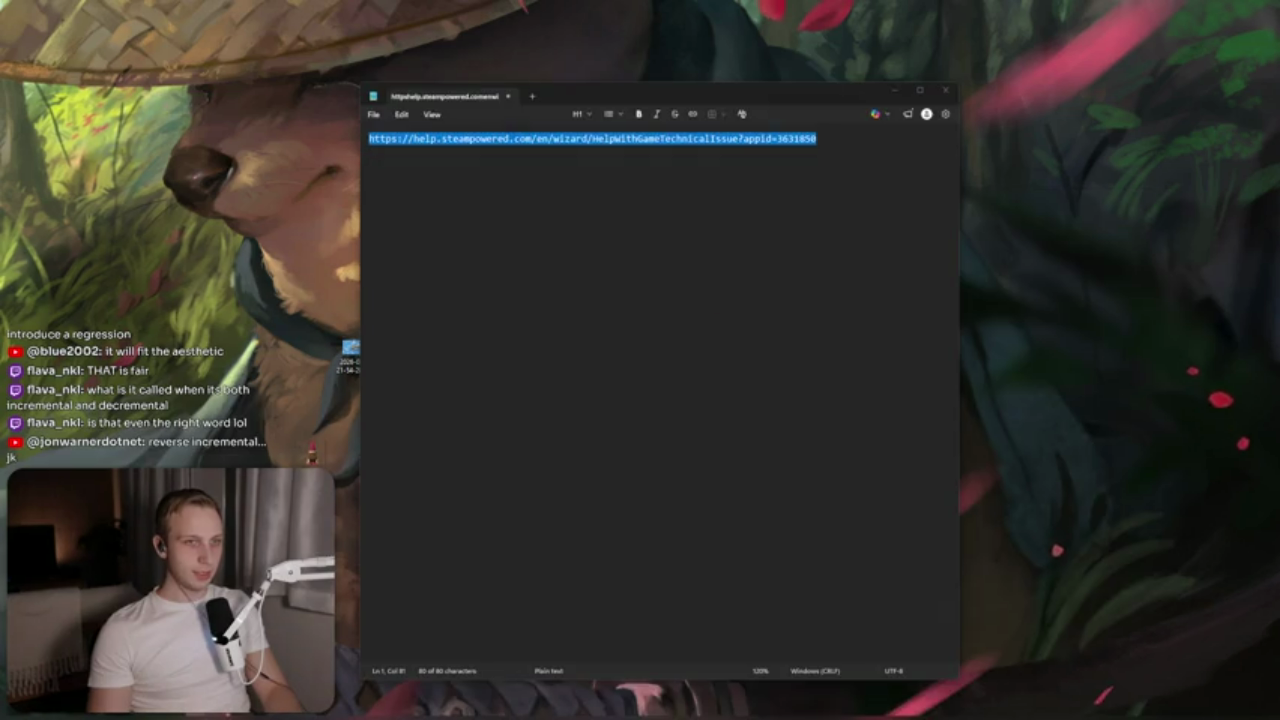
# Add inventory count, recharge indicator and pulled item title/description/est. value bullets to the lootbox UI list
pyautogui.press('Return')
pyautogui.write('- ')
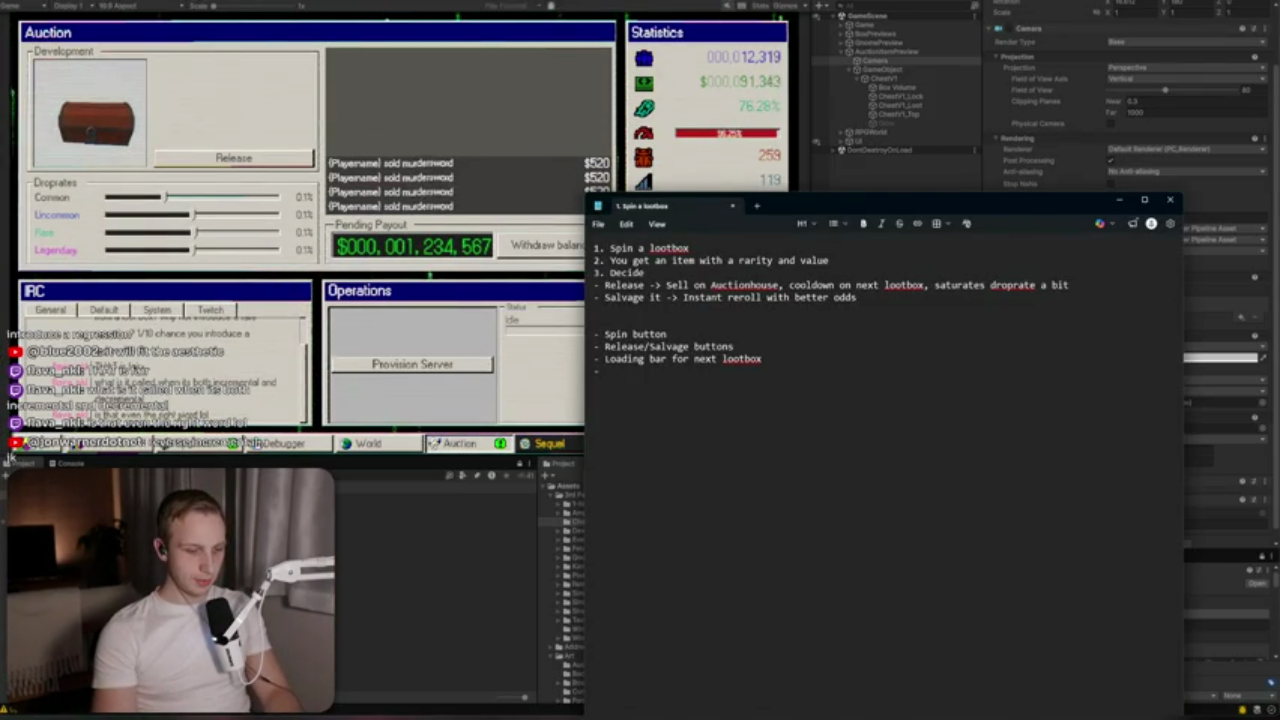
pyautogui.write(' kl')
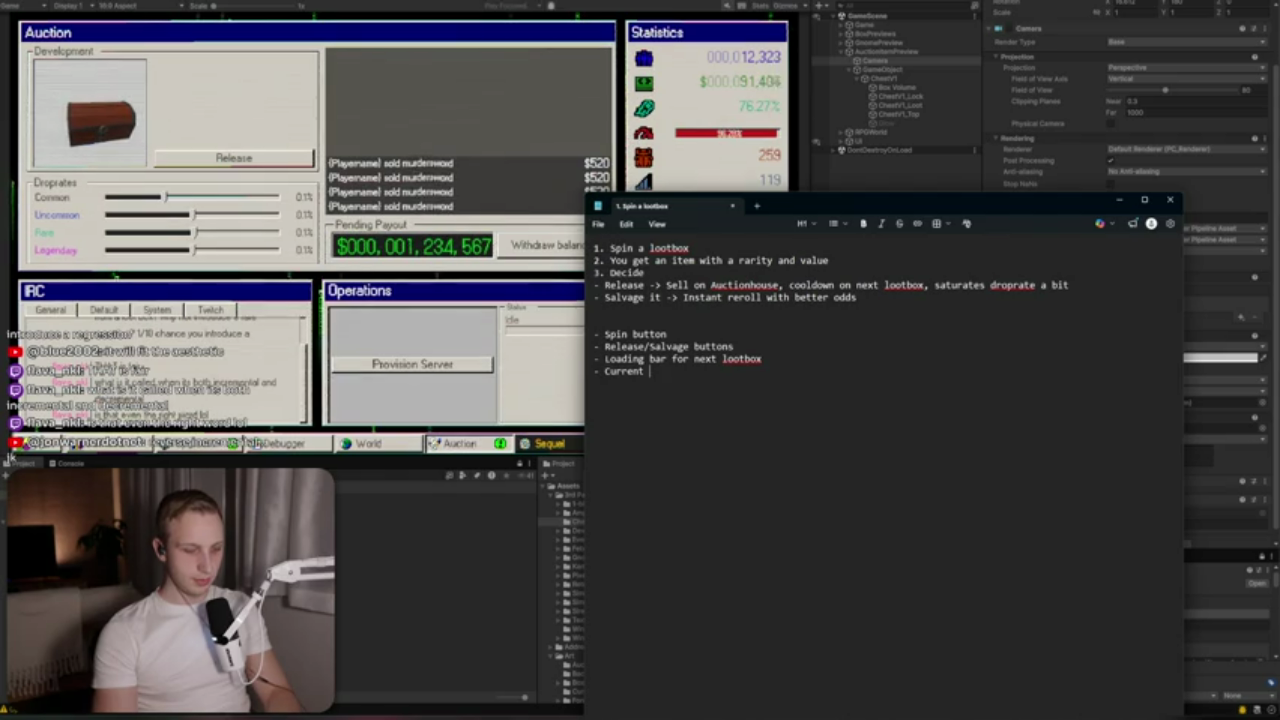
pyautogui.write('ootbox inventory number')
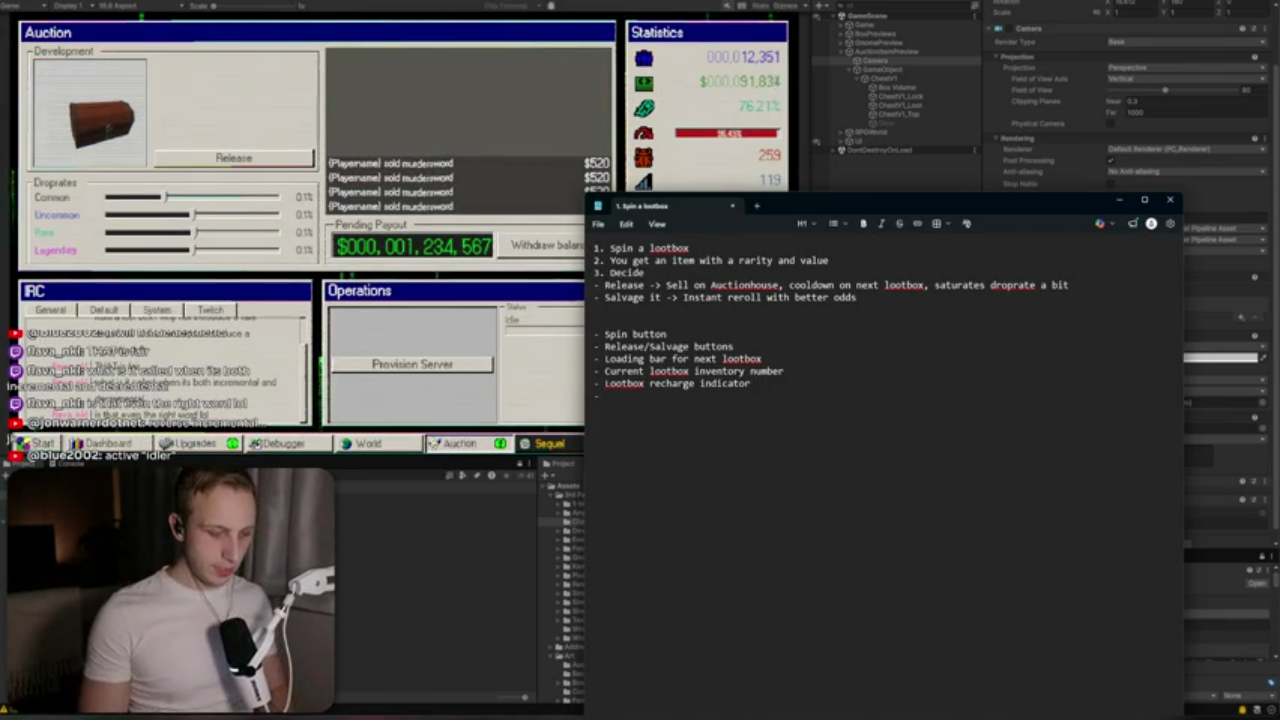
pyautogui.press('Return')
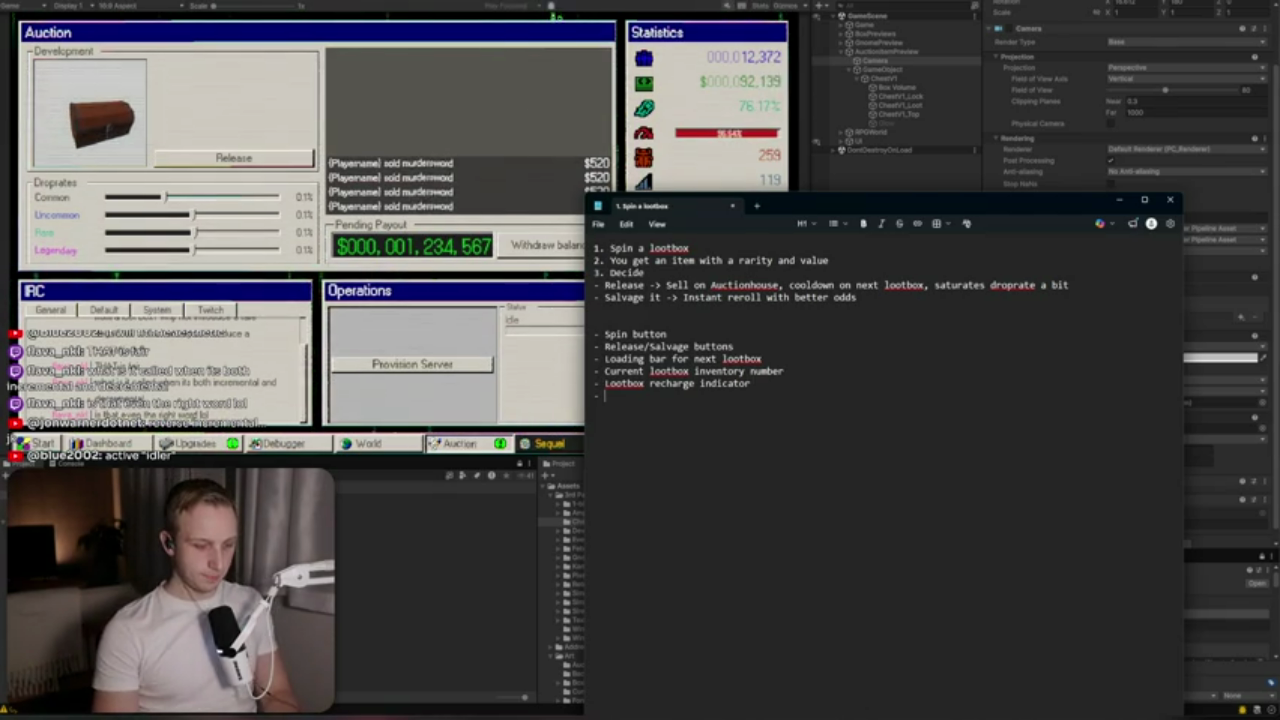
pyautogui.write('Pulled item title/description/est. value display')
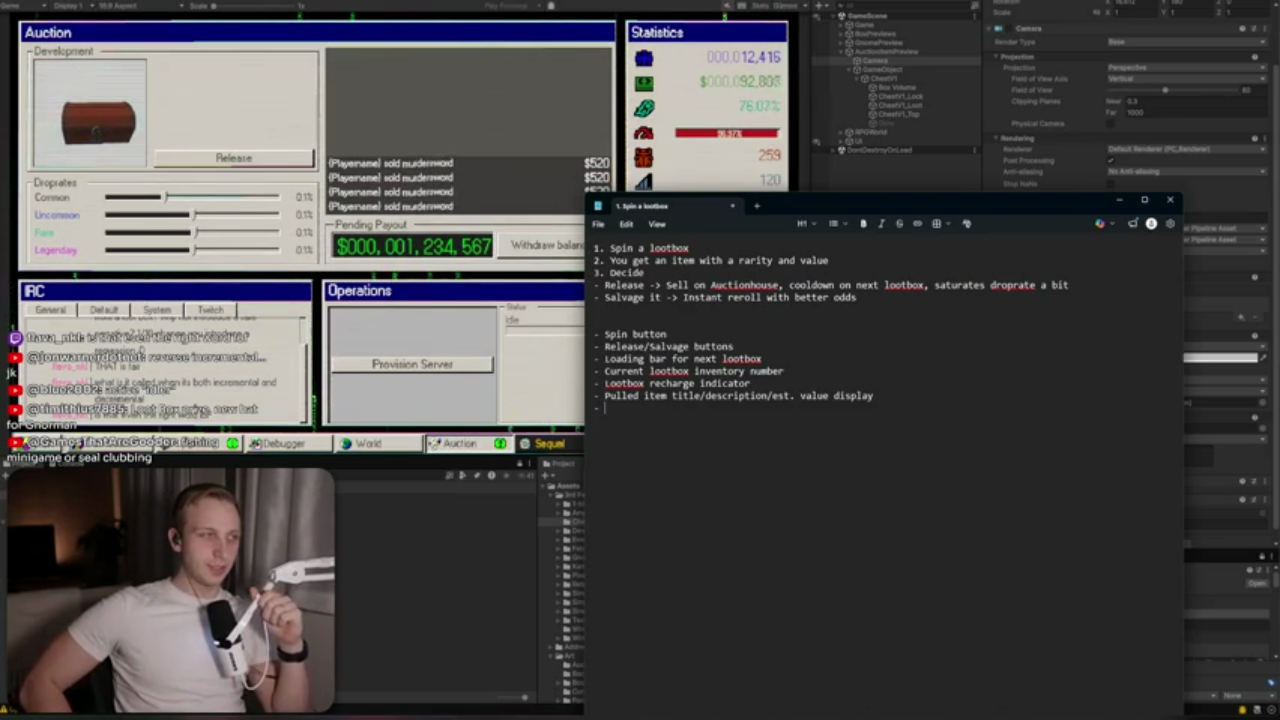
pyautogui.click(15, 443)
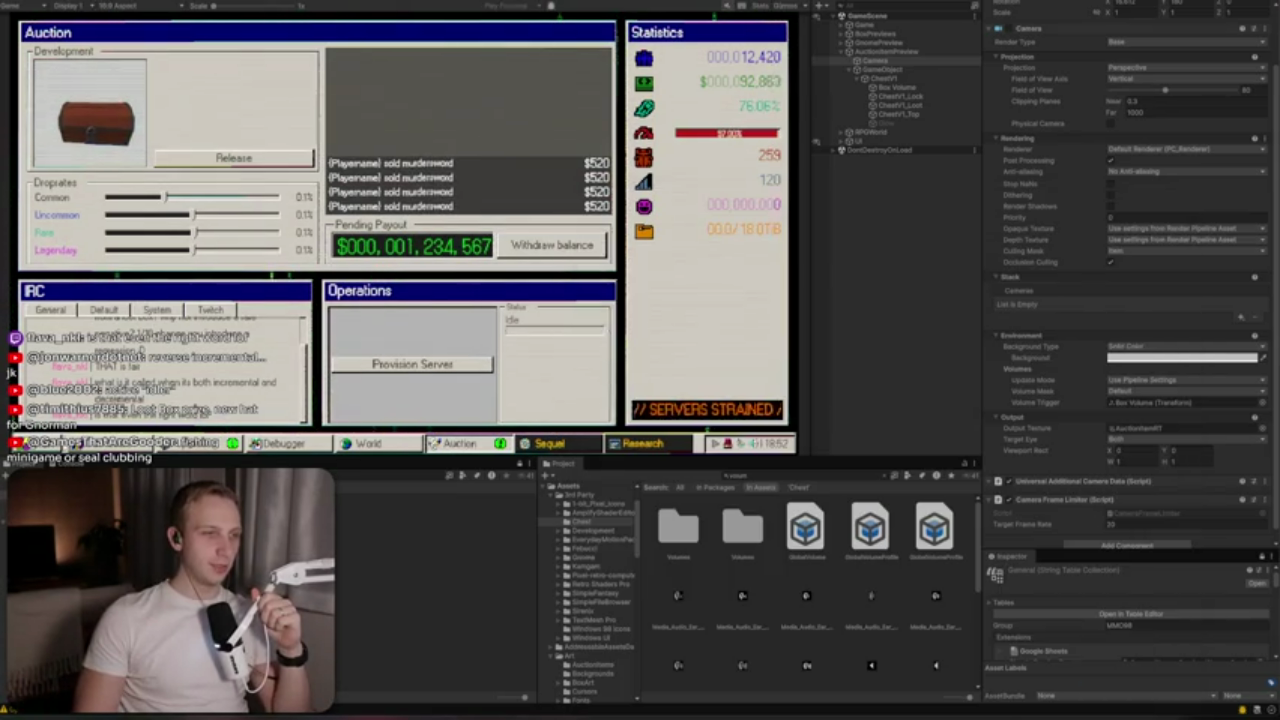
# In the game's Customization dialog, give the gnome the Green hat variant and confirm it
pyautogui.click(15, 443)
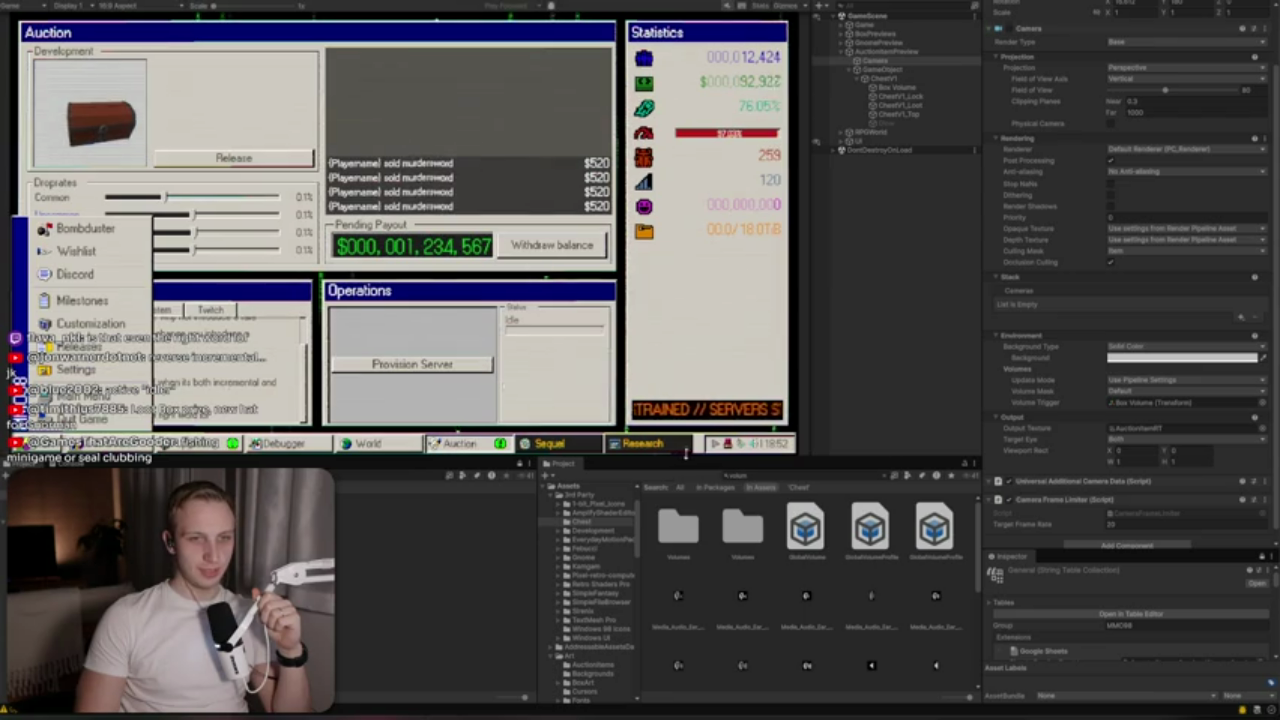
pyautogui.press('Escape')
pyautogui.click(30, 443)
pyautogui.click(30, 443)
pyautogui.click(30, 443)
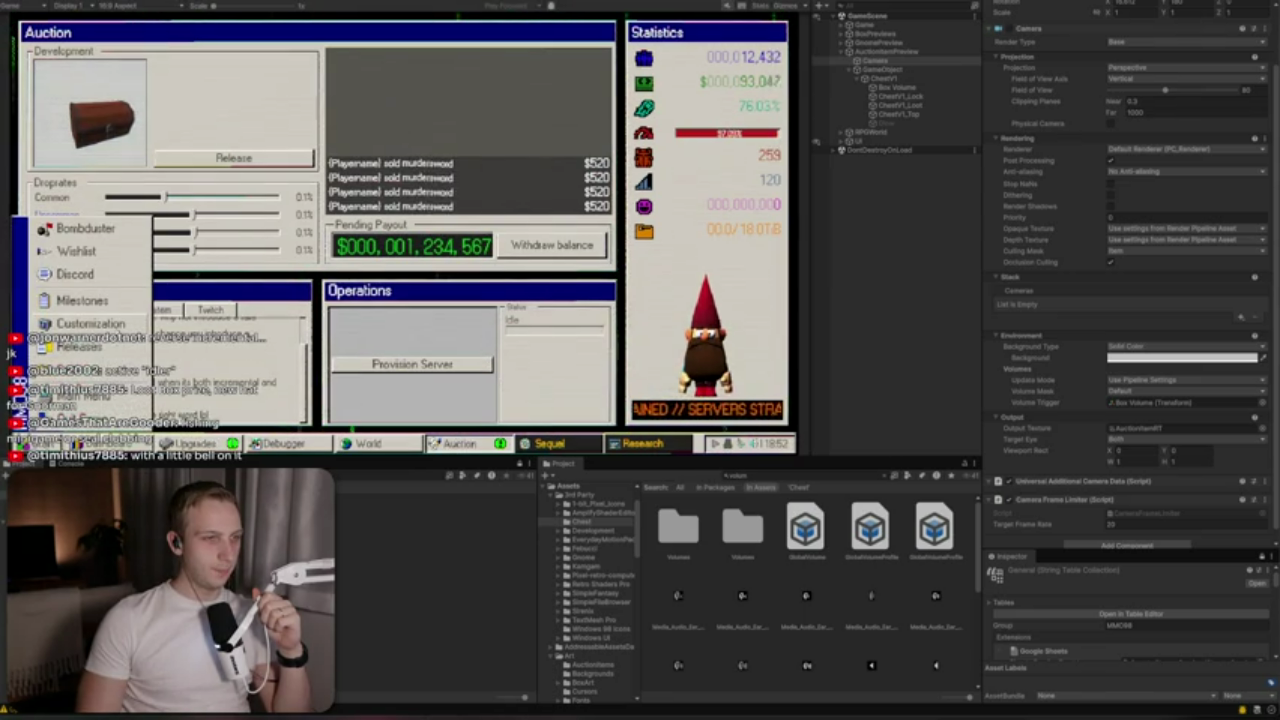
pyautogui.click(128, 324)
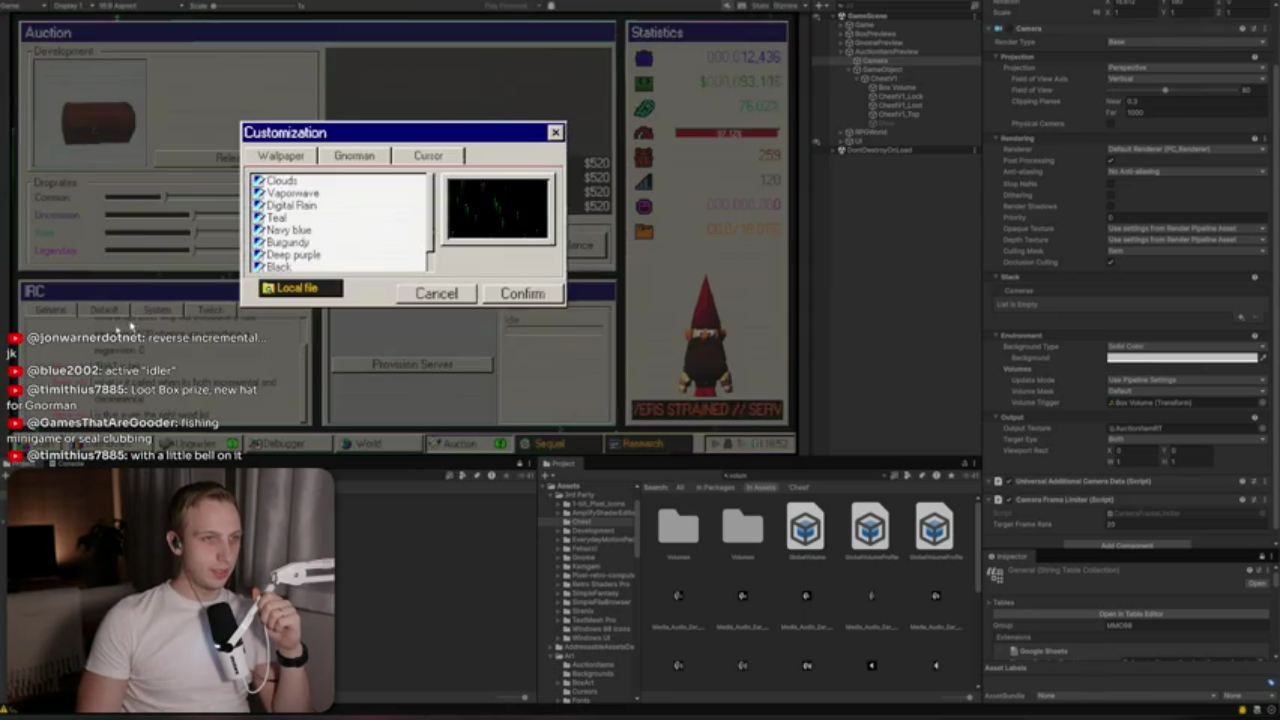
pyautogui.click(381, 157)
pyautogui.click(350, 210)
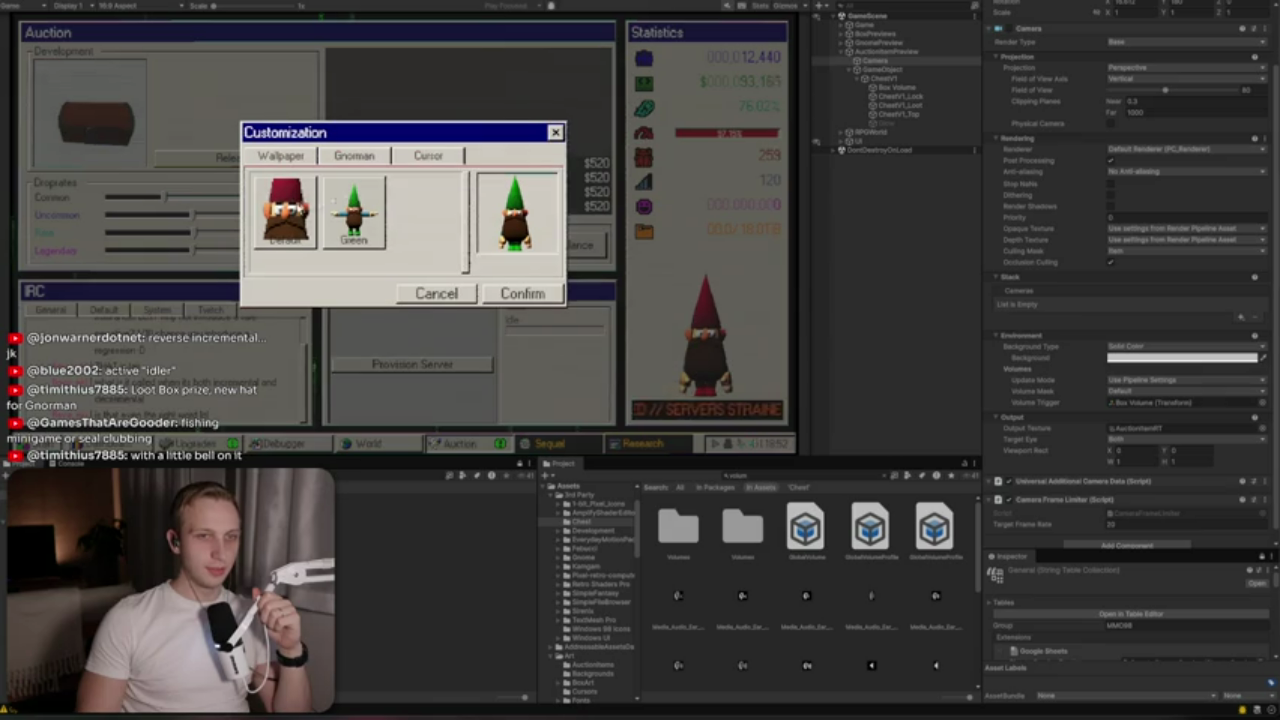
pyautogui.click(495, 292)
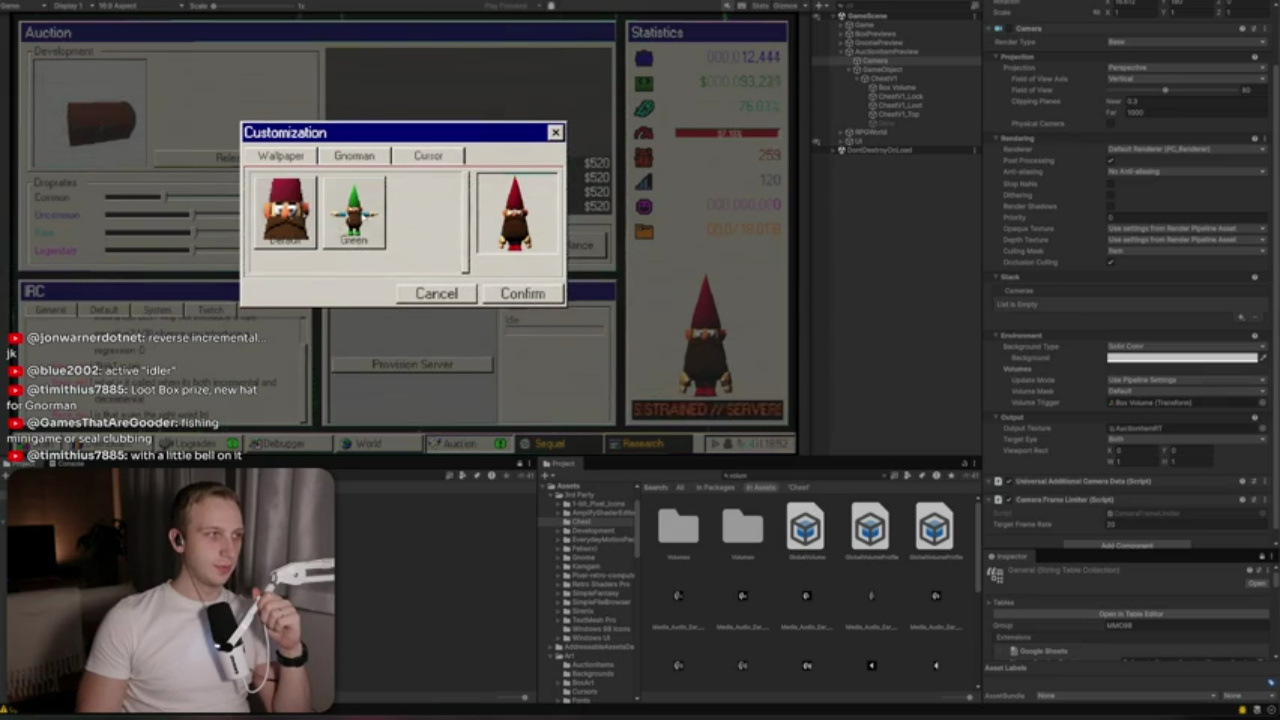
pyautogui.click(546, 290)
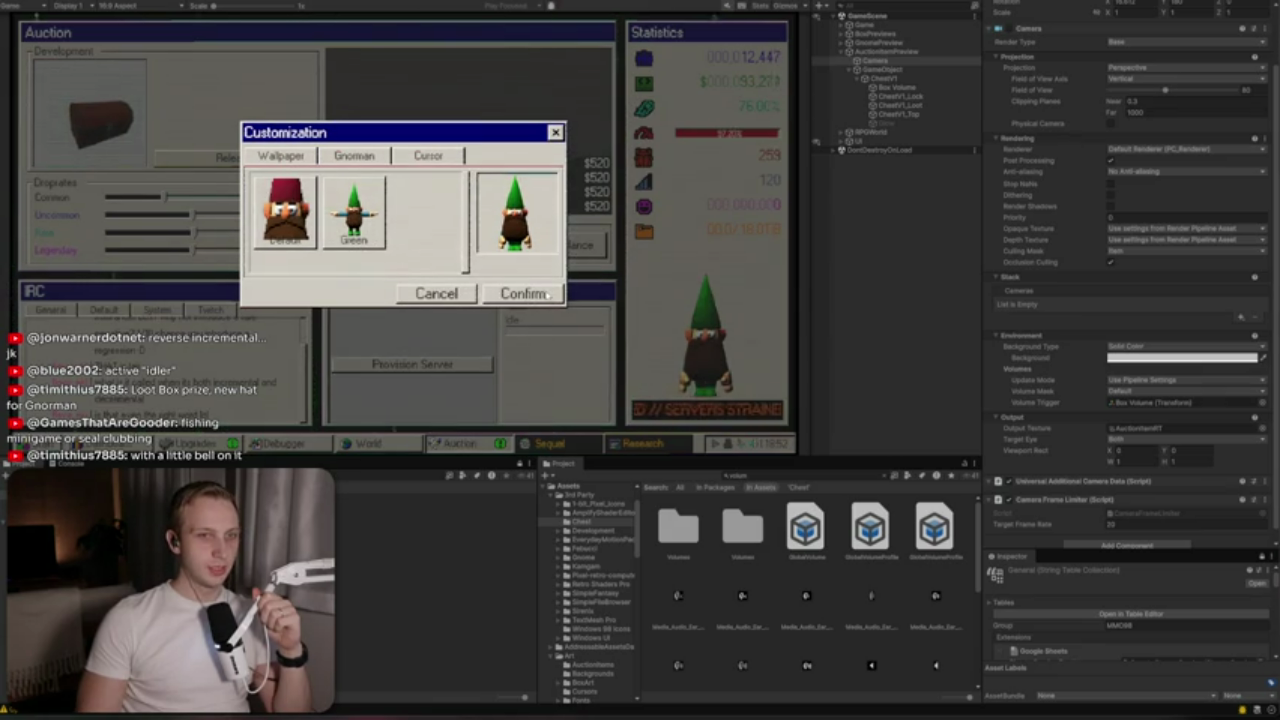
# Look over the cursor options, then browse the Milestones window, including Global milestones, and close it
pyautogui.click(421, 163)
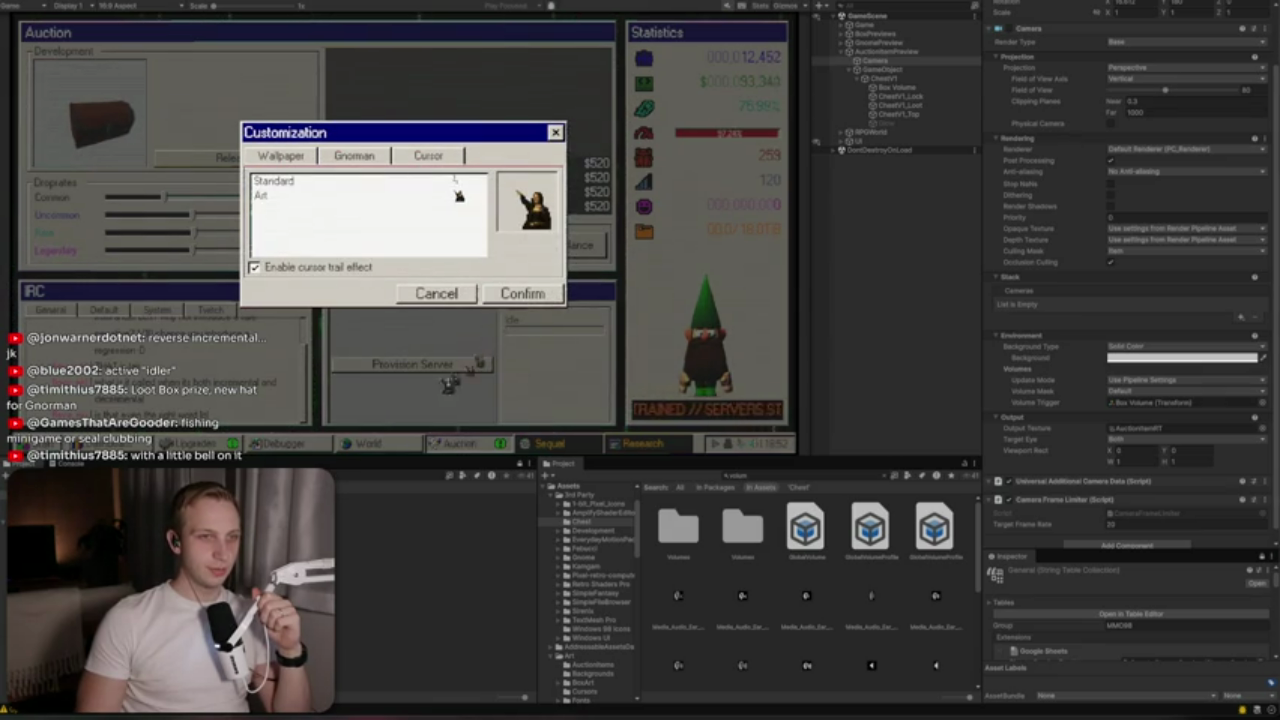
pyautogui.click(558, 134)
pyautogui.click(50, 443)
pyautogui.click(104, 308)
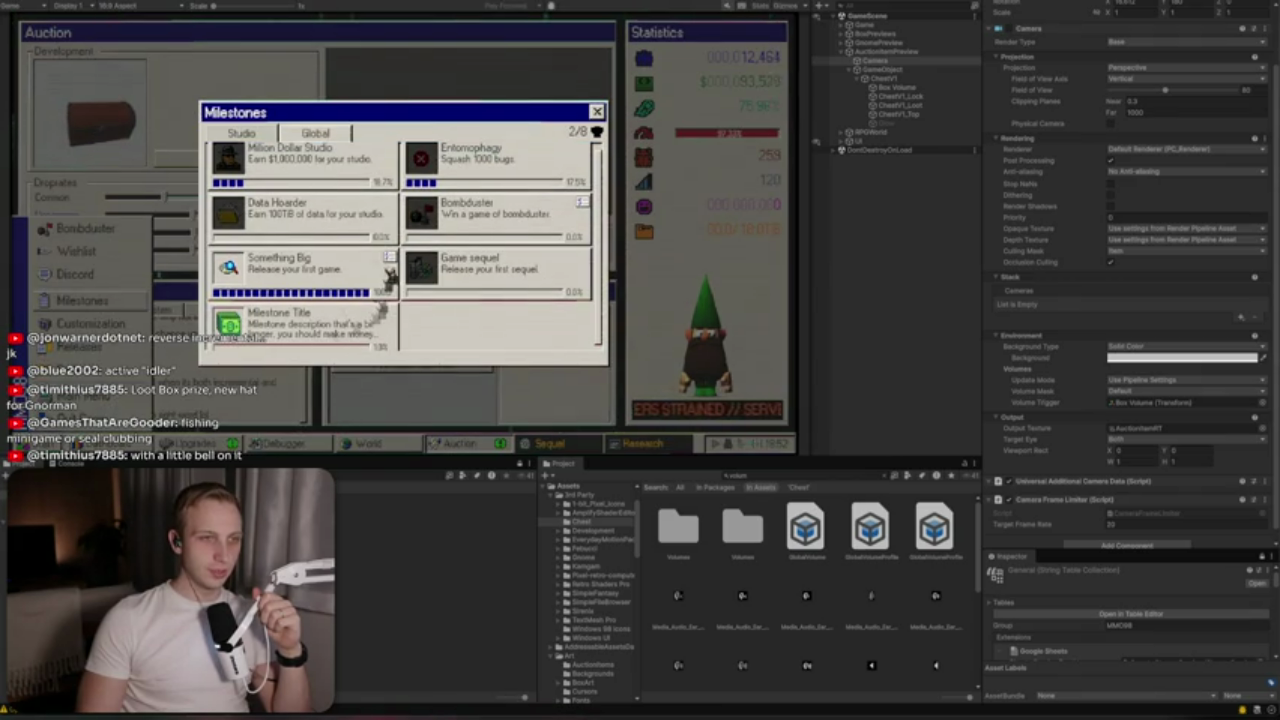
pyautogui.scroll(1, 232, 284)
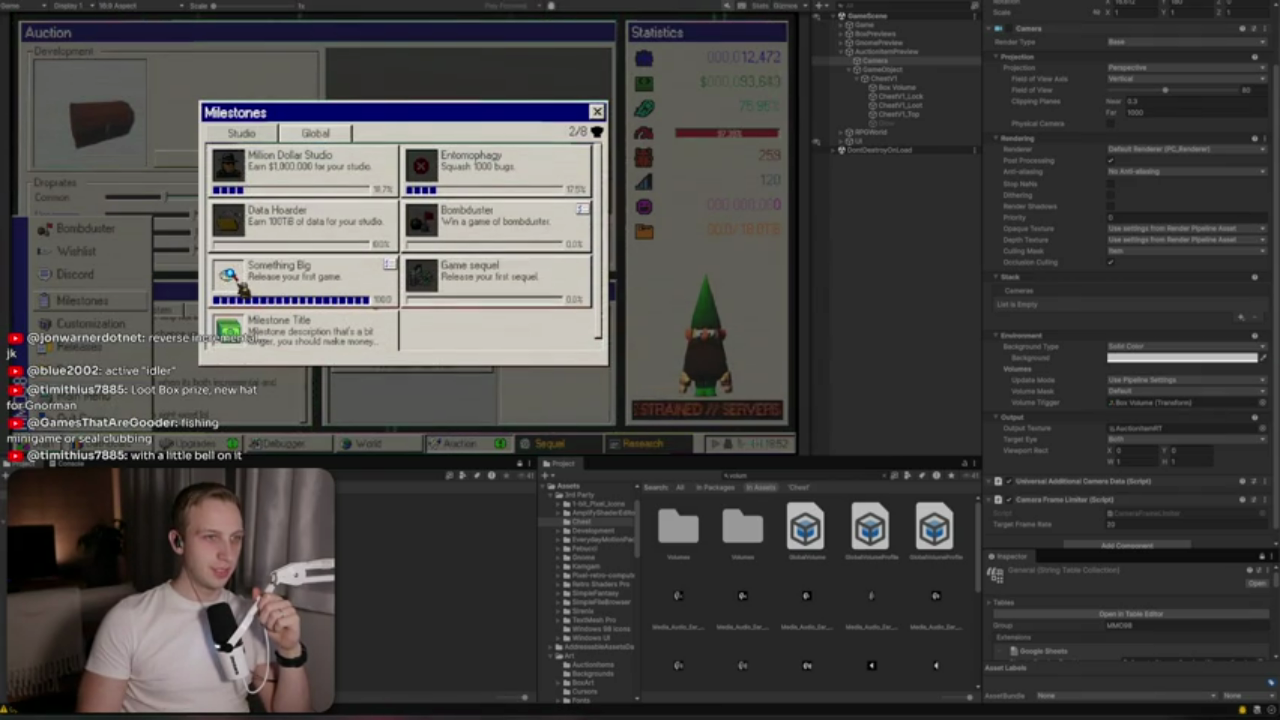
pyautogui.scroll(-1, 236, 348)
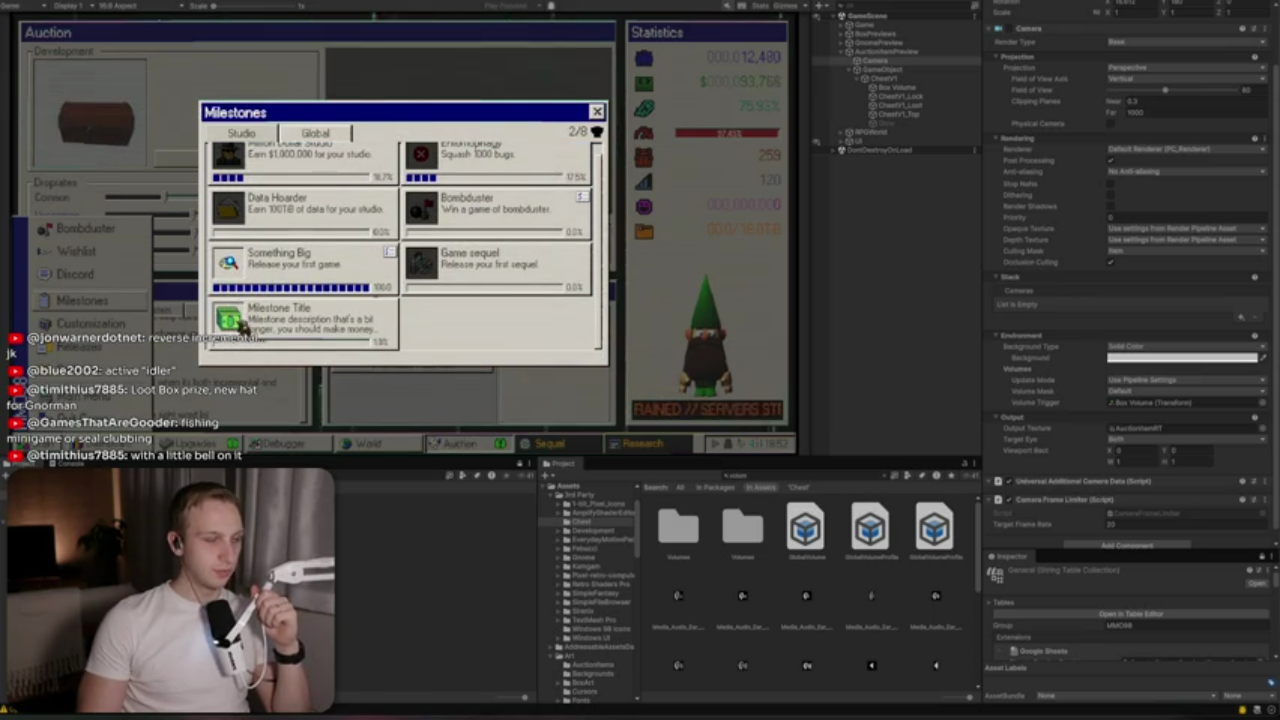
pyautogui.scroll(1, 460, 290)
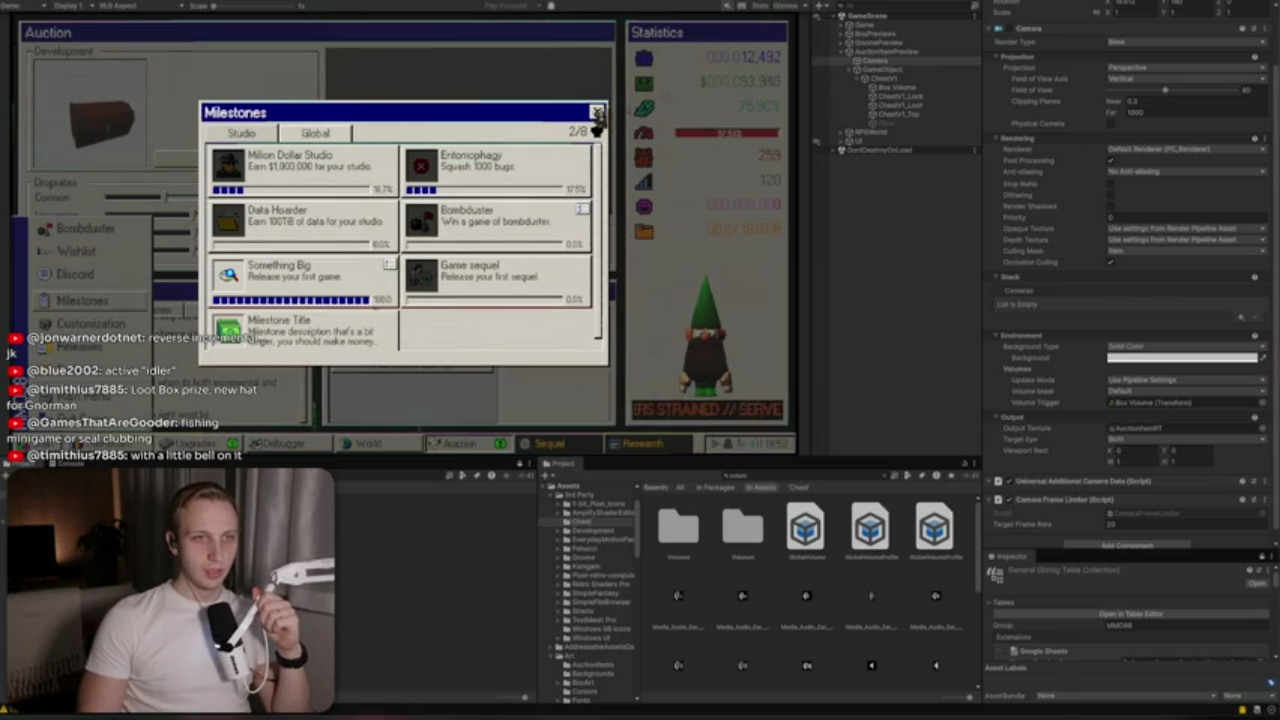
pyautogui.click(336, 138)
pyautogui.click(336, 136)
pyautogui.click(597, 111)
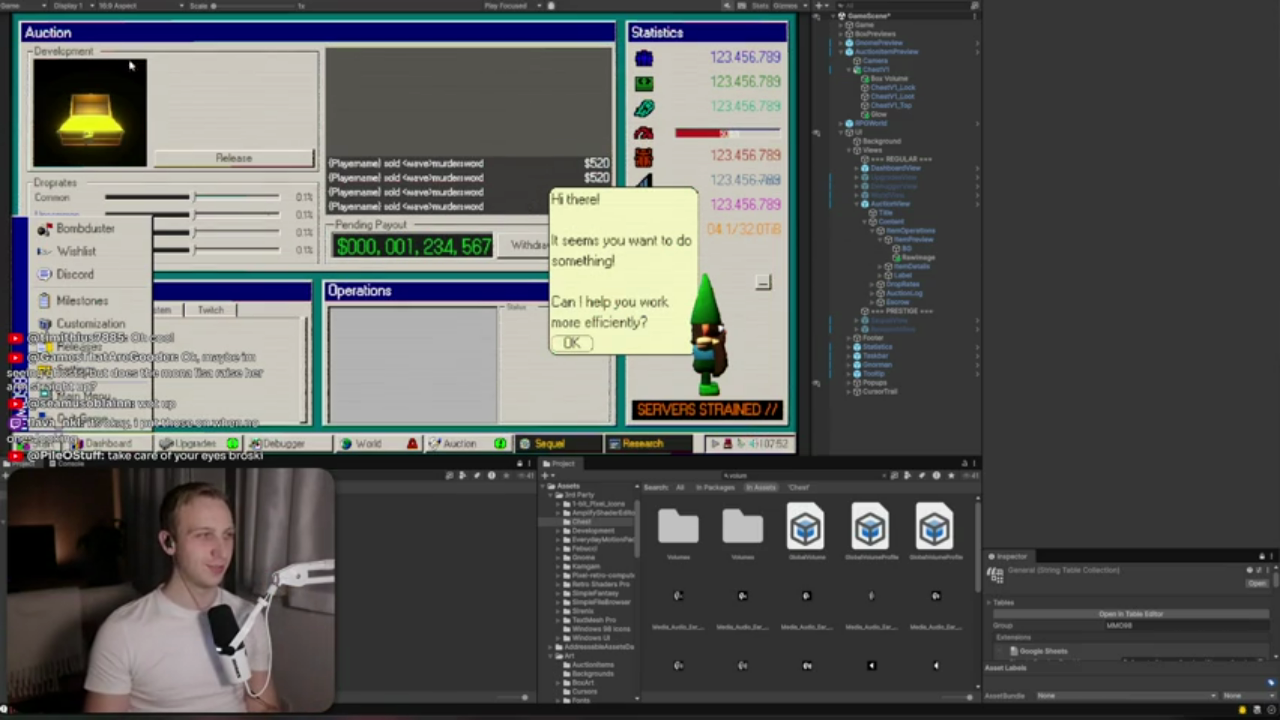
# Switch from the running game to the Scene view showing the chest model, light and camera
pyautogui.hotkey('ctrl', '1')
# Wrap ChestV1 in a new empty parent and rename it PivotPoint
pyautogui.scroll(-5, 549, 220)
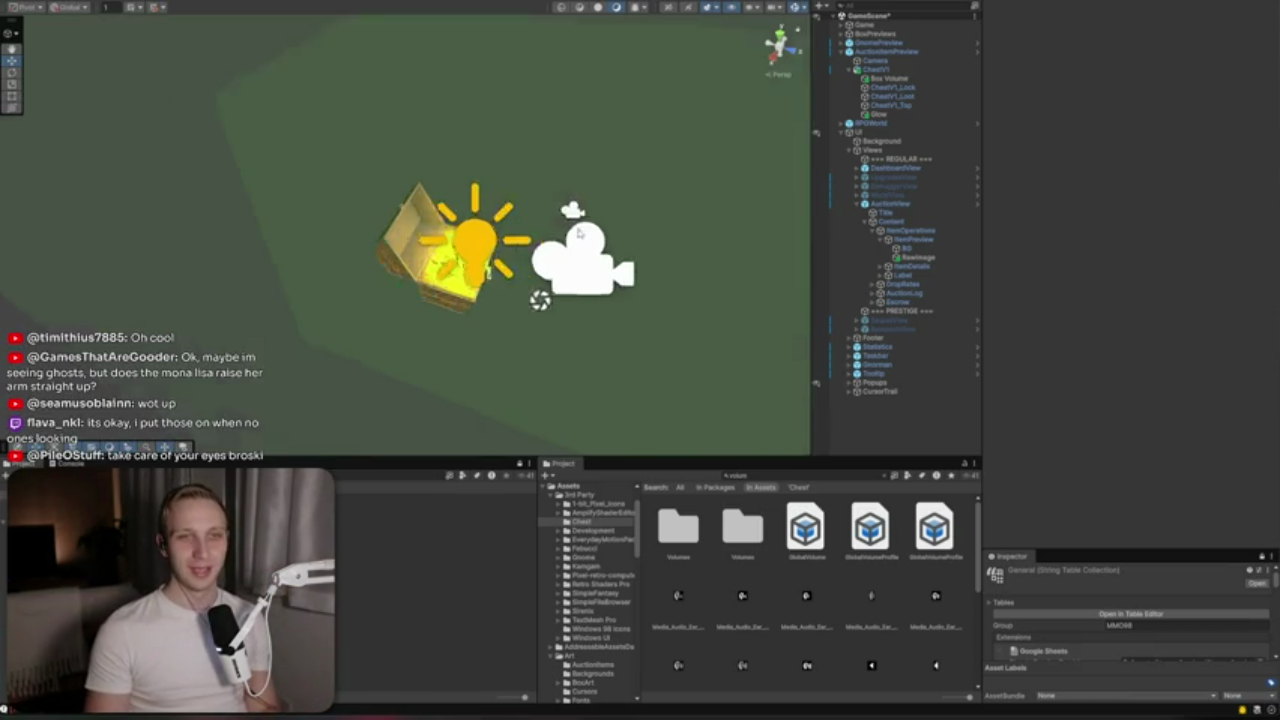
pyautogui.click(895, 70)
pyautogui.rightClick(899, 73)
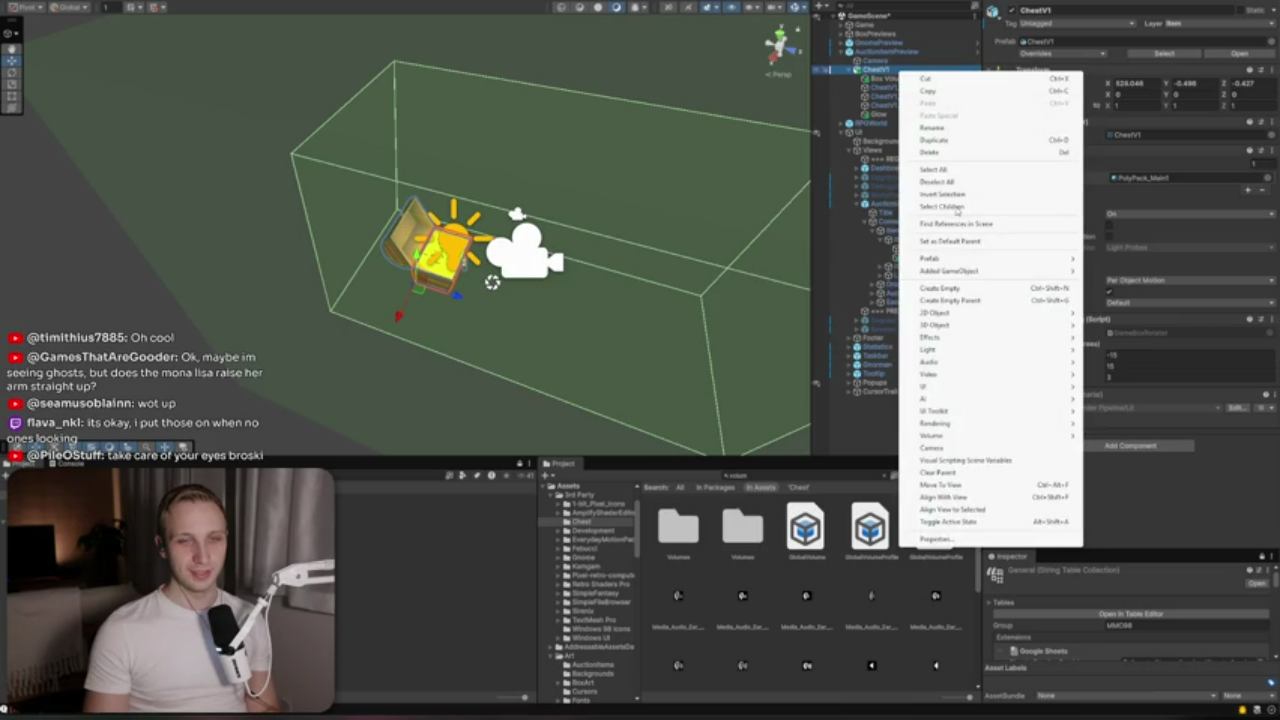
pyautogui.click(968, 302)
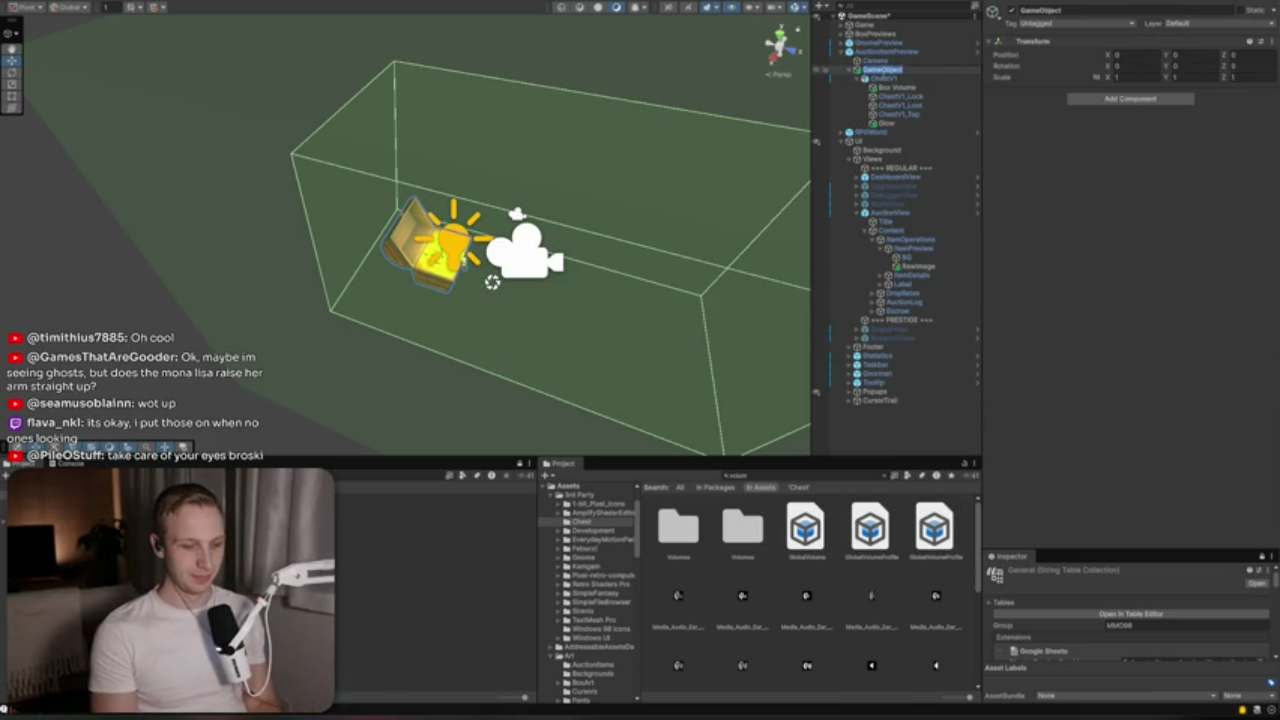
pyautogui.write('R')
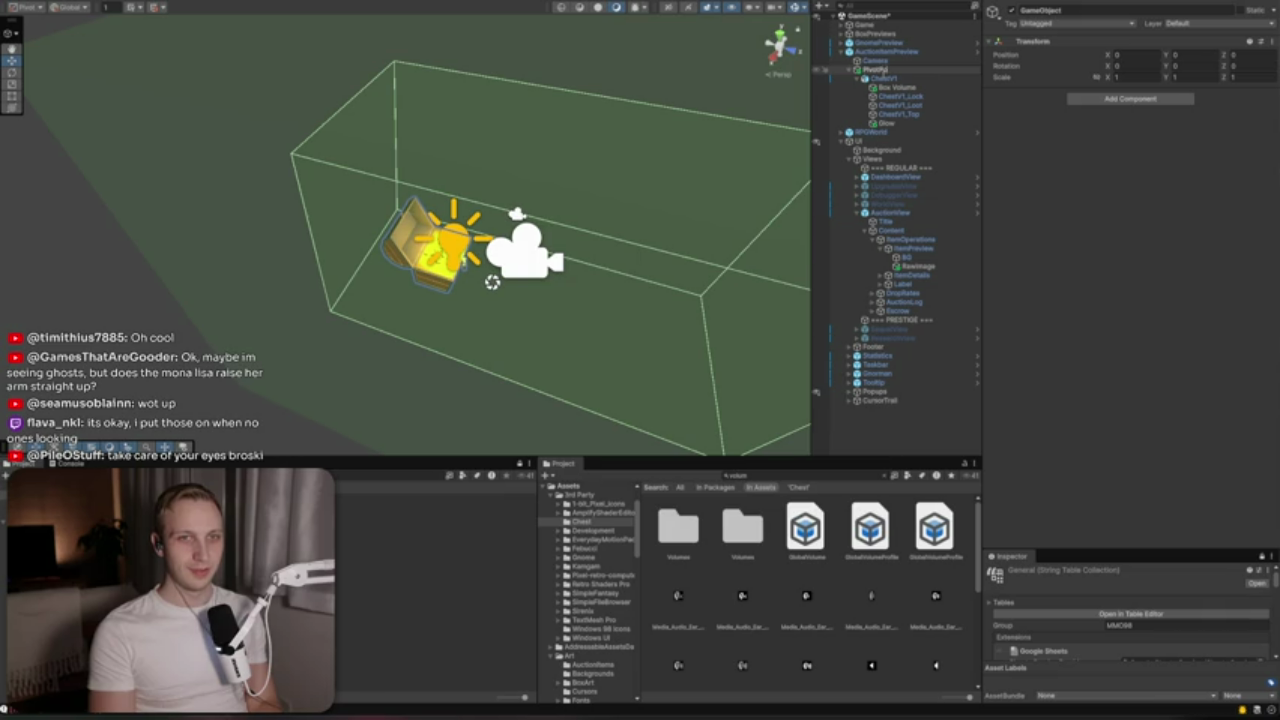
# Set ChestV1's Position X to 0 so it centres on PivotPoint
pyautogui.click(895, 87)
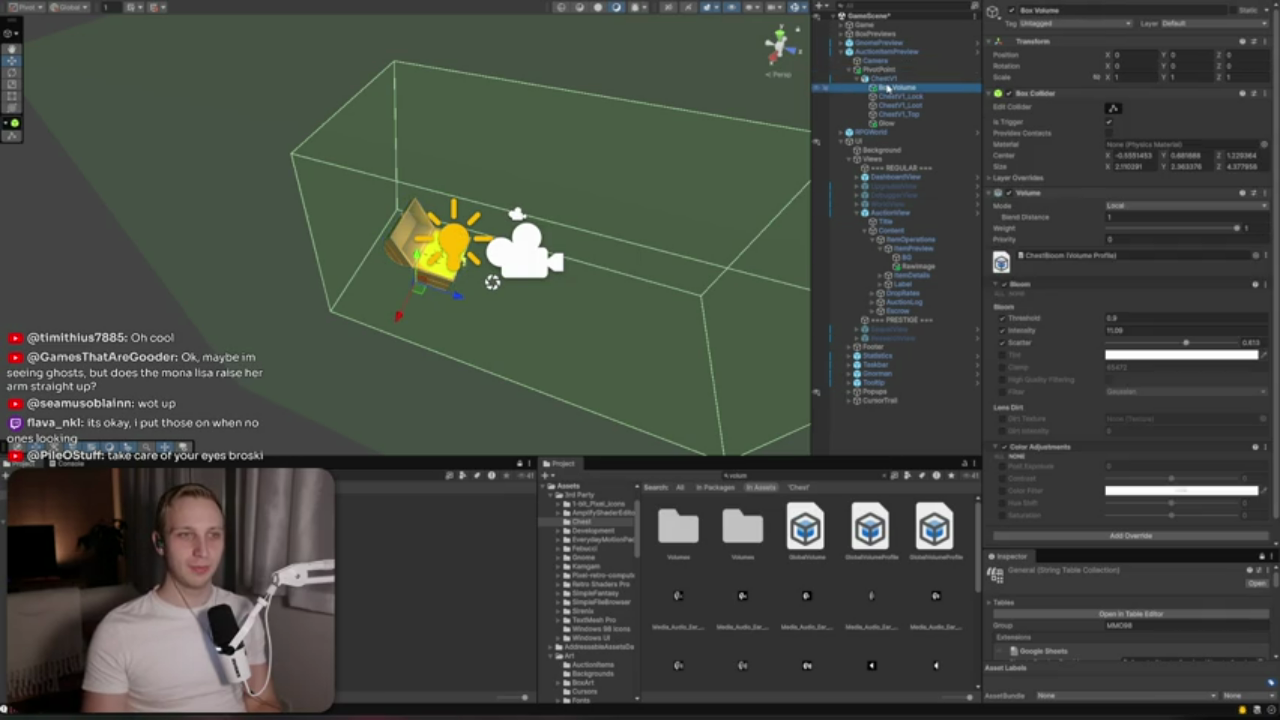
pyautogui.click(880, 69)
pyautogui.press('f')
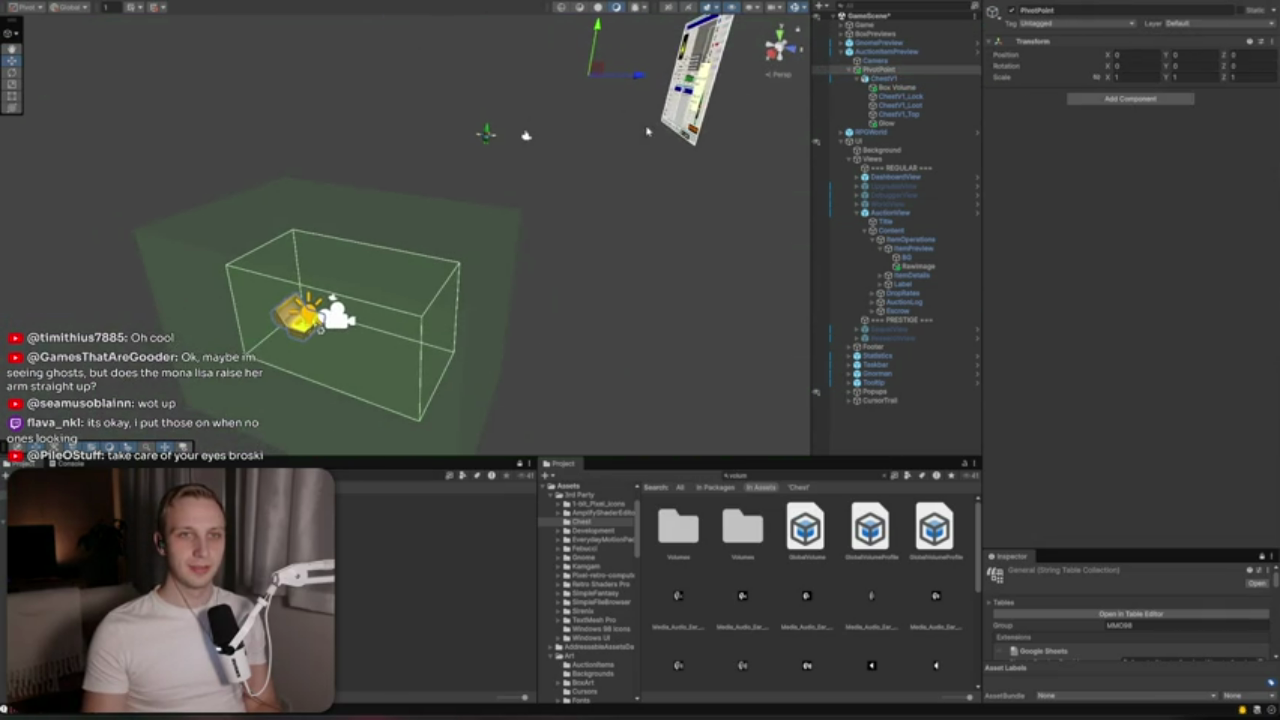
pyautogui.click(912, 79)
pyautogui.write('0')
pyautogui.press('Tab')
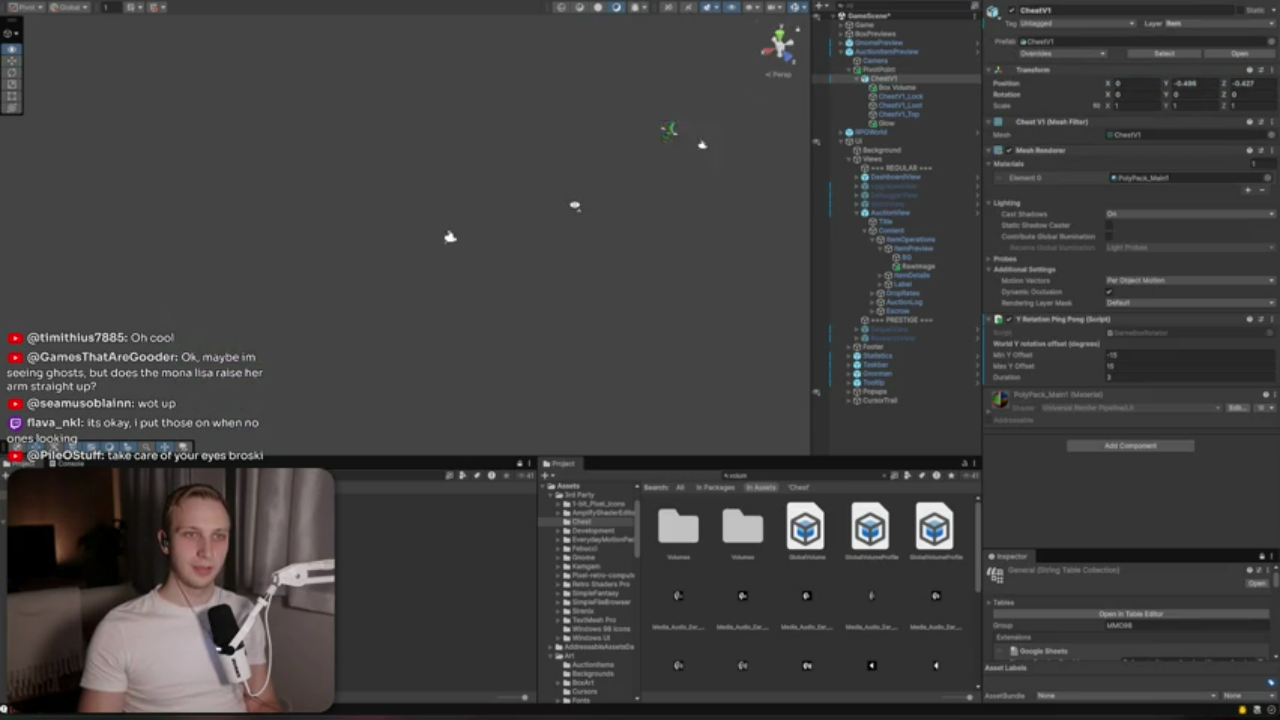
# Set PivotPoint's Position X to 500
pyautogui.click(880, 69)
pyautogui.click(1141, 54)
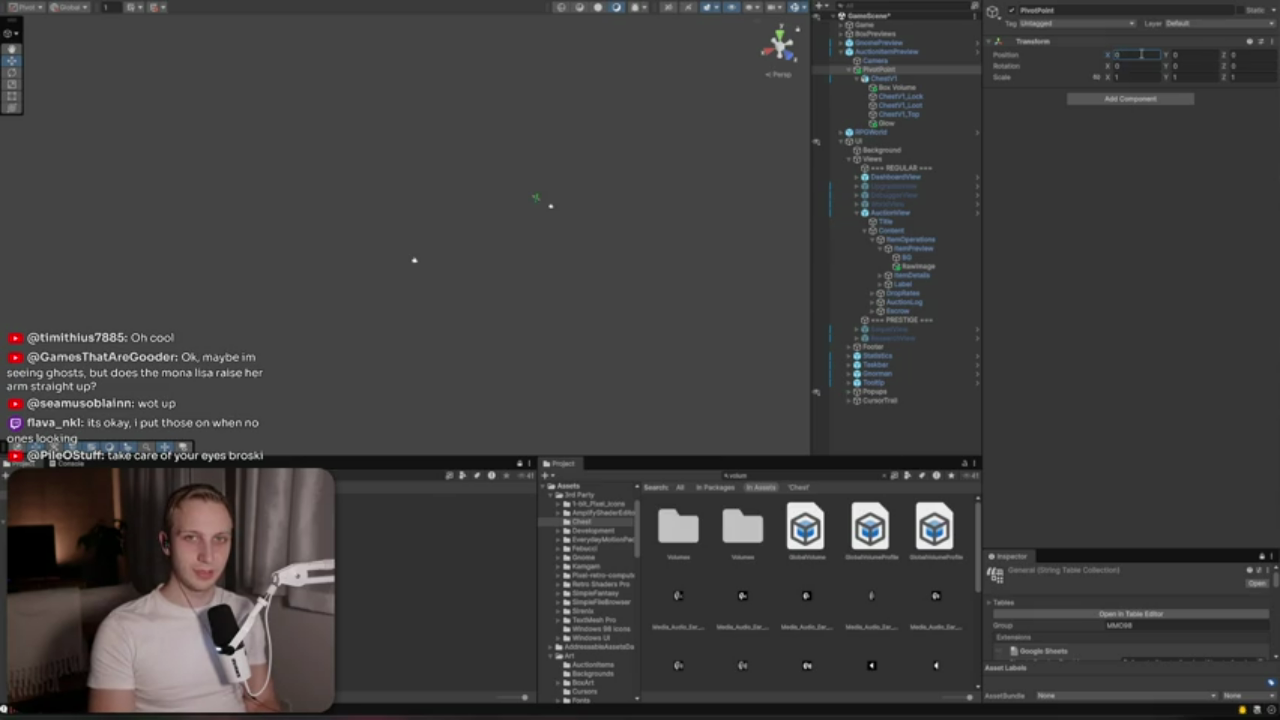
pyautogui.click(1186, 194)
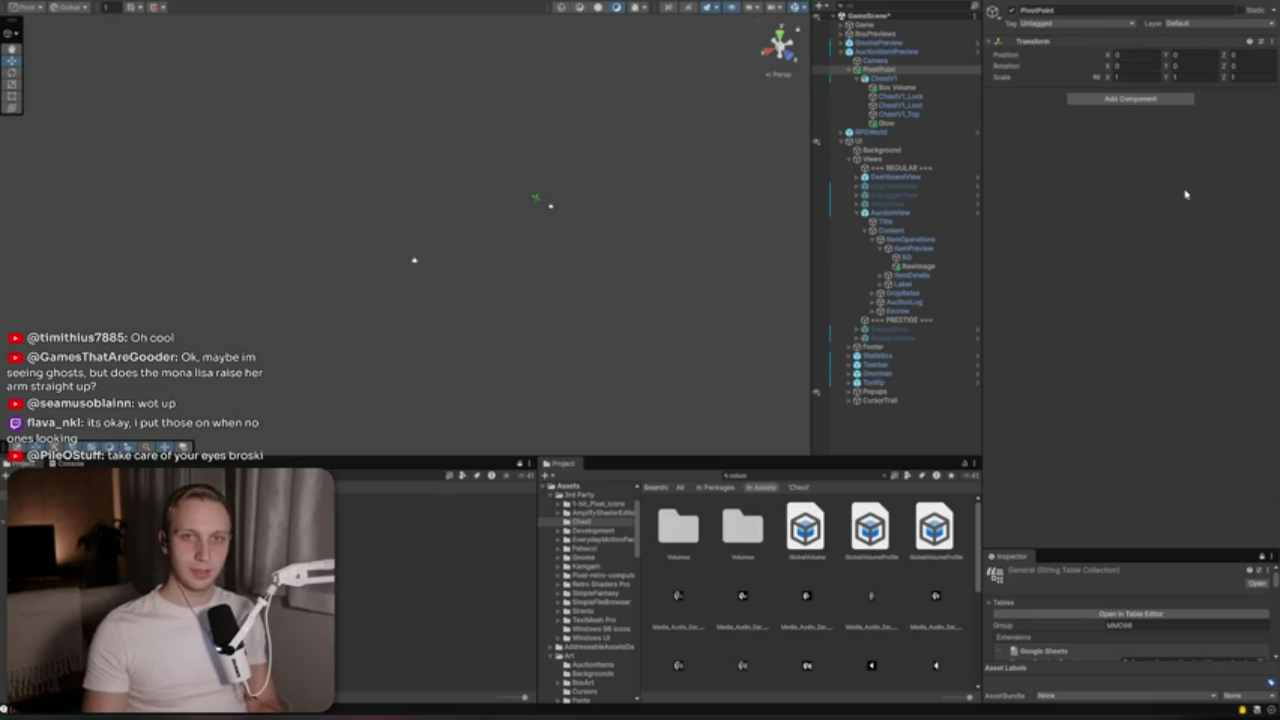
pyautogui.click(1135, 54)
pyautogui.write('500')
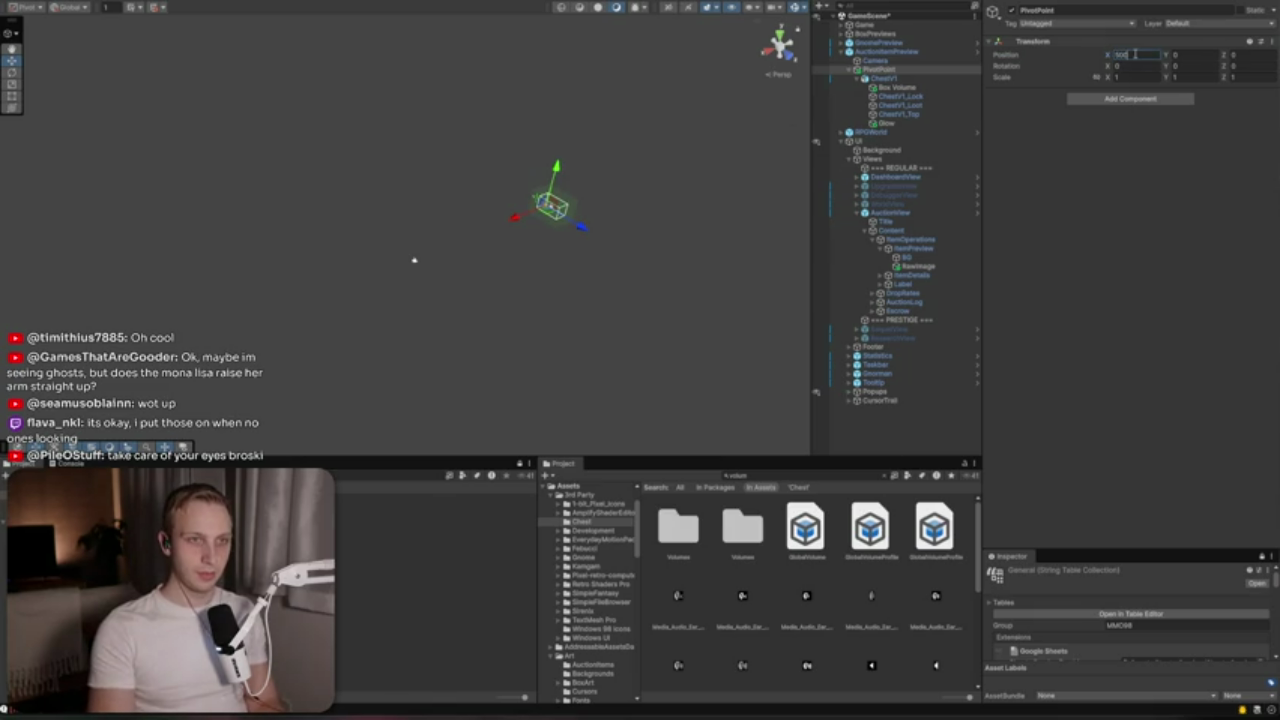
# Drag PivotPoint along X to about 528, checking the chest in the Game view
pyautogui.moveTo(517, 219)
pyautogui.mouseDown()
pyautogui.moveTo(371, 277)
pyautogui.moveTo(380, 291)
pyautogui.mouseUp()
pyautogui.press('f')
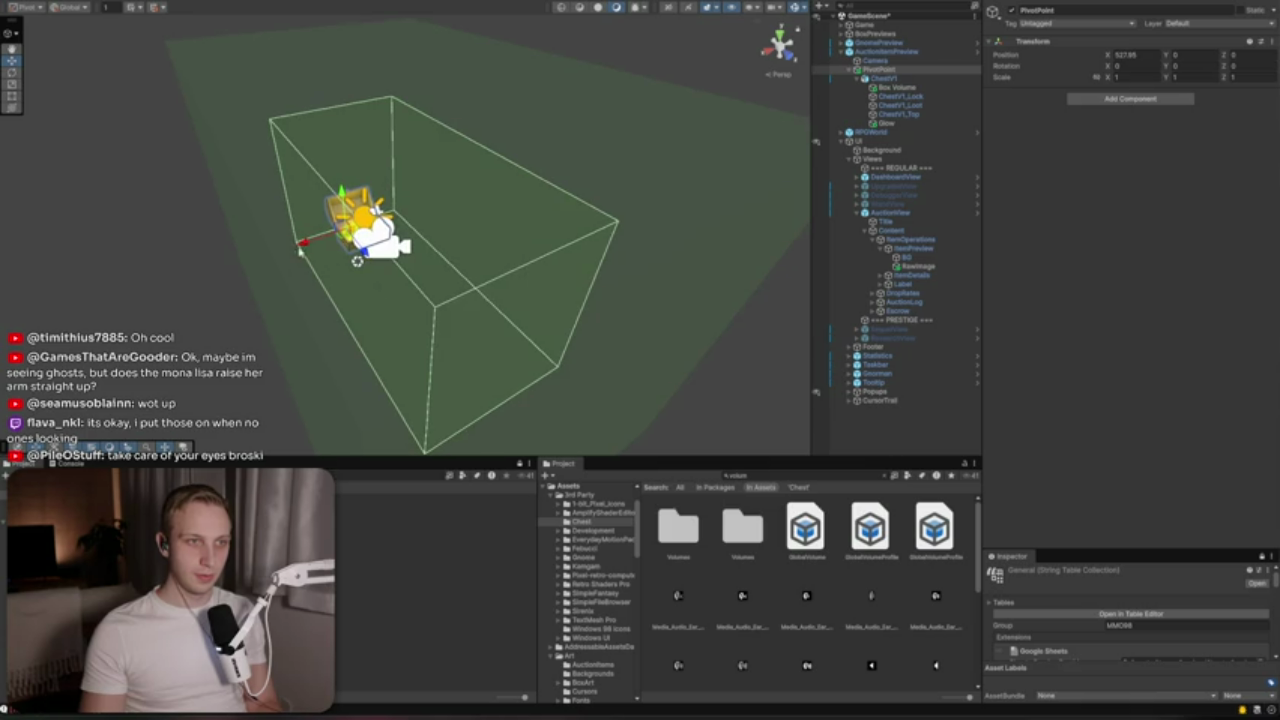
pyautogui.moveTo(302, 247); pyautogui.dragTo(288, 247)
pyautogui.hotkey('ctrl', '2')
pyautogui.hotkey('ctrl', '1')
pyautogui.moveTo(289, 244); pyautogui.dragTo(296, 250)
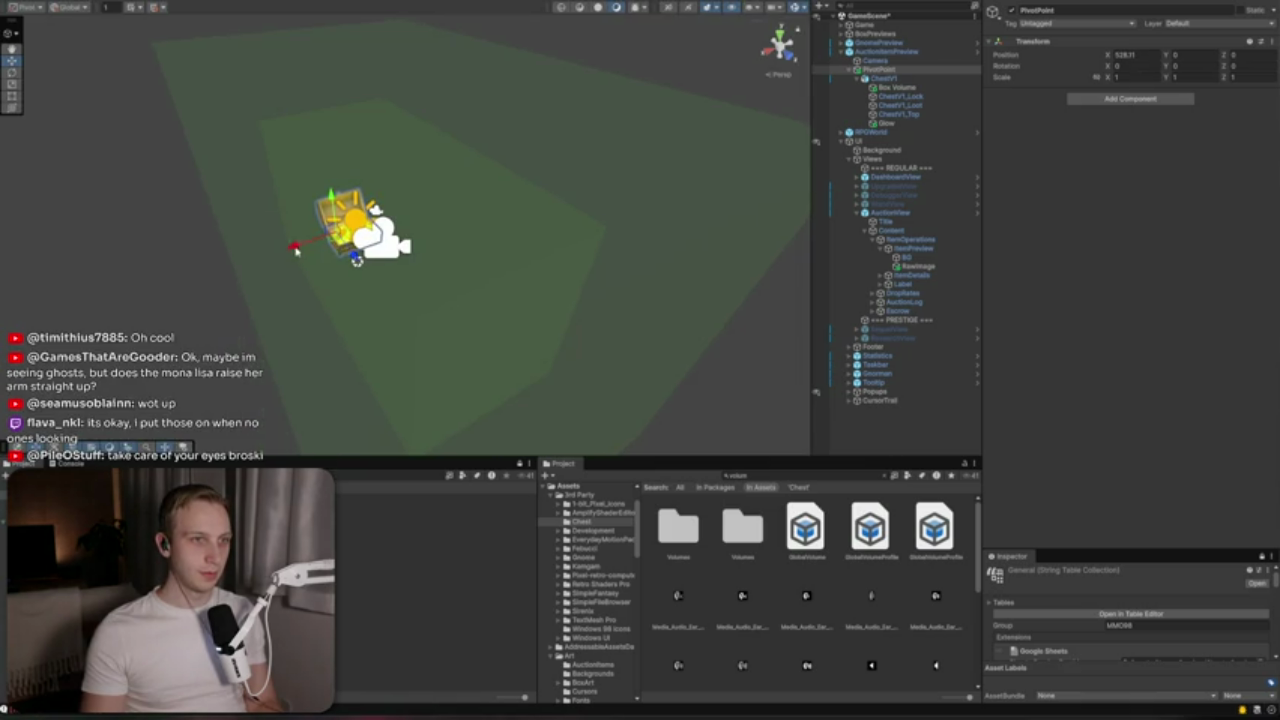
pyautogui.hotkey('ctrl', '2')
pyautogui.hotkey('ctrl', '1')
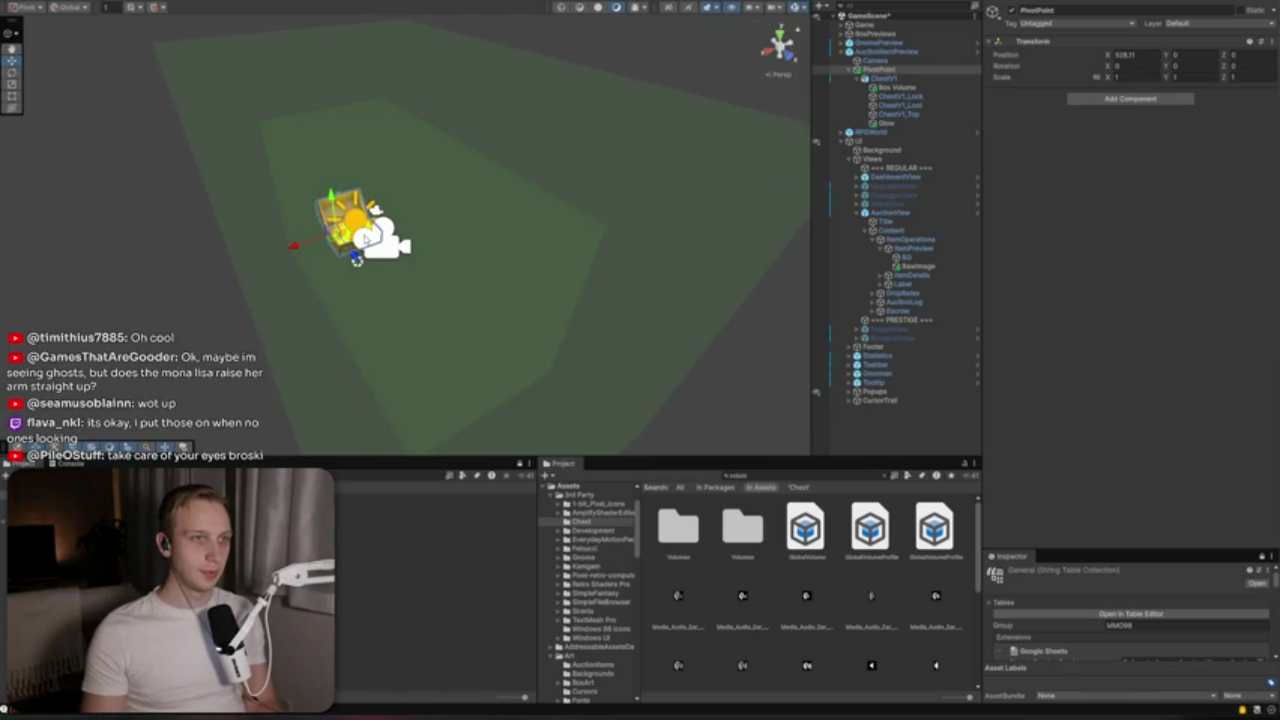
pyautogui.click(884, 79)
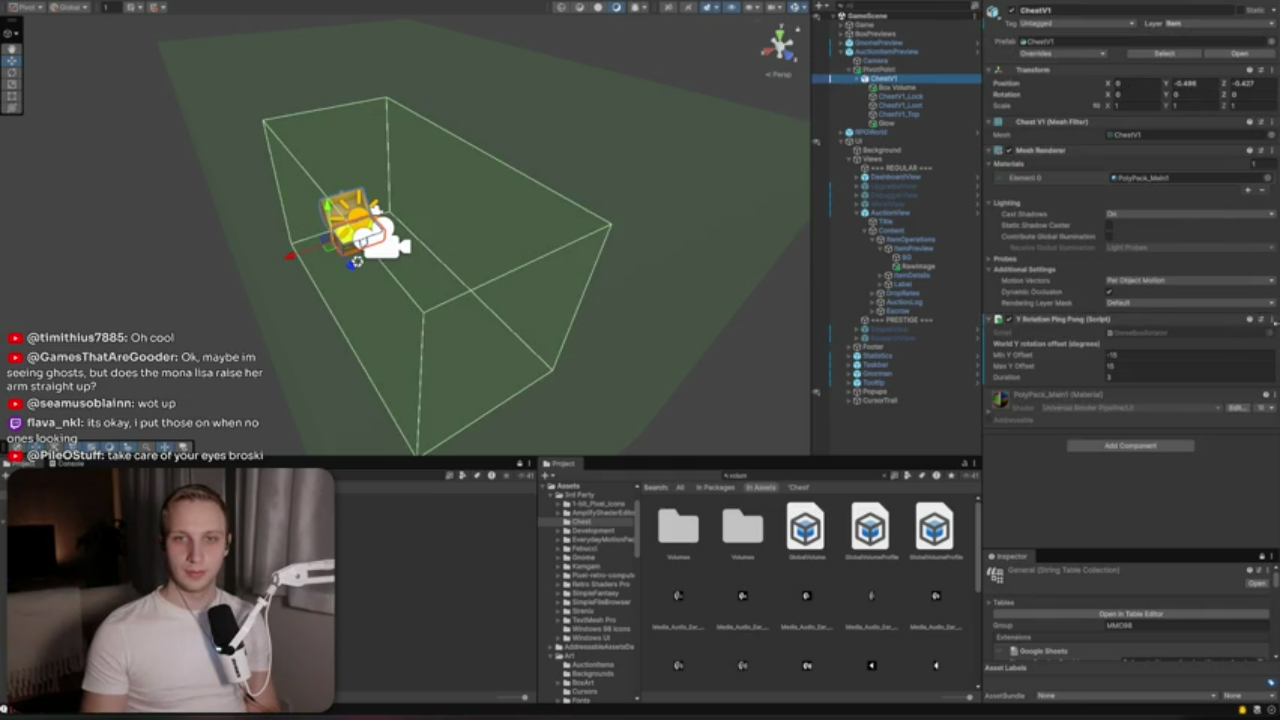
# Remove the Y Rotation Ping Pong component from ChestV1
pyautogui.click(1272, 321)
pyautogui.click(1272, 319)
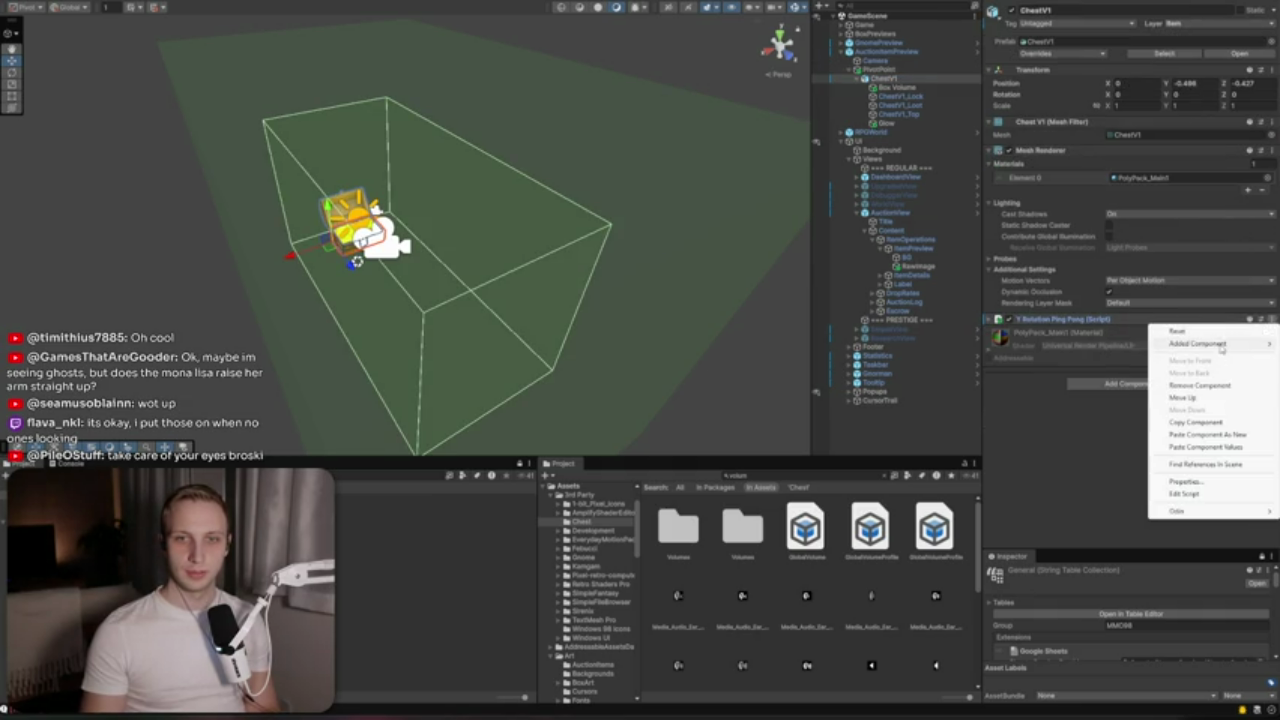
pyautogui.click(1198, 386)
pyautogui.click(896, 79)
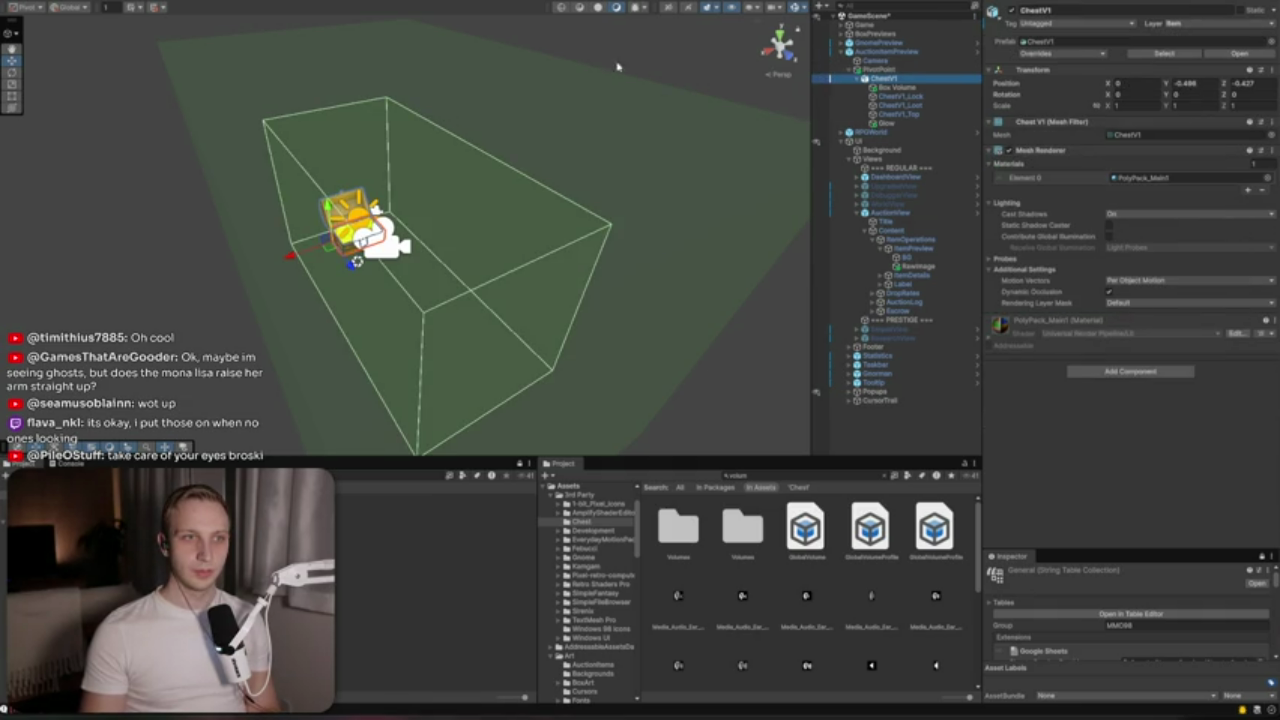
# From the Top view, nudge ChestV1 to centre it on its pivot
pyautogui.click(778, 33)
pyautogui.press('f')
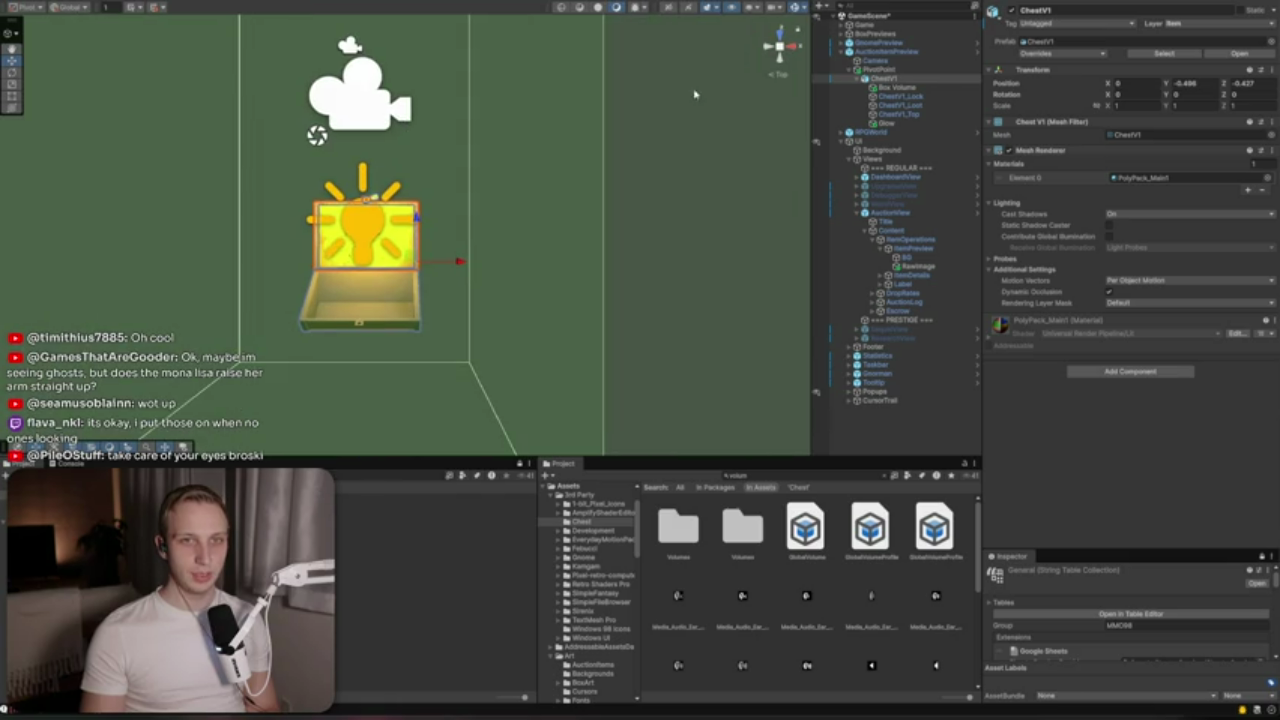
pyautogui.click(880, 69)
pyautogui.click(884, 78)
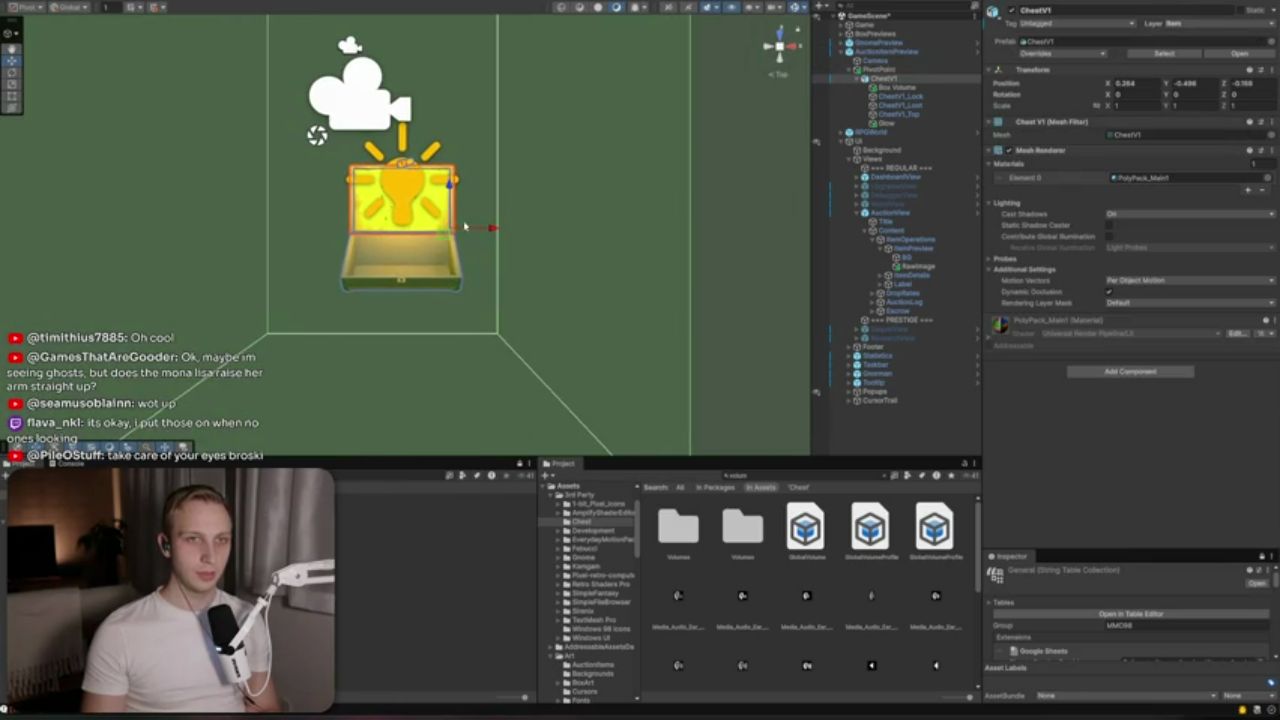
pyautogui.click(884, 70)
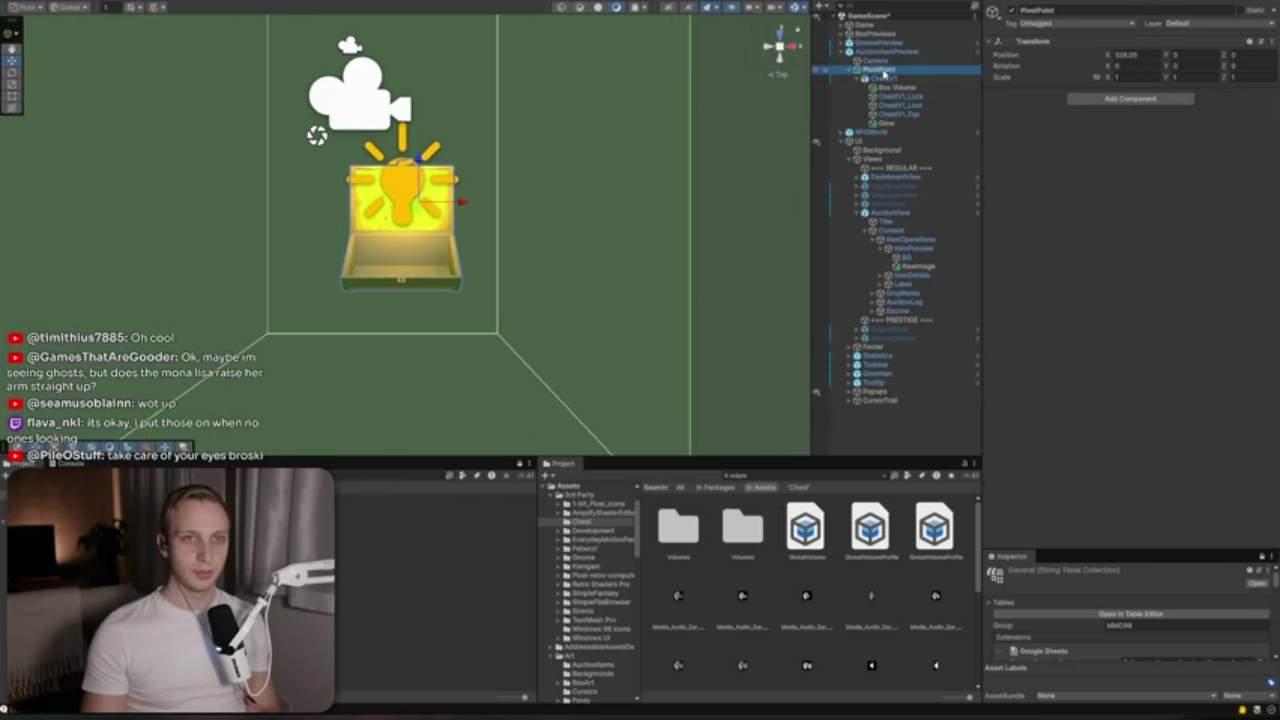
pyautogui.click(884, 78)
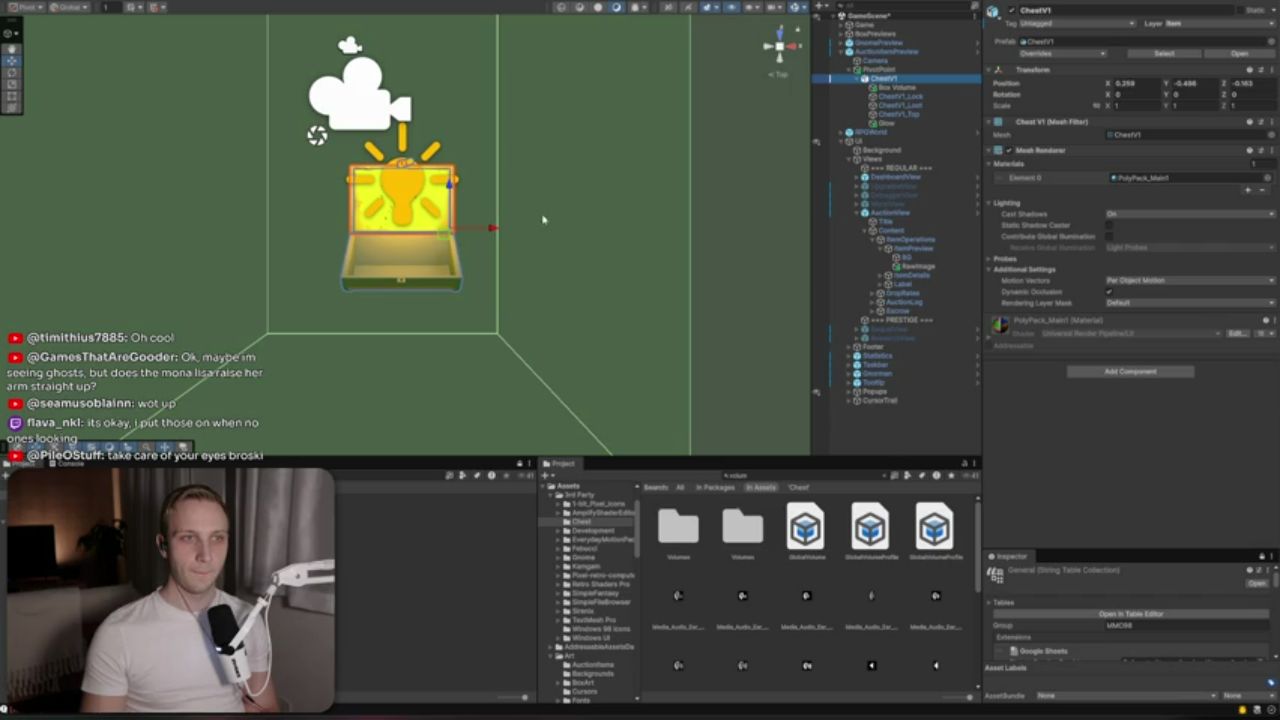
pyautogui.moveTo(497, 232); pyautogui.dragTo(504, 231)
pyautogui.click(948, 72)
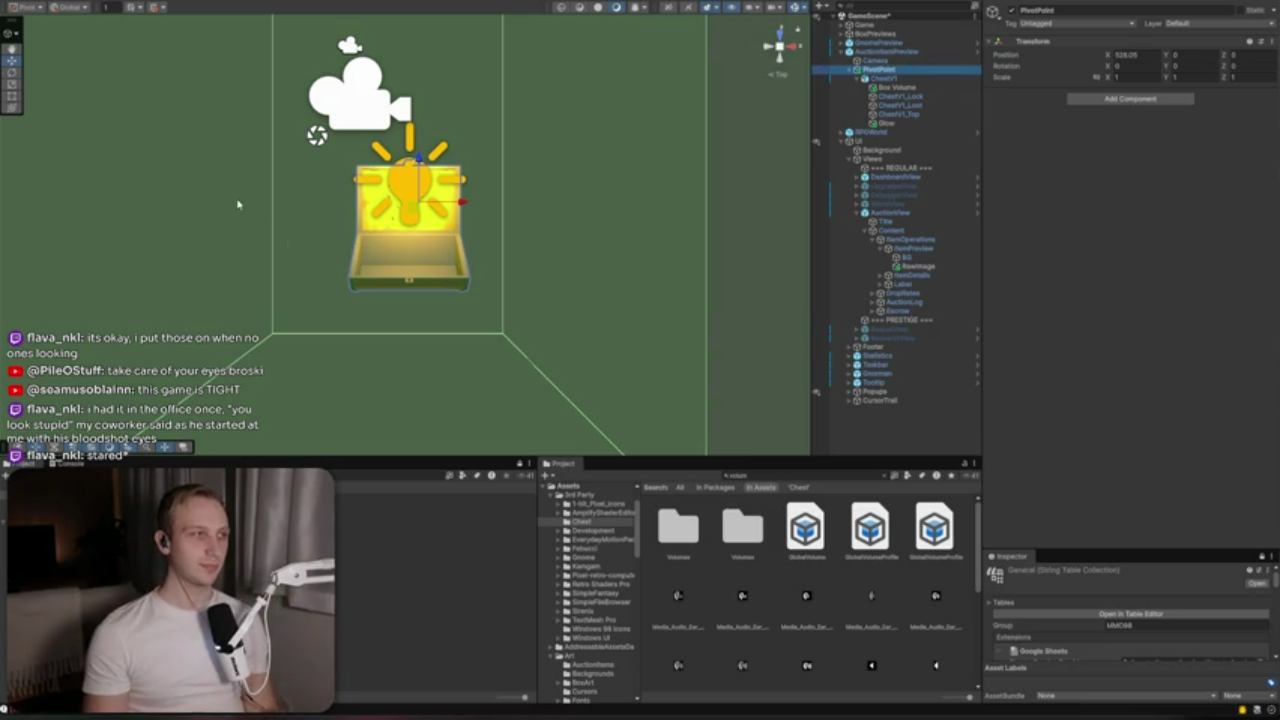
# Add the Y Rotation Ping Pong component to PivotPoint with Duration 5
pyautogui.click(938, 79)
pyautogui.click(930, 69)
pyautogui.click(1140, 98)
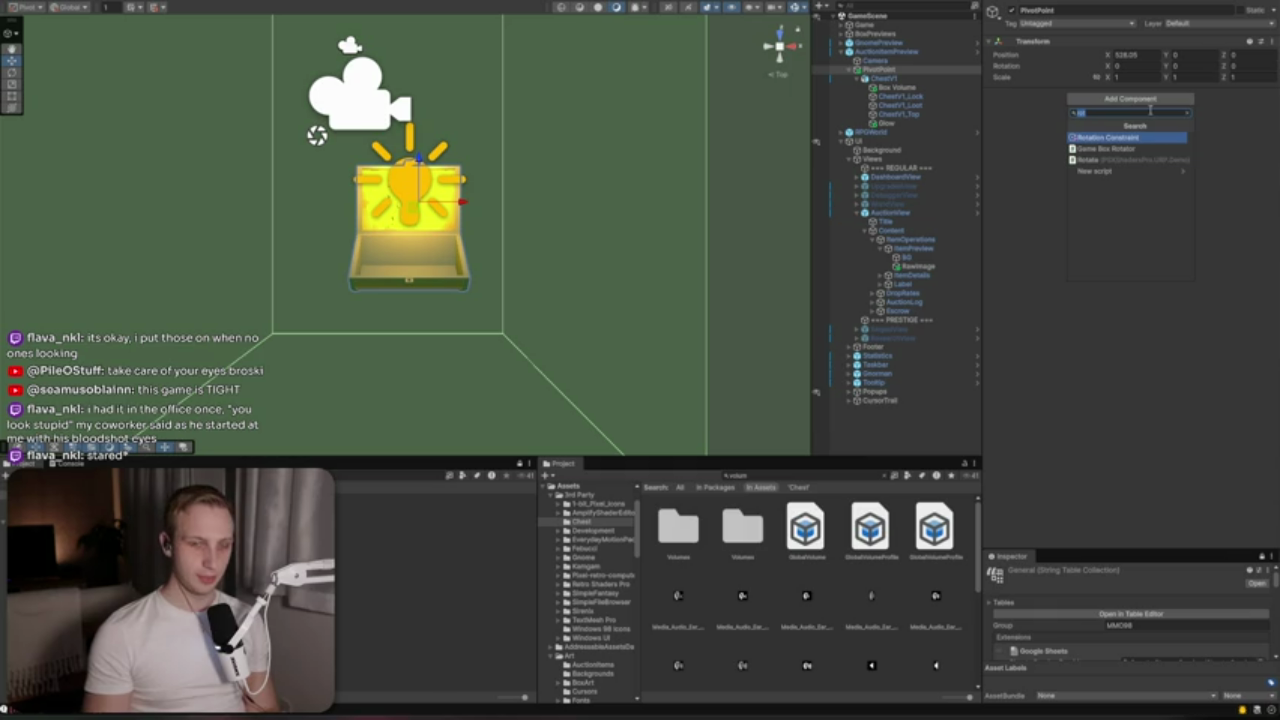
pyautogui.press('Return')
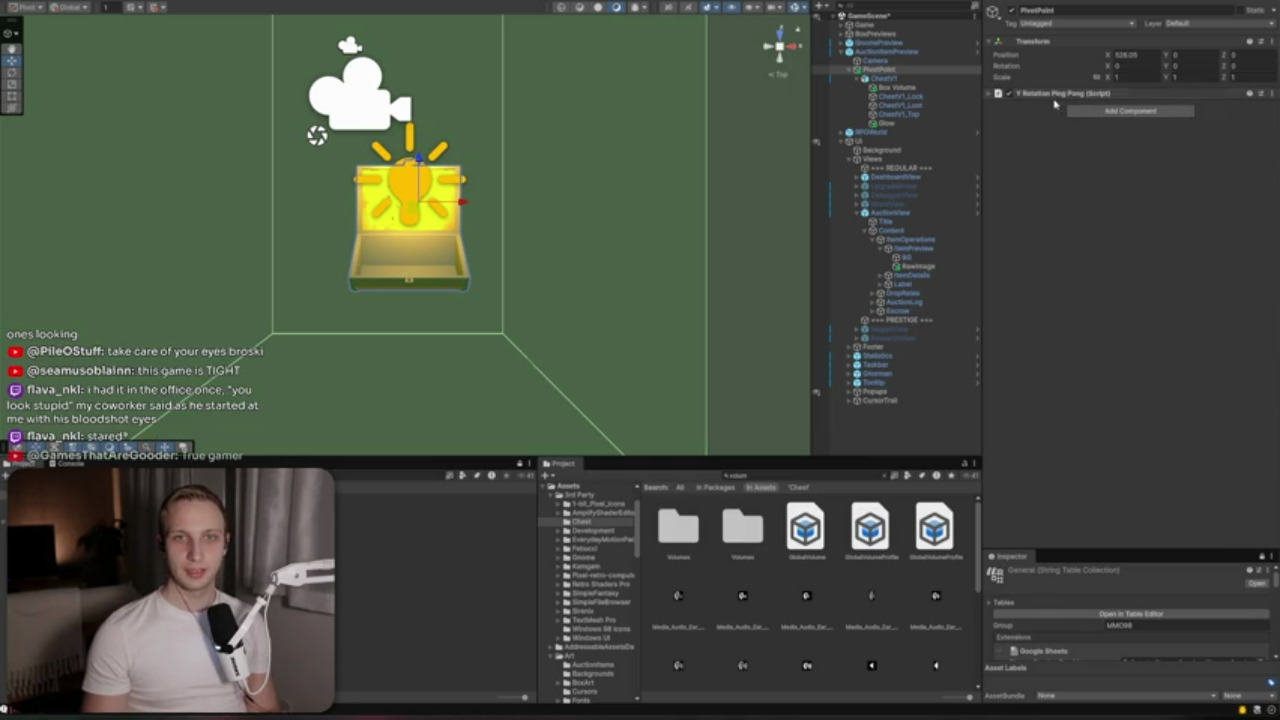
pyautogui.click(1054, 93)
pyautogui.click(1148, 152)
pyautogui.write('5')
pyautogui.click(905, 69)
# Keep the preview camera's Background Type at Solid Color
pyautogui.click(902, 52)
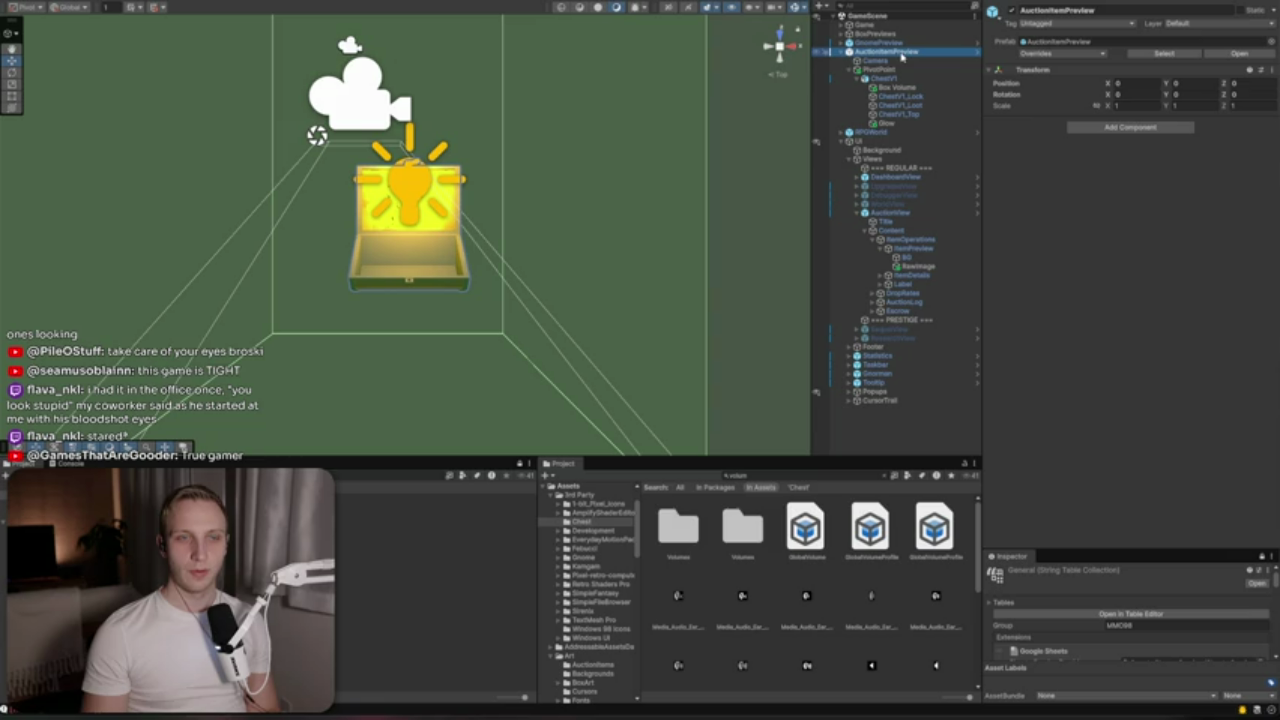
pyautogui.click(896, 61)
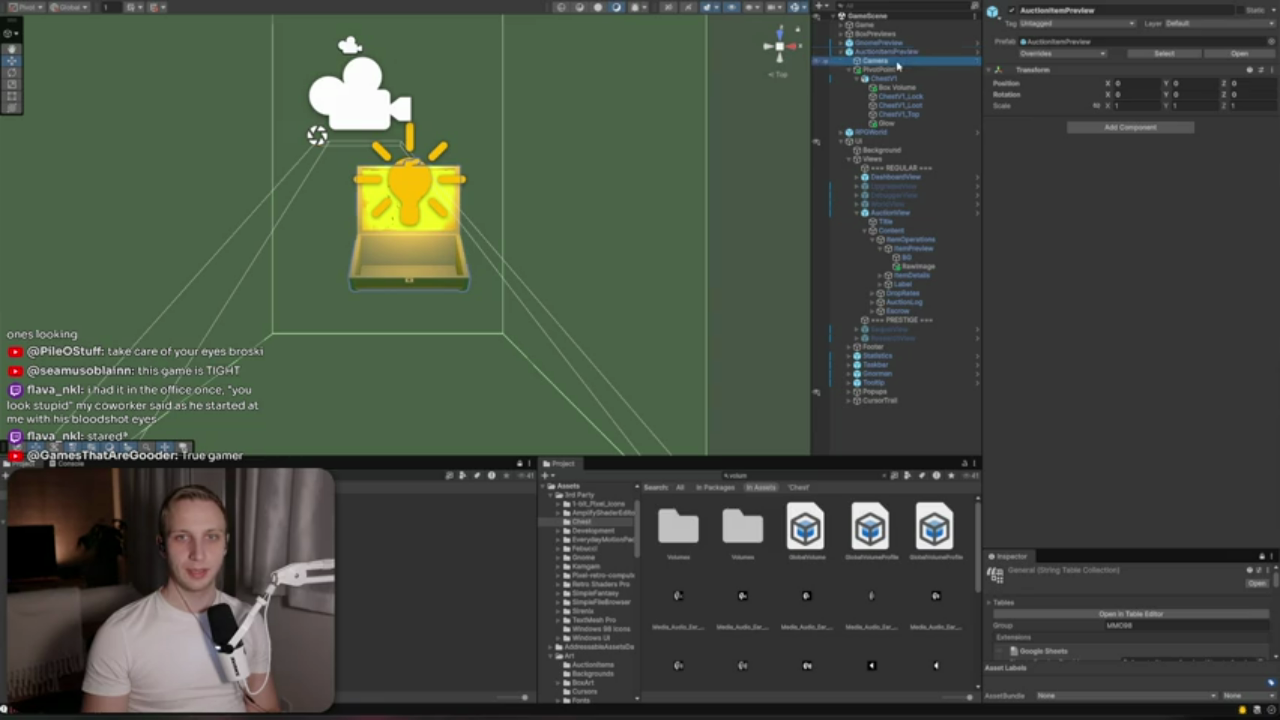
pyautogui.click(1128, 338)
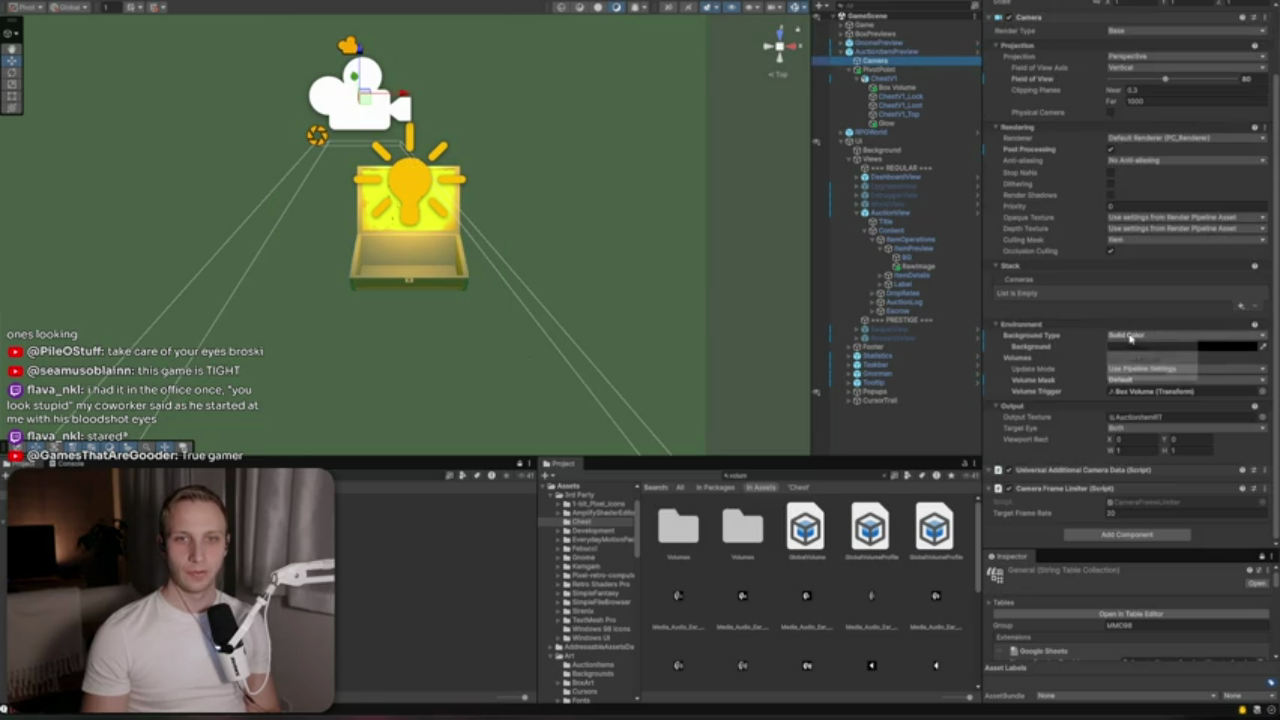
pyautogui.click(1132, 354)
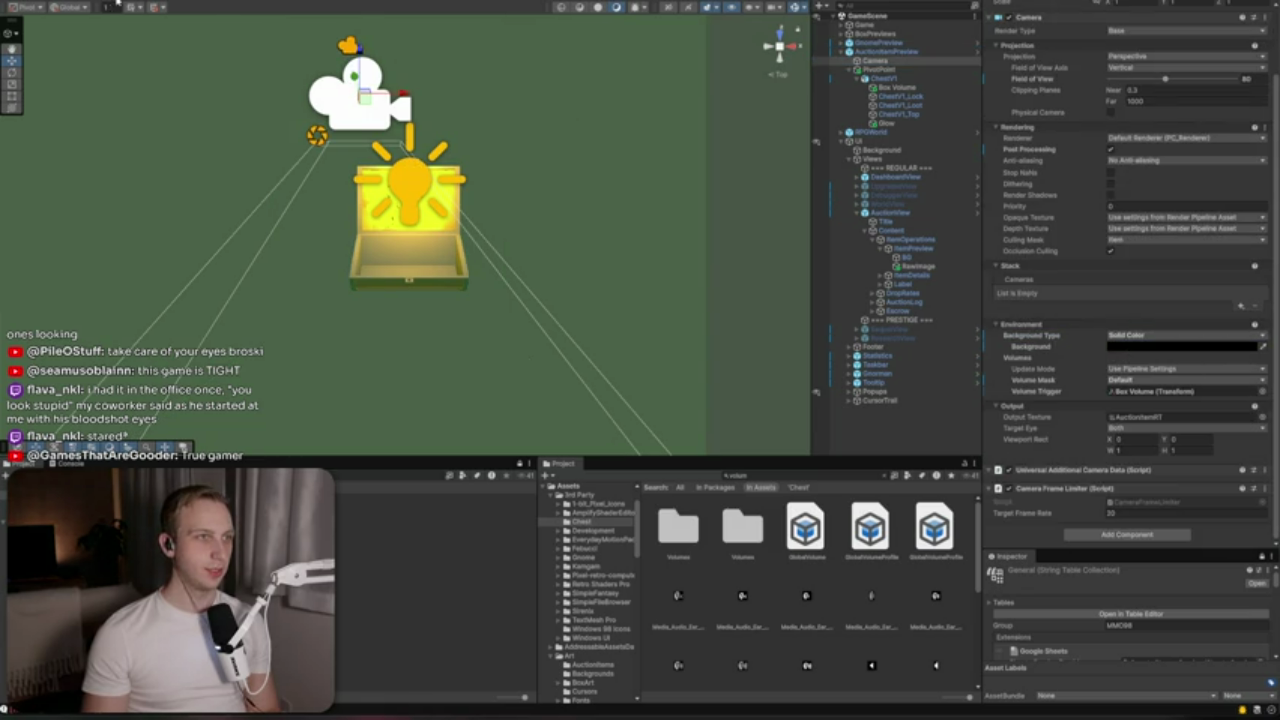
# Shift PivotPoint slightly left and down, checking the chest on the auction screen
pyautogui.click(117, 4)
pyautogui.click(88, 4)
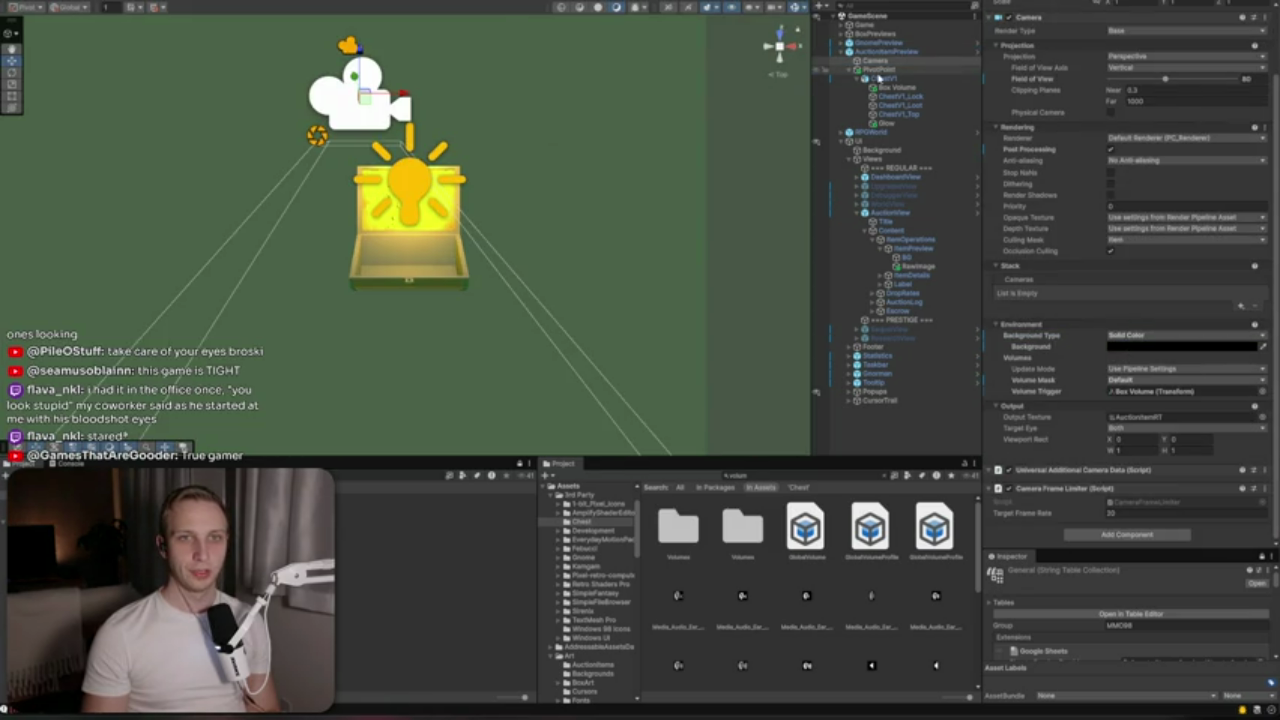
pyautogui.click(421, 178)
pyautogui.moveTo(418, 210); pyautogui.dragTo(372, 244)
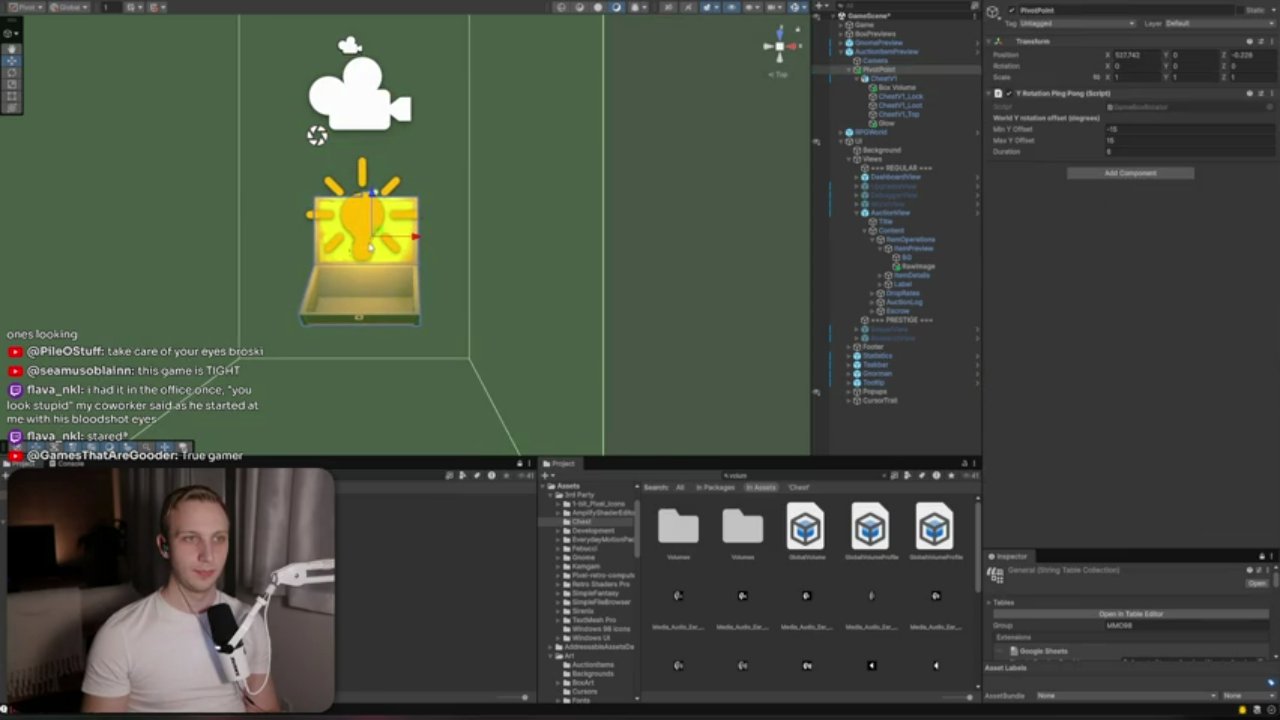
pyautogui.click(116, 4)
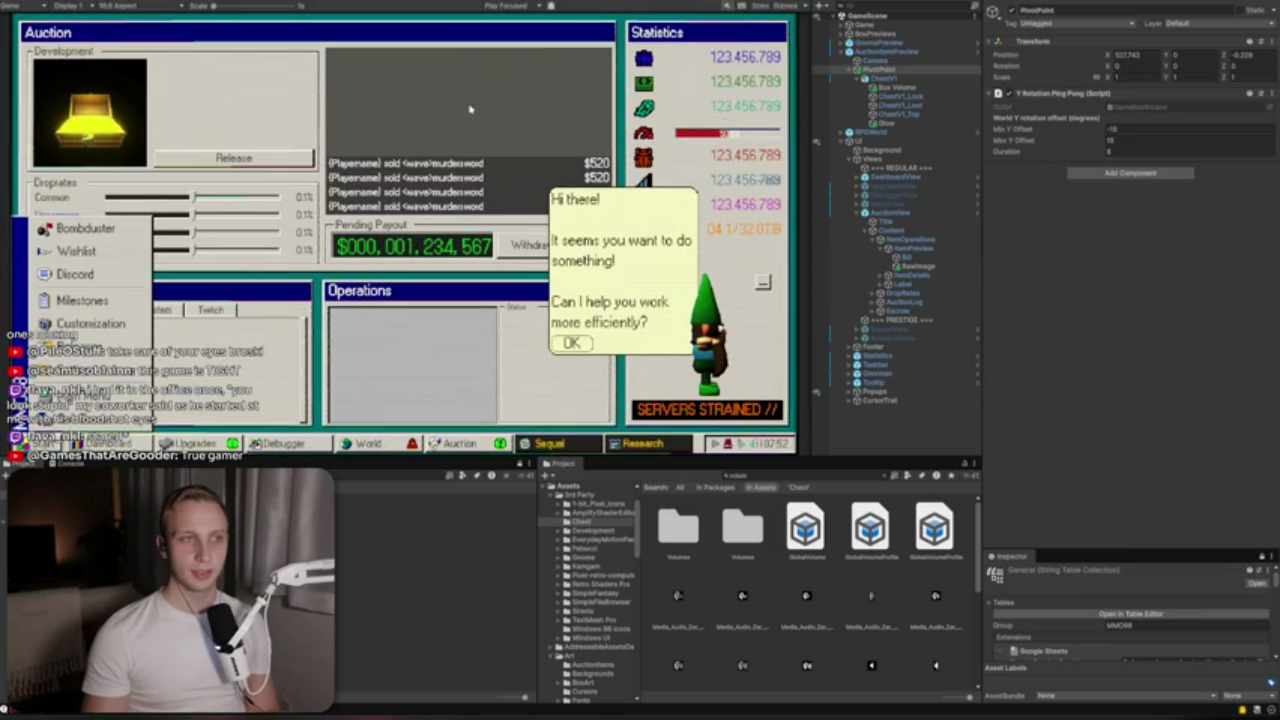
# Set the preview camera's Background Type to Uninitialized, then switch to Discord
pyautogui.click(876, 60)
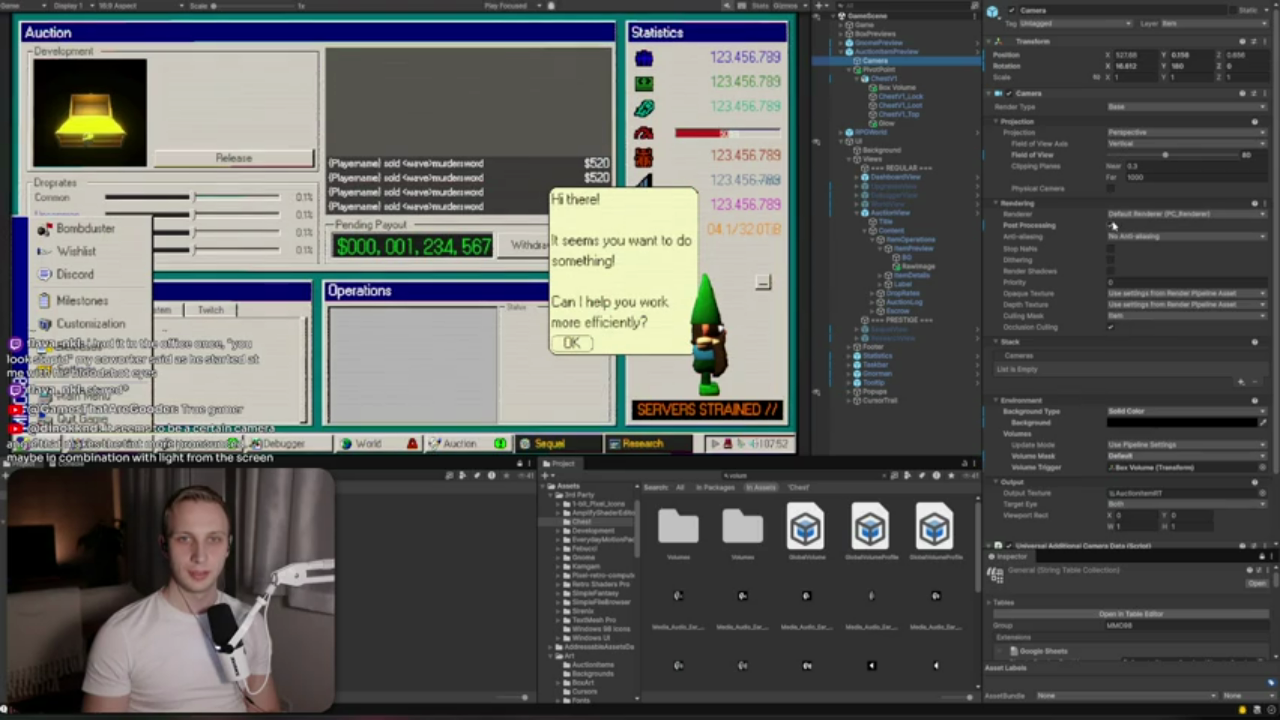
pyautogui.scroll(-3, 1111, 228)
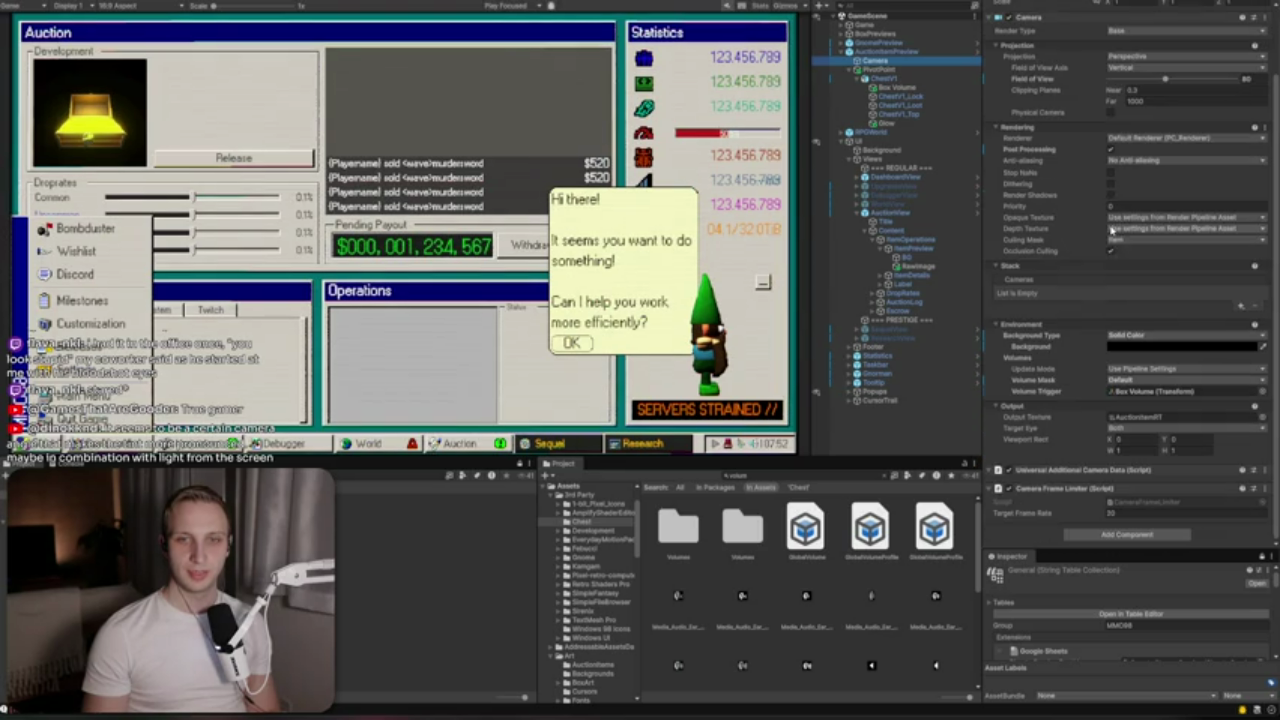
pyautogui.click(1150, 346)
pyautogui.click(1136, 337)
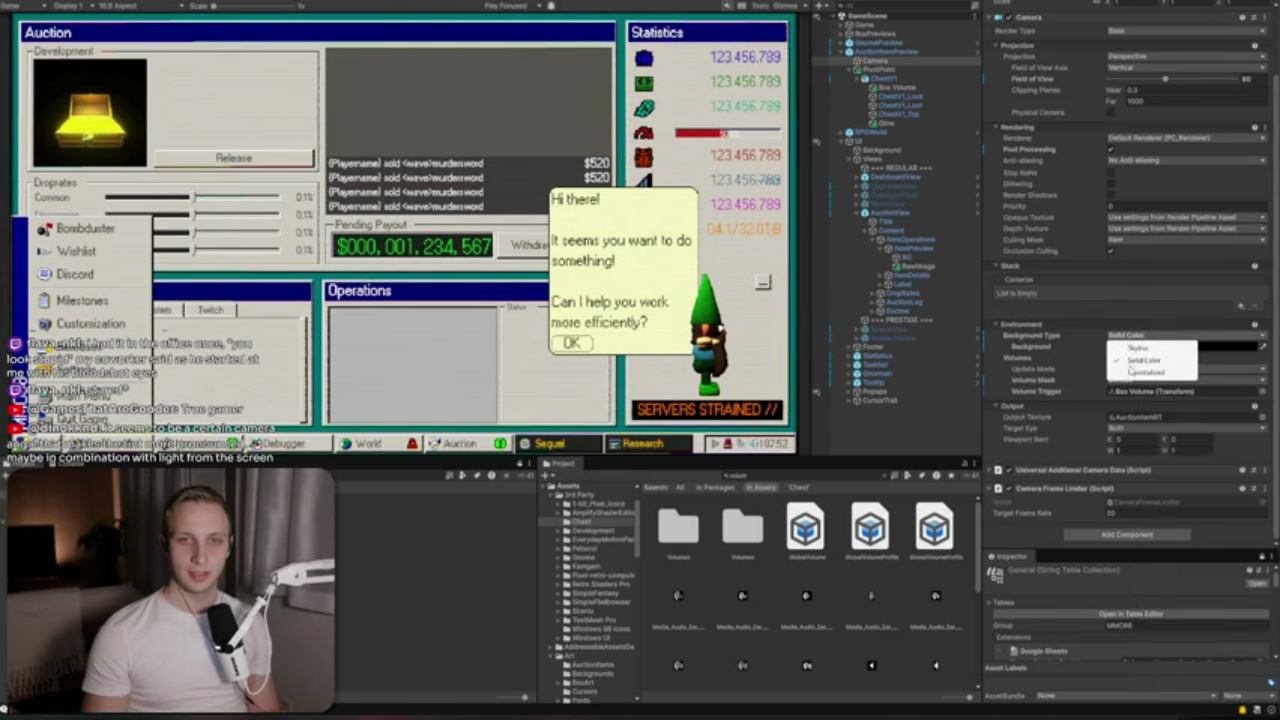
pyautogui.click(1140, 372)
pyautogui.click(1134, 346)
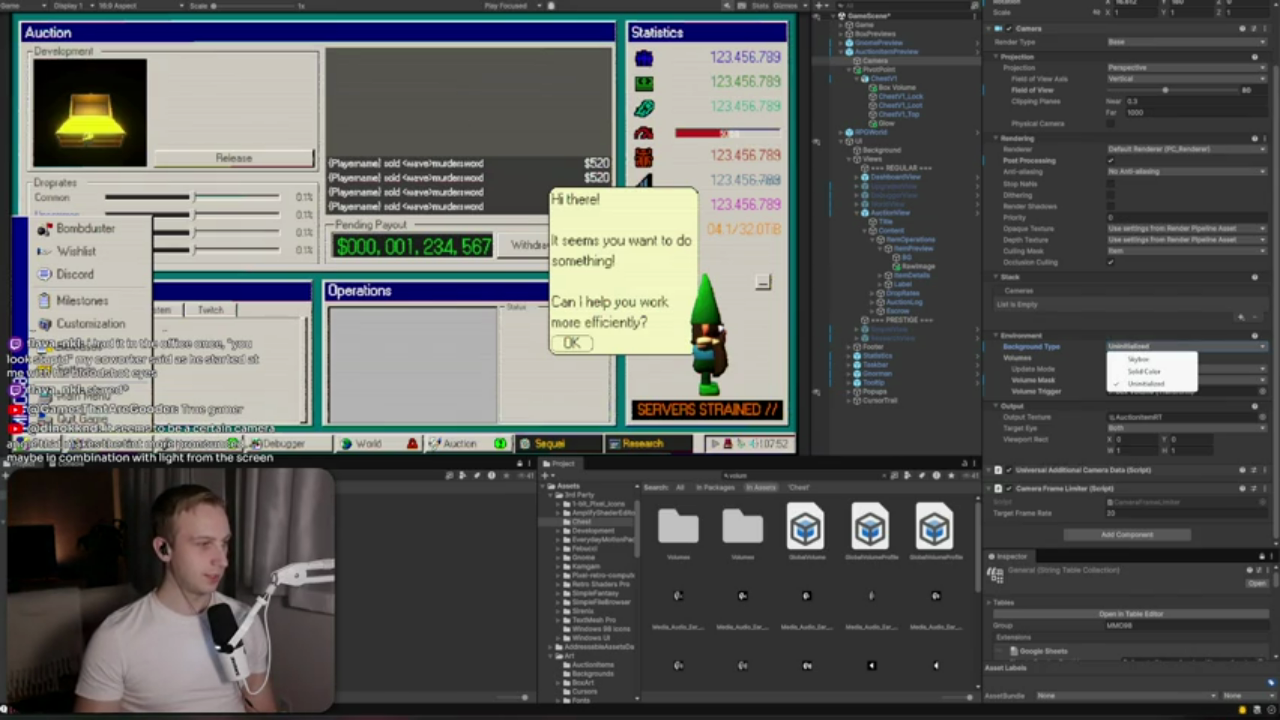
pyautogui.hotkey('alt', 'Tab')
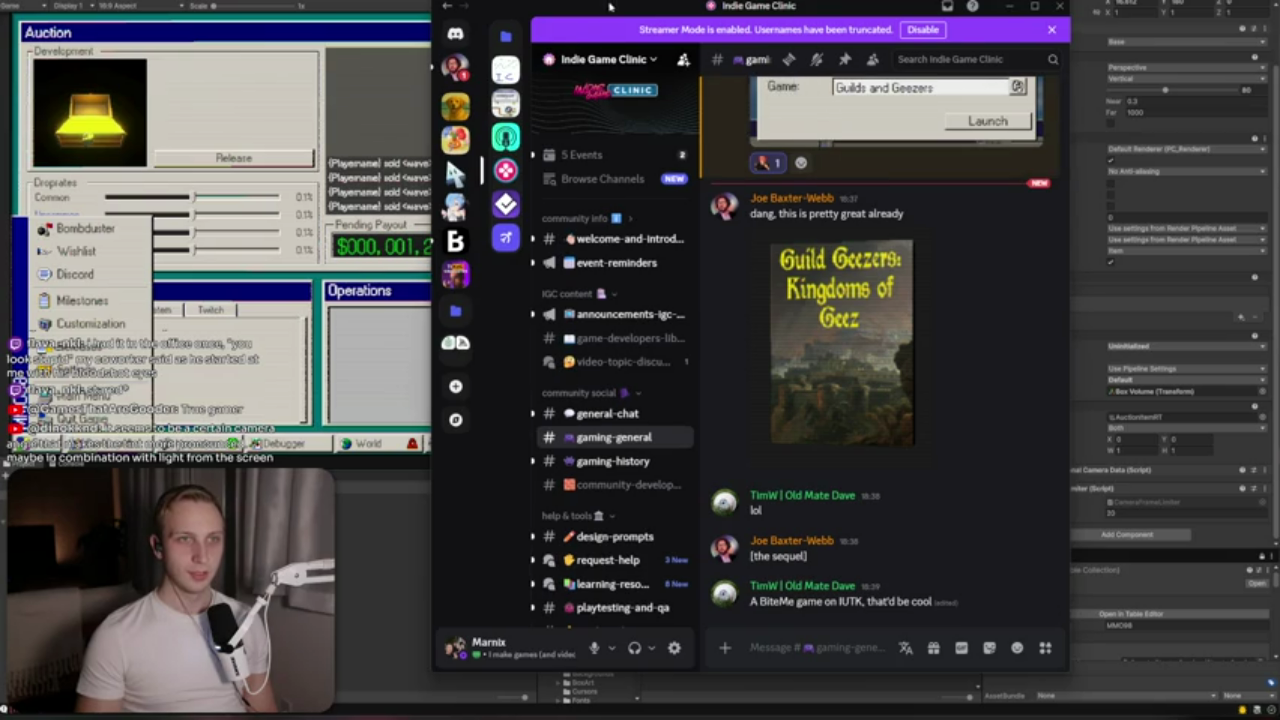
# Switch back to the Unity editor showing the running auction screen and Camera Inspector
pyautogui.click(425, 82)
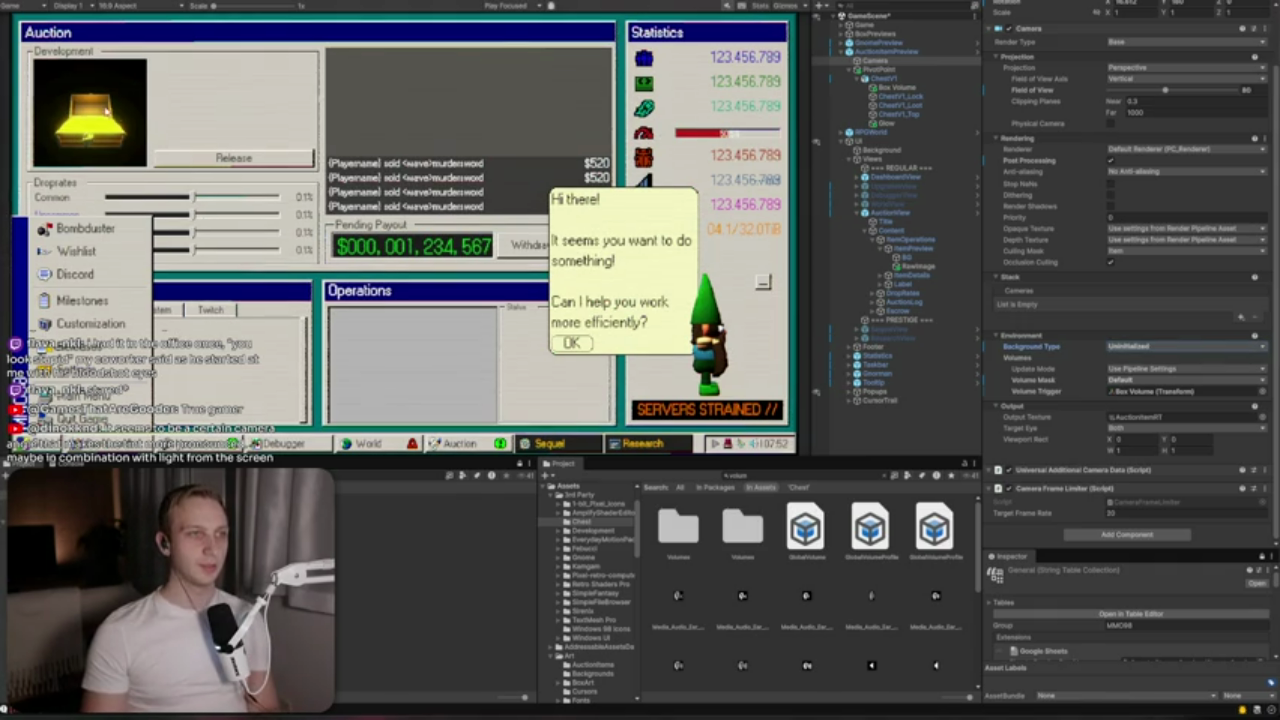
# Set the camera's Background Type to Solid Color and frame the AuctionView canvas in 2D
pyautogui.click(1120, 339)
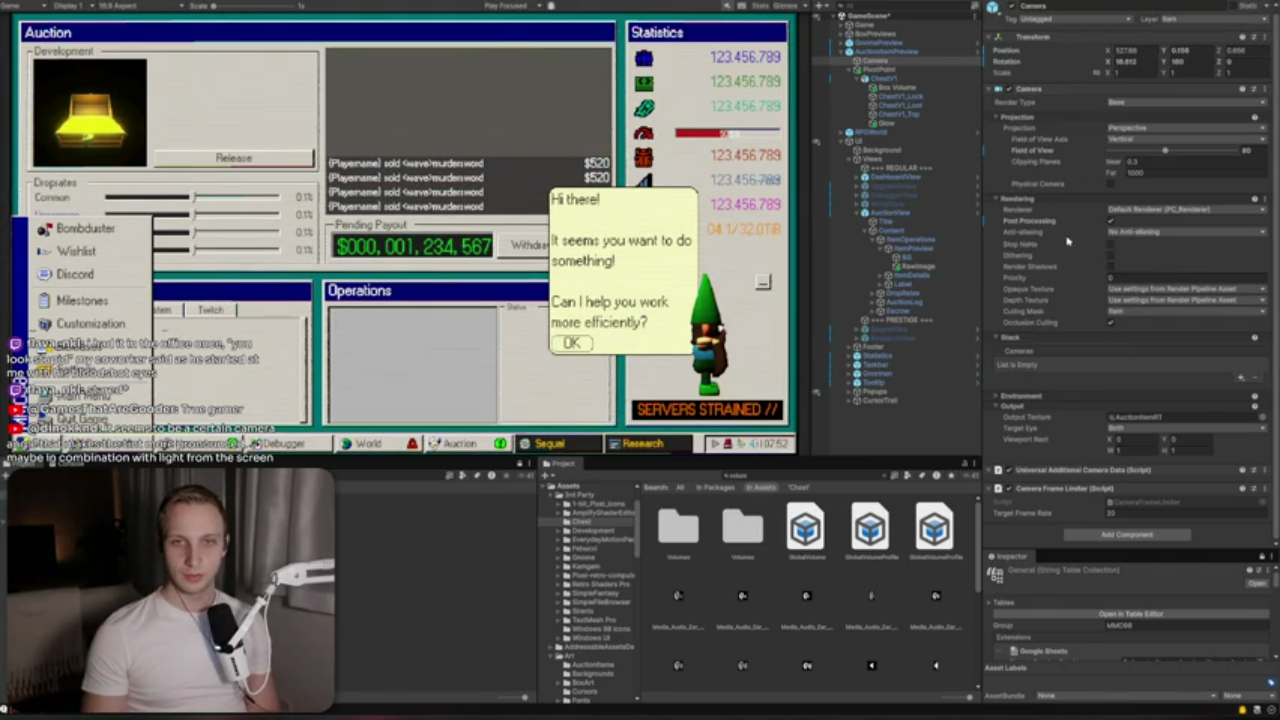
pyautogui.click(1049, 395)
pyautogui.click(1101, 398)
pyautogui.click(1124, 398)
pyautogui.click(1138, 405)
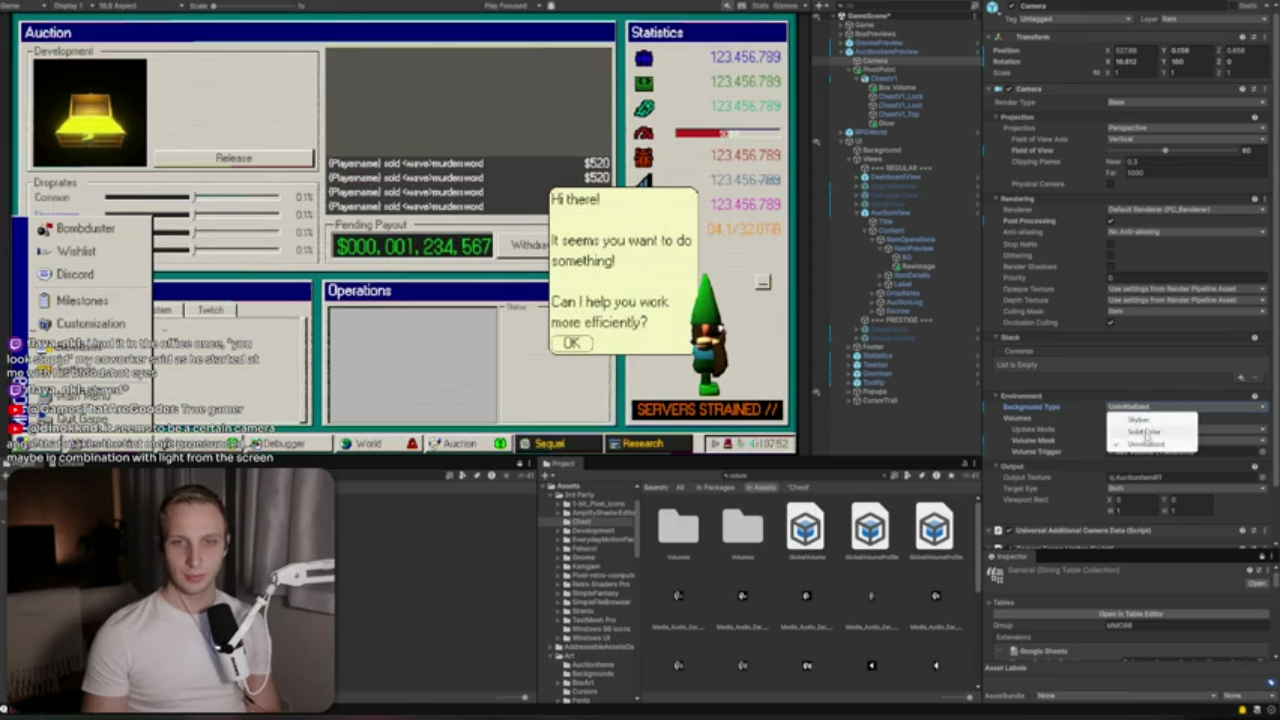
pyautogui.click(1140, 430)
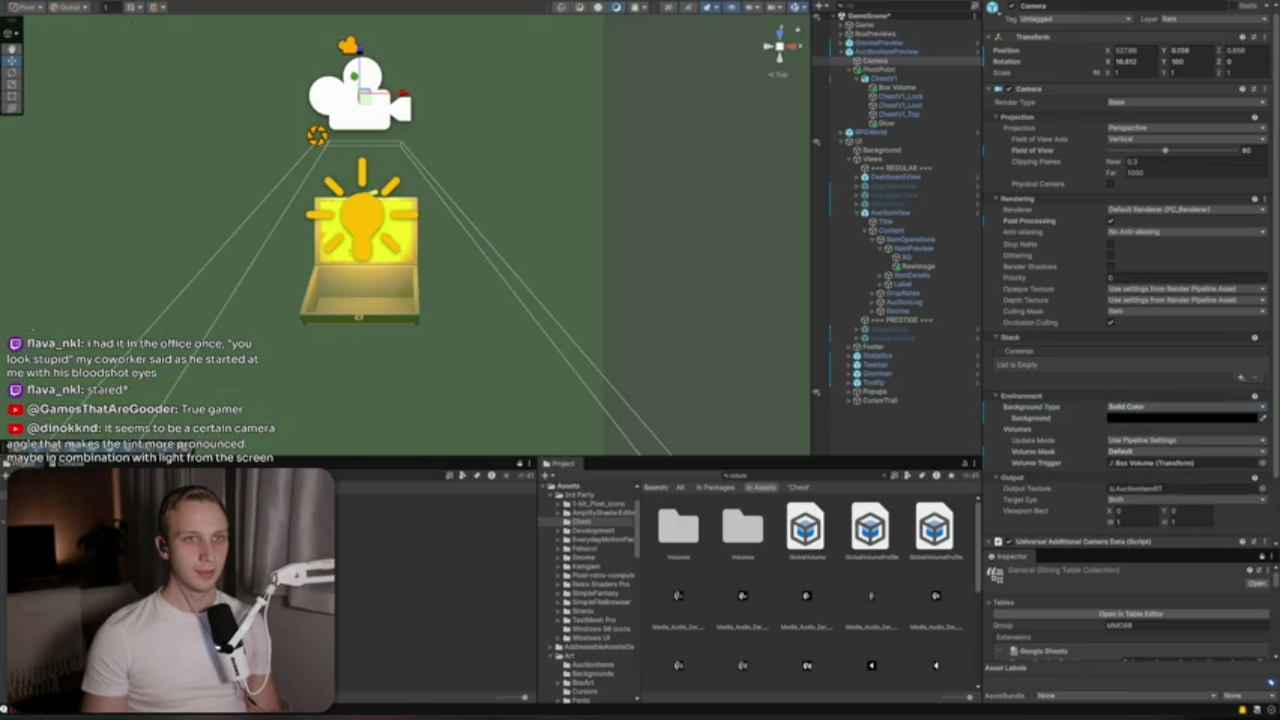
pyautogui.click(670, 8)
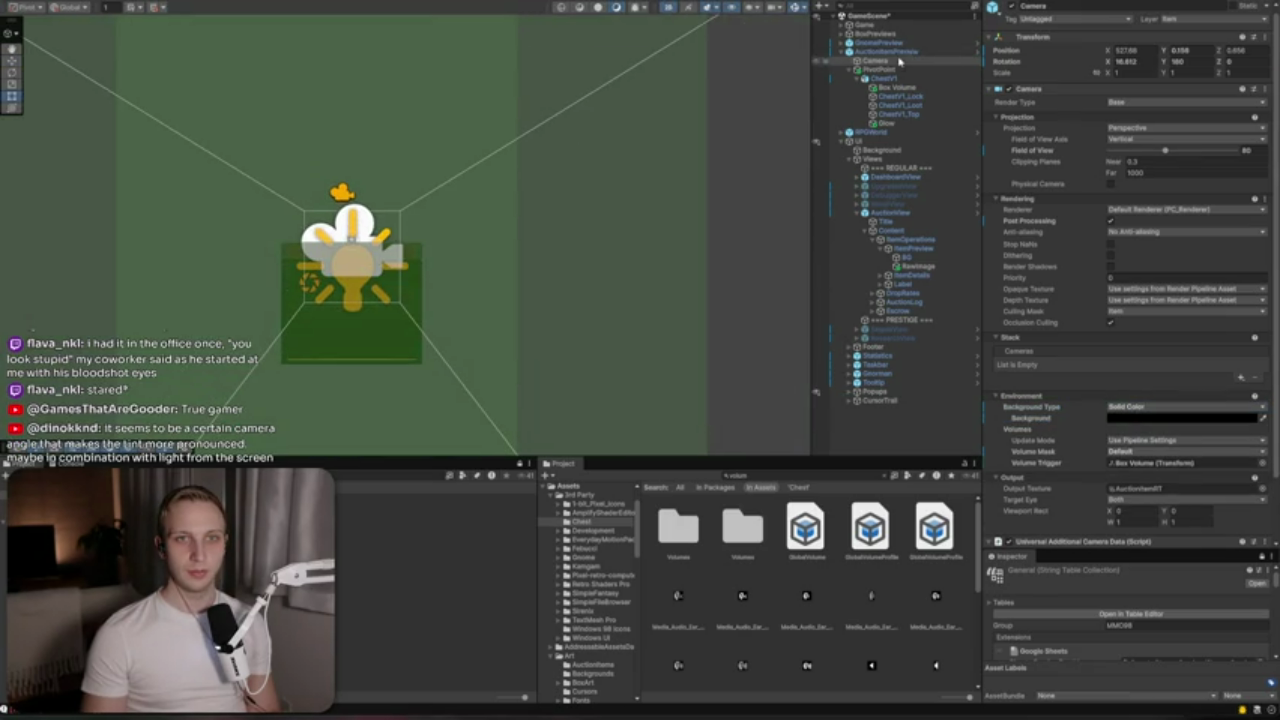
pyautogui.doubleClick(828, 214)
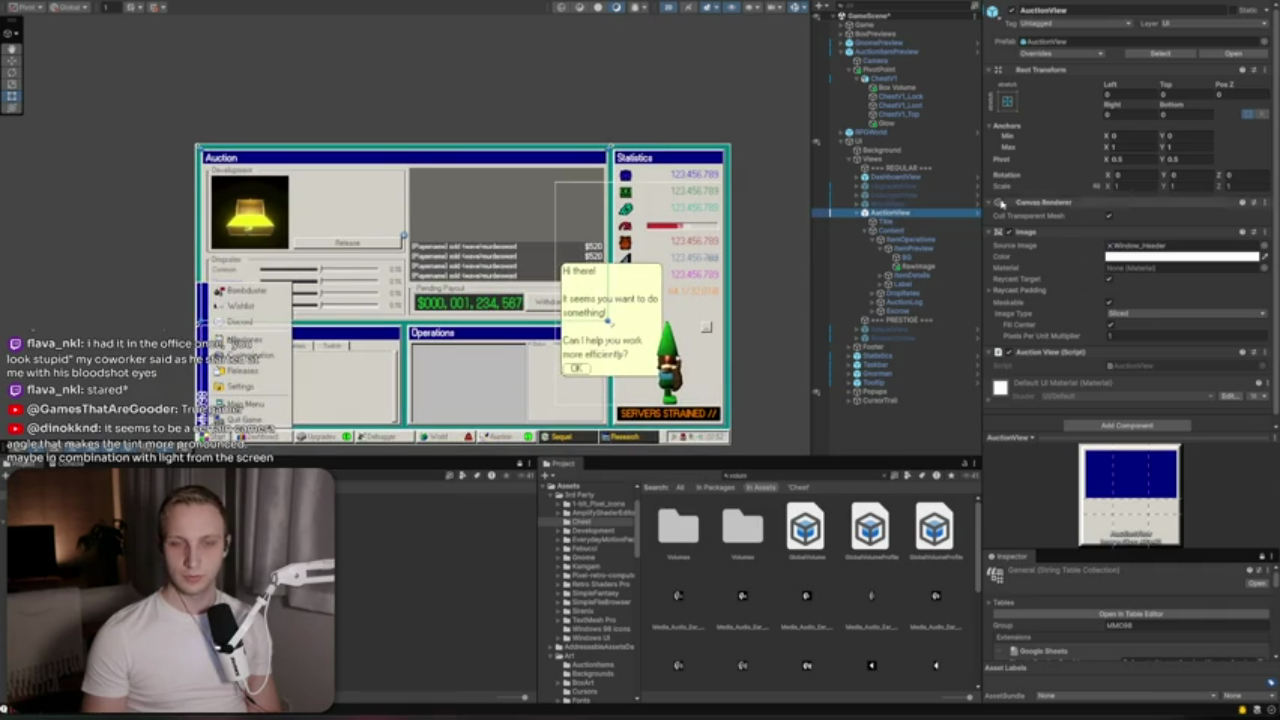
pyautogui.scroll(3, 240, 203)
# Pick a light neutral grey as the preview camera's background colour
pyautogui.click(885, 62)
pyautogui.click(1262, 422)
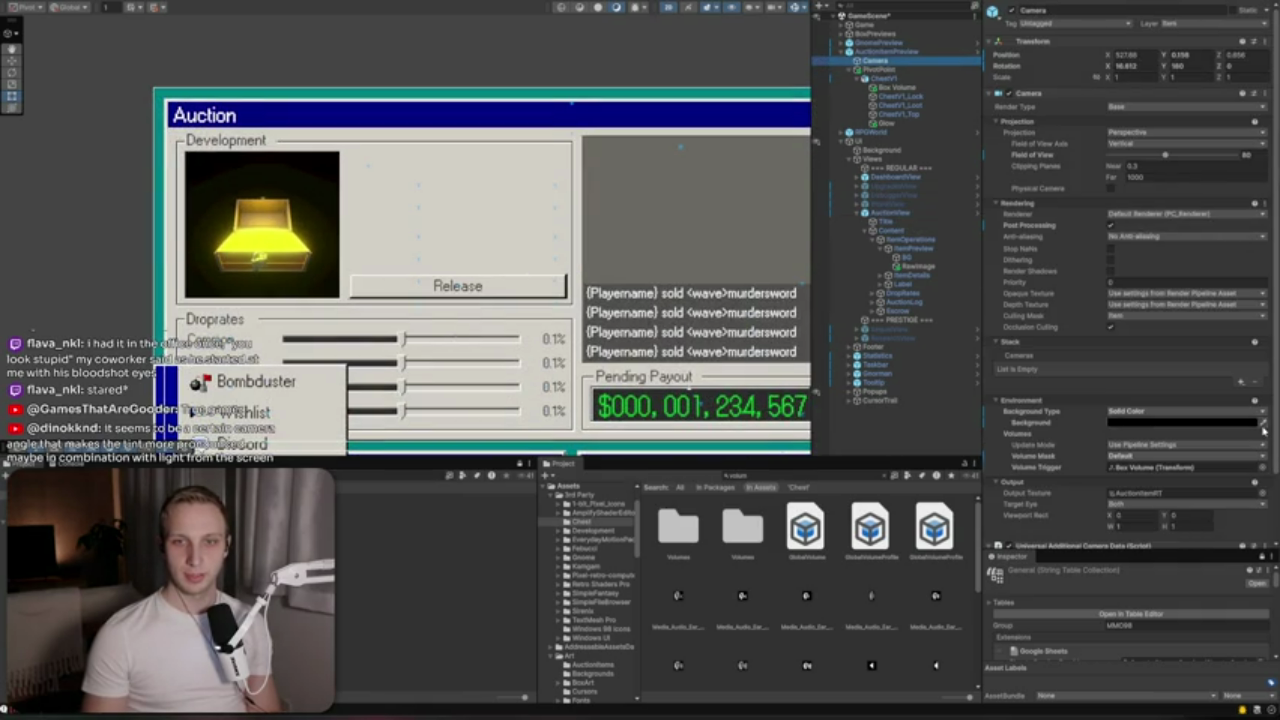
pyautogui.click(394, 219)
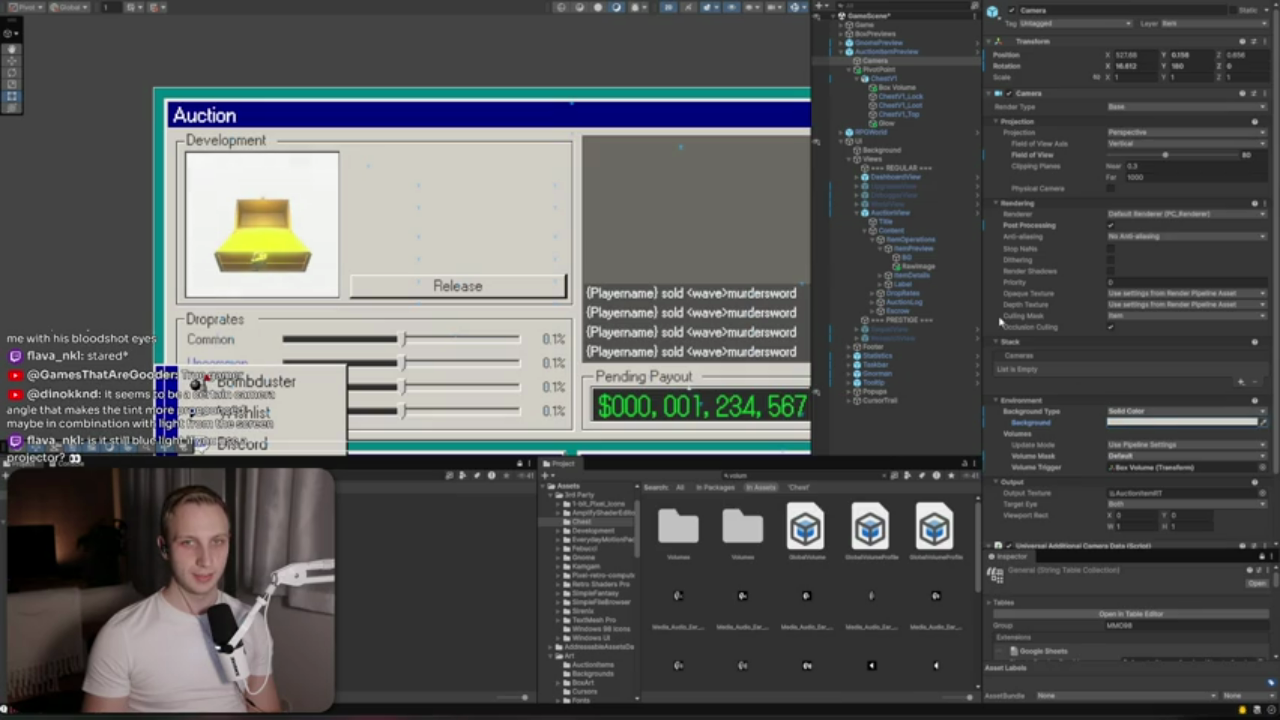
pyautogui.click(1160, 422)
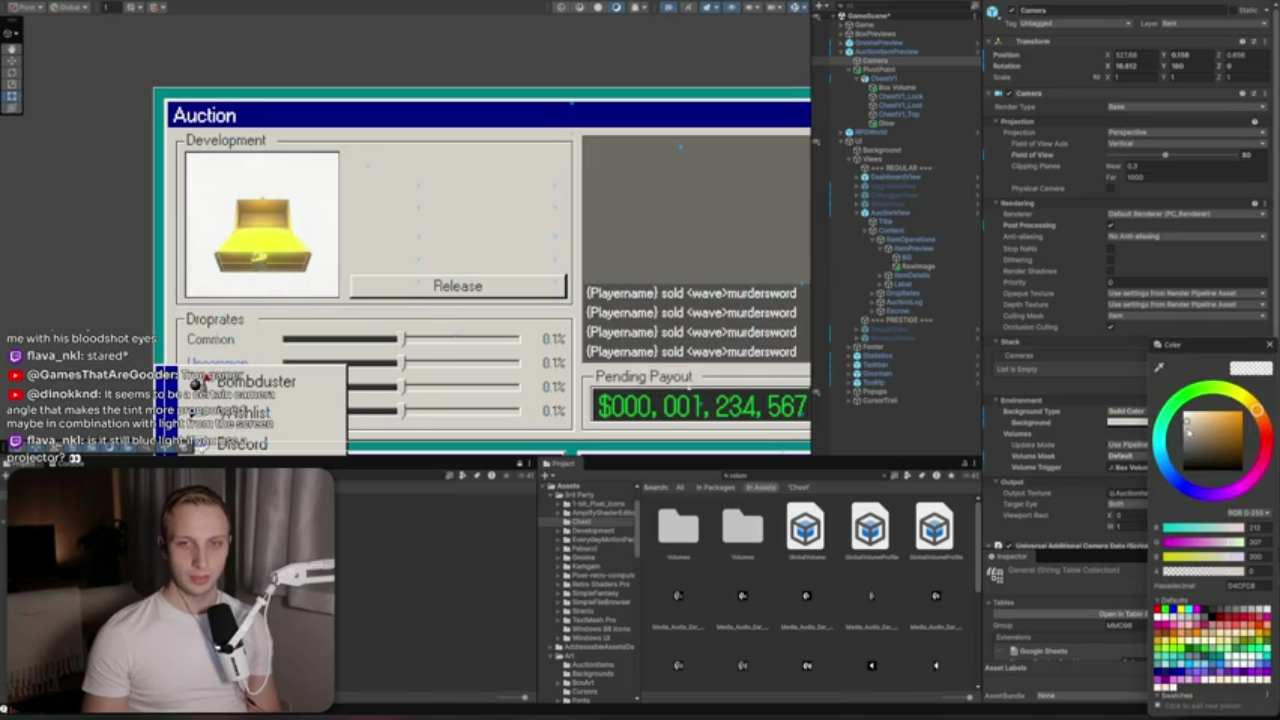
pyautogui.click(1189, 437)
pyautogui.moveTo(1189, 437); pyautogui.dragTo(1182, 434)
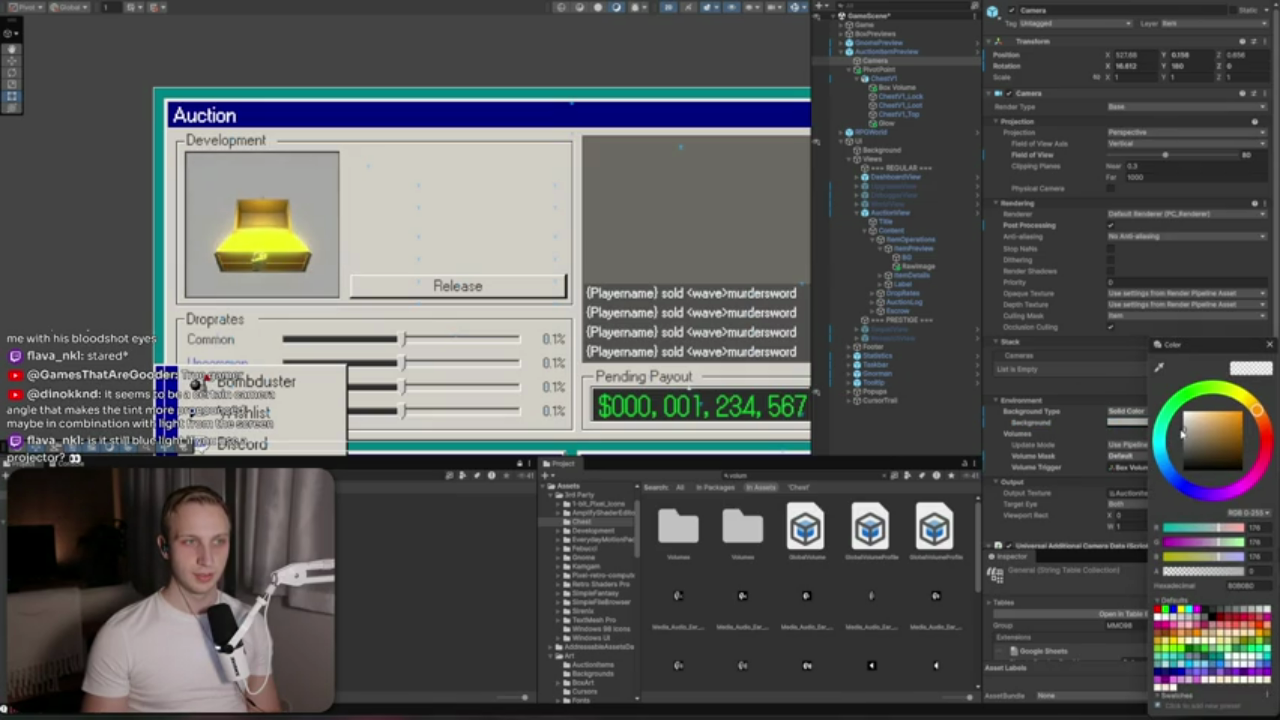
pyautogui.scroll(5, 243, 218)
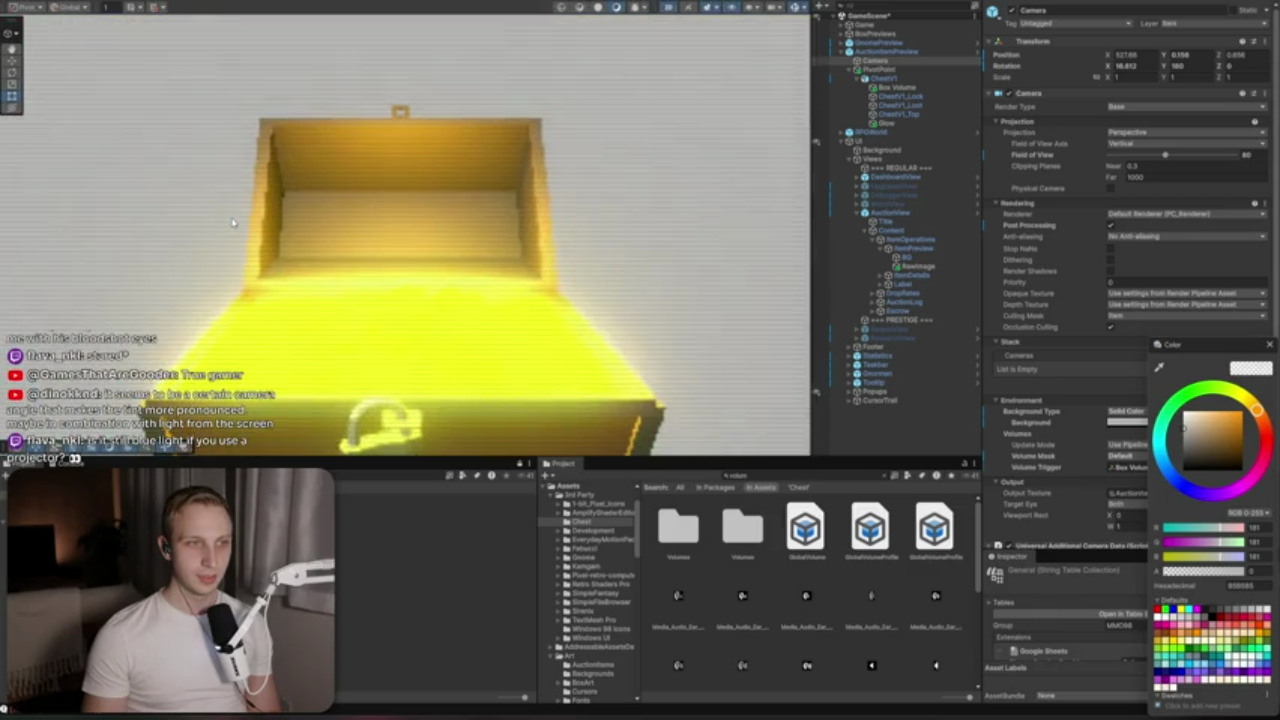
pyautogui.moveTo(243, 218); pyautogui.dragTo(304, 162)
pyautogui.click(888, 62)
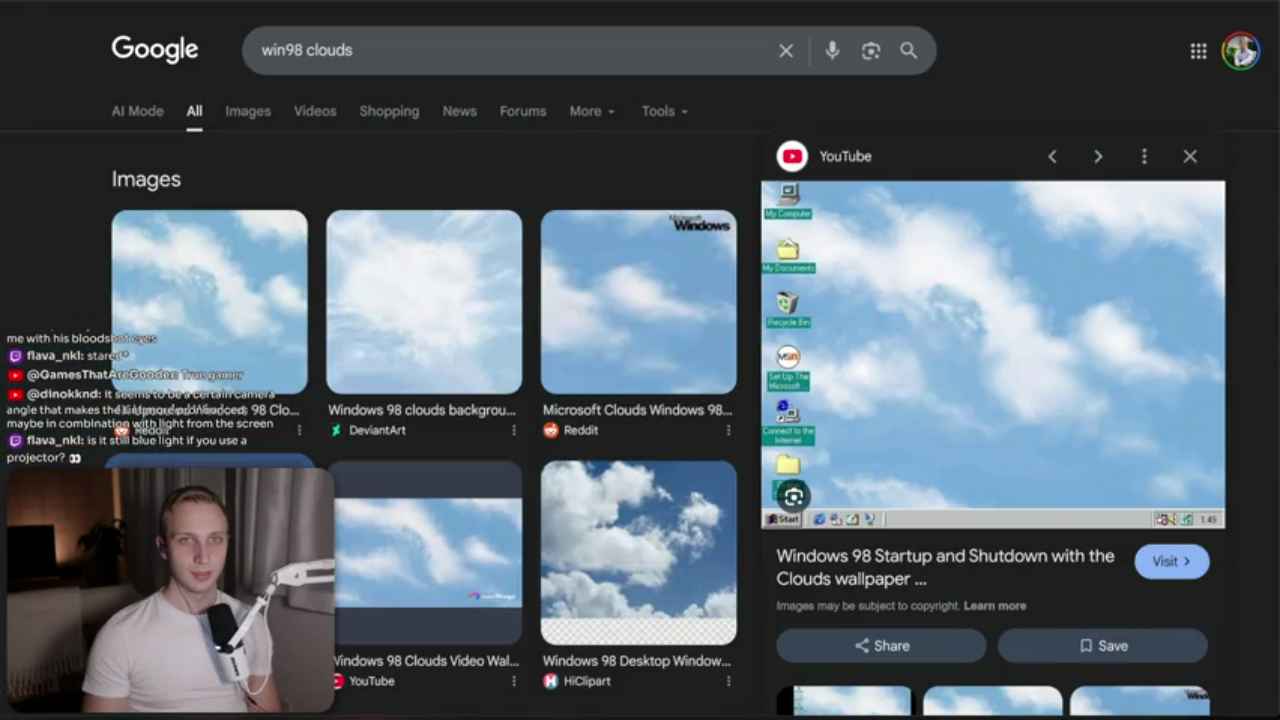
# Start typing a Gemini message reading 'I have a gllumume'
pyautogui.write('I have a global')
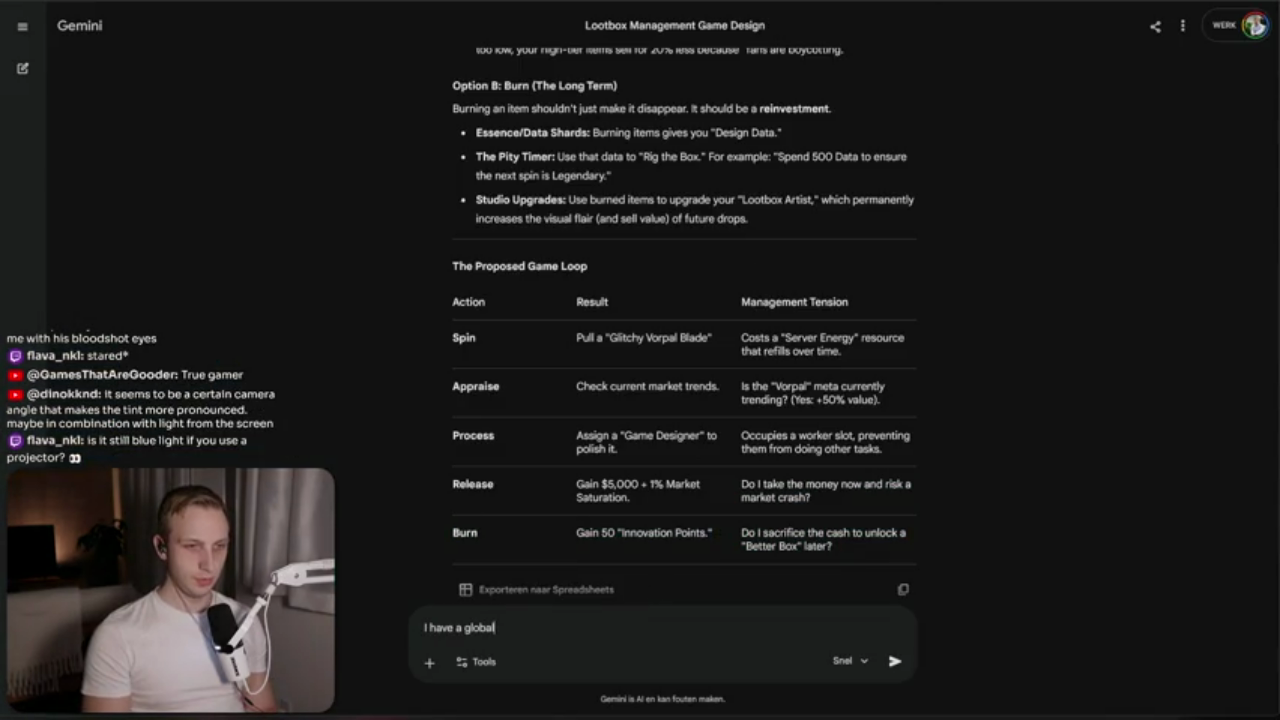
pyautogui.write(' volume and a box')
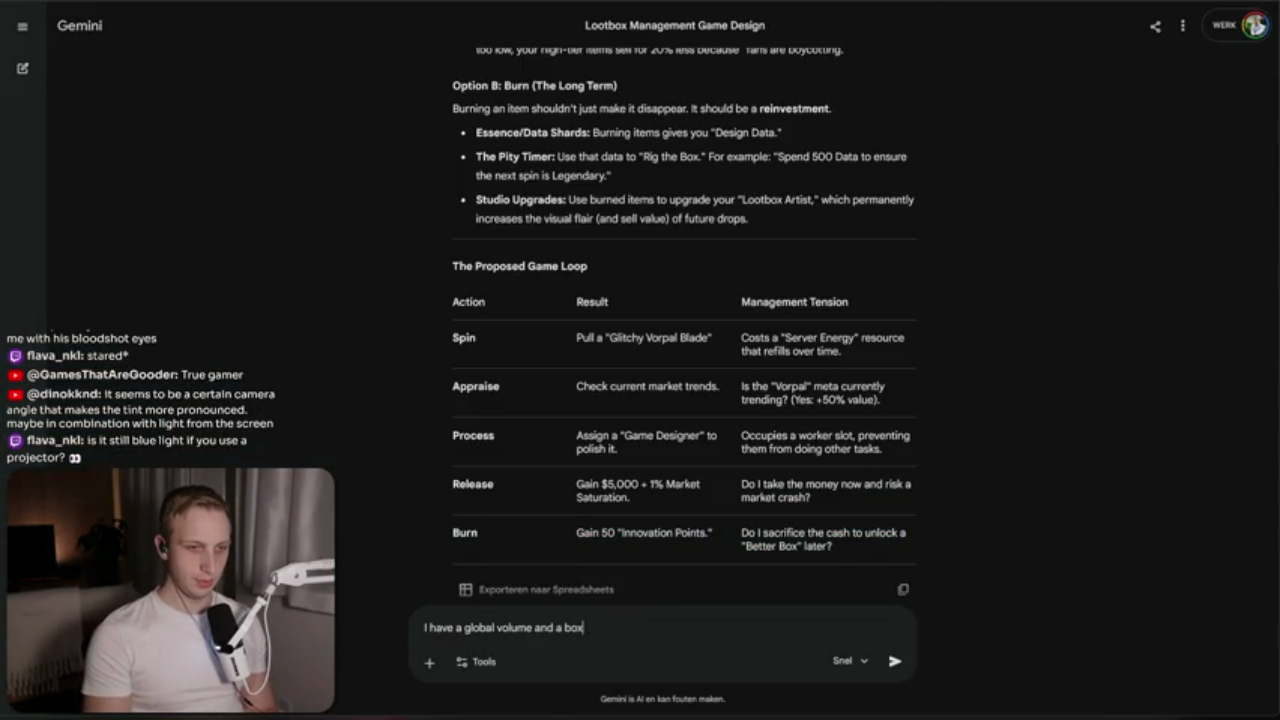
pyautogui.write(' volume in O')
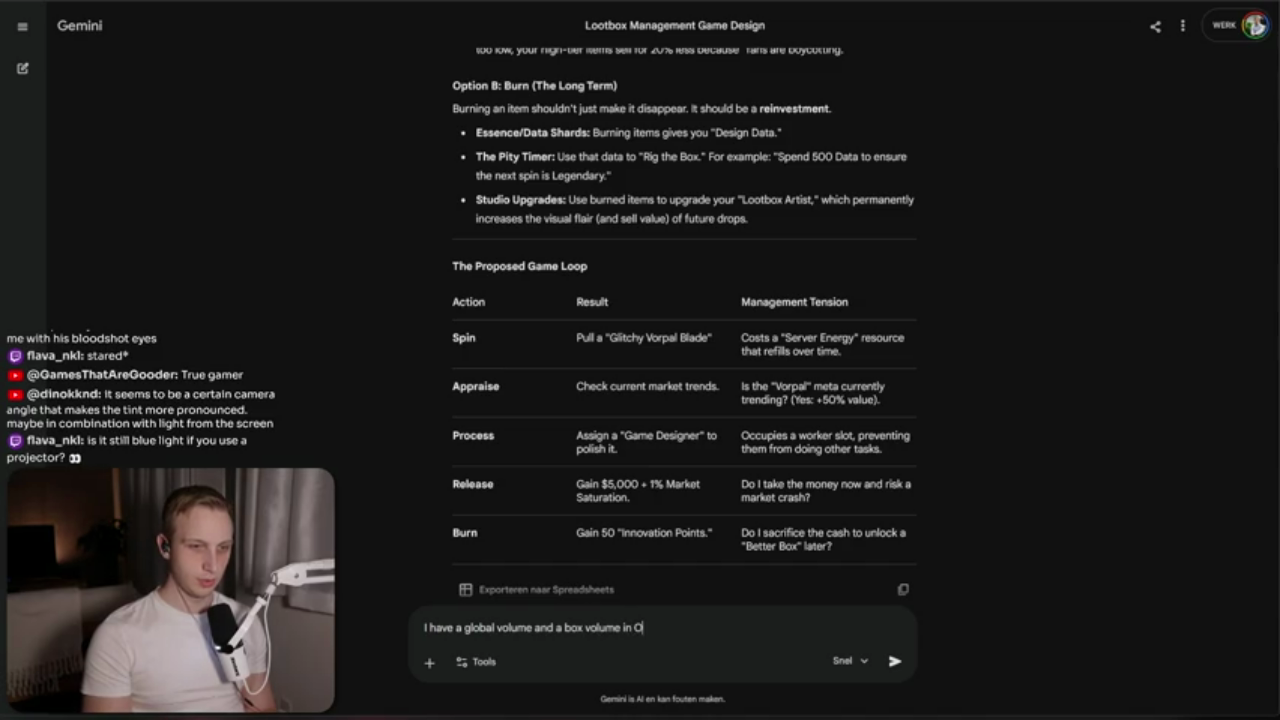
# Finish and send the question about letting only the box volume impact the camera
pyautogui.press('BackSpace')
pyautogui.press('BackSpace')
pyautogui.press('BackSpace')
pyautogui.write('y, I only want the box')
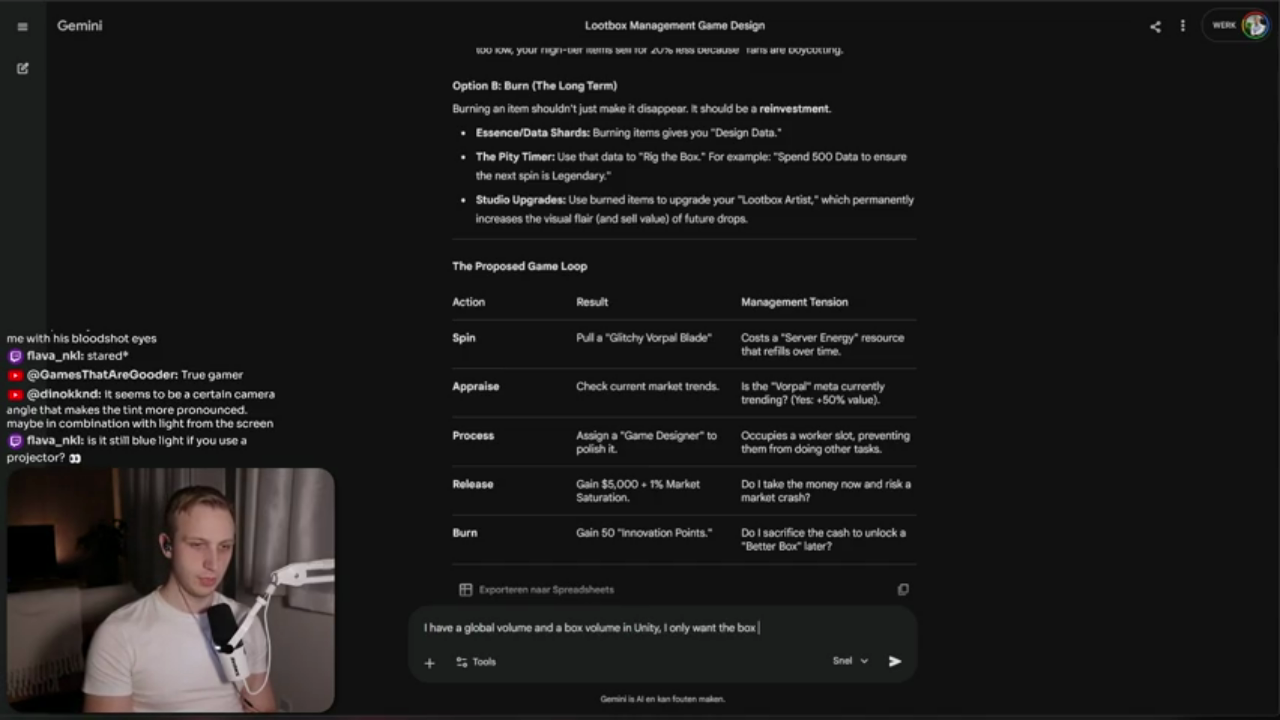
pyautogui.press('BackSpace')
pyautogui.press('BackSpace')
pyautogui.press('BackSpace')
pyautogui.write('volume to')
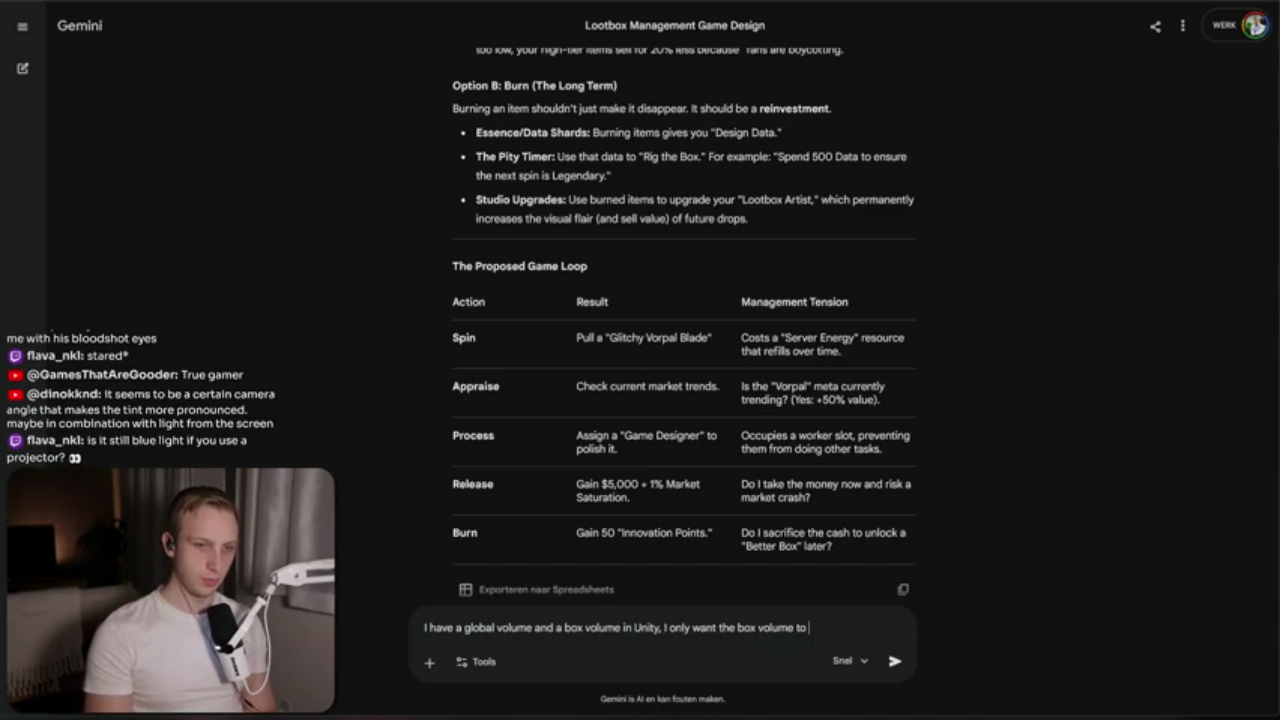
pyautogui.write(' impact my camera')
pyautogui.press('Return')
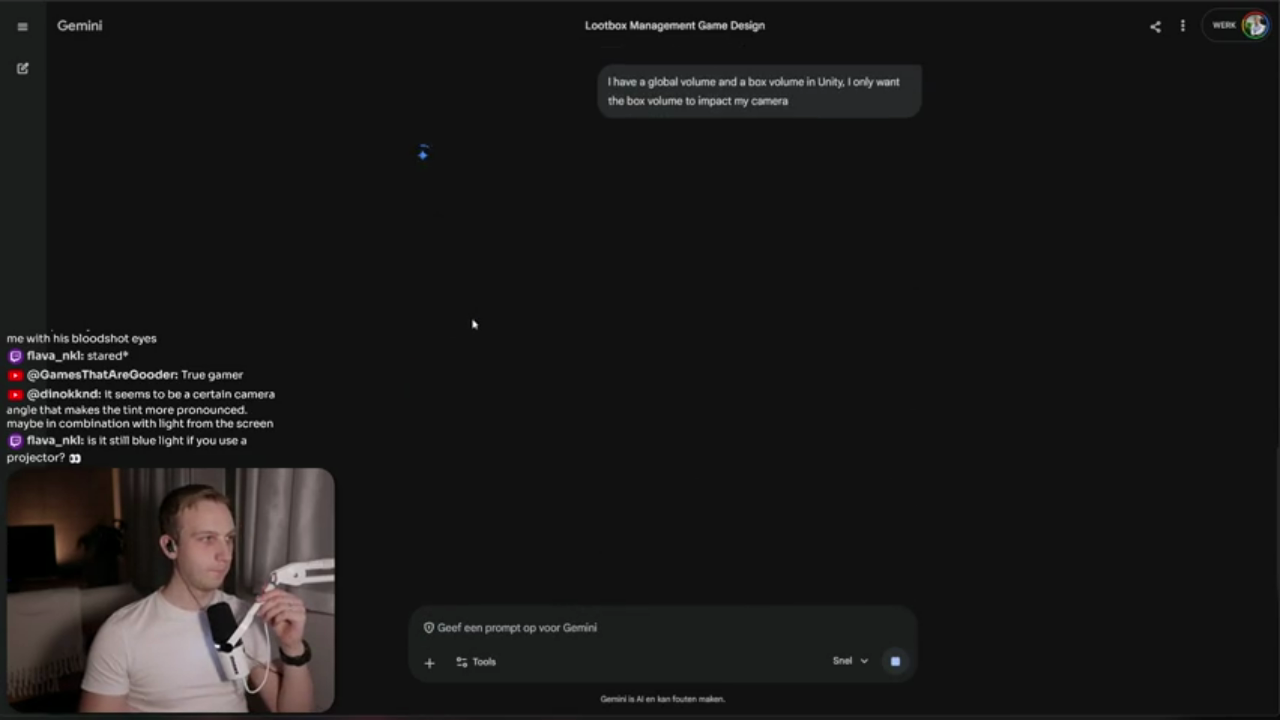
# Read Gemini's Layer Masks answer, highlighting the layer steps, then return to Unity
pyautogui.rightClick(474, 325)
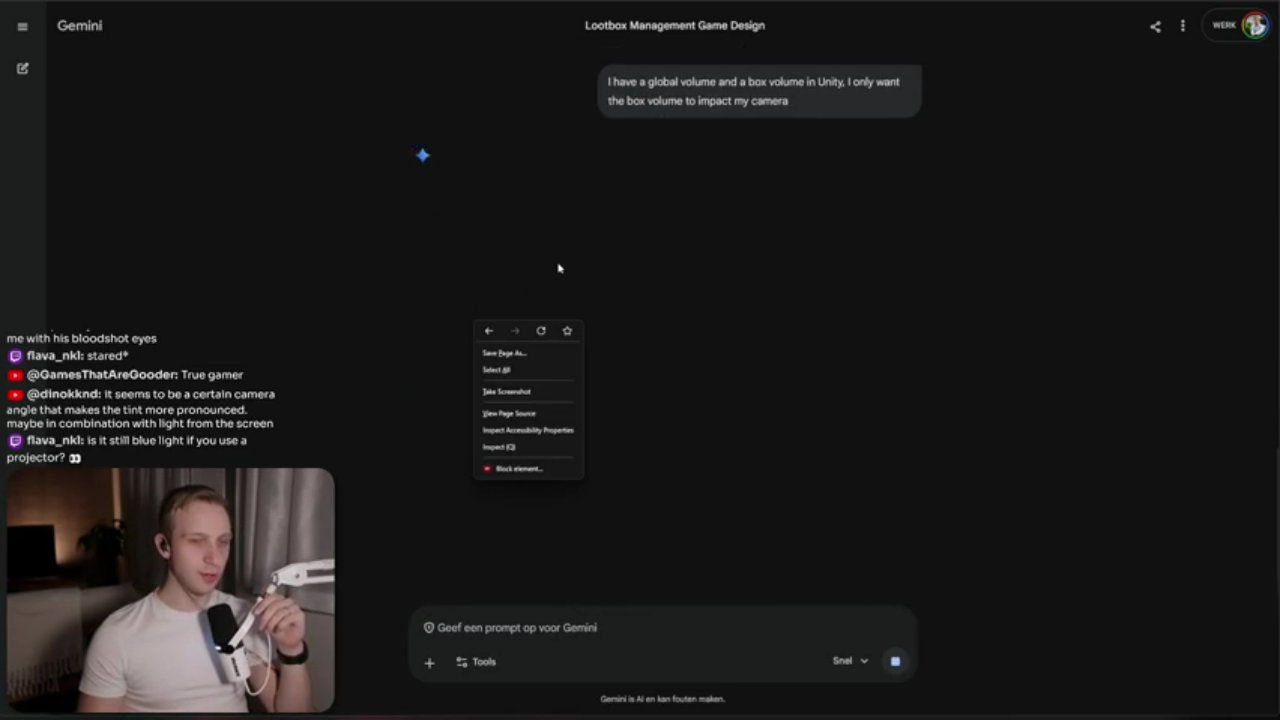
pyautogui.click(808, 131)
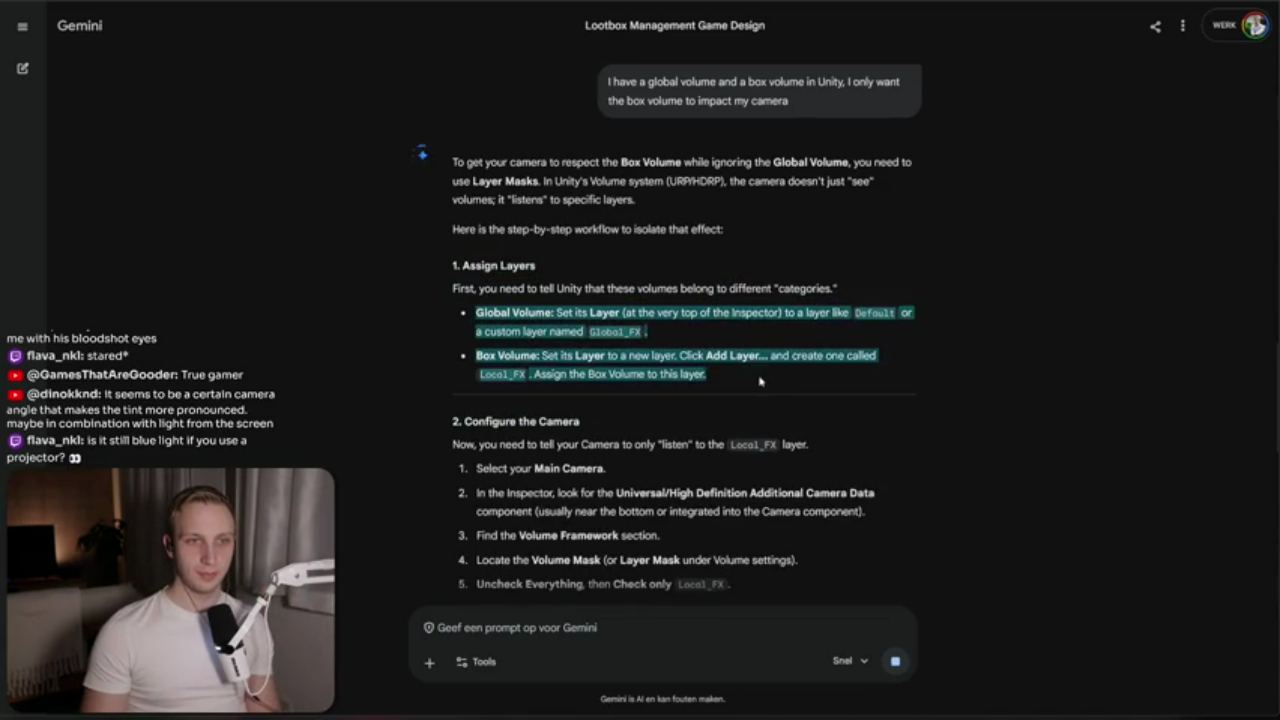
pyautogui.moveTo(758, 337)
pyautogui.mouseDown()
pyautogui.moveTo(752, 356)
pyautogui.moveTo(768, 312)
pyautogui.mouseUp()
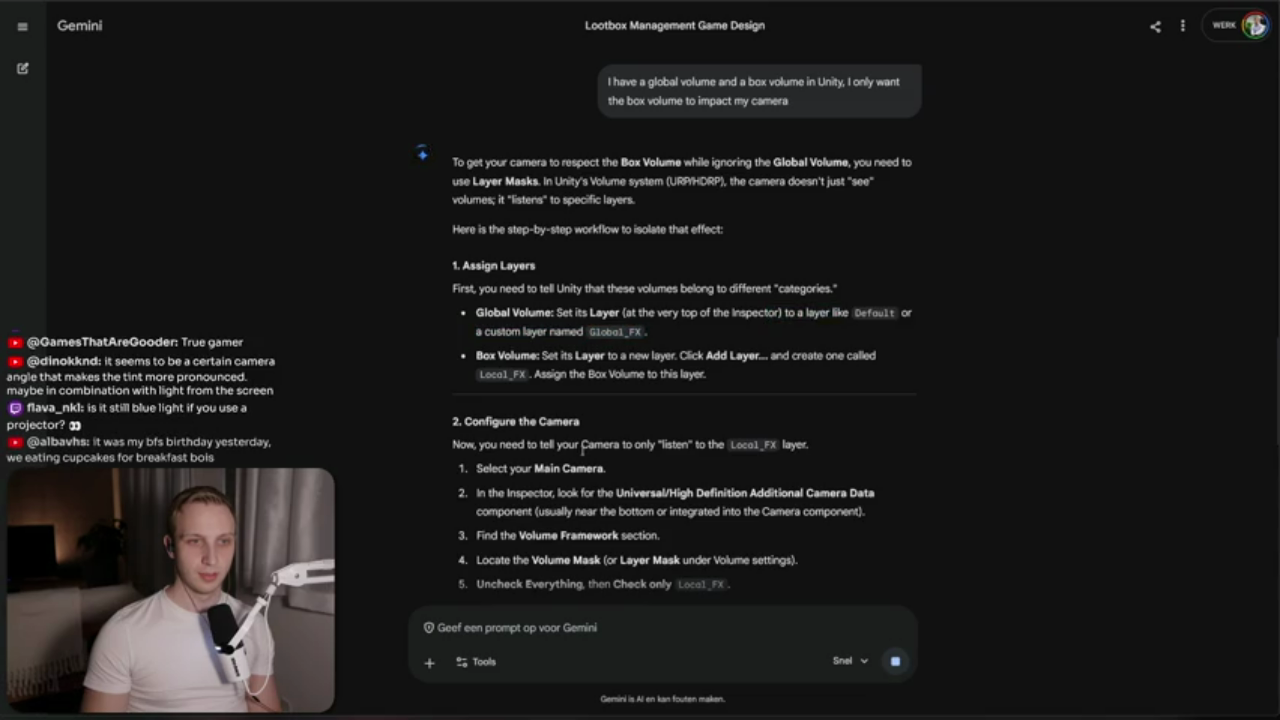
pyautogui.scroll(-1, 653, 388)
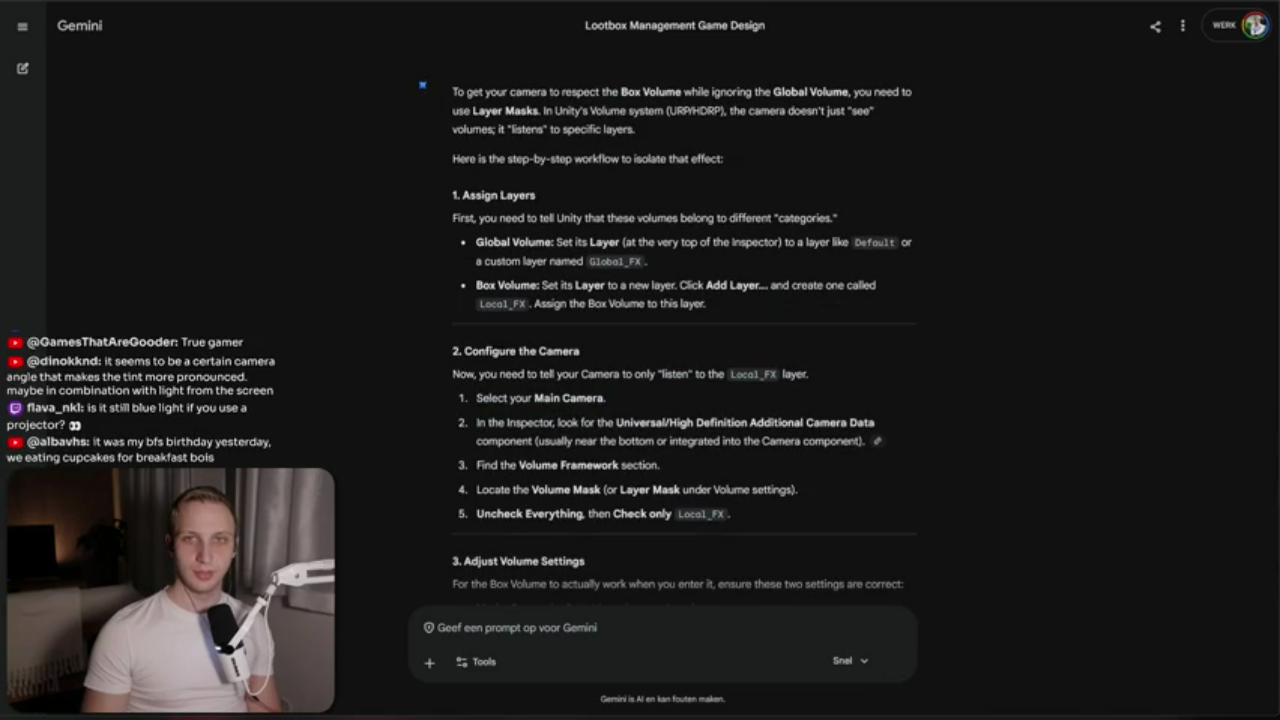
pyautogui.hotkey('alt', 'Tab')
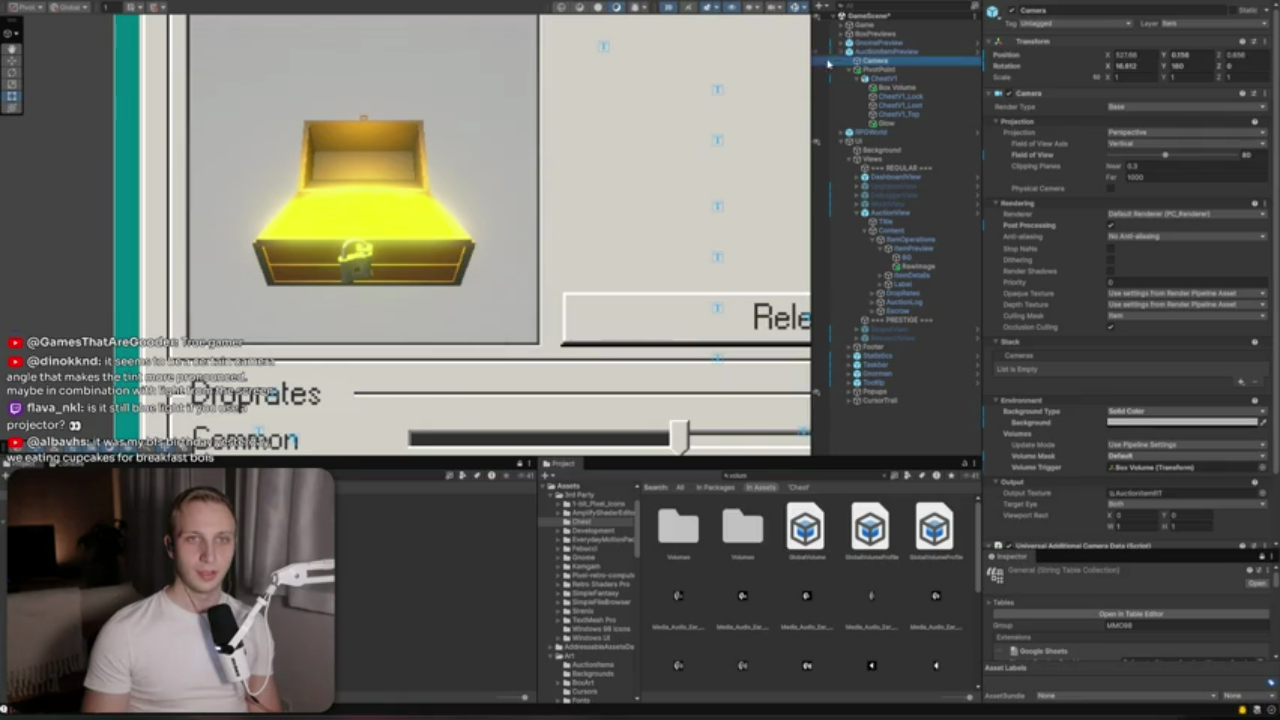
pyautogui.click(1173, 372)
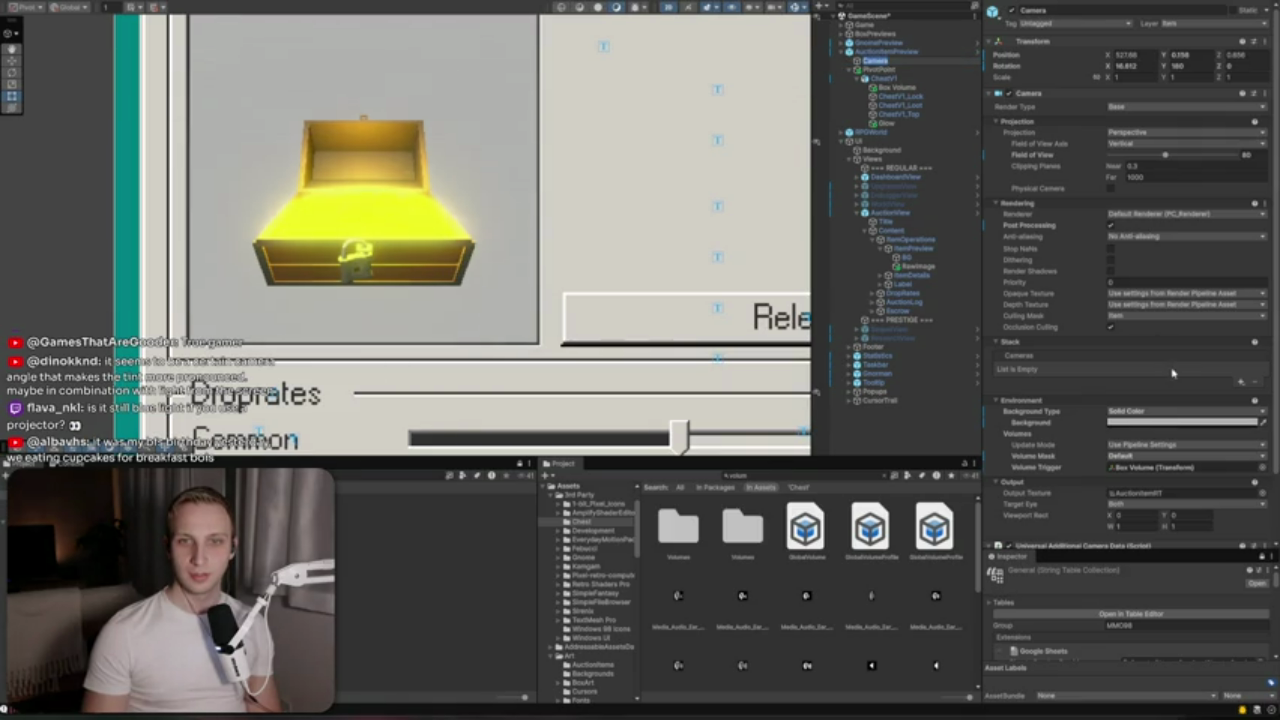
pyautogui.scroll(-2, 1138, 281)
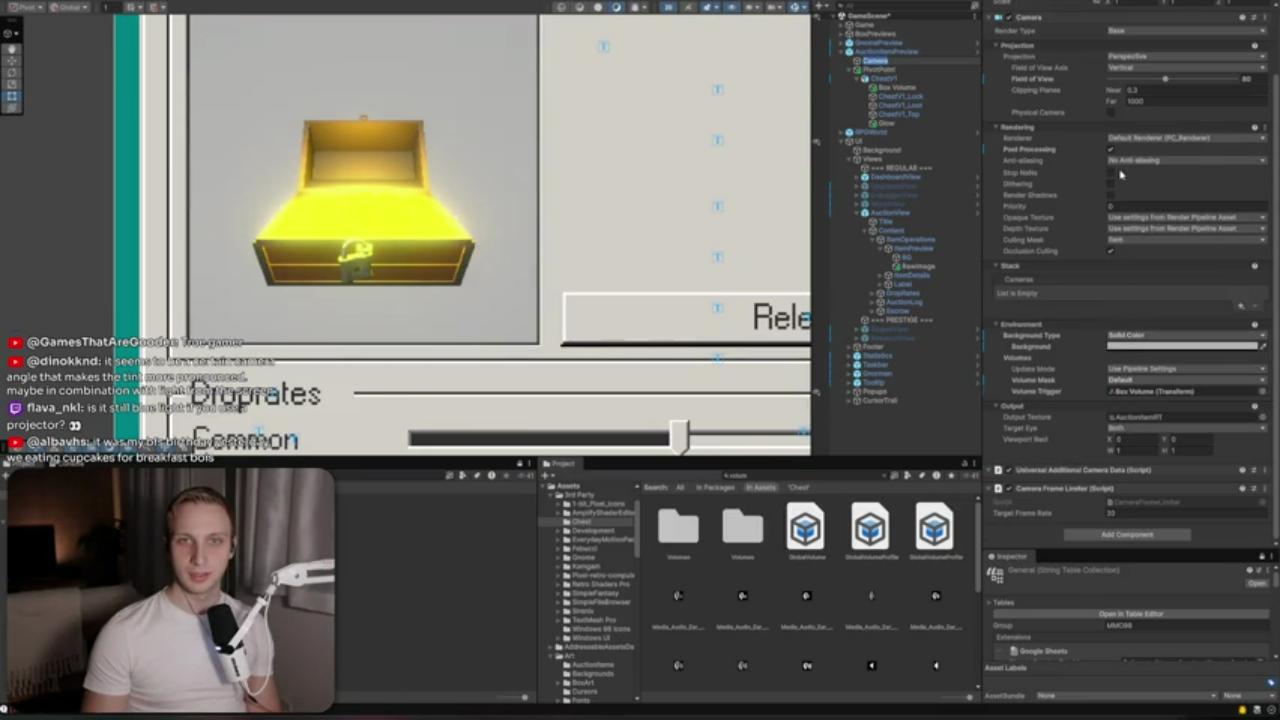
pyautogui.click(1125, 243)
pyautogui.click(1126, 374)
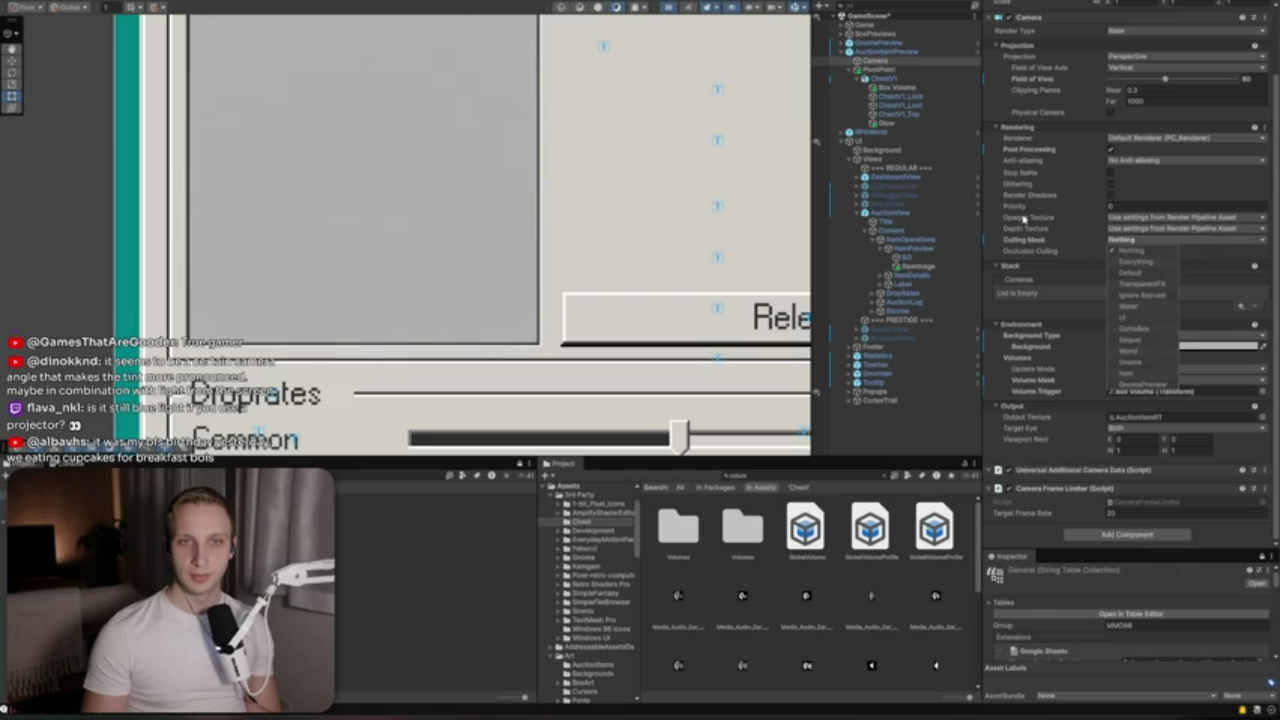
pyautogui.click(1126, 376)
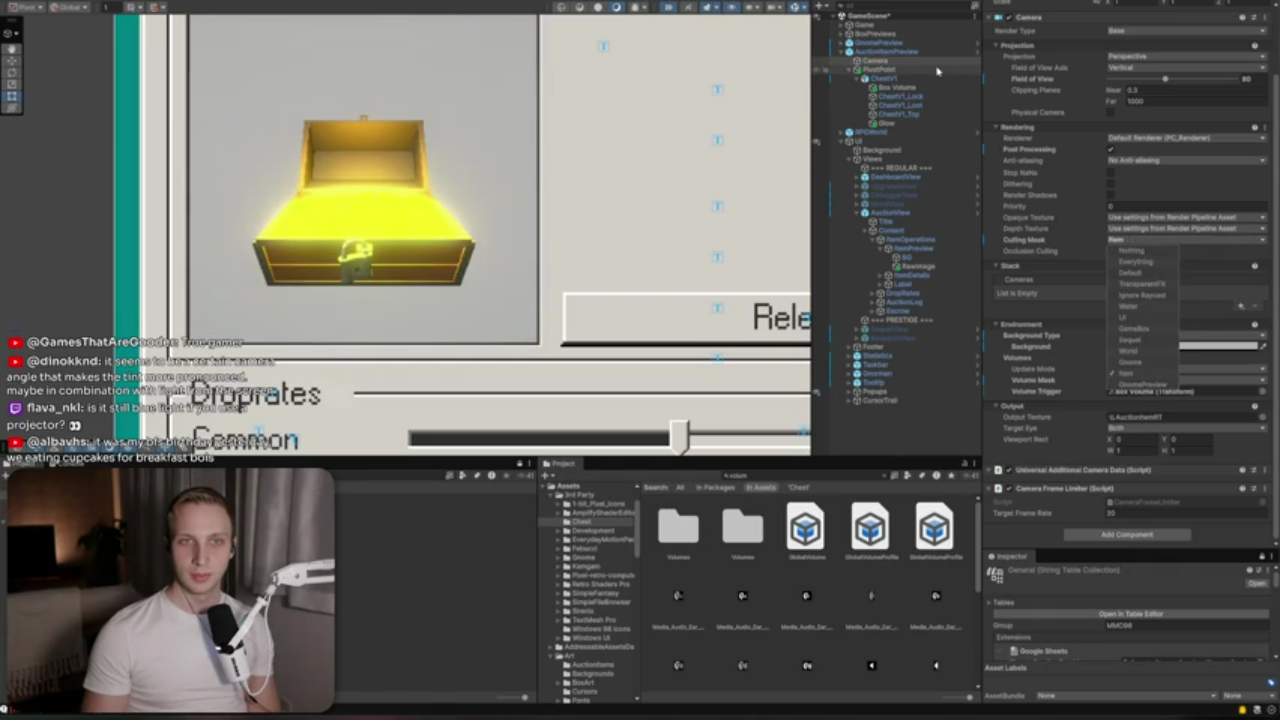
pyautogui.hotkey('alt', 'Tab')
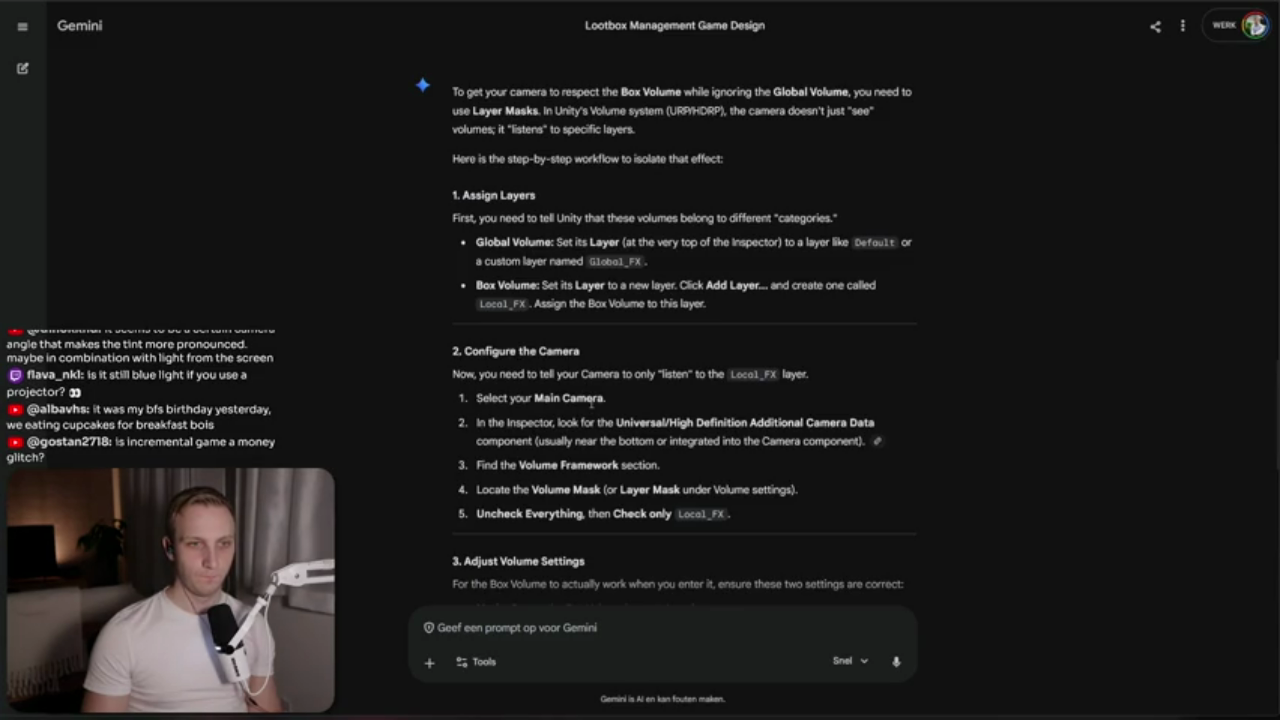
pyautogui.scroll(-3, 646, 399)
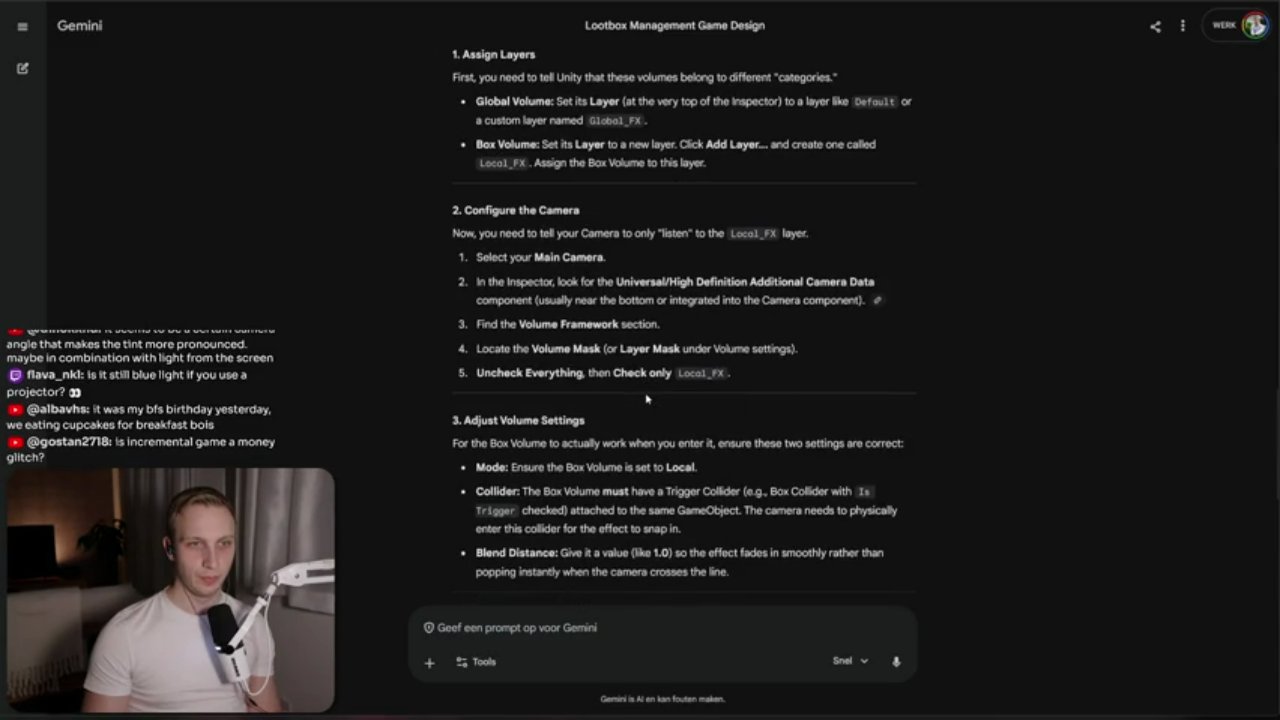
pyautogui.hotkey('alt', 'Tab')
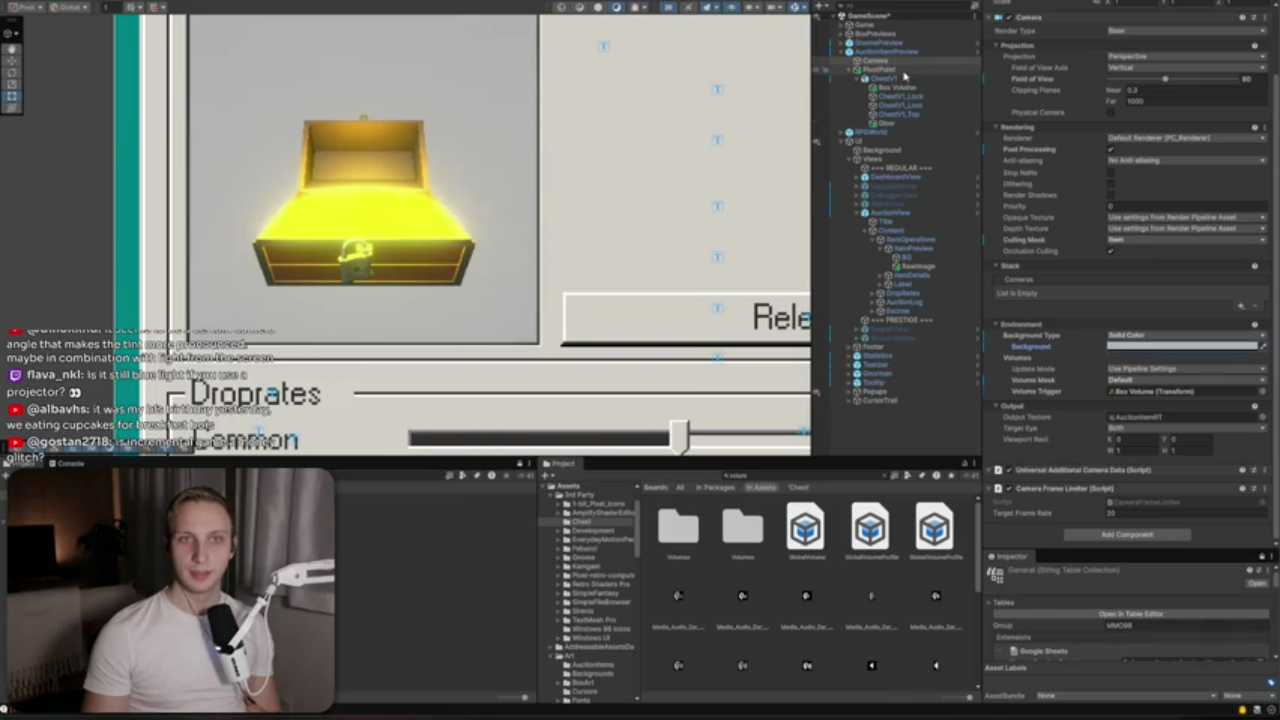
# Put PivotPoint on the Item layer and confirm the change
pyautogui.click(896, 87)
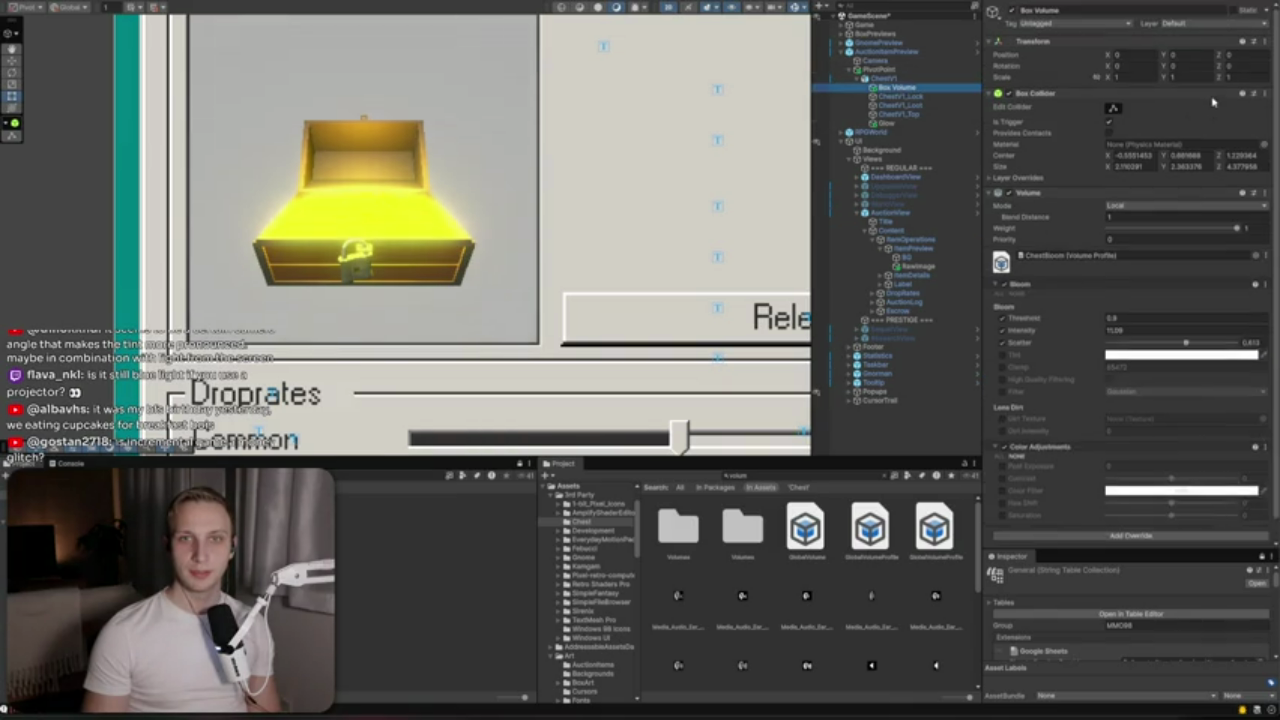
pyautogui.click(893, 77)
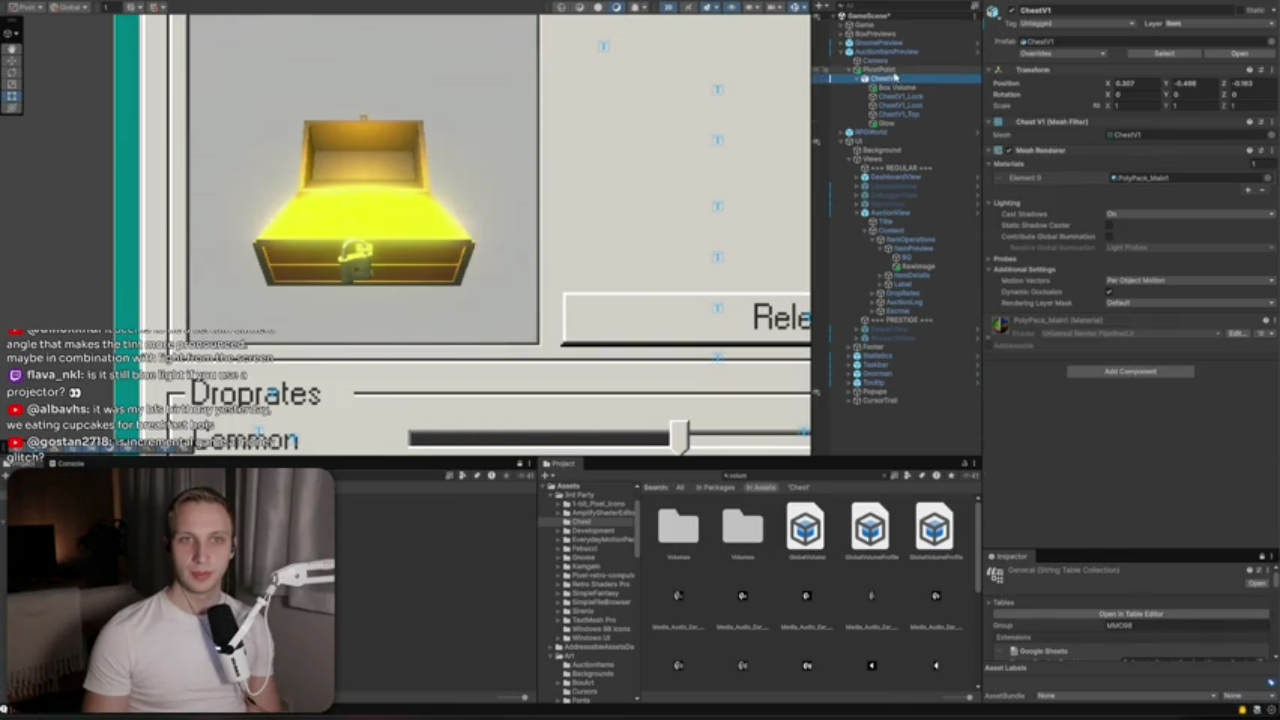
pyautogui.click(884, 69)
pyautogui.click(1202, 23)
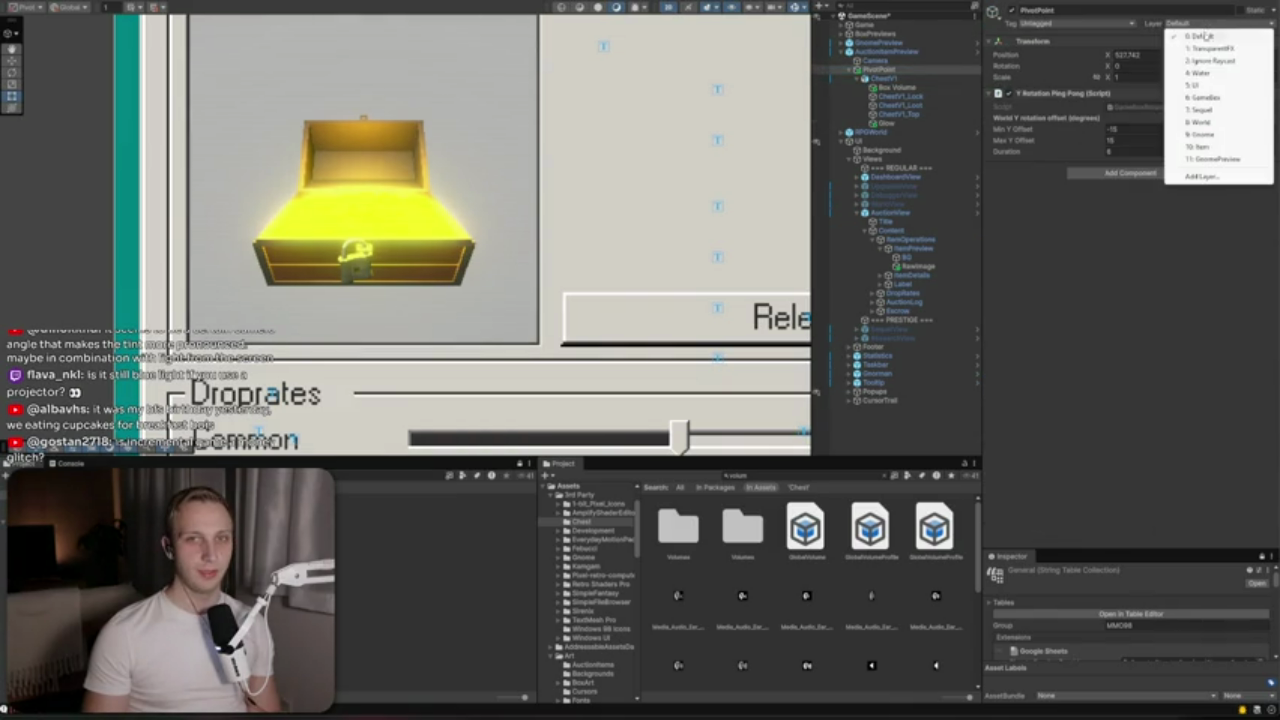
pyautogui.click(1215, 148)
pyautogui.click(591, 352)
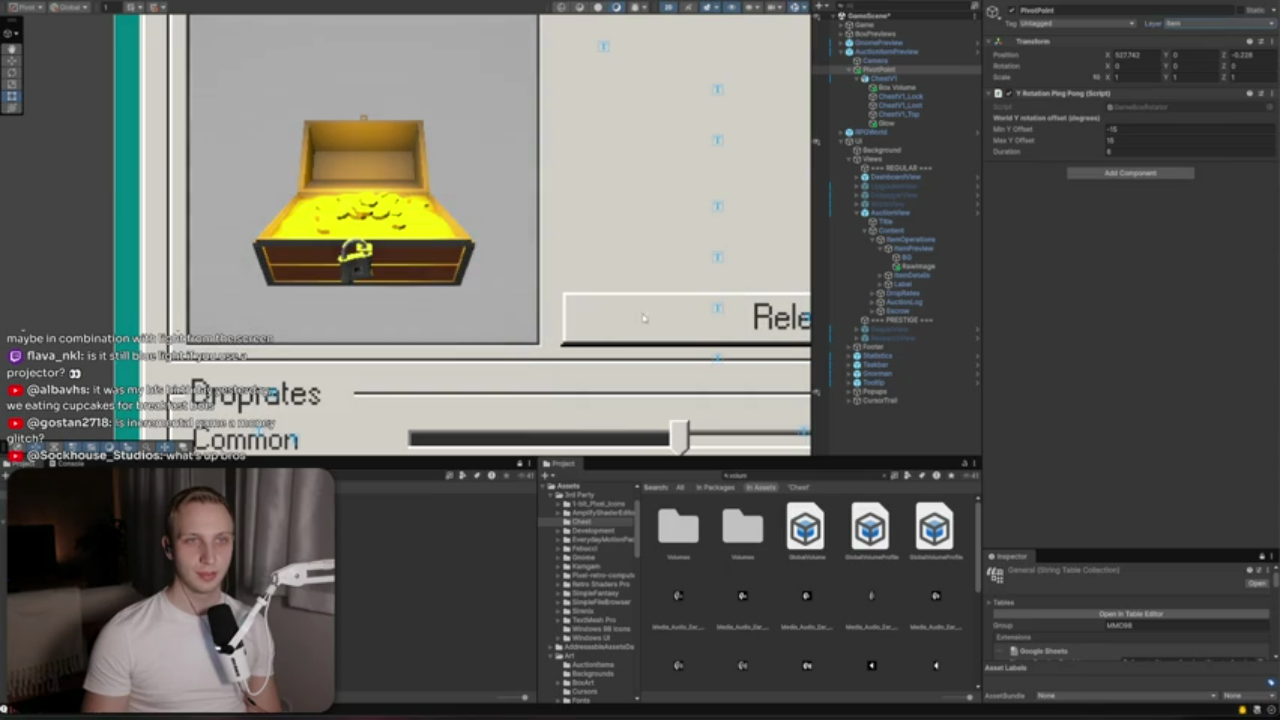
pyautogui.click(906, 70)
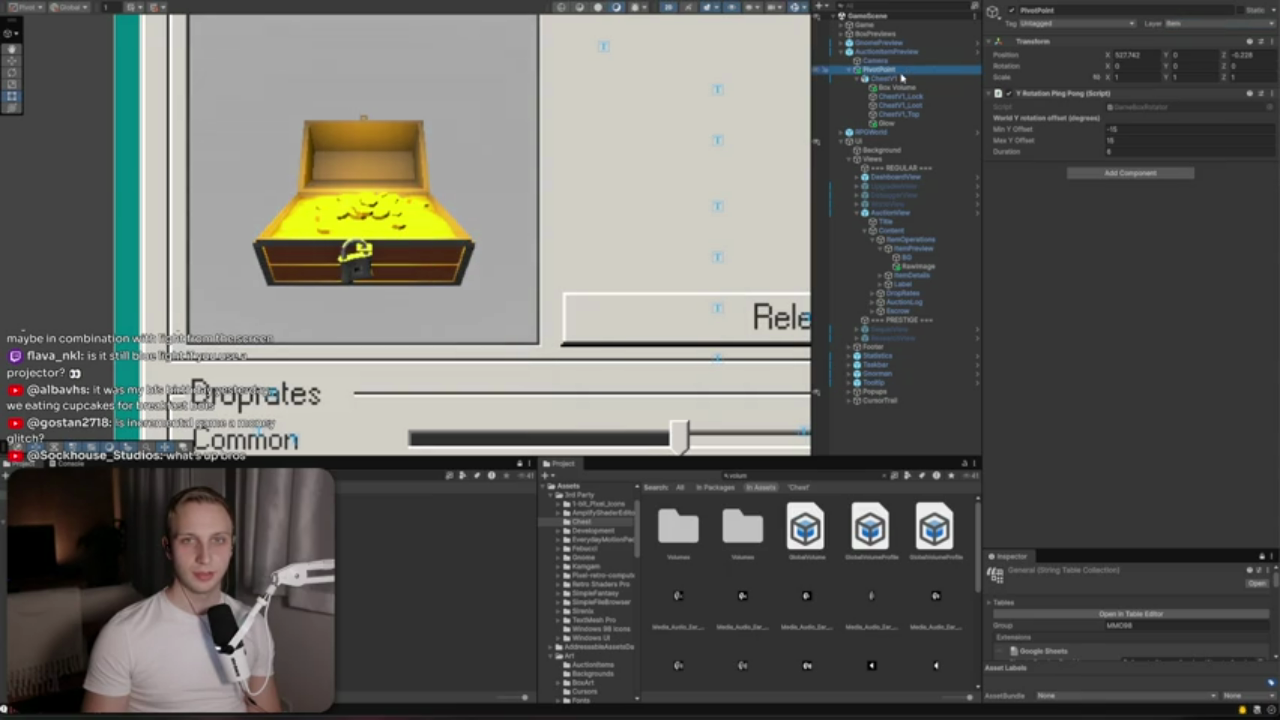
# Set the preview camera's Volume Mask to Item only, then switch to Gemini
pyautogui.click(880, 61)
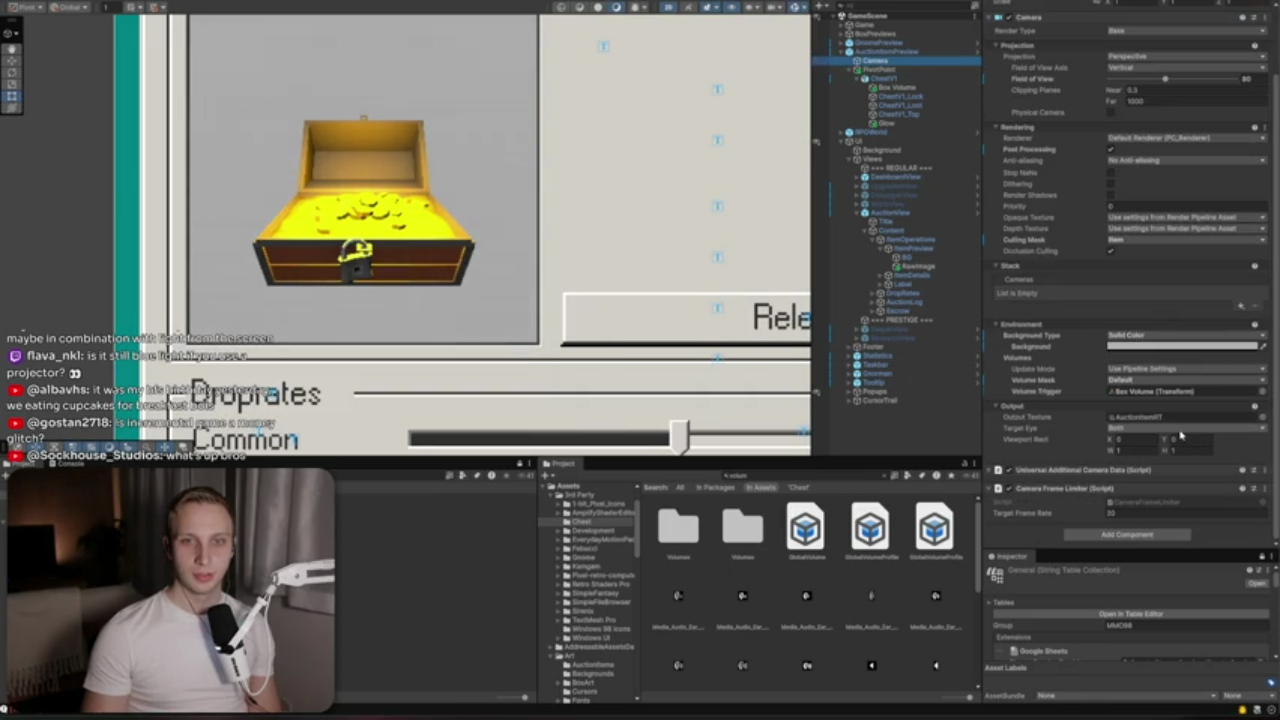
pyautogui.click(1124, 381)
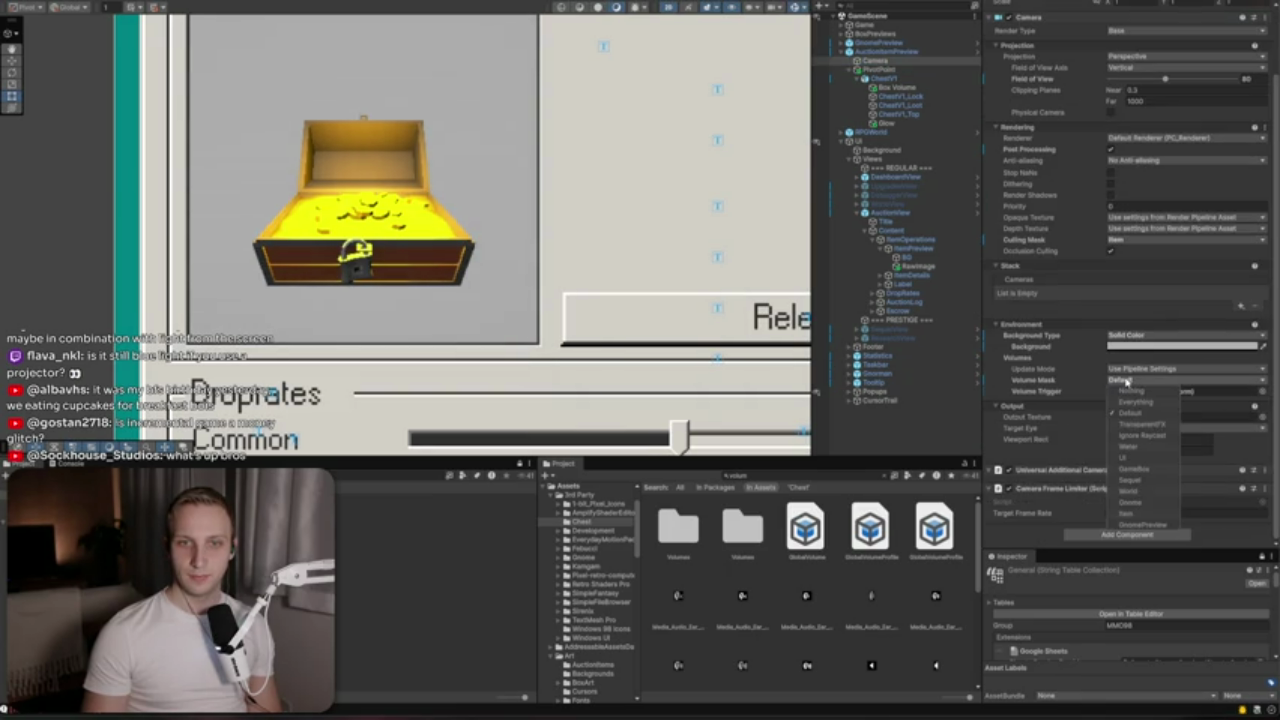
pyautogui.click(1138, 413)
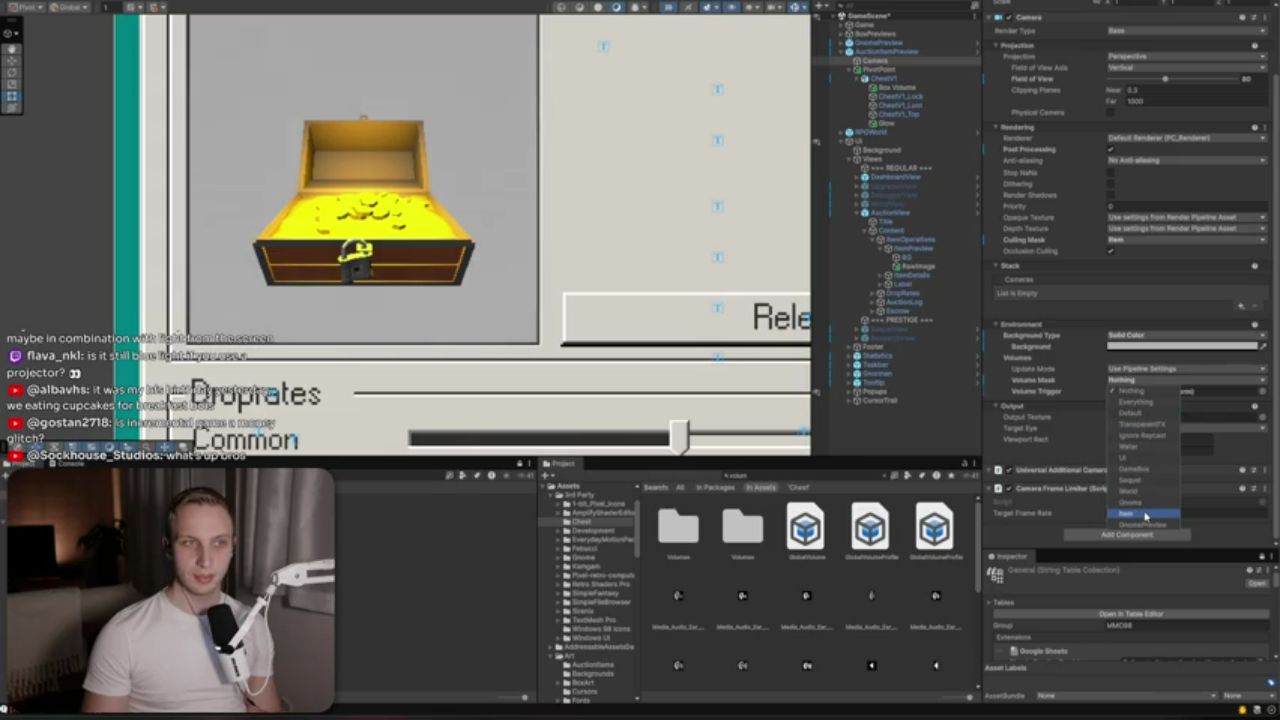
pyautogui.click(1146, 515)
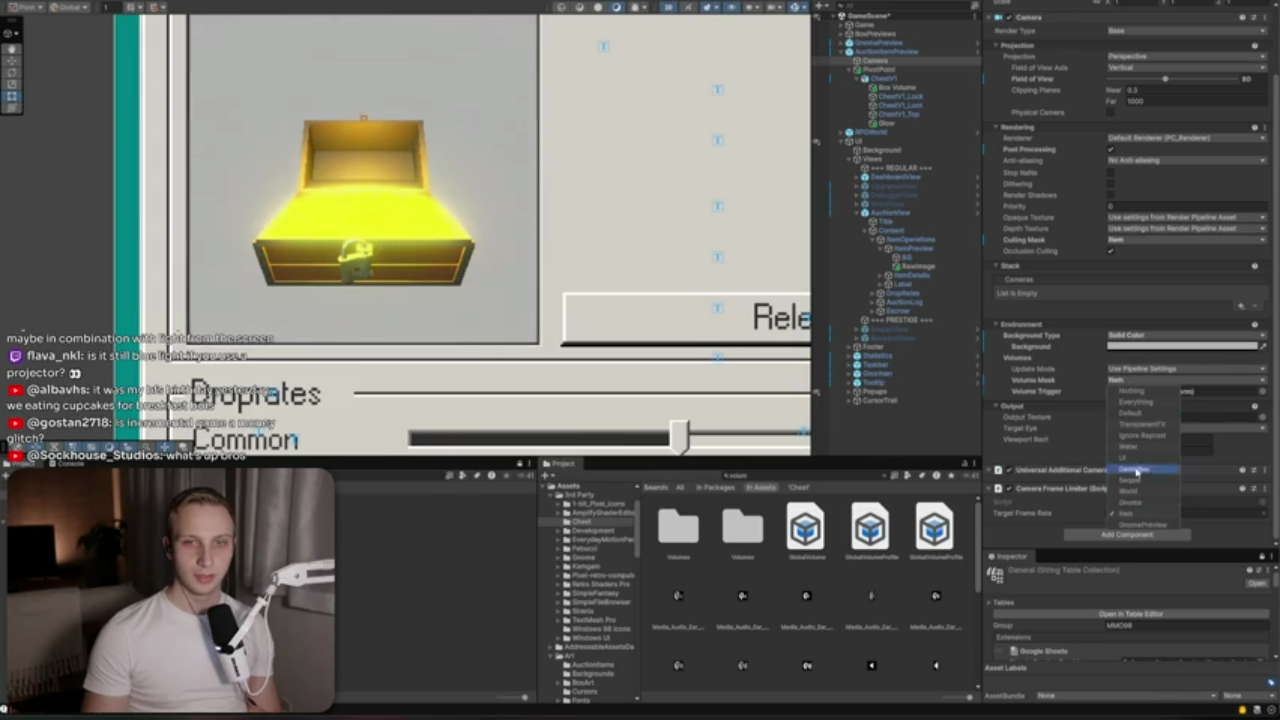
pyautogui.click(1099, 363)
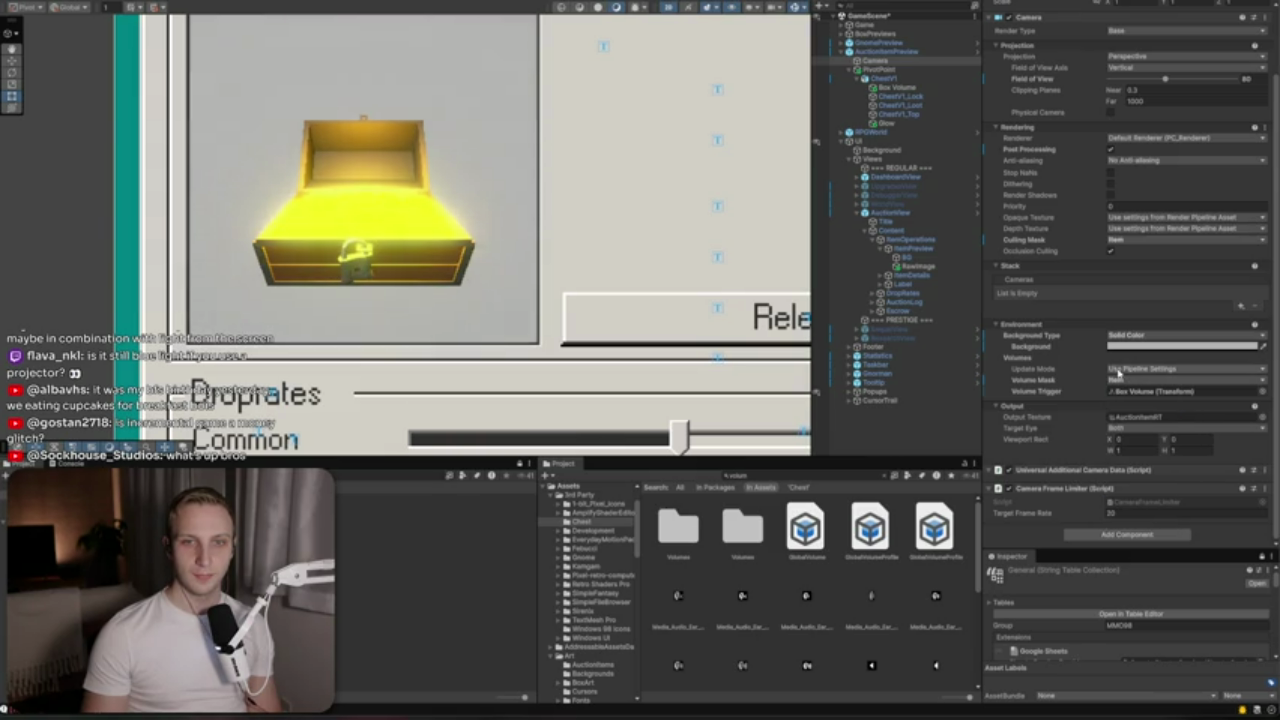
pyautogui.scroll(3, 507, 252)
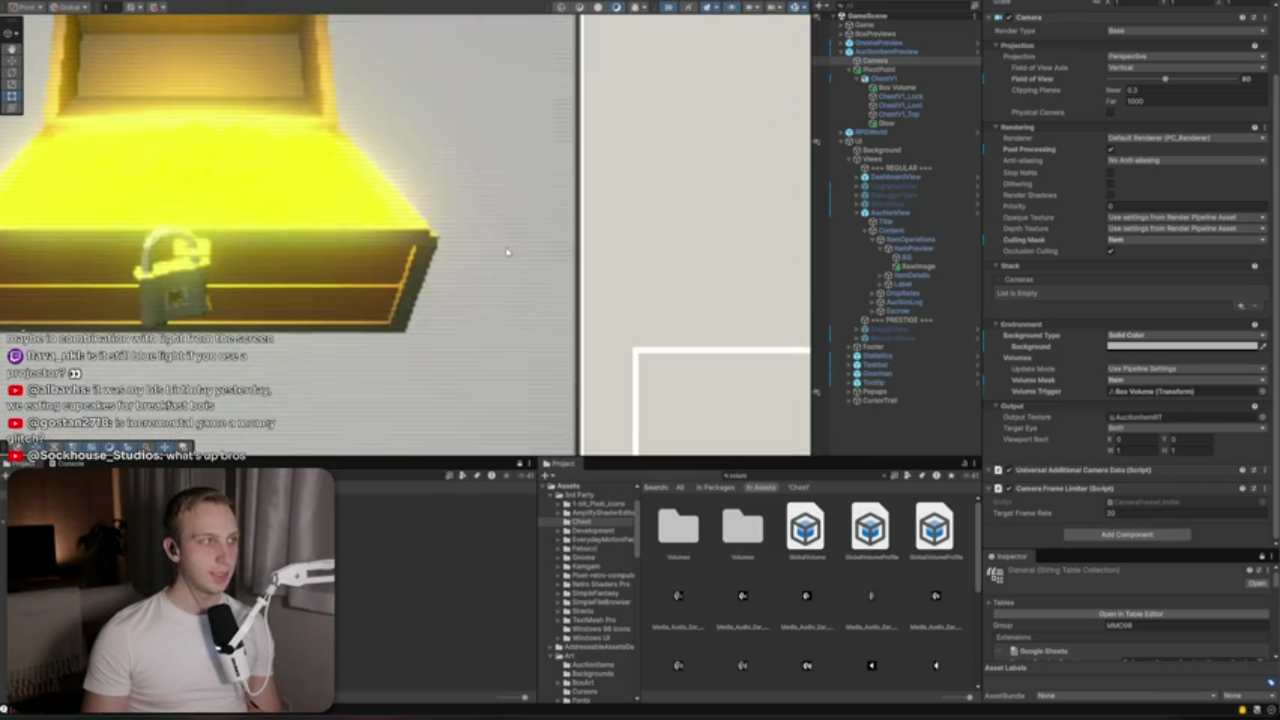
pyautogui.scroll(-5, 509, 256)
pyautogui.scroll(1, 448, 276)
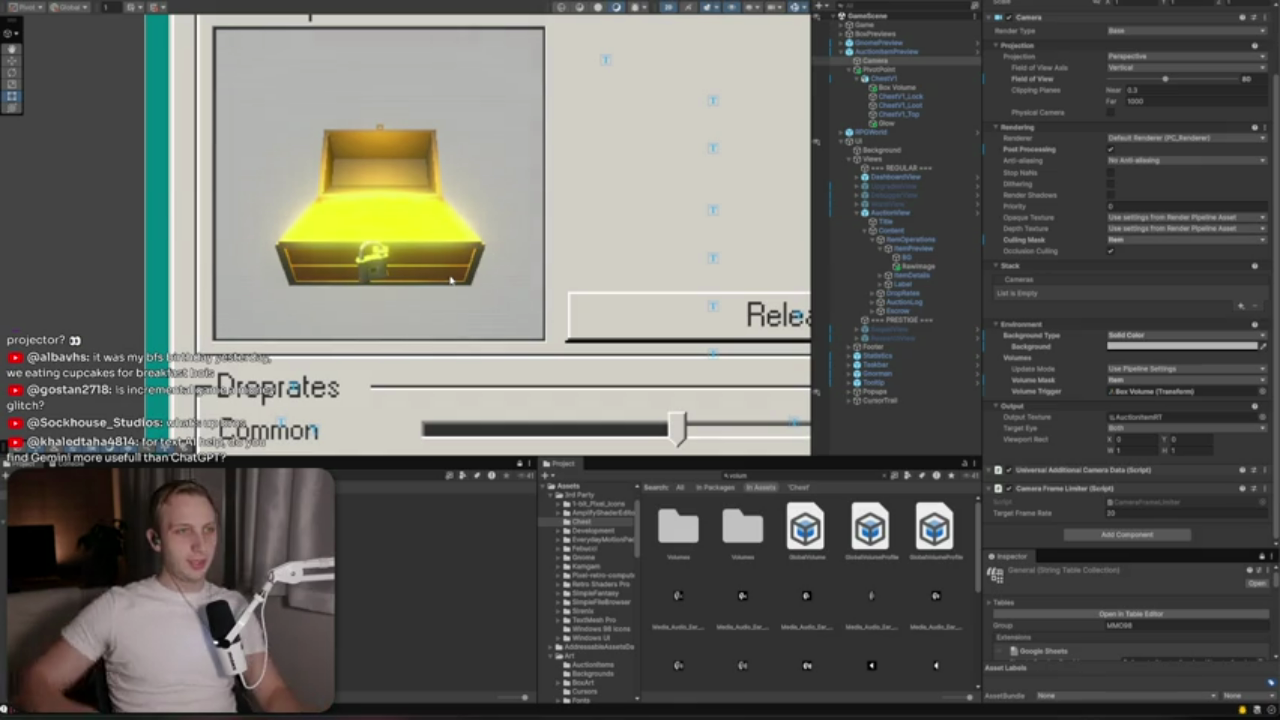
pyautogui.hotkey('alt', 'Tab')
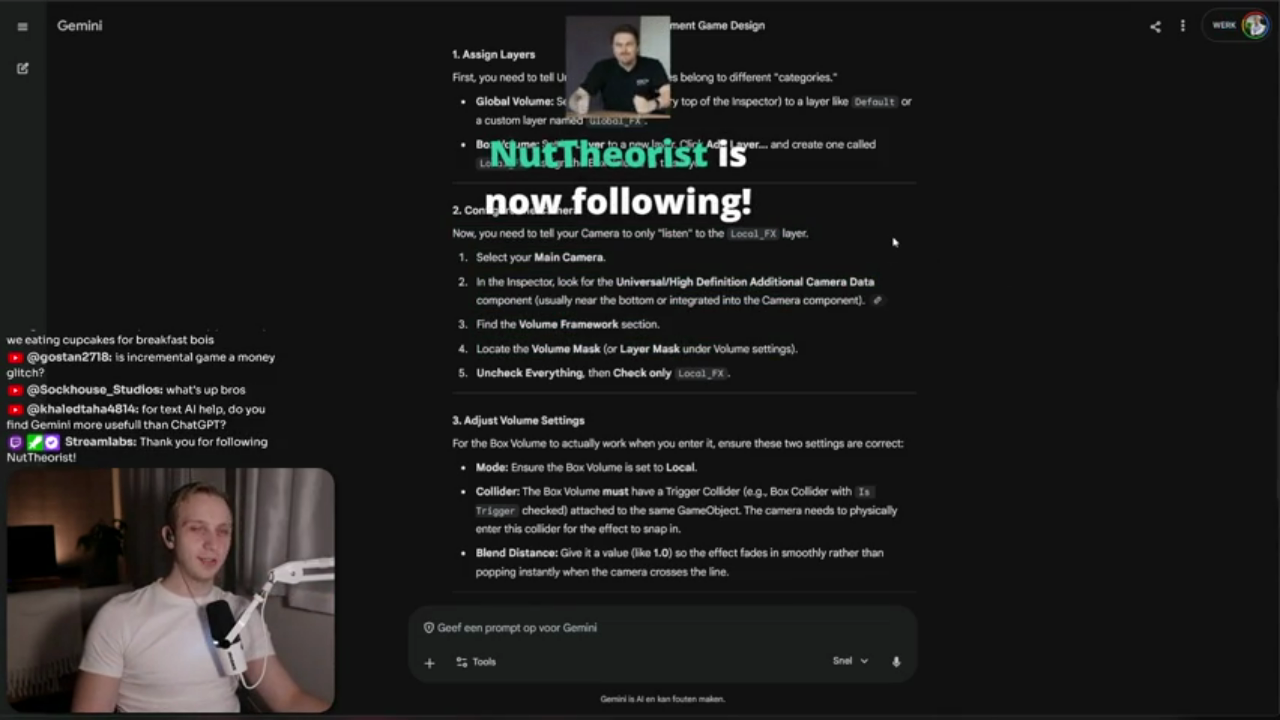
# Highlight Gemini's camera setup steps 1 to 4 and scroll further down
pyautogui.moveTo(475, 257)
pyautogui.mouseDown()
pyautogui.moveTo(905, 311)
pyautogui.moveTo(902, 349)
pyautogui.mouseUp()
pyautogui.click(902, 349)
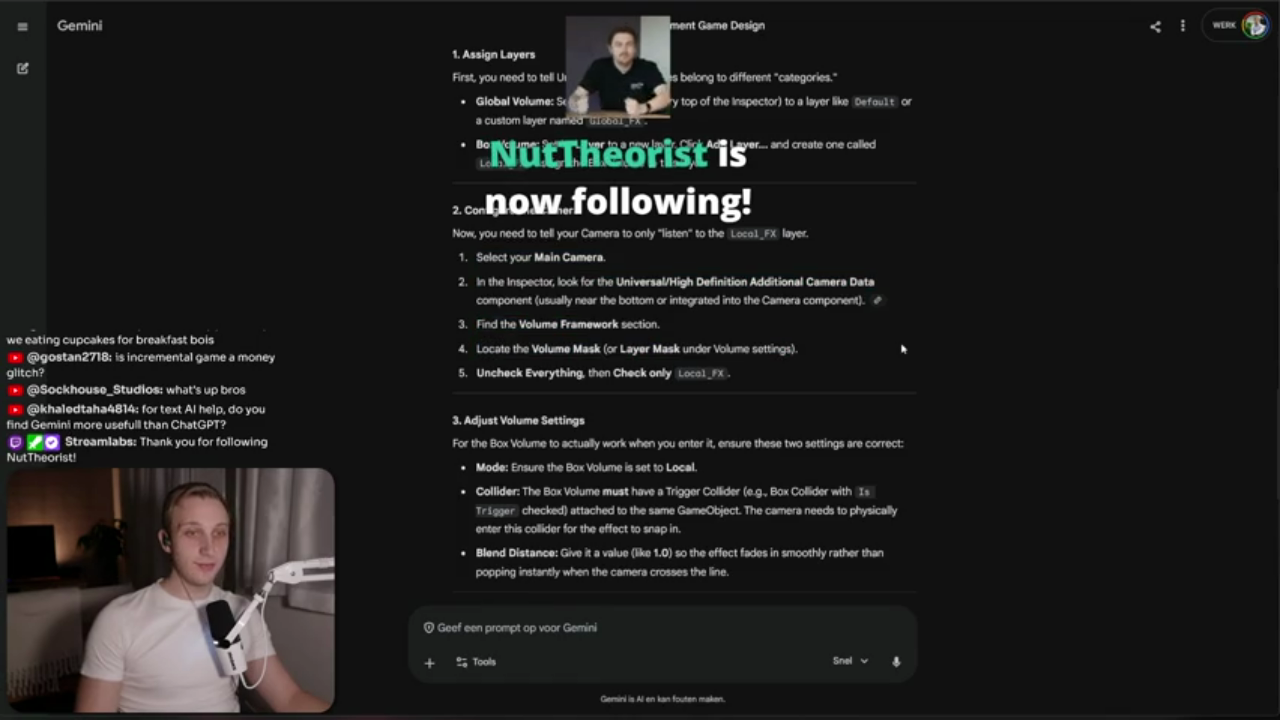
pyautogui.moveTo(902, 349); pyautogui.dragTo(880, 282)
pyautogui.click(879, 257)
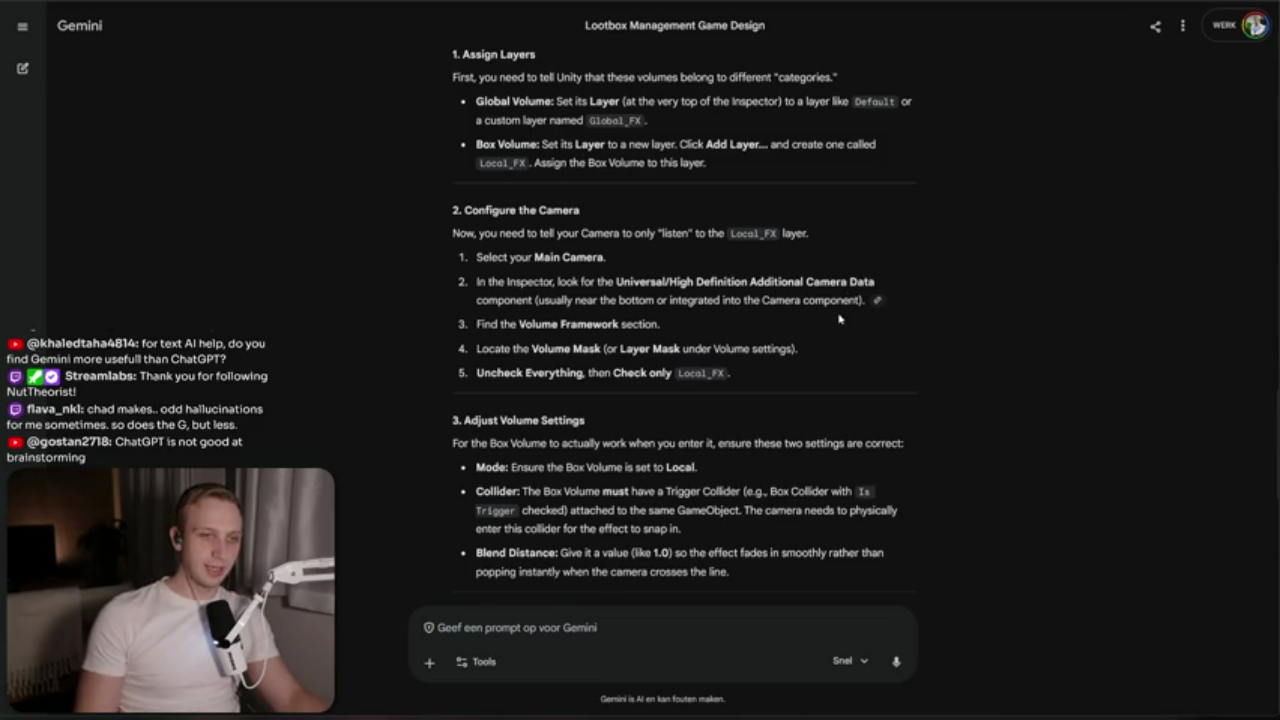
pyautogui.scroll(-3, 806, 300)
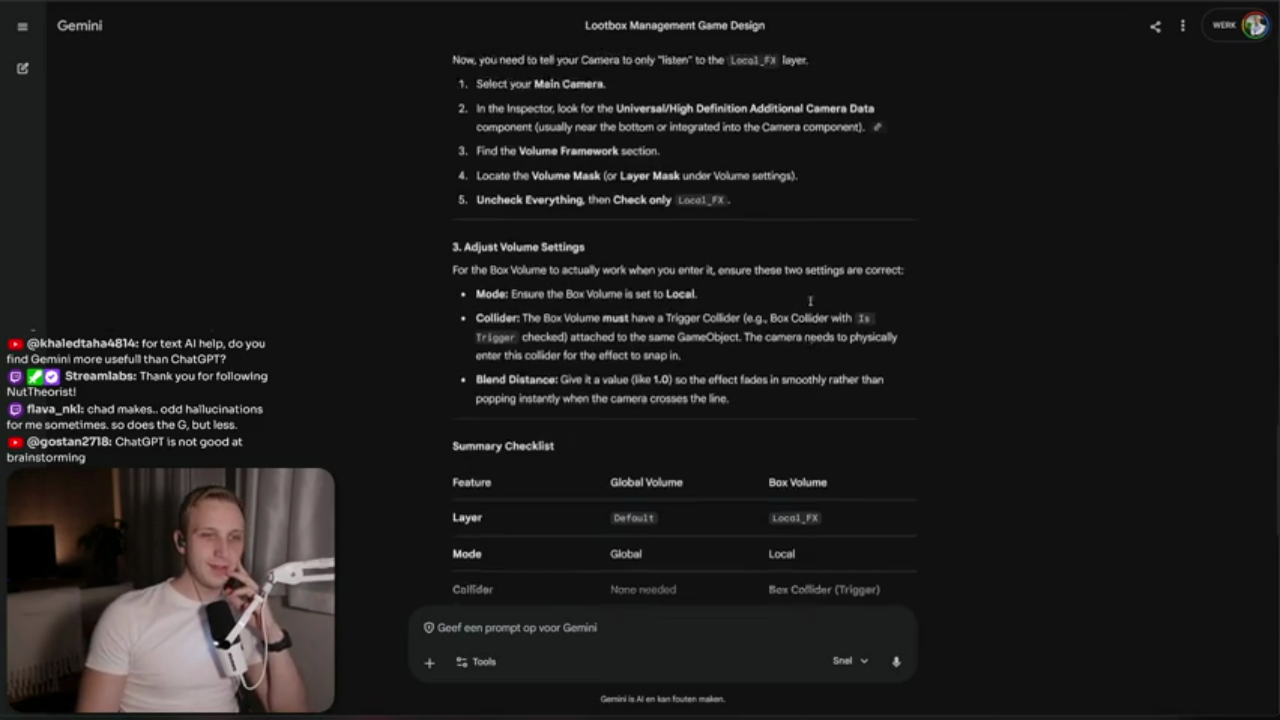
pyautogui.scroll(-1, 806, 300)
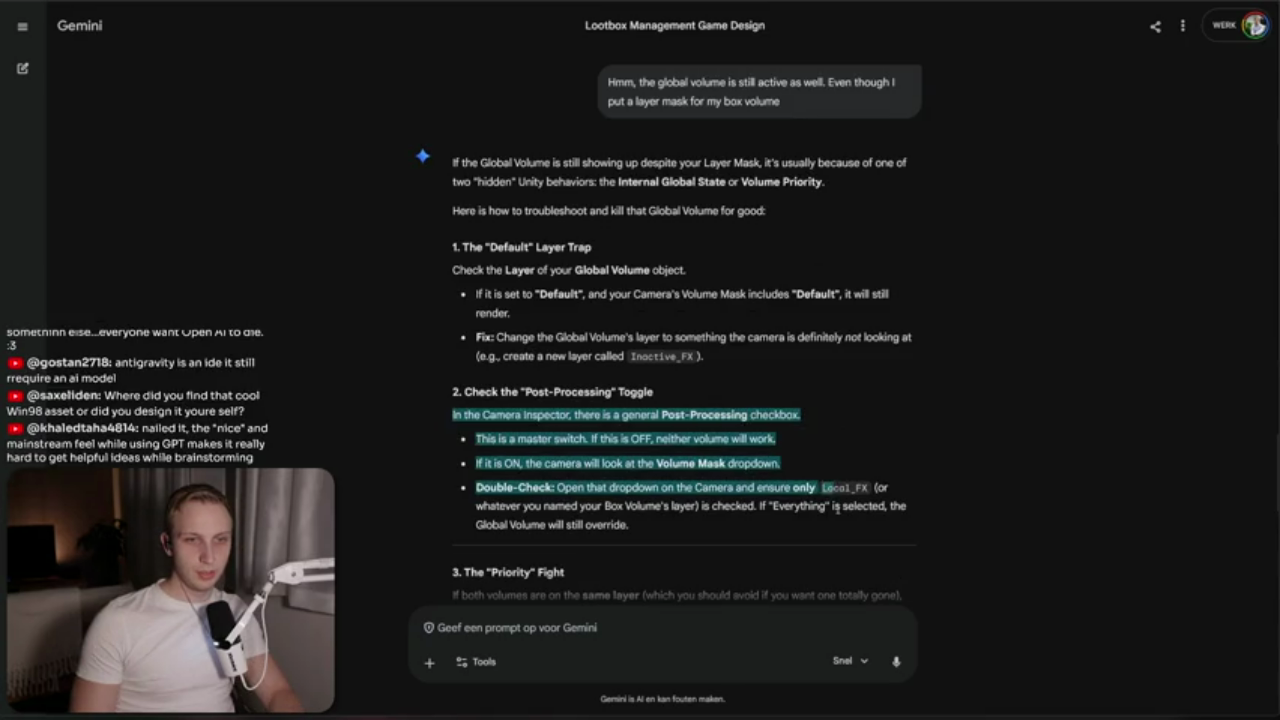
pyautogui.scroll(-2, 777, 476)
# Highlight the Double-Check advice, Global/Box Volume priority lines and The Catch explanation
pyautogui.moveTo(912, 314); pyautogui.dragTo(879, 249)
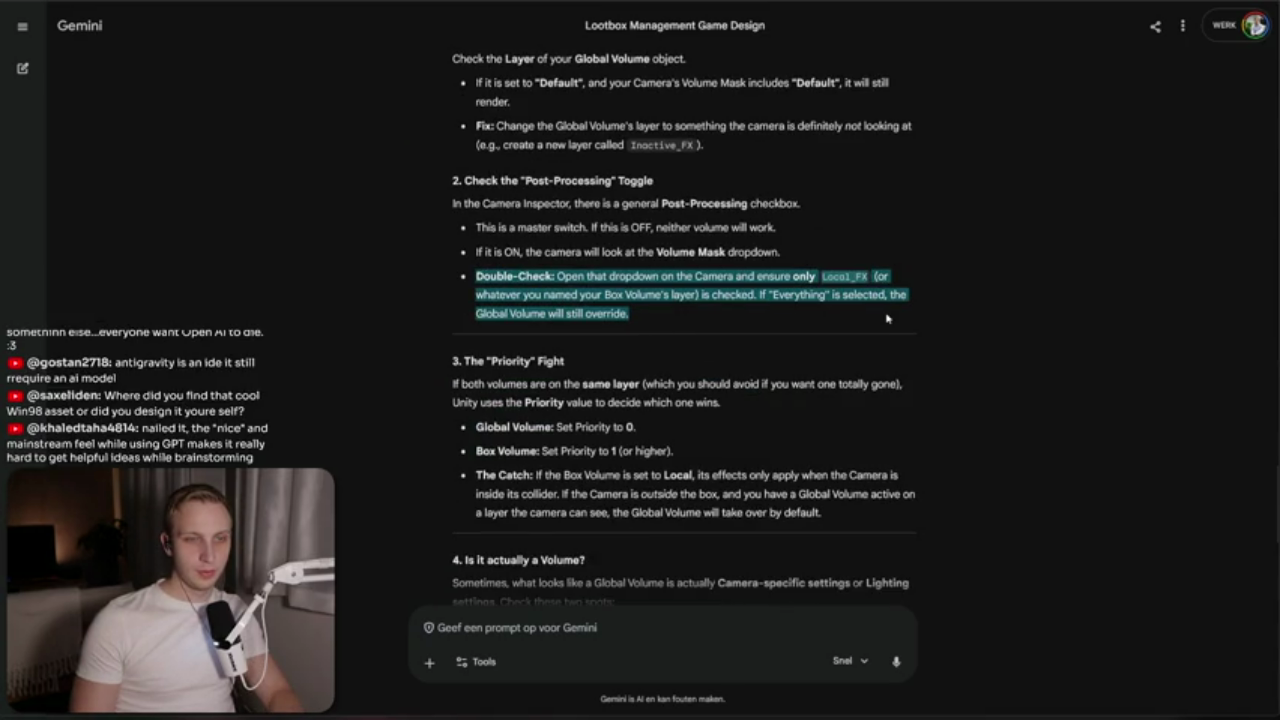
pyautogui.click(707, 421)
pyautogui.moveTo(714, 423); pyautogui.dragTo(757, 449)
pyautogui.tripleClick(735, 452)
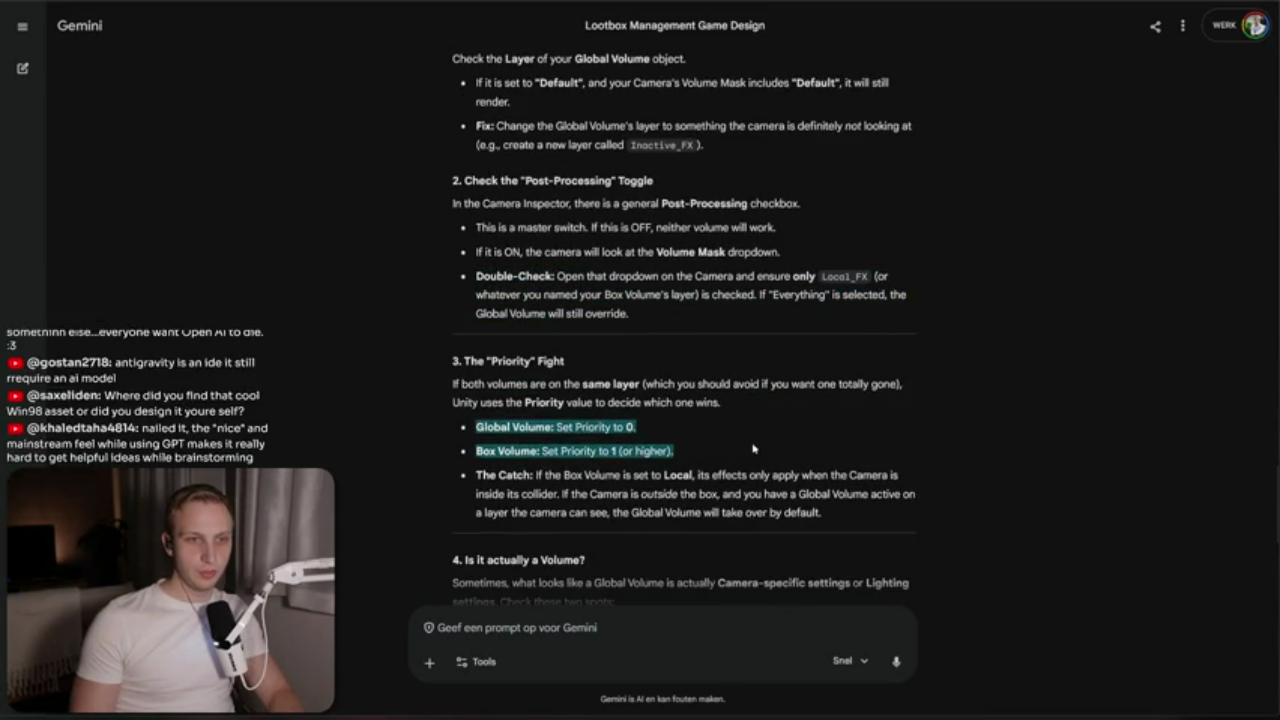
pyautogui.click(757, 449)
pyautogui.moveTo(834, 476); pyautogui.dragTo(855, 510)
pyautogui.click(855, 510)
# Highlight the Skybox/Environment bullet, then return to the Unity editor
pyautogui.scroll(-3, 617, 412)
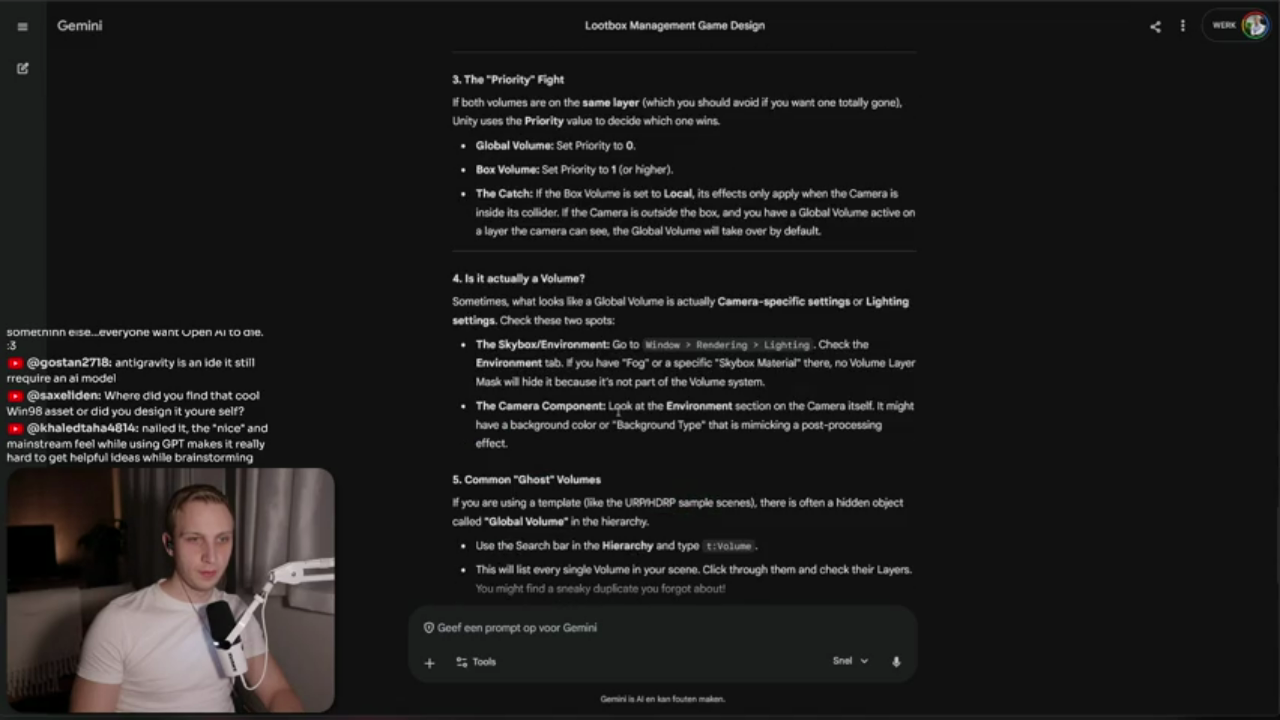
pyautogui.moveTo(489, 305); pyautogui.dragTo(644, 344)
pyautogui.tripleClick(848, 345)
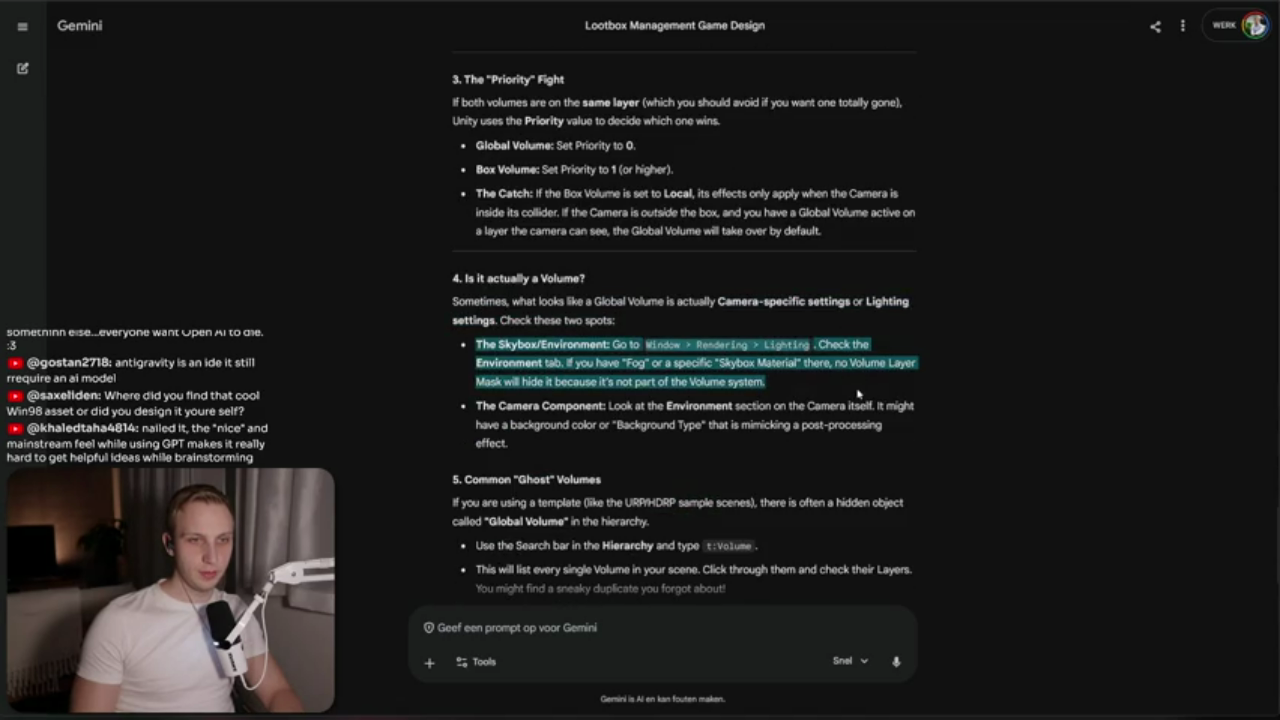
pyautogui.scroll(-1, 855, 396)
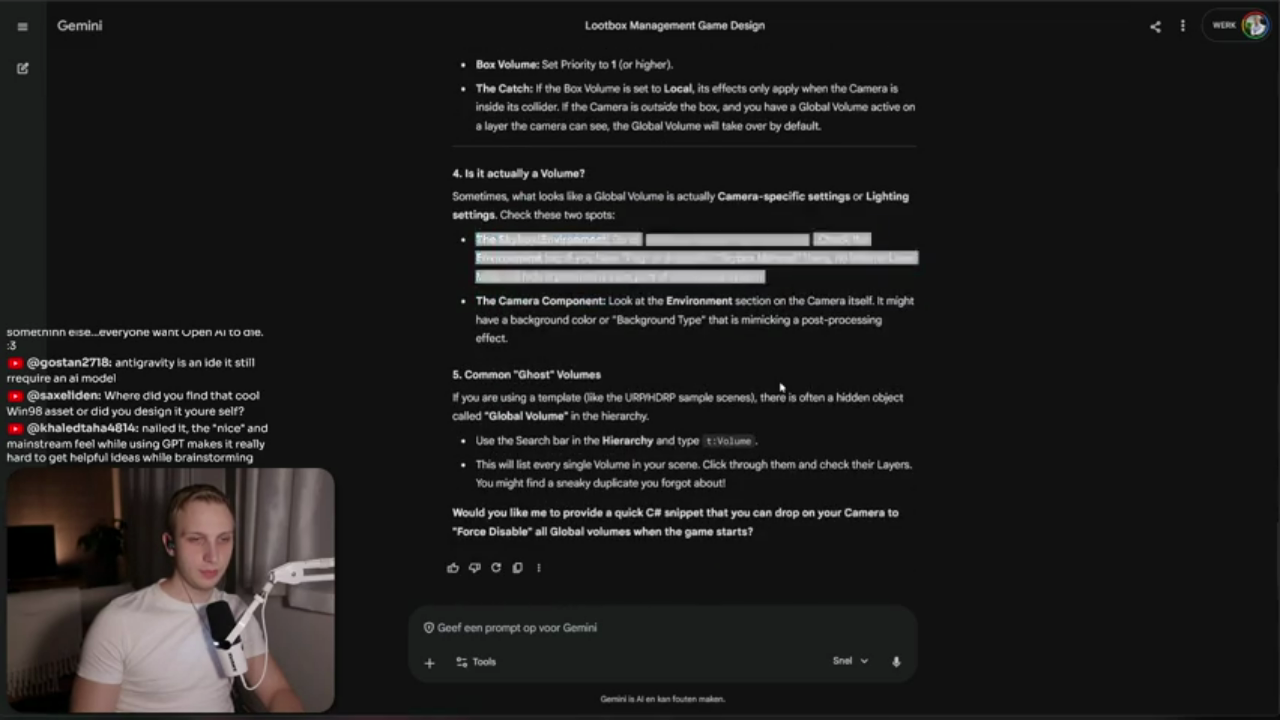
pyautogui.hotkey('alt', 'Tab')
pyautogui.scroll(5, 437, 283)
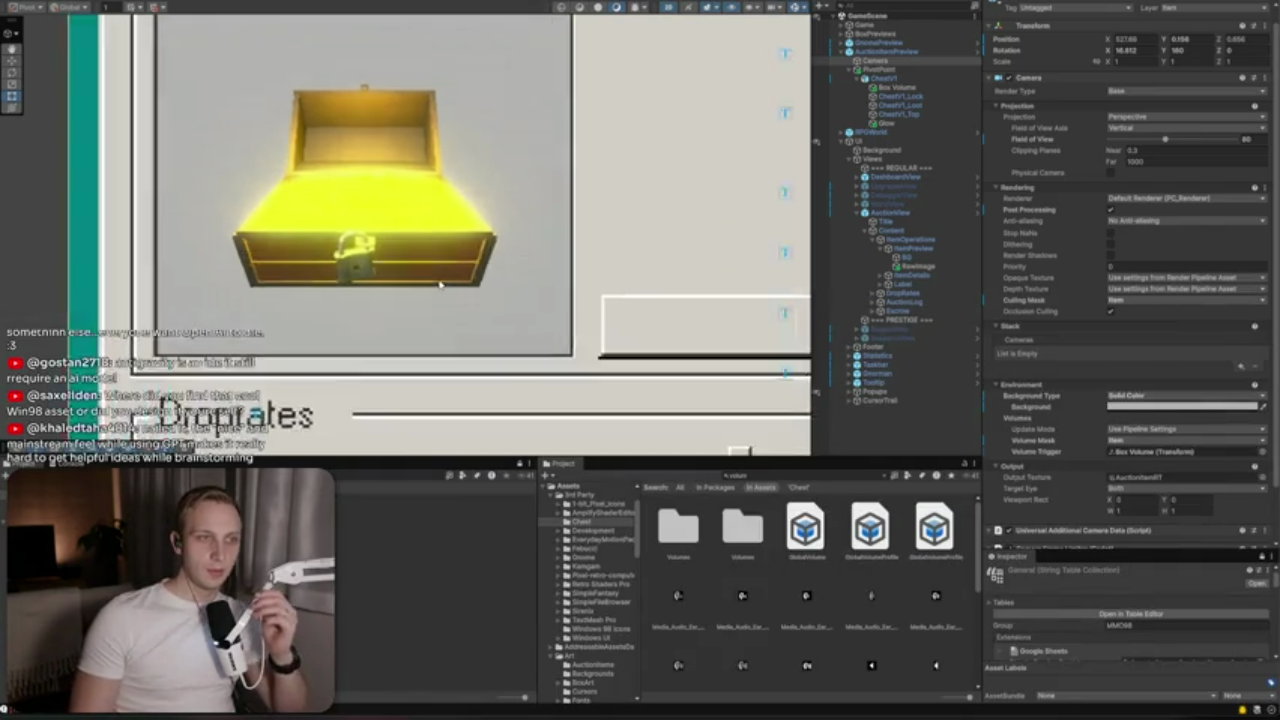
# Zoom the Game view on the glowing chest and drag the new Bezi window into position
pyautogui.scroll(-2, 555, 291)
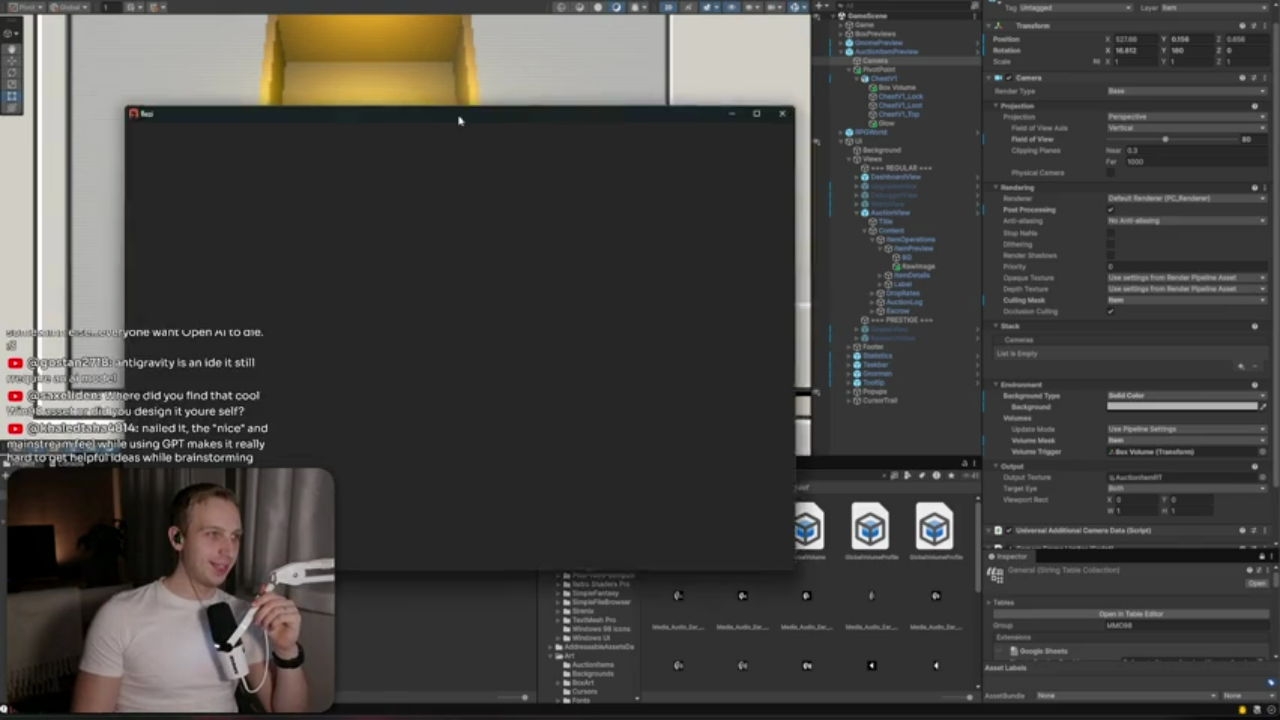
pyautogui.moveTo(460, 117); pyautogui.dragTo(449, 194)
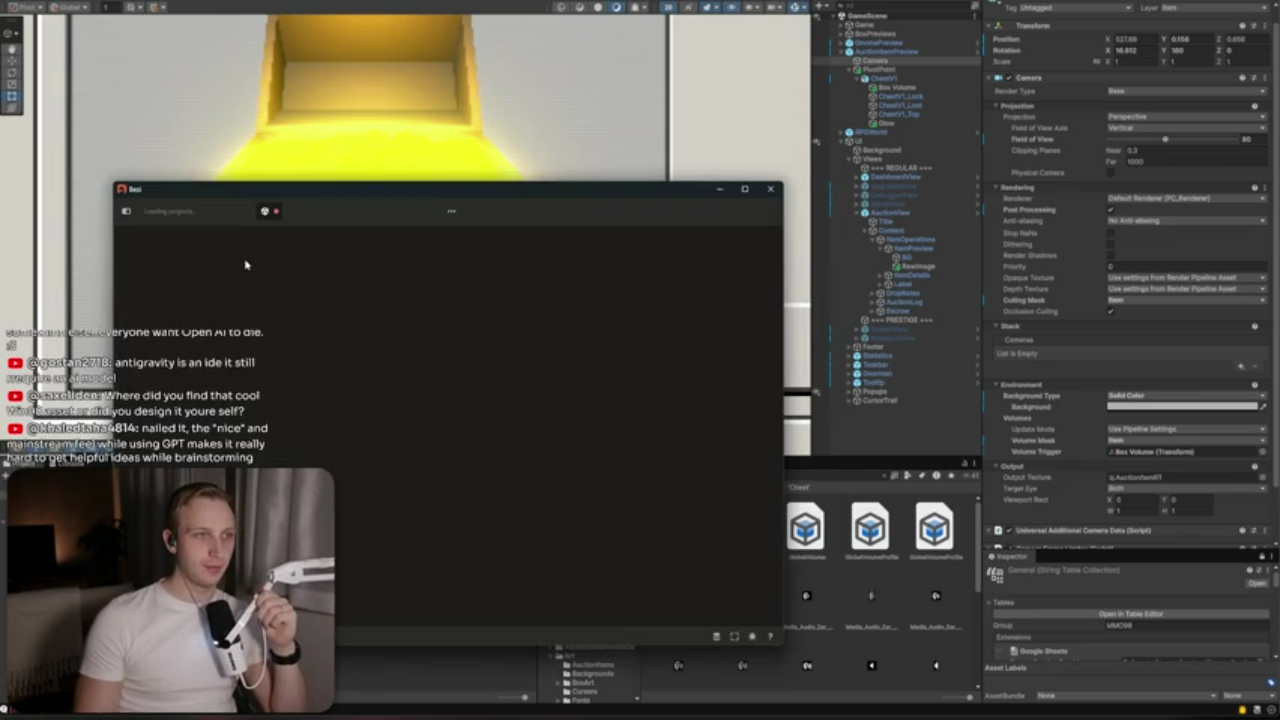
pyautogui.moveTo(276, 198); pyautogui.dragTo(315, 215)
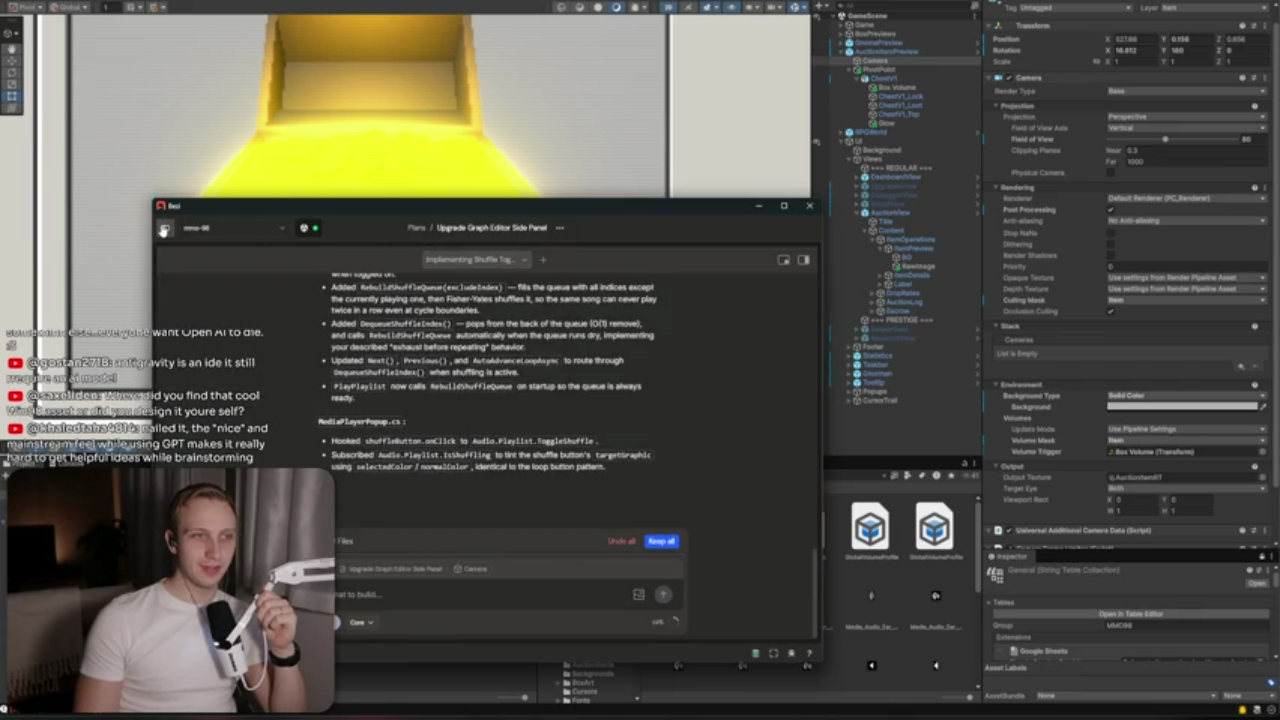
# Start a new Bezi chat thread in Ask mode, discarding the pending code changes
pyautogui.click(163, 229)
pyautogui.click(284, 309)
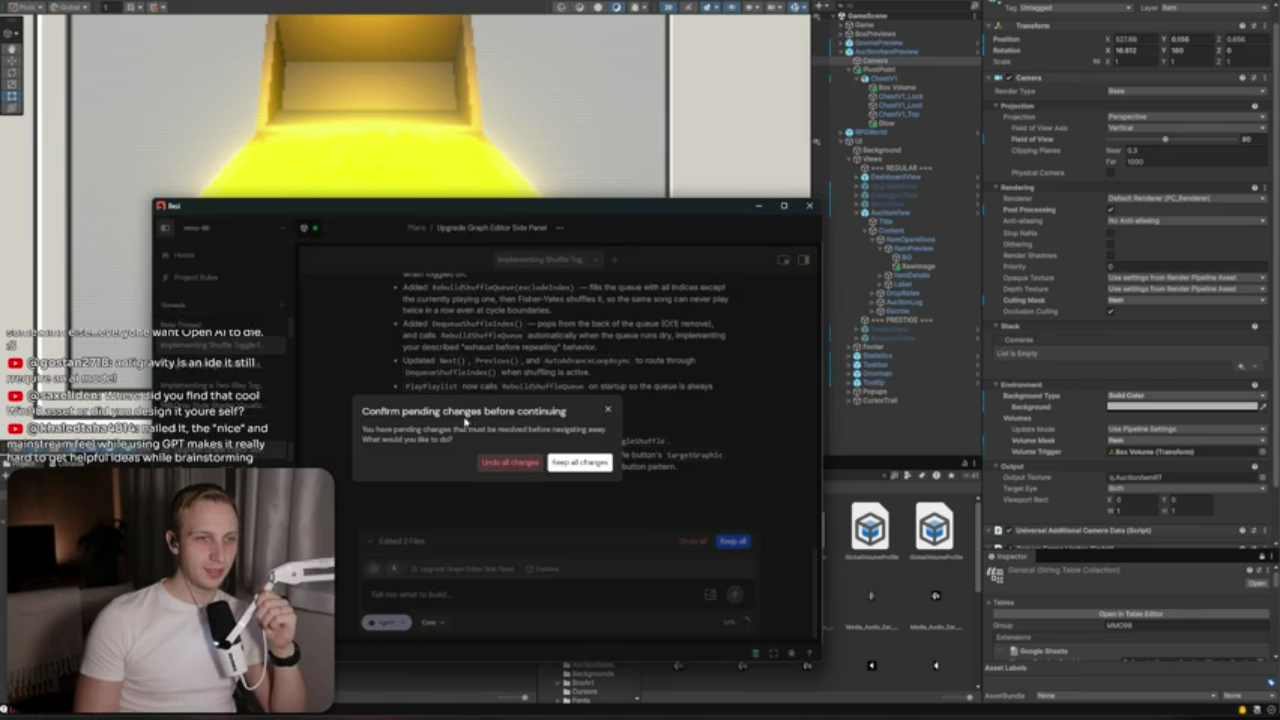
pyautogui.click(533, 466)
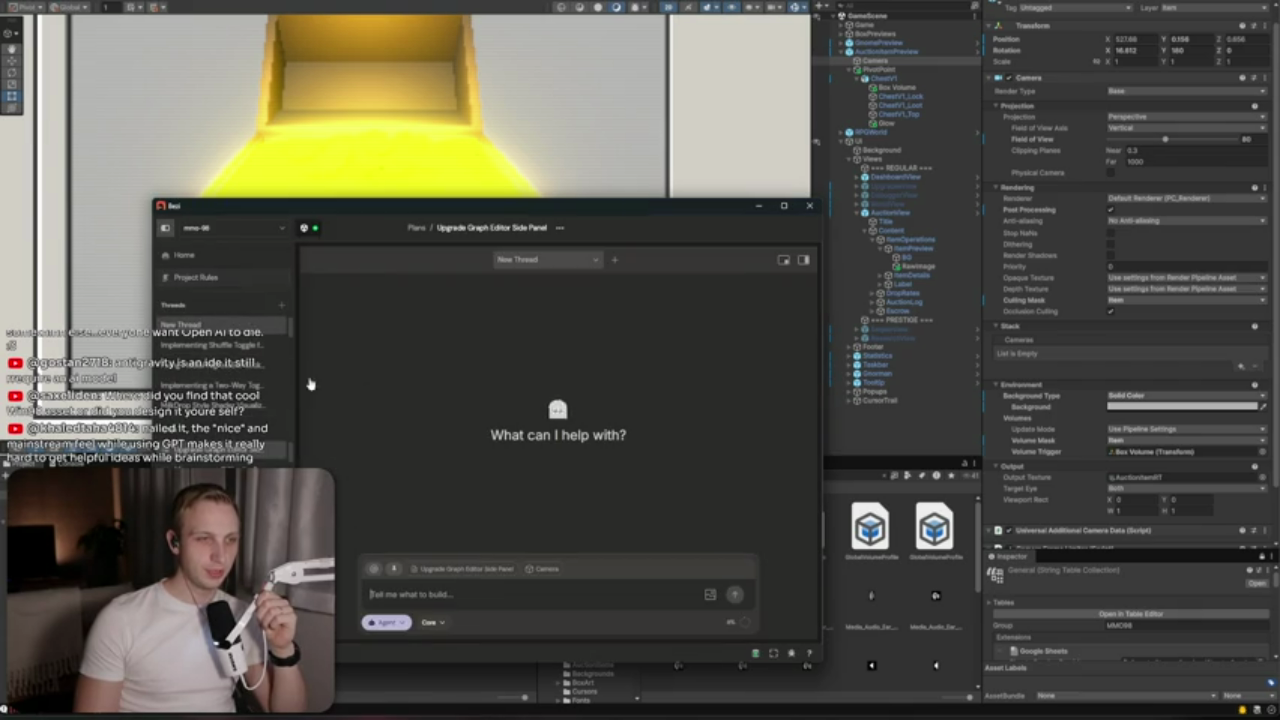
pyautogui.click(386, 622)
pyautogui.click(405, 571)
pyautogui.write('Why')
pyautogui.press('BackSpace')
pyautogui.press('BackSpace')
pyautogui.press('BackSpace')
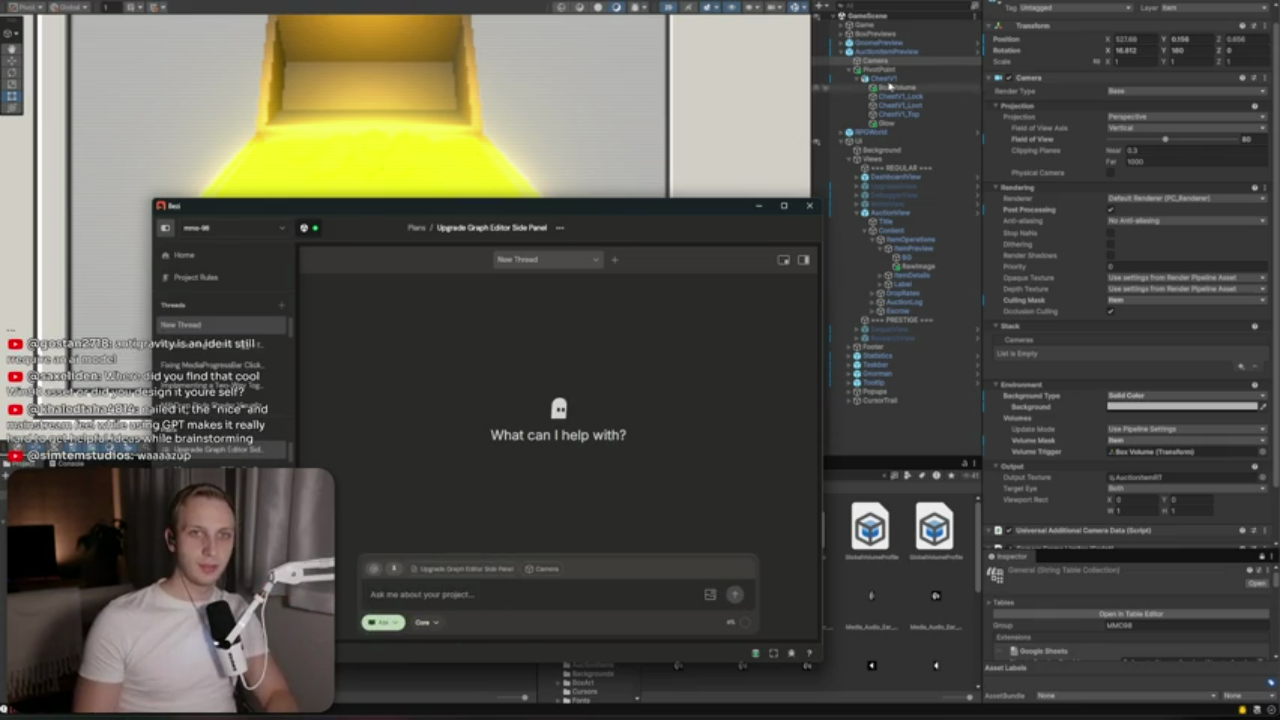
# Apply all overrides to the AuctionItemPreview prefab
pyautogui.click(893, 52)
pyautogui.click(1060, 53)
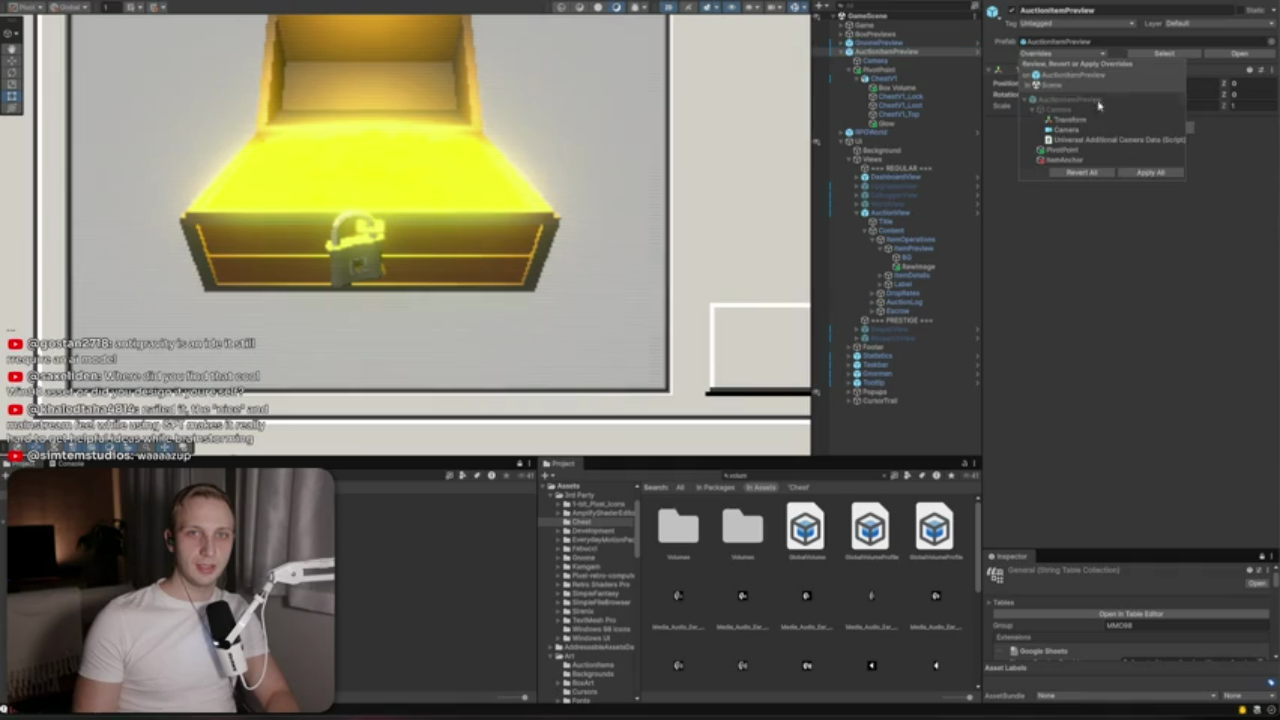
pyautogui.click(1141, 174)
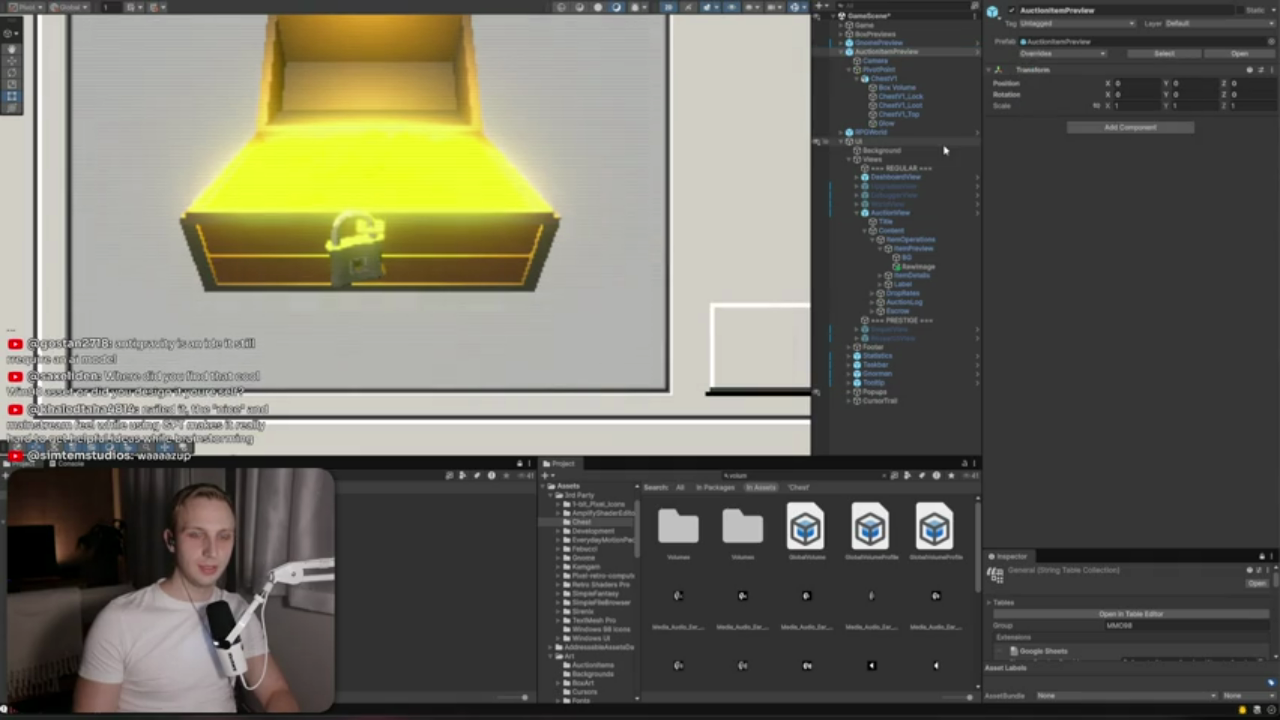
pyautogui.hotkey('alt', 'Tab')
pyautogui.write('Why does my @')
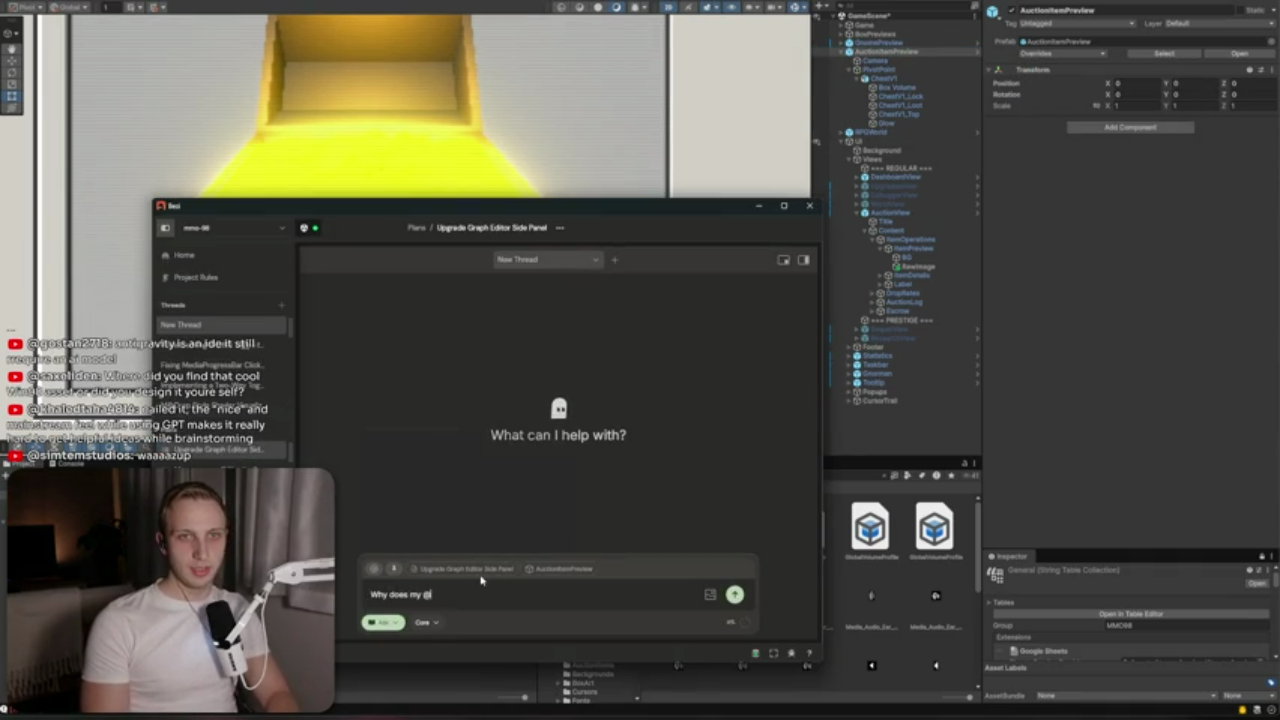
pyautogui.write('Au')
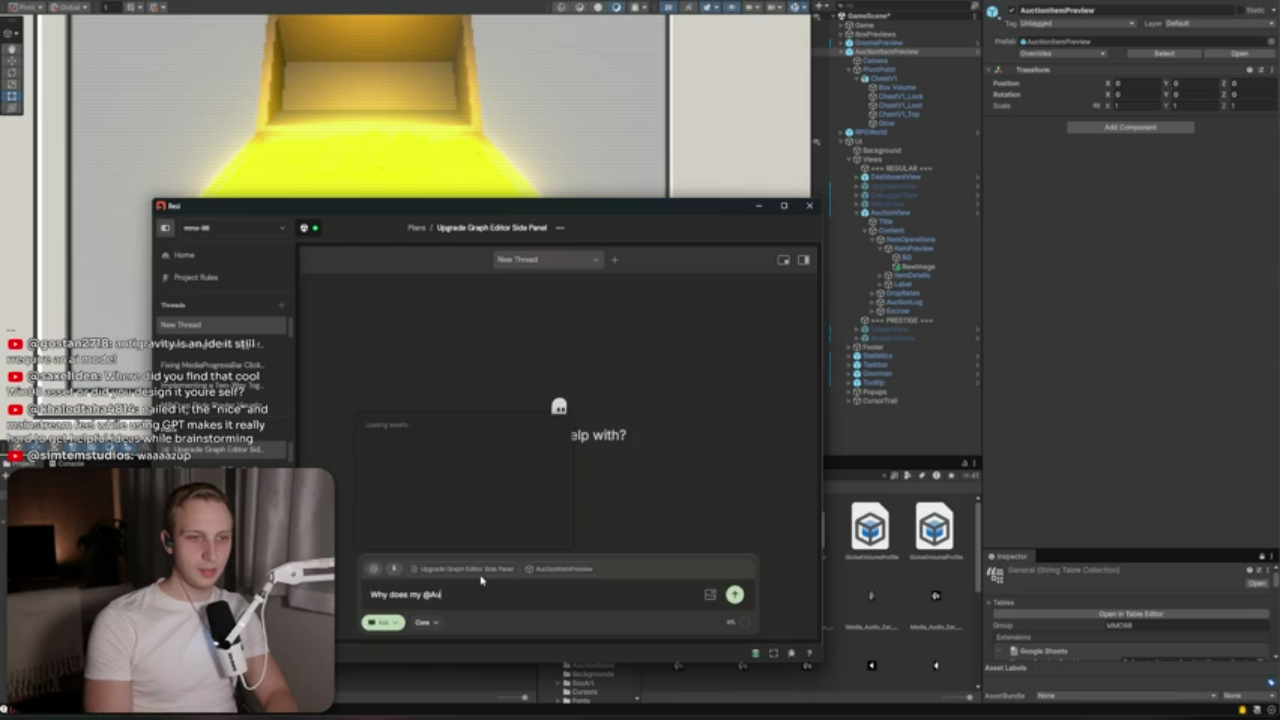
pyautogui.write('ct')
pyautogui.press('Down')
pyautogui.press('Return')
pyautogui.write('camera also get affected by the global v')
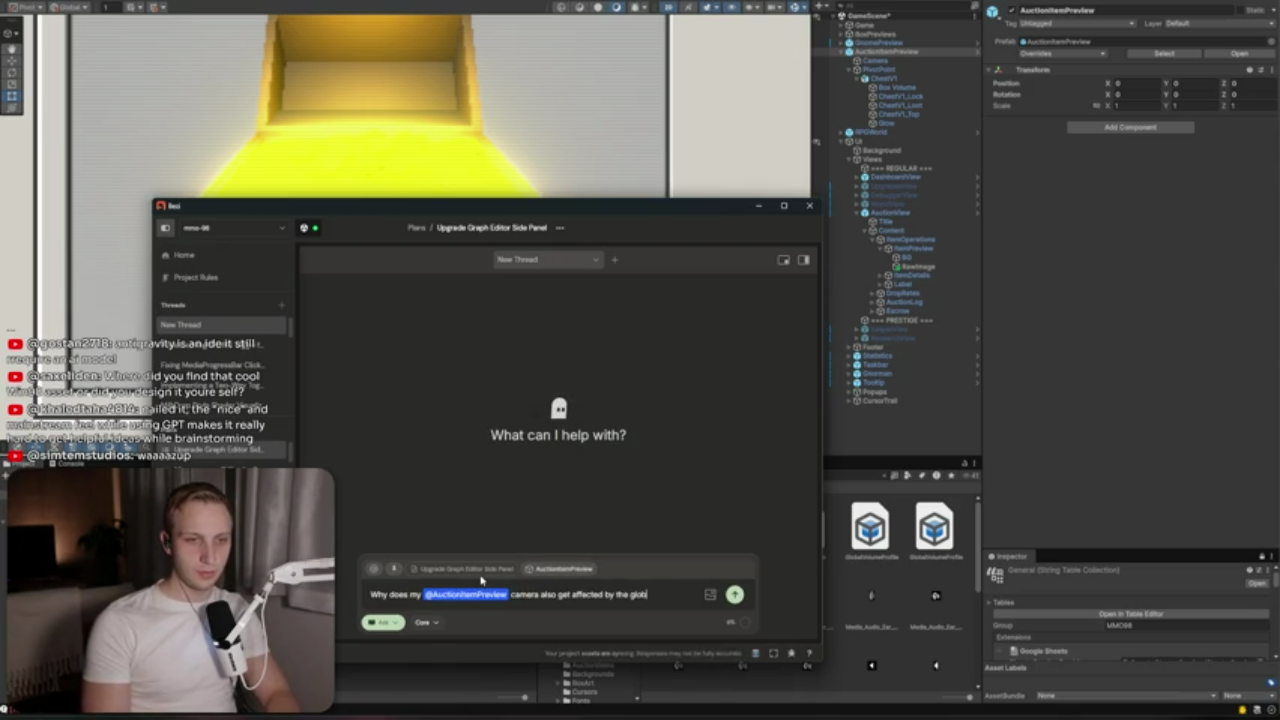
pyautogui.write('olume still? It shou')
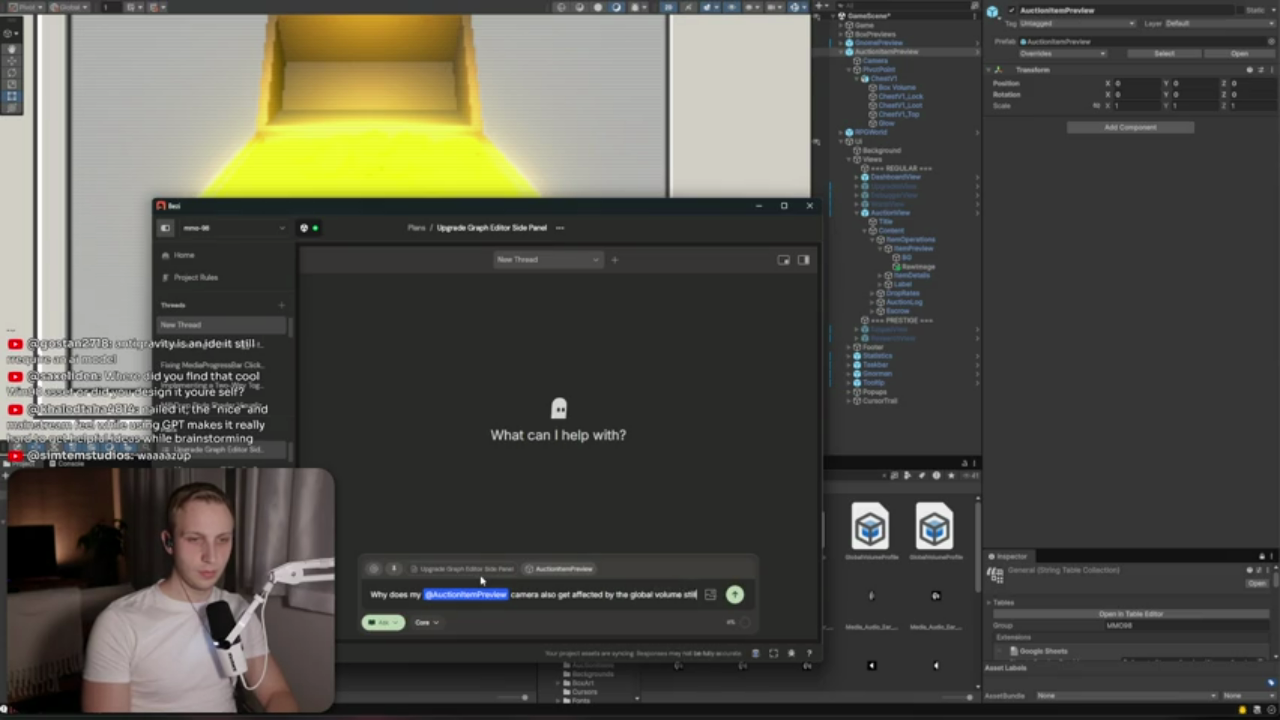
pyautogui.press('BackSpace')
pyautogui.press('BackSpace')
pyautogui.press('BackSpace')
pyautogui.write('ld only ge')
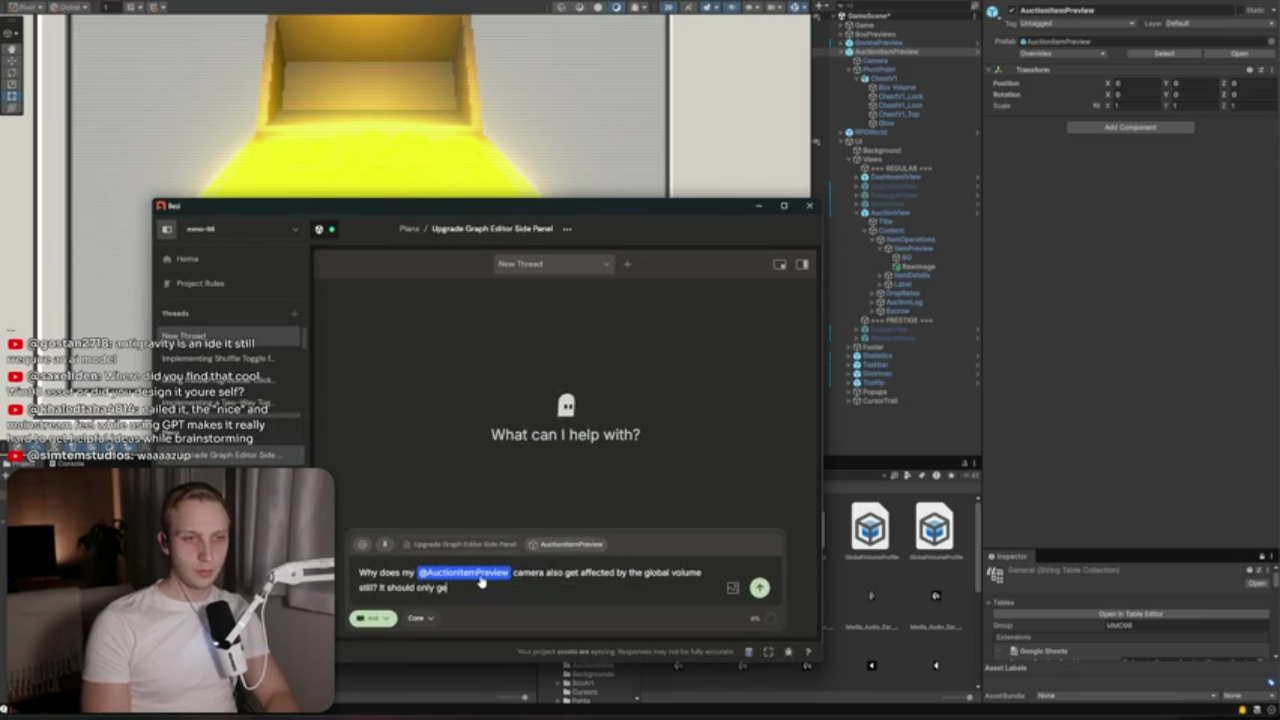
pyautogui.press('BackSpace')
pyautogui.write('cted by hte')
pyautogui.press('BackSpace')
pyautogui.press('BackSpace')
pyautogui.press('BackSpace')
pyautogui.write('the box volume')
pyautogui.press('Return')
pyautogui.click(335, 173)
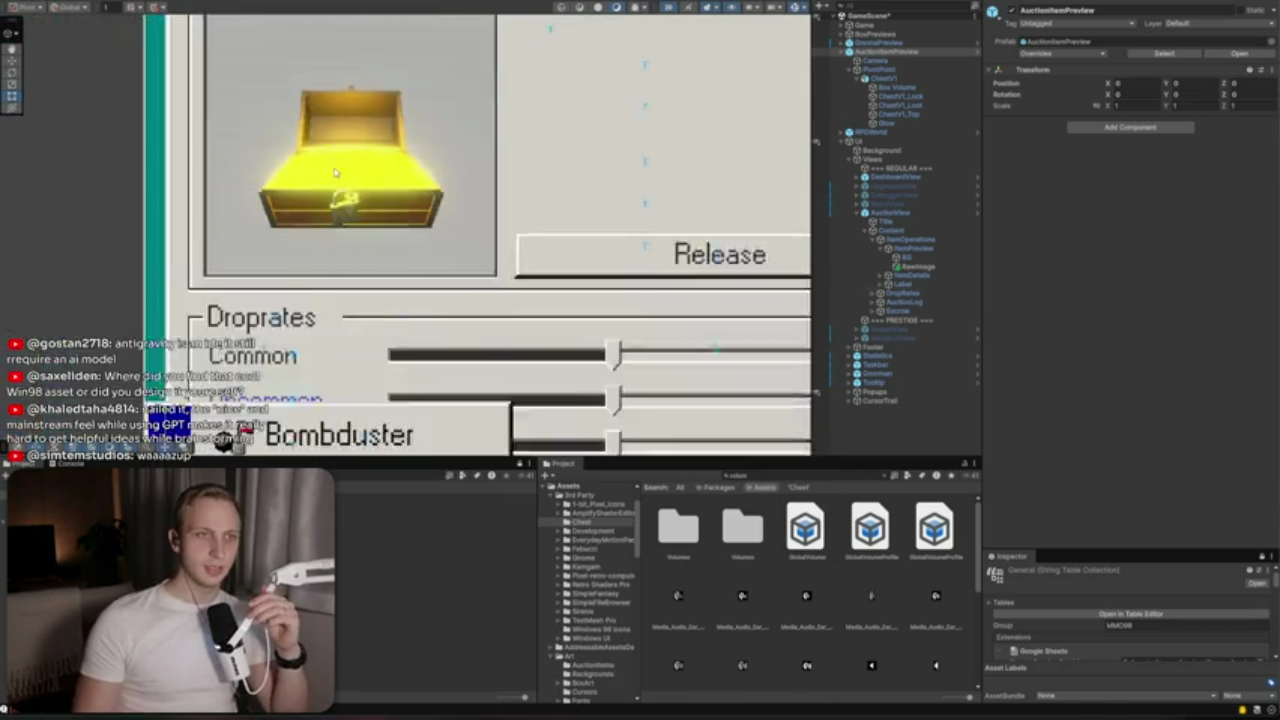
# Select the ReleaseToggle object and enable it
pyautogui.scroll(-5, 335, 173)
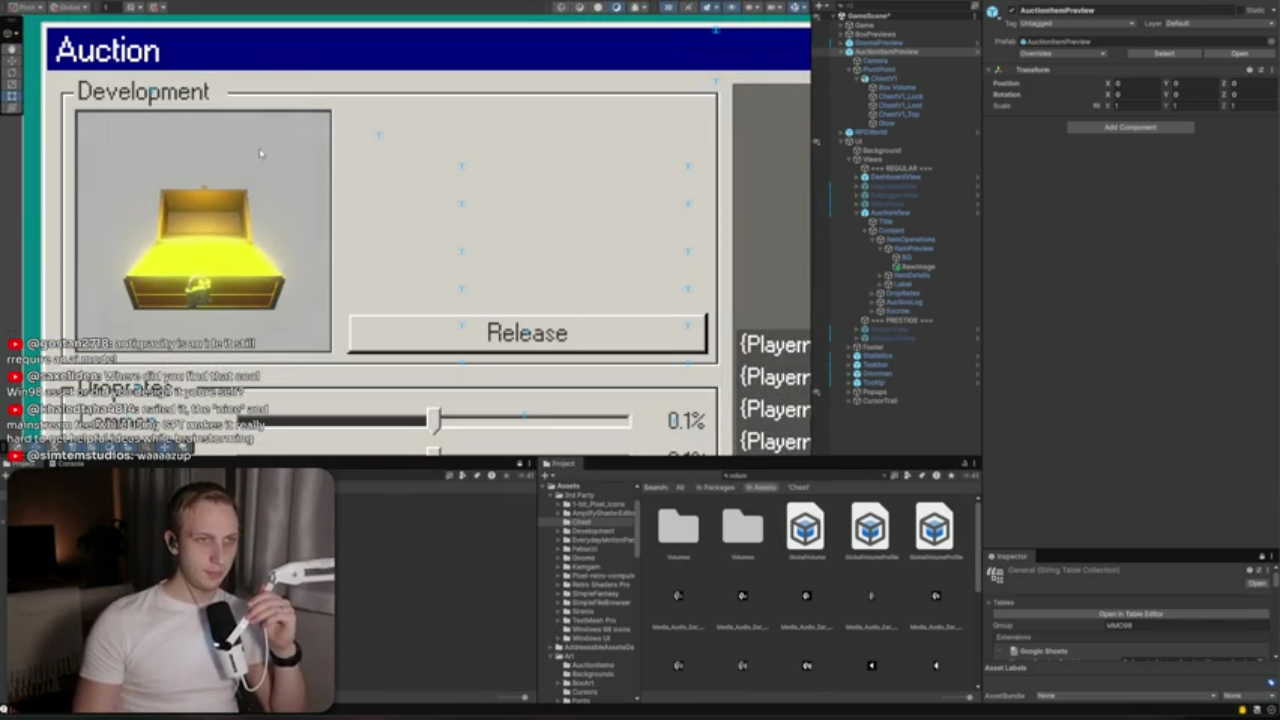
pyautogui.click(568, 340)
pyautogui.click(920, 302)
pyautogui.click(903, 312)
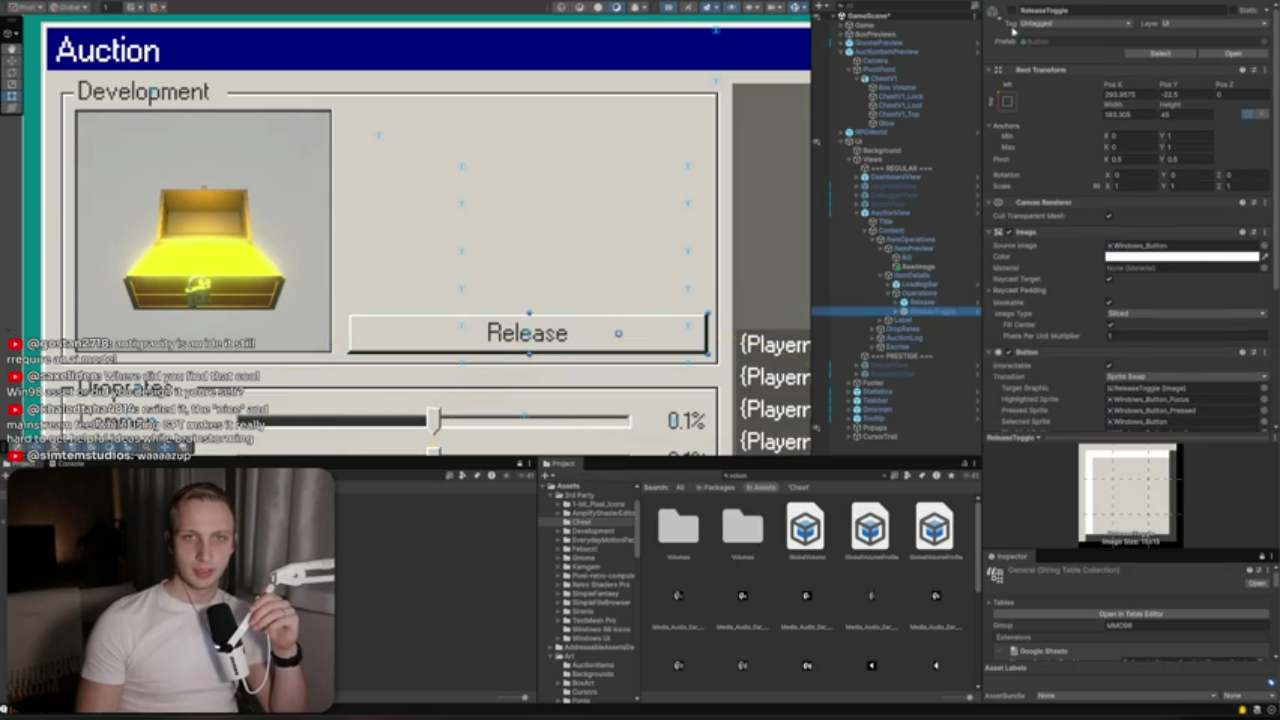
pyautogui.click(1013, 11)
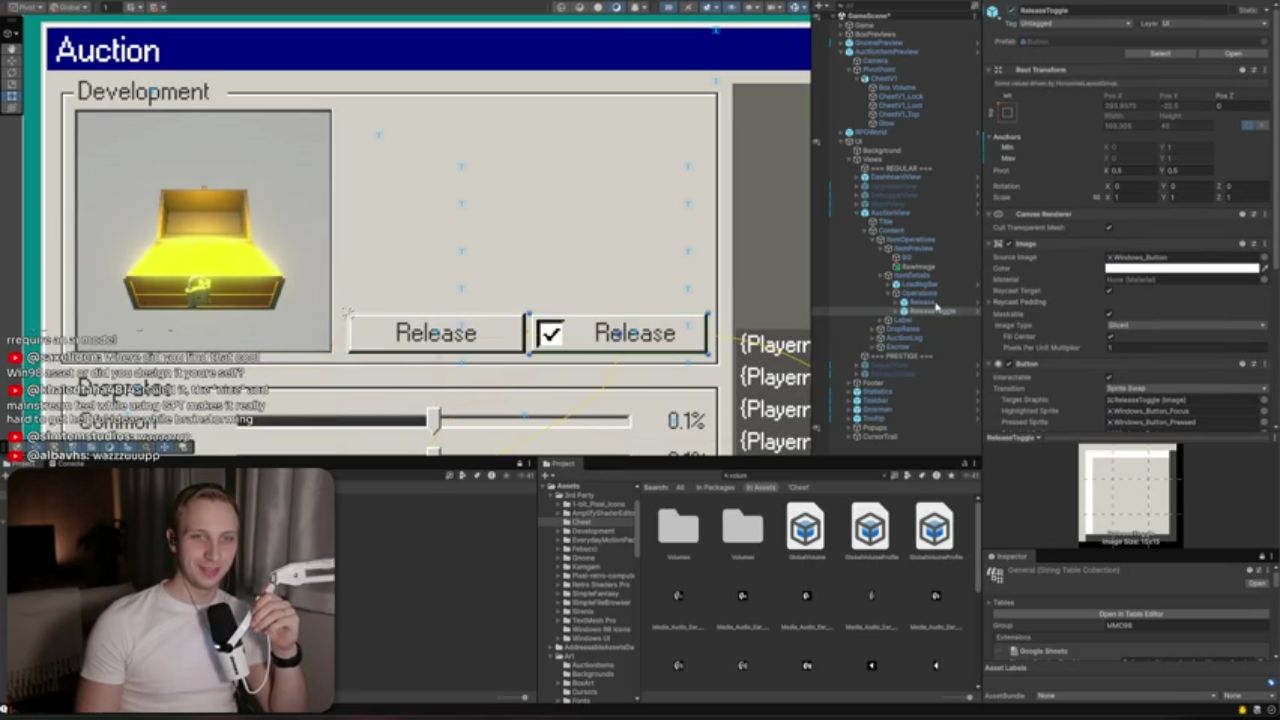
# Hide the plain Release button so the toggle fills the row, then pick ReleaseToggle in the scene
pyautogui.click(931, 302)
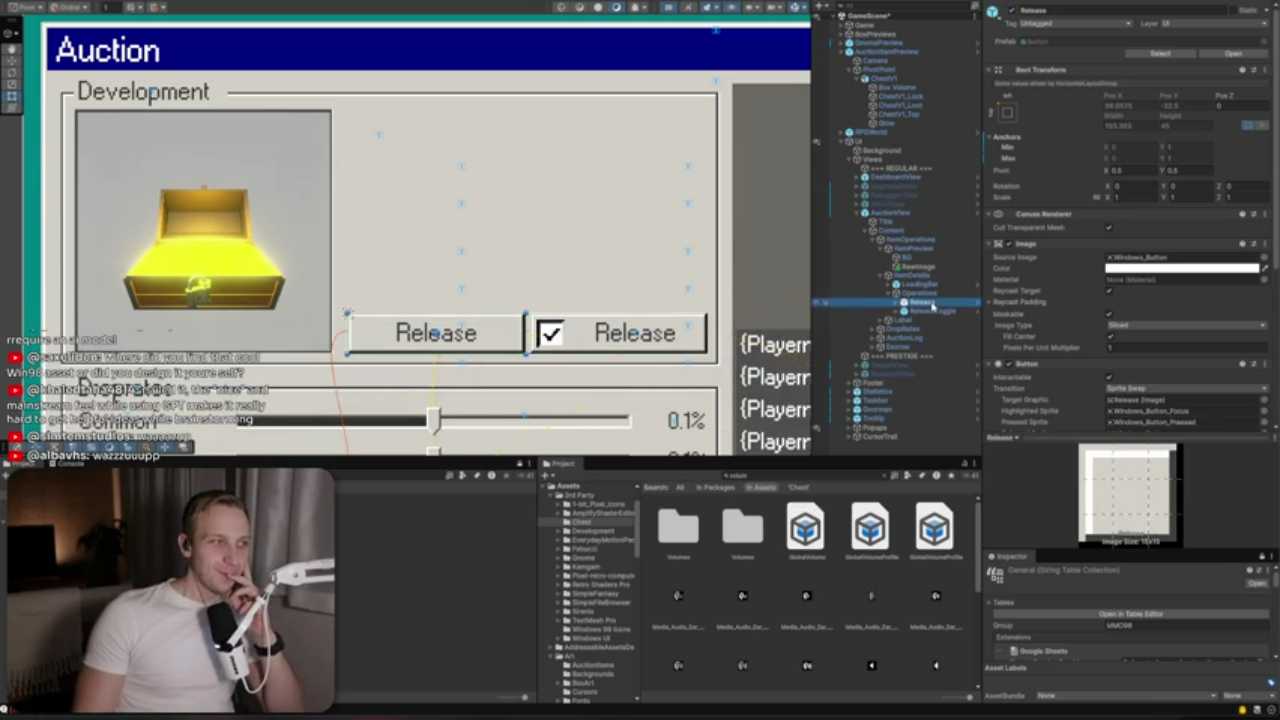
pyautogui.click(938, 318)
pyautogui.click(940, 303)
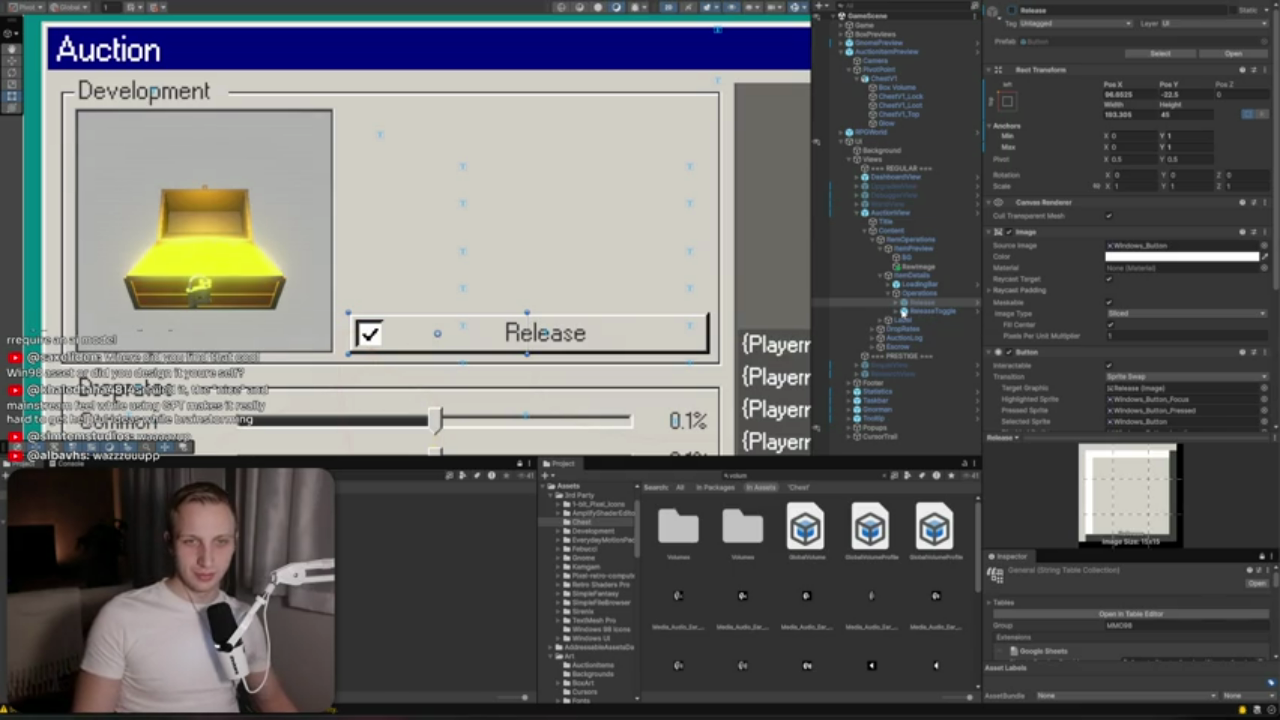
pyautogui.rightClick(490, 292)
pyautogui.click(513, 322)
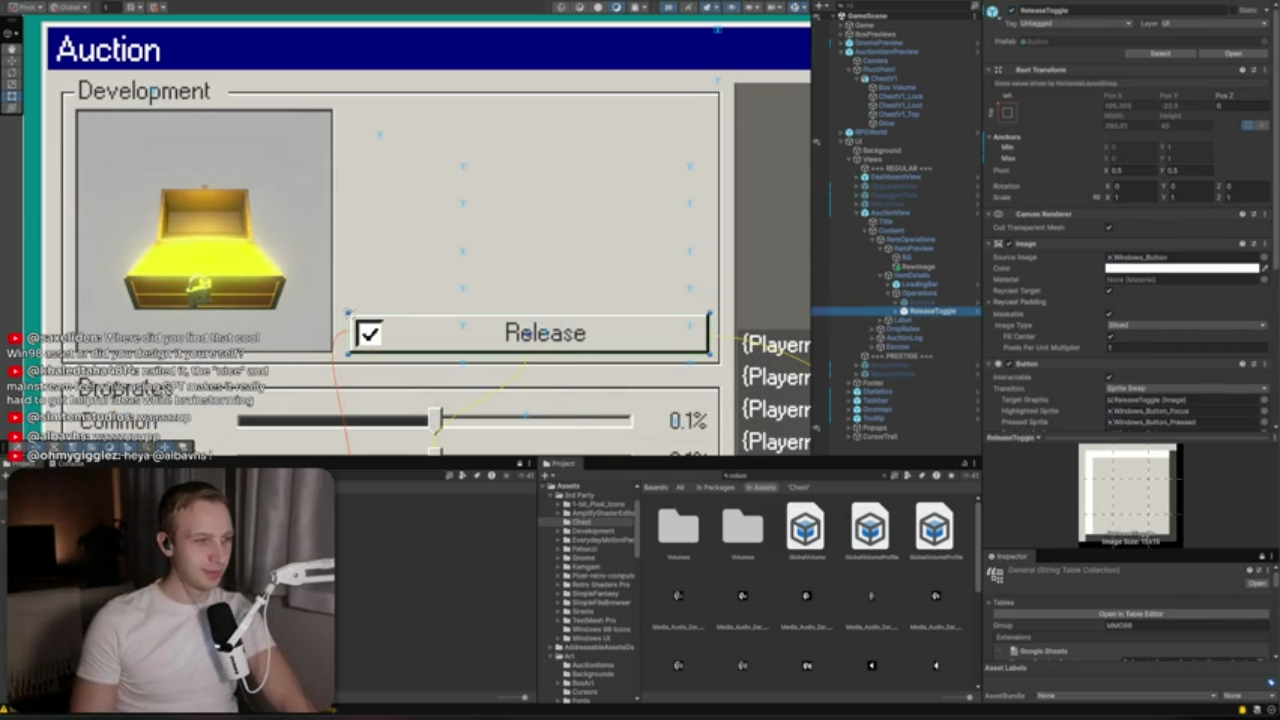
pyautogui.hotkey('alt', 'Tab')
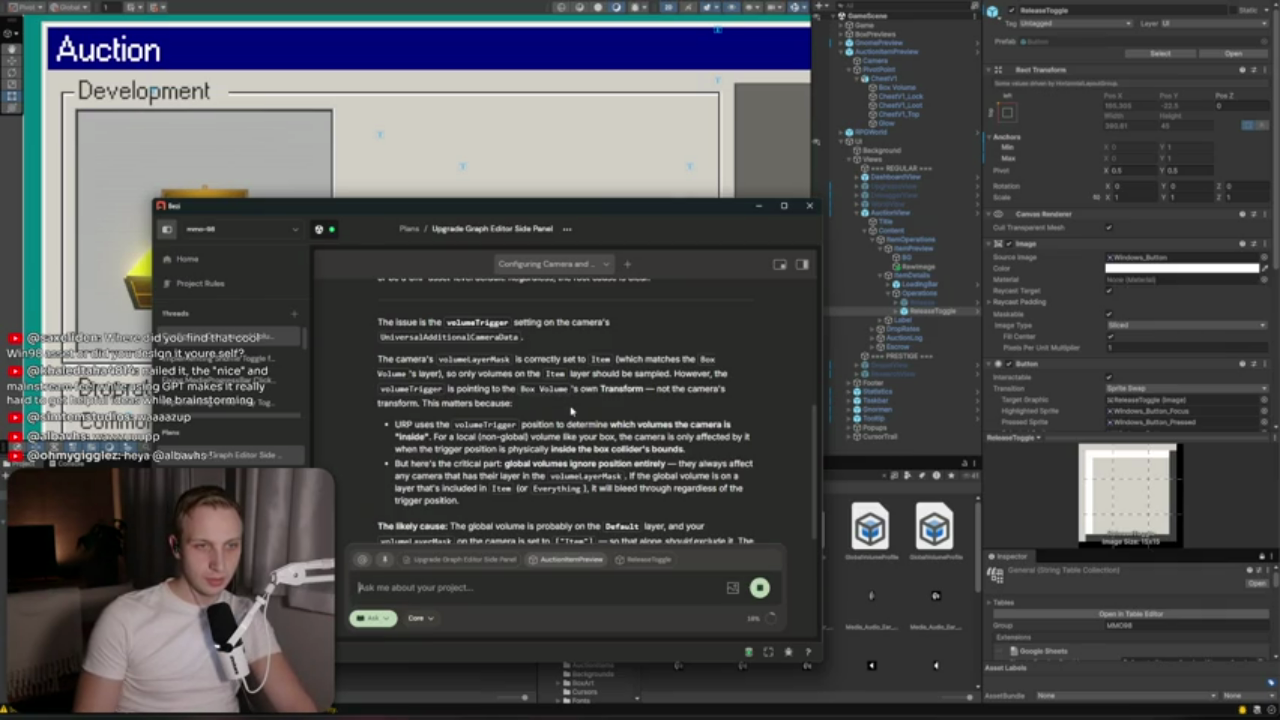
# Read Bezi's Box Volume trigger diagnosis and Default/Item layer fix, highlighting passages of the fix paragraph
pyautogui.scroll(-1, 537, 483)
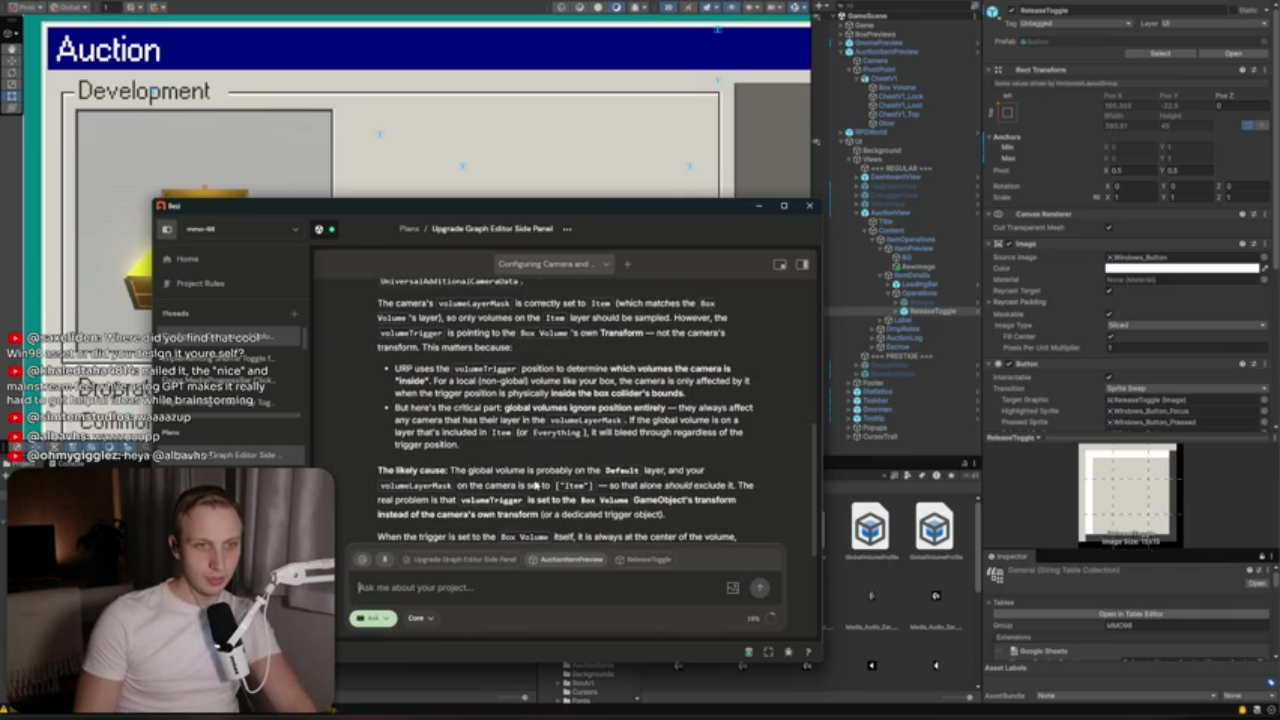
pyautogui.scroll(-1, 596, 469)
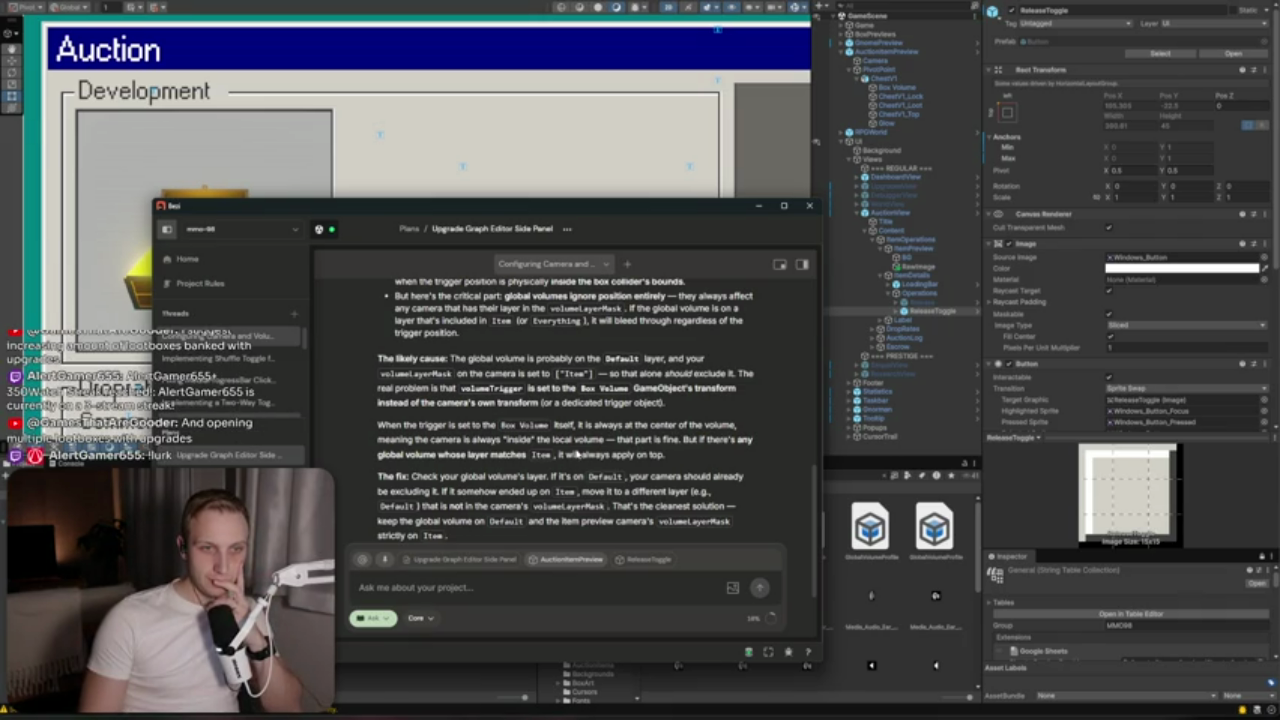
pyautogui.moveTo(475, 455)
pyautogui.mouseDown()
pyautogui.moveTo(682, 460)
pyautogui.moveTo(684, 420)
pyautogui.mouseUp()
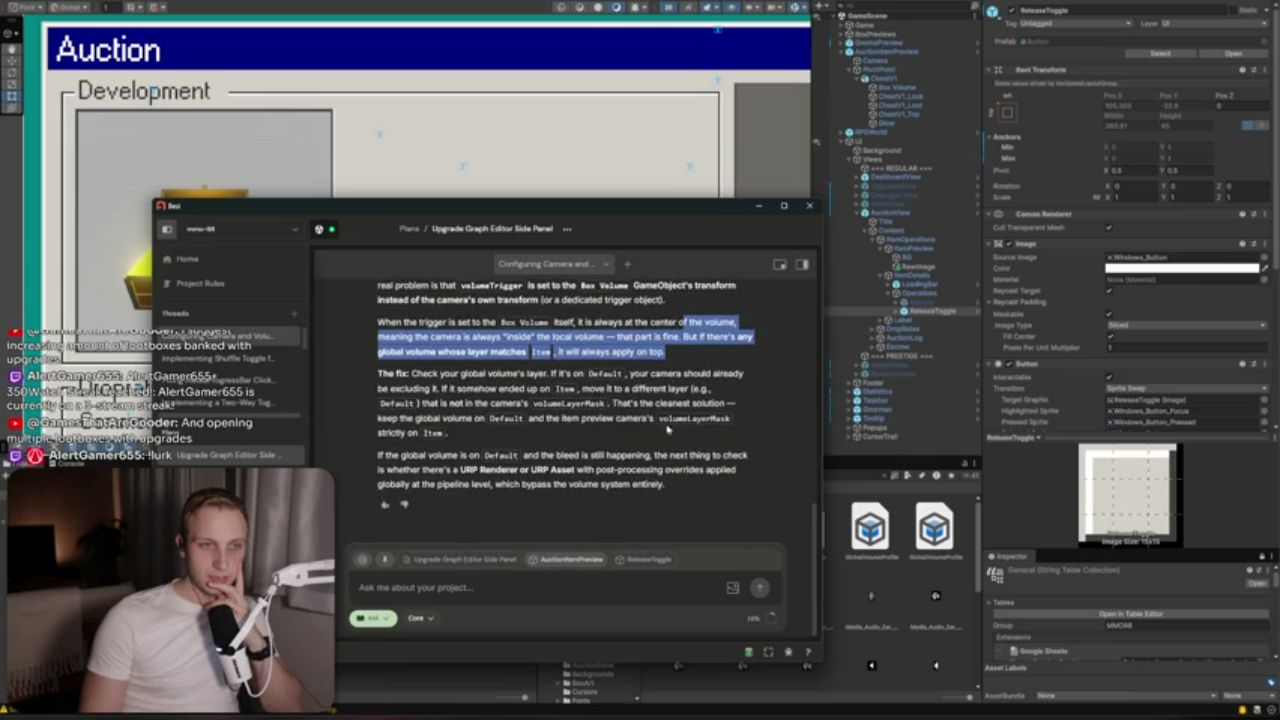
pyautogui.moveTo(608, 438); pyautogui.dragTo(588, 378)
pyautogui.click(590, 371)
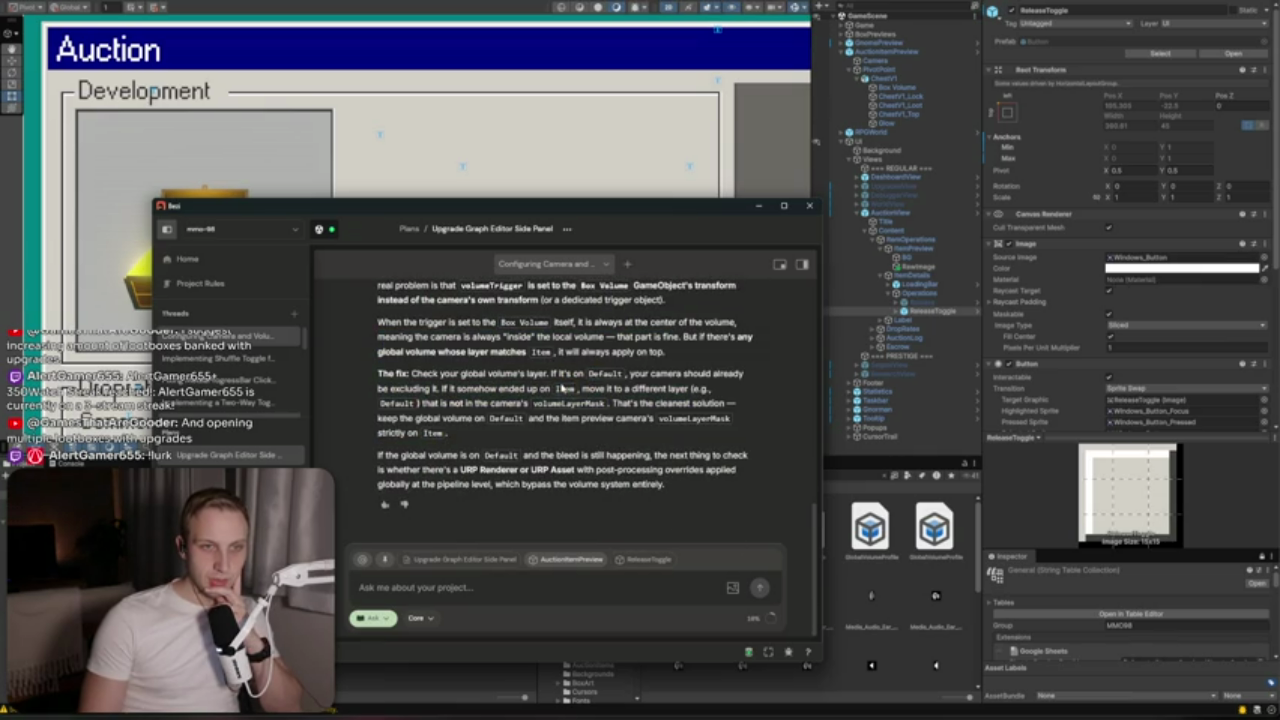
pyautogui.moveTo(409, 392)
pyautogui.mouseDown()
pyautogui.moveTo(420, 456)
pyautogui.moveTo(503, 431)
pyautogui.moveTo(420, 440)
pyautogui.mouseUp()
pyautogui.doubleClick(552, 373)
pyautogui.tripleClick(578, 408)
pyautogui.click(715, 487)
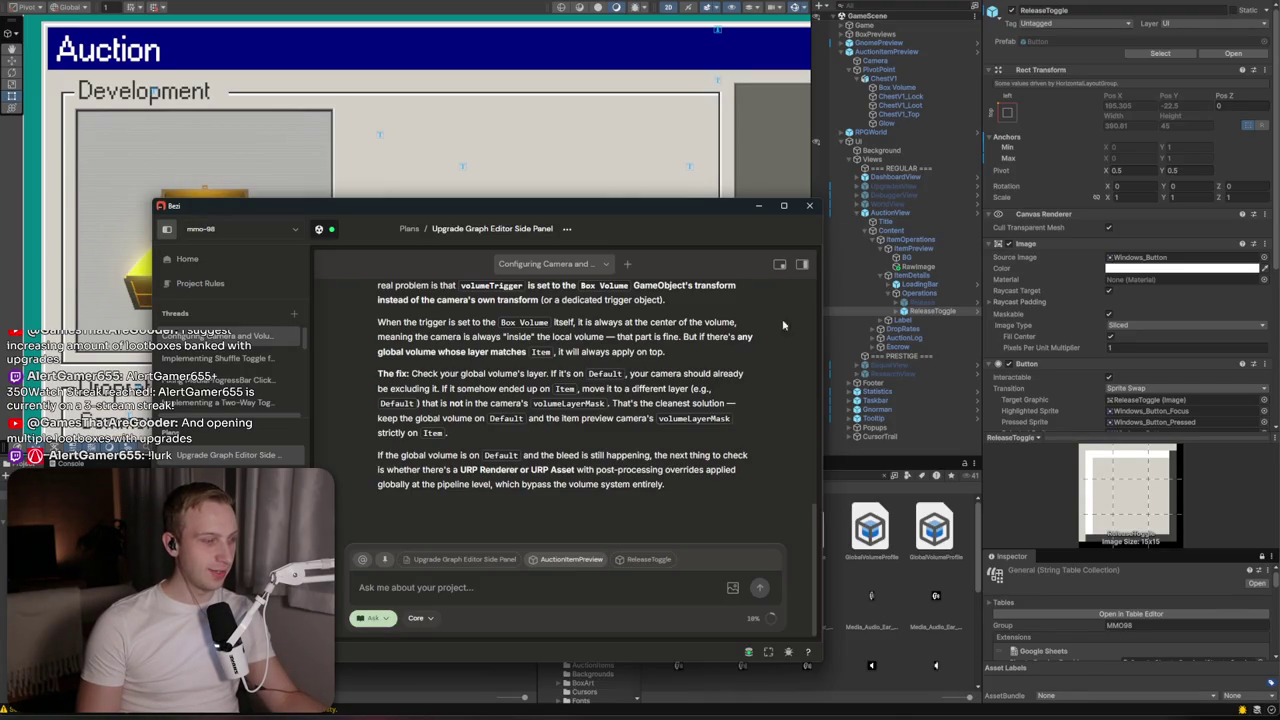
pyautogui.click(757, 206)
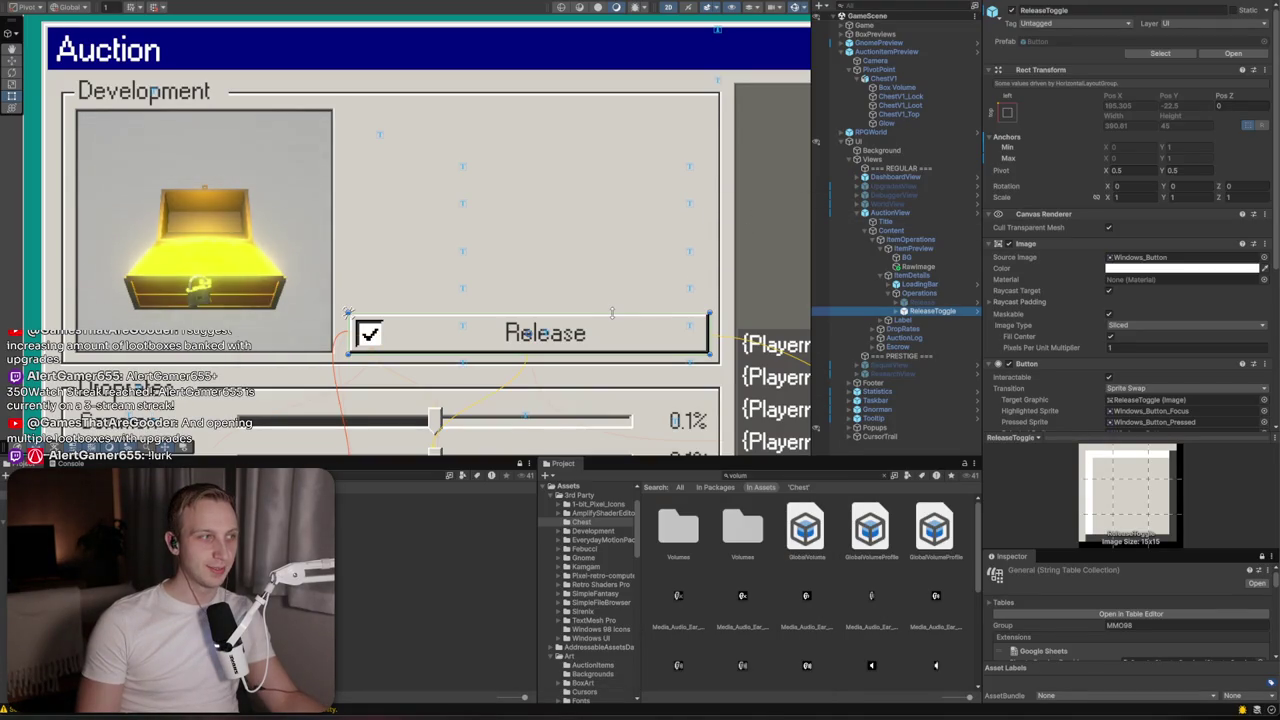
# Expand ReleaseToggle and turn its Toggle child off and back on
pyautogui.click(897, 311)
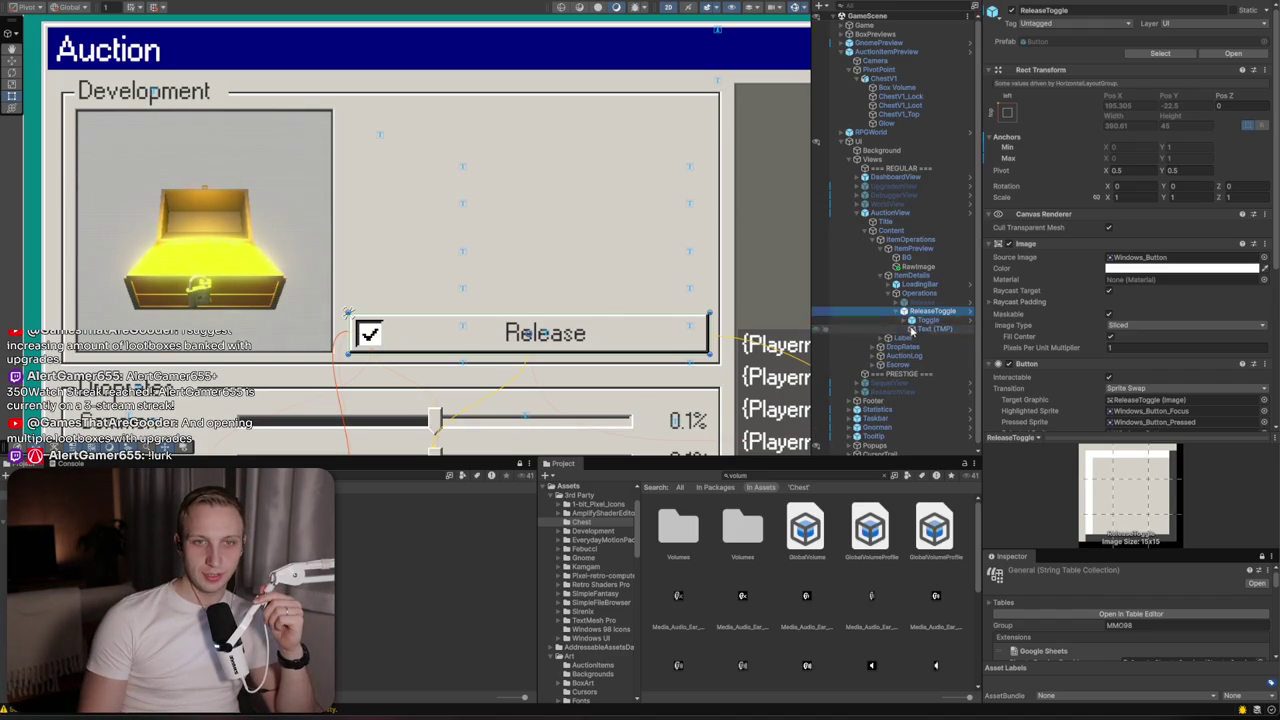
pyautogui.click(912, 328)
pyautogui.click(912, 321)
pyautogui.click(1012, 10)
pyautogui.click(1012, 10)
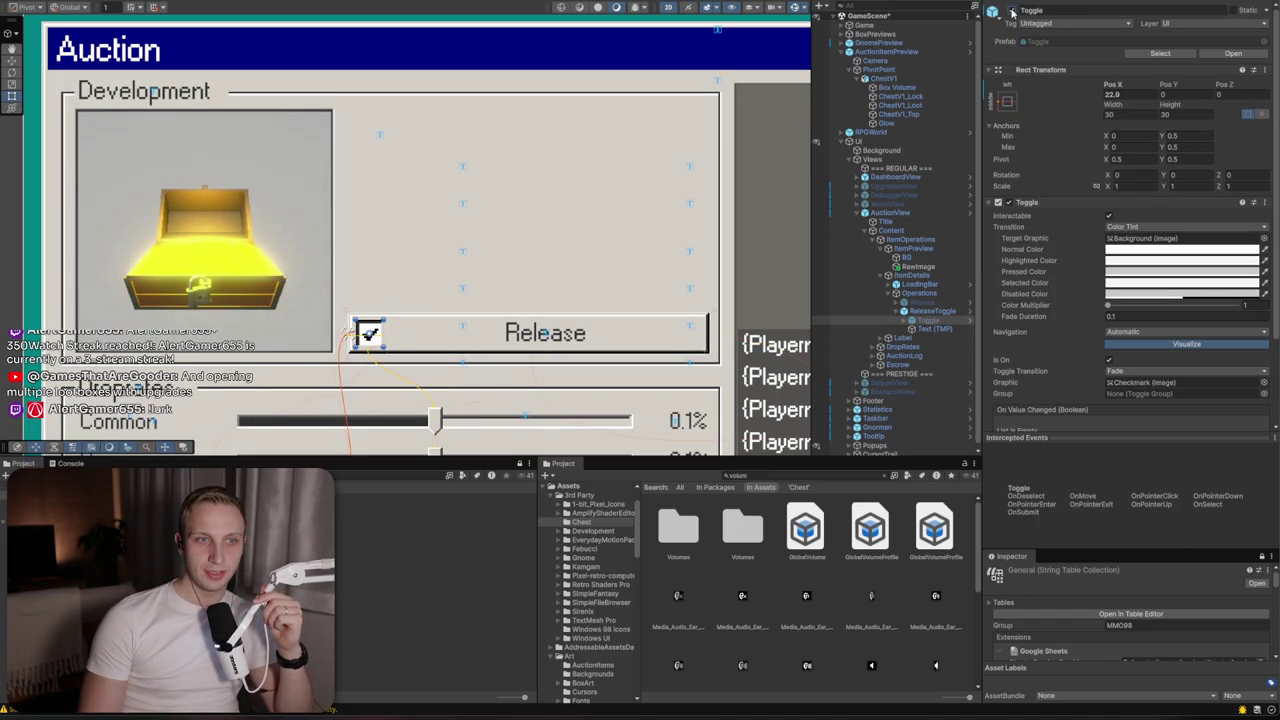
pyautogui.click(935, 312)
pyautogui.click(938, 322)
# Re-enable the plain Release button, disable ReleaseToggle, and glance at the Gemini answer
pyautogui.click(922, 303)
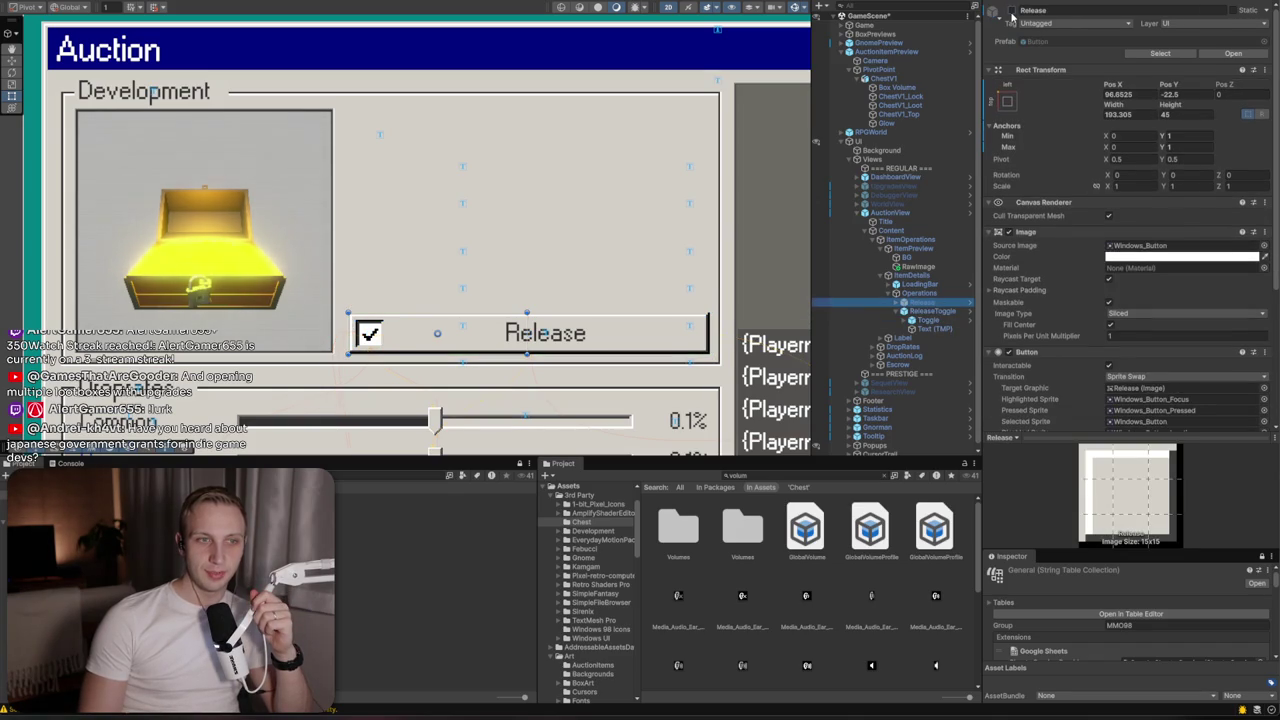
pyautogui.click(1011, 10)
pyautogui.click(922, 311)
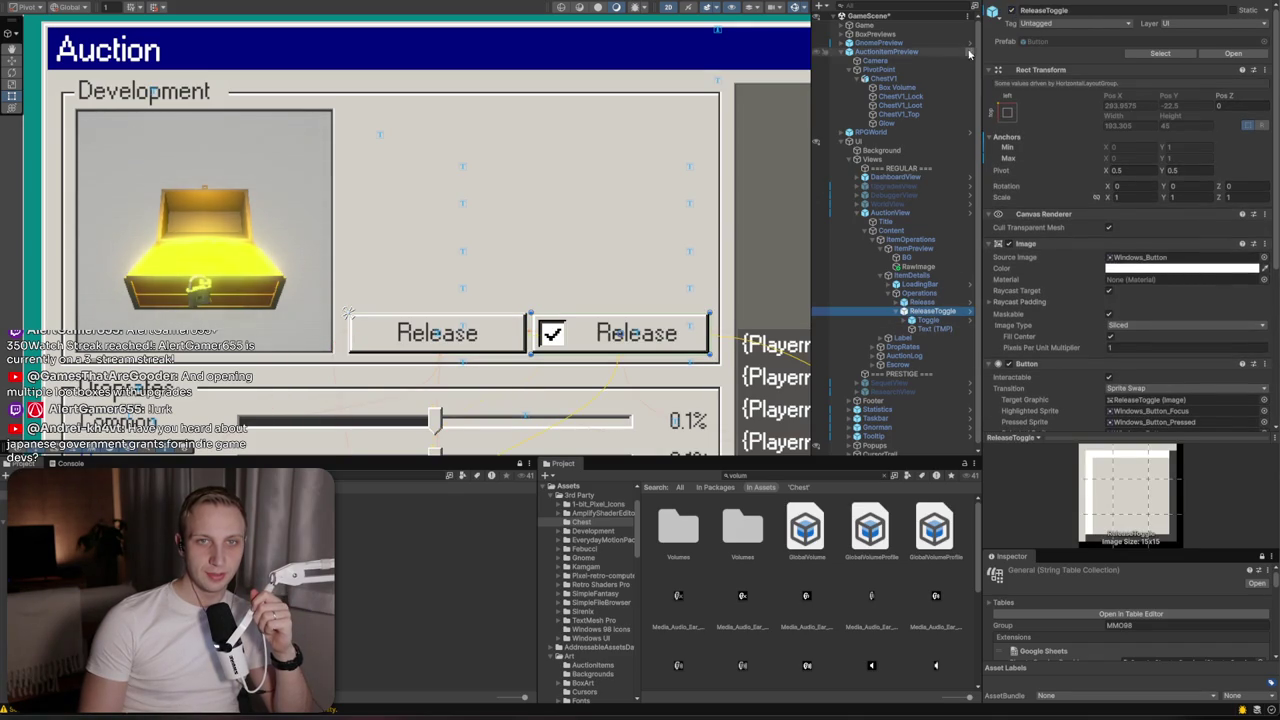
pyautogui.click(1011, 10)
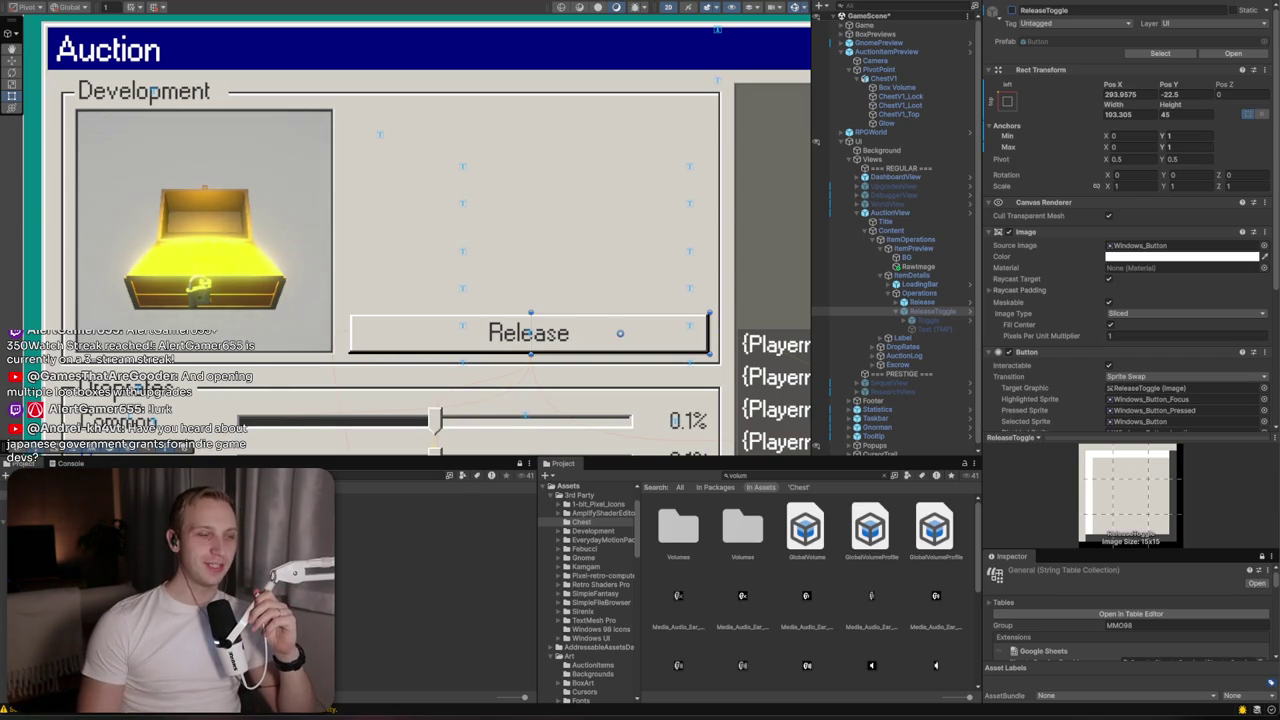
pyautogui.press('super+d')
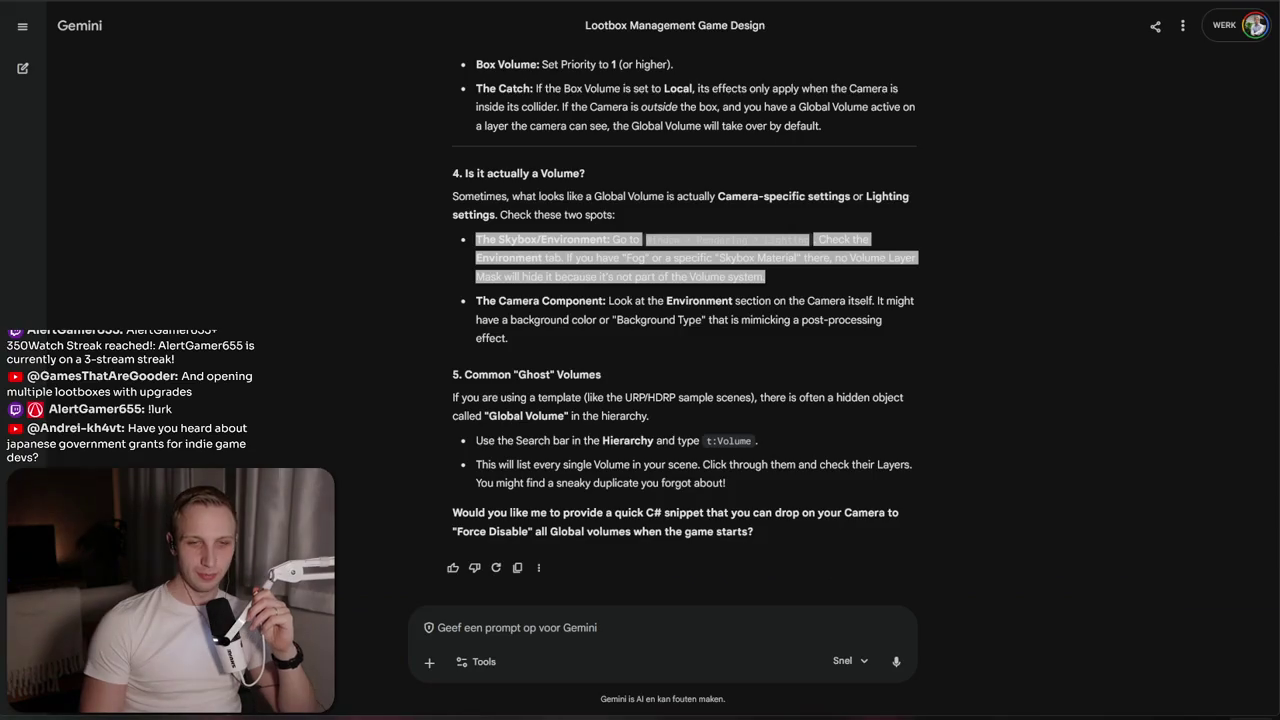
pyautogui.press('super+d')
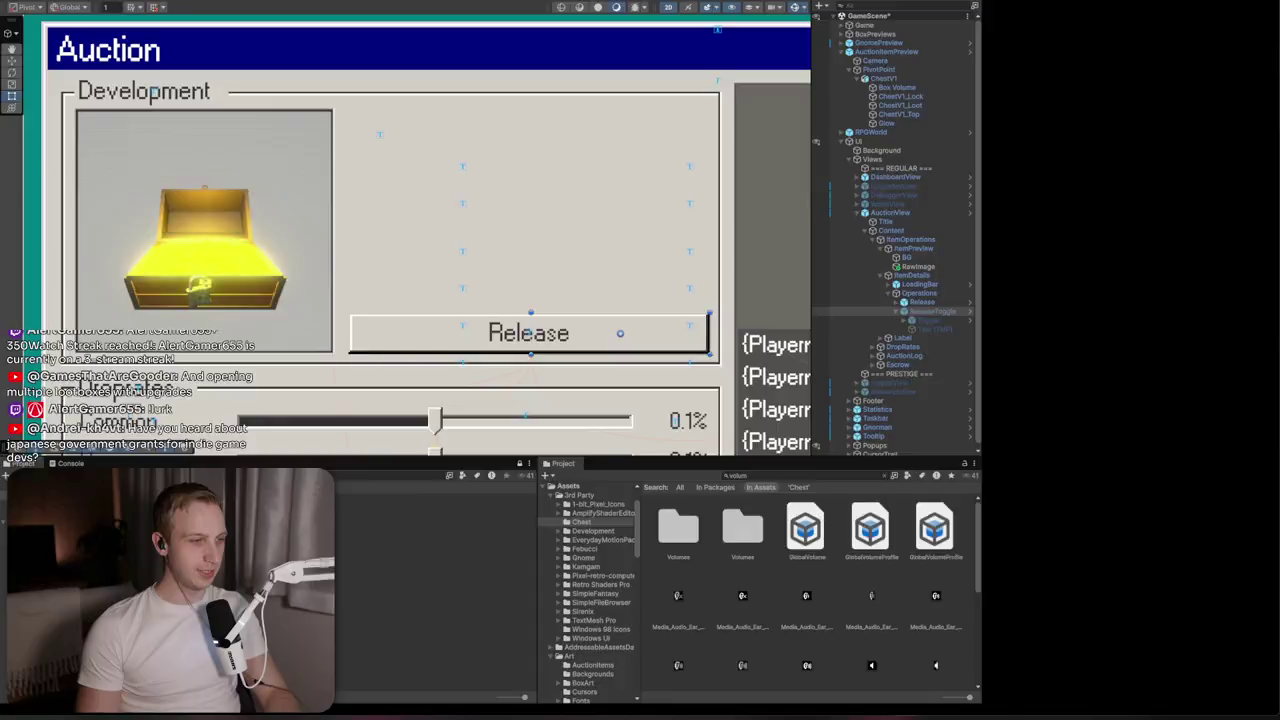
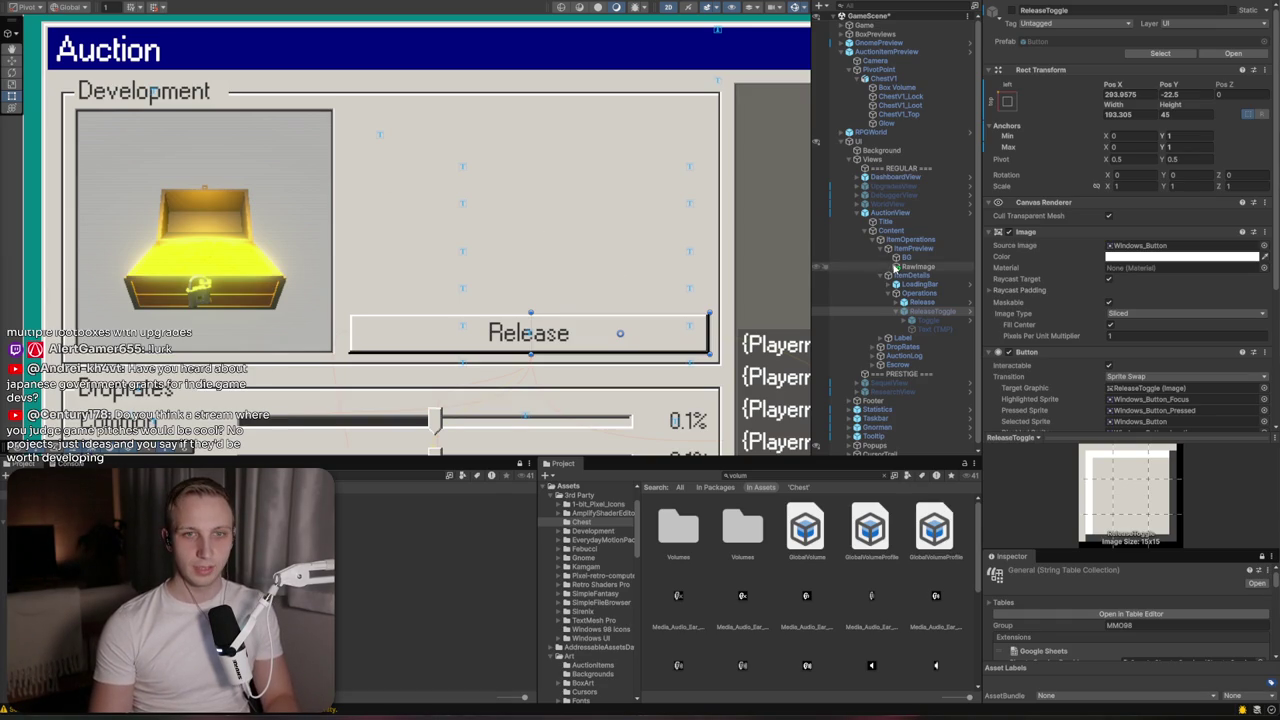
# Inspect the LoadingBar, ItemDetails and Fill Area layout settings in the Hierarchy
pyautogui.click(887, 285)
pyautogui.click(888, 290)
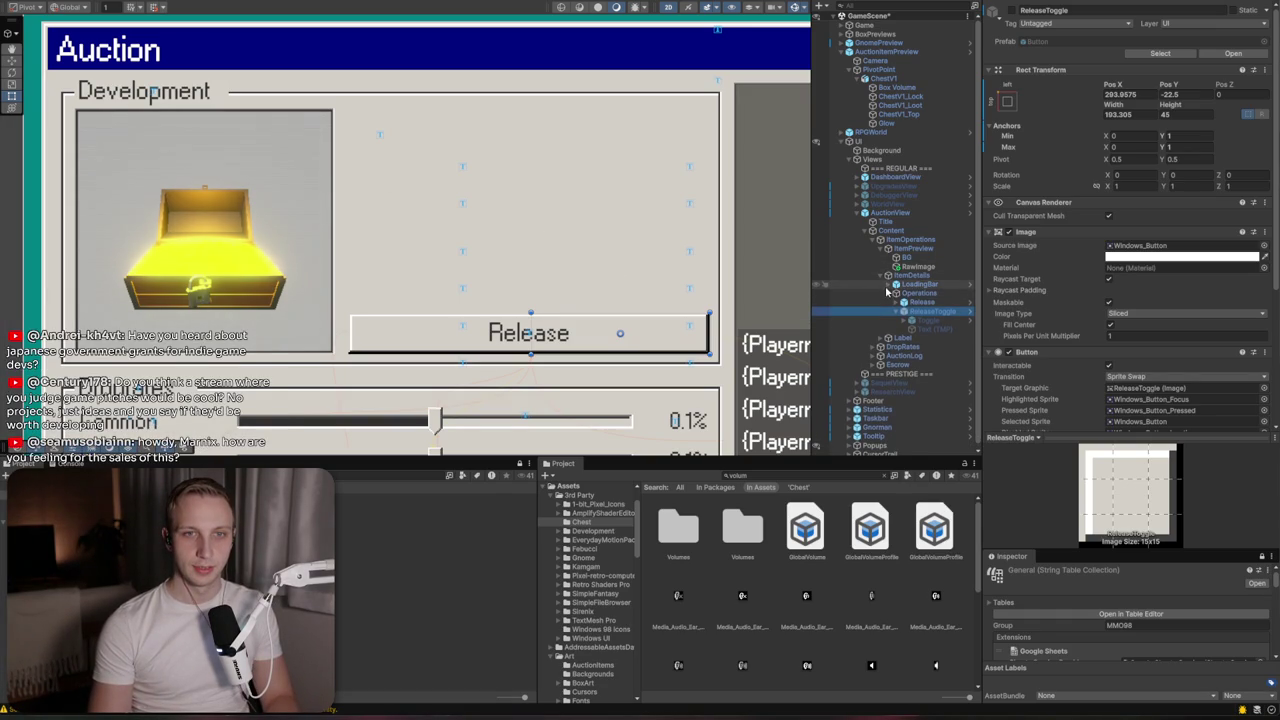
pyautogui.click(905, 285)
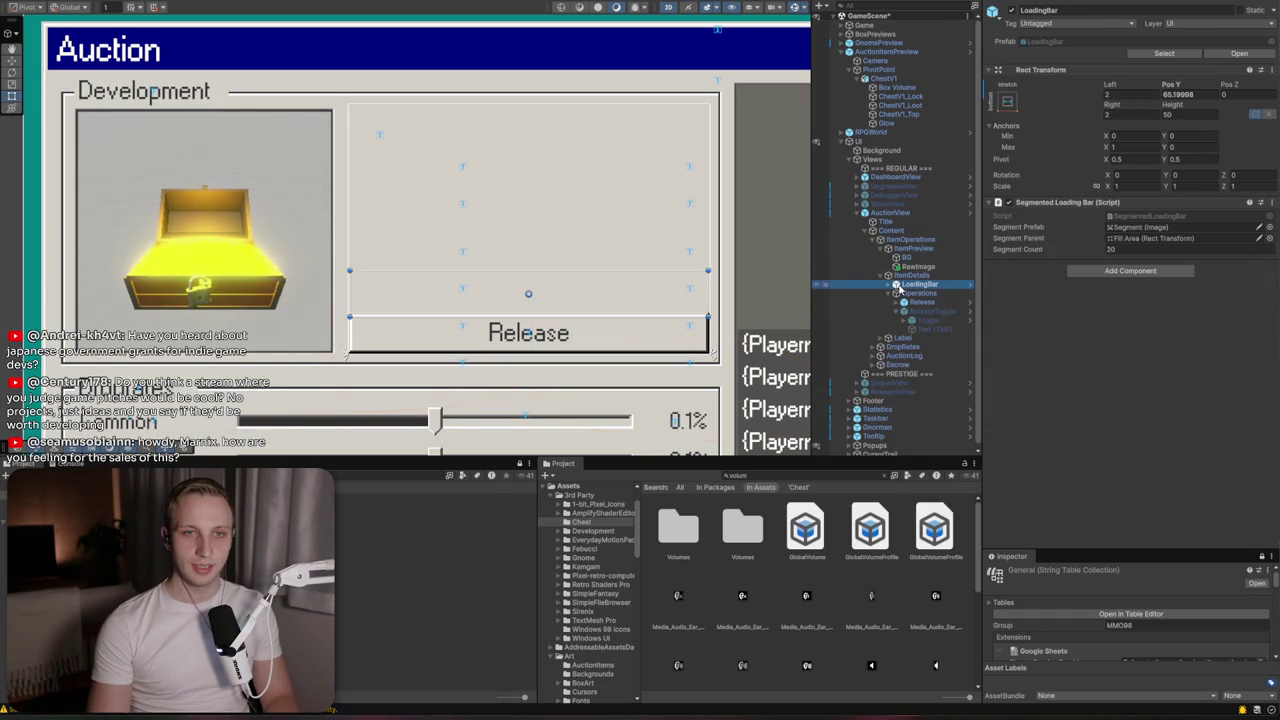
pyautogui.click(995, 55)
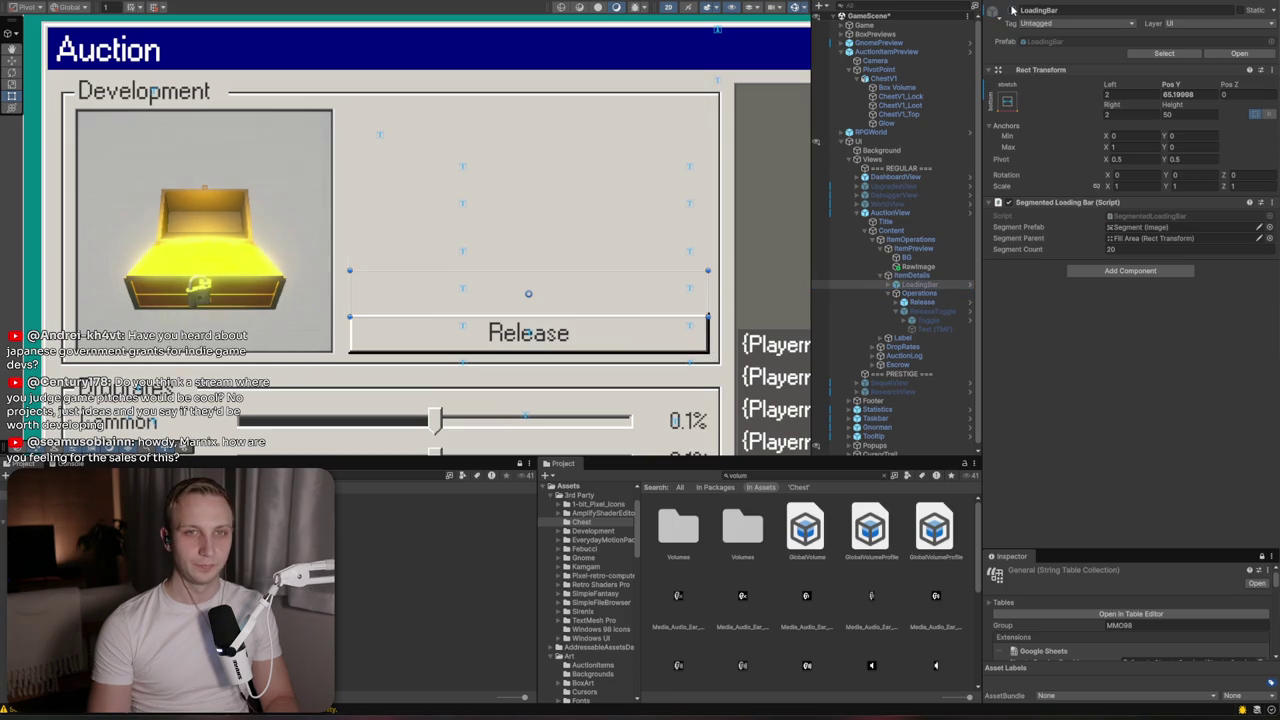
pyautogui.click(905, 276)
pyautogui.click(890, 285)
pyautogui.click(905, 285)
pyautogui.click(910, 293)
pyautogui.click(908, 286)
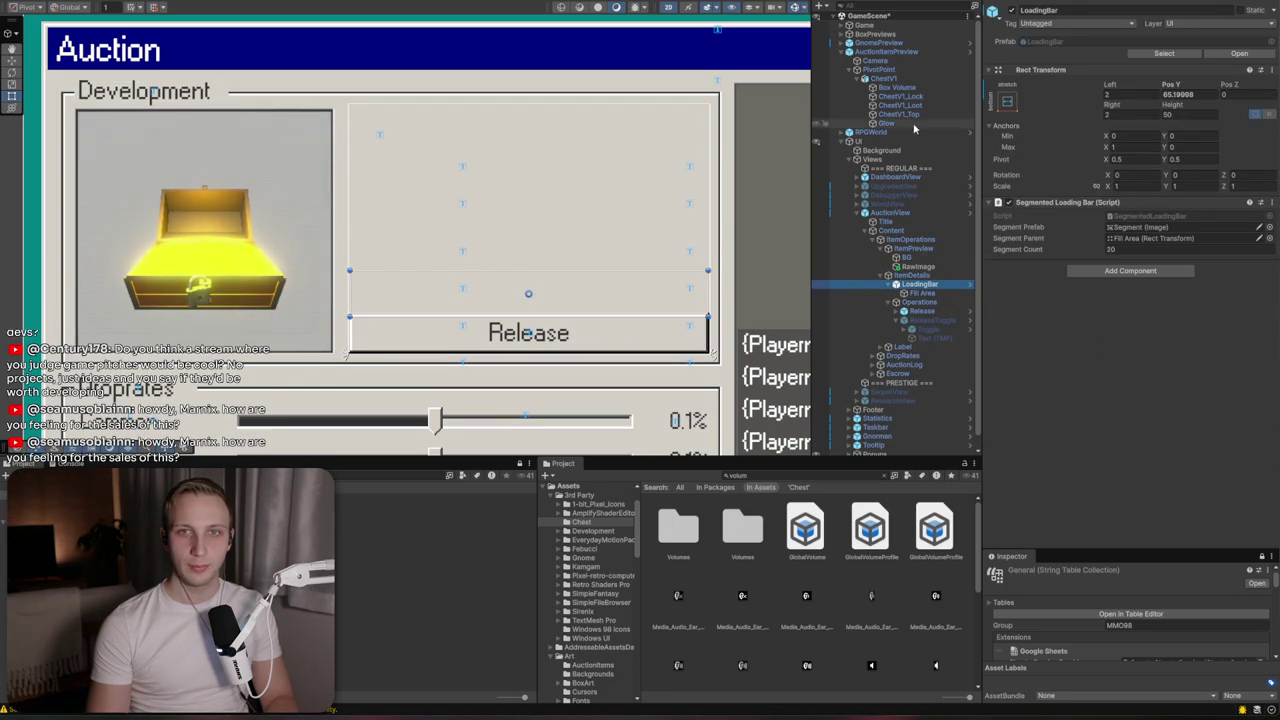
pyautogui.scroll(-3, 631, 290)
pyautogui.scroll(-3, 630, 295)
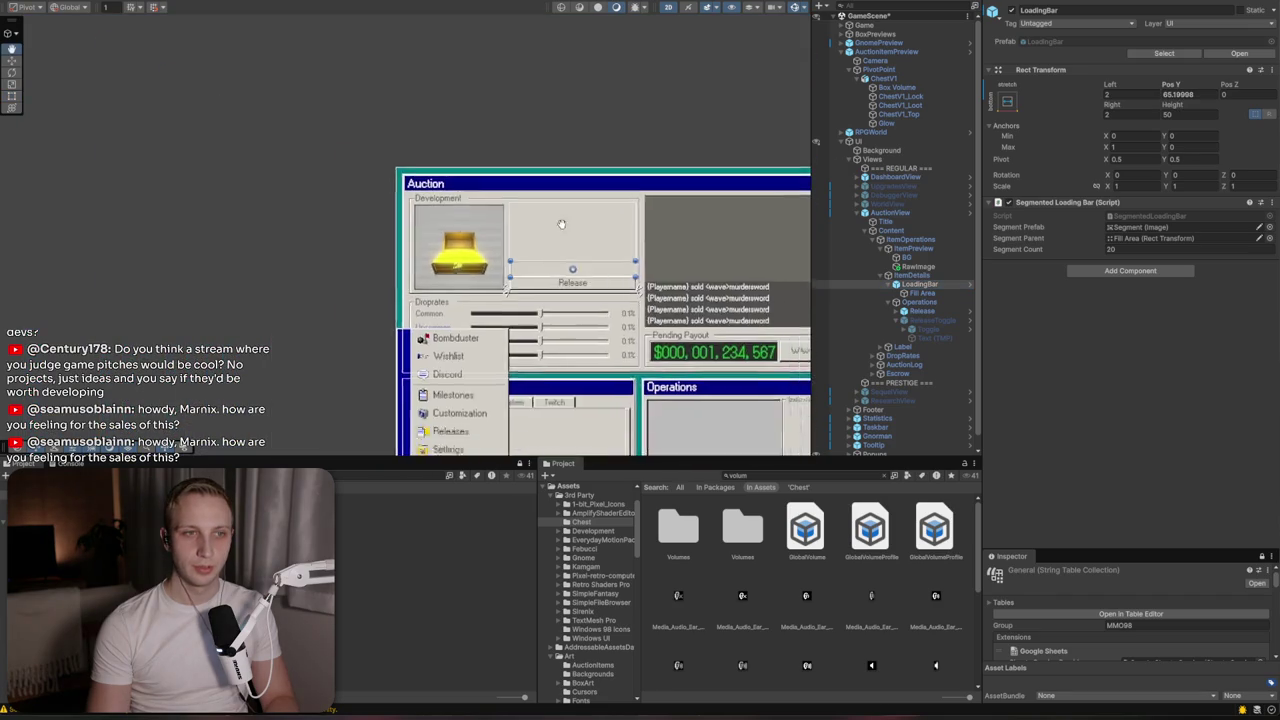
# Focus the scene view on LoadingBar and drag it left and down with the Move tool
pyautogui.press('f')
pyautogui.press('w')
pyautogui.moveTo(414, 229)
pyautogui.mouseDown()
pyautogui.moveTo(242, 273)
pyautogui.moveTo(300, 186)
pyautogui.mouseUp()
pyautogui.press('f')
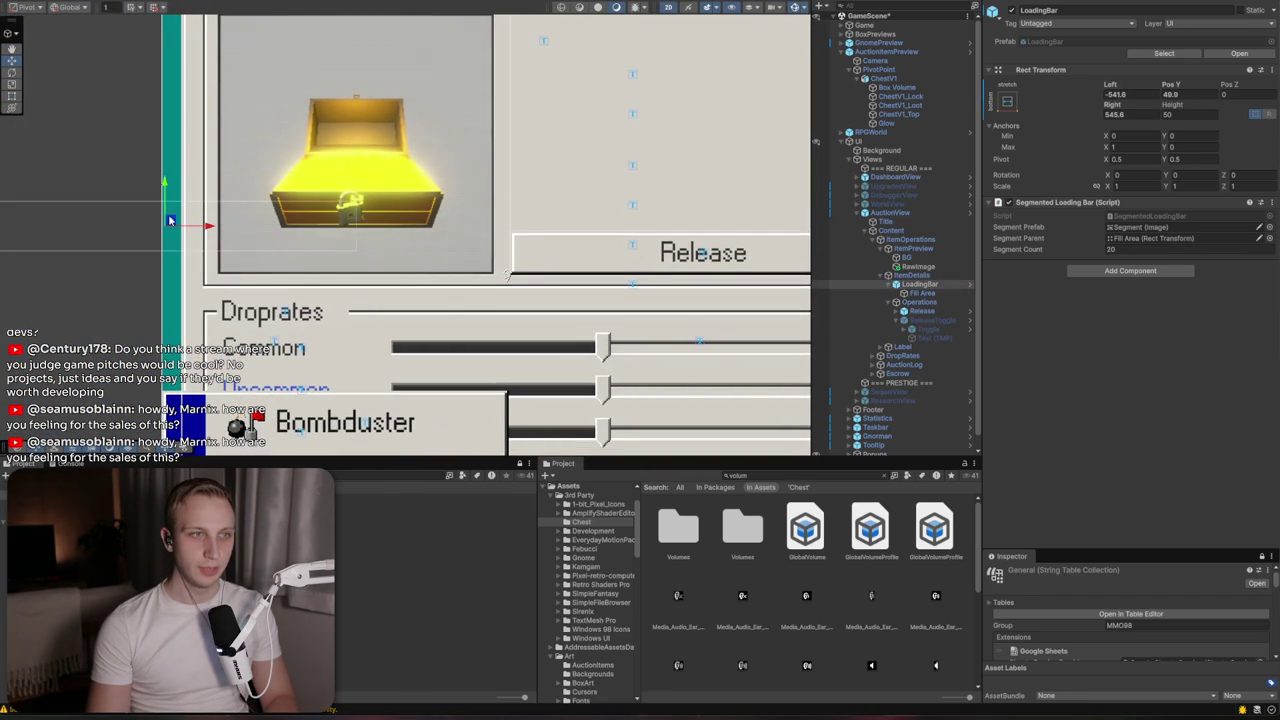
# Delete the LoadingBar along with its Fill Area, then select Operations
pyautogui.click(908, 293)
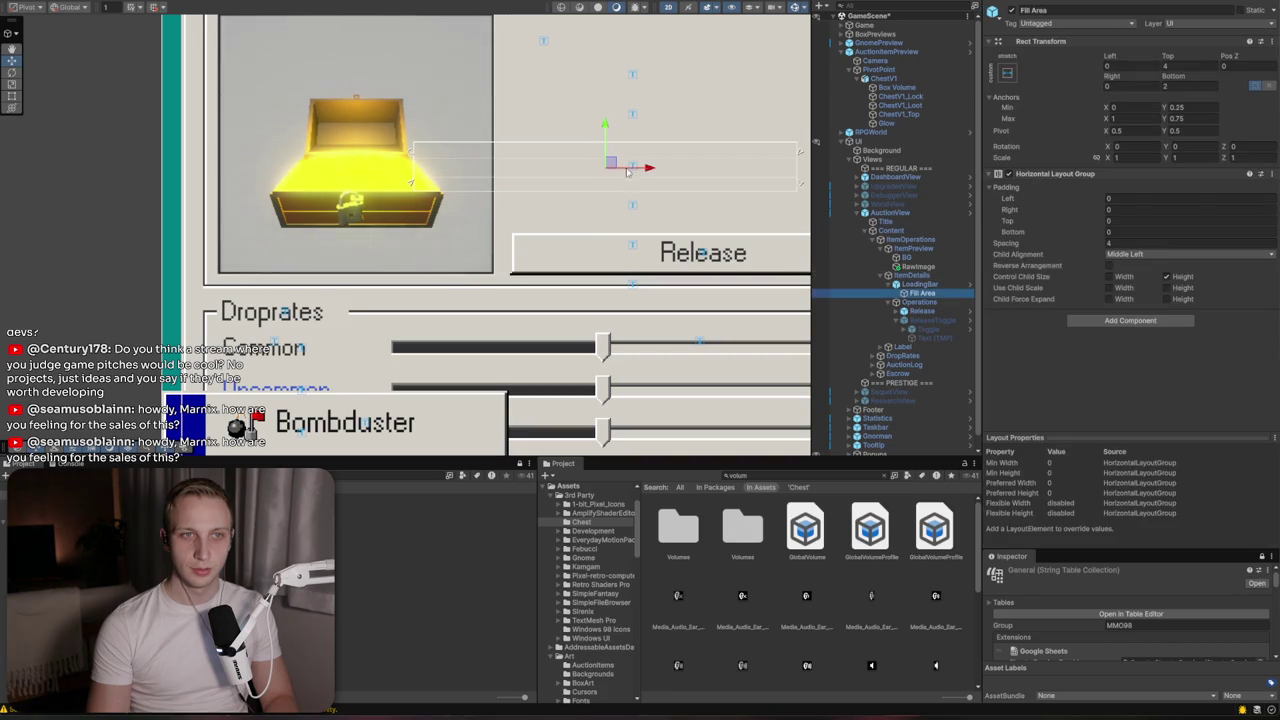
pyautogui.click(918, 285)
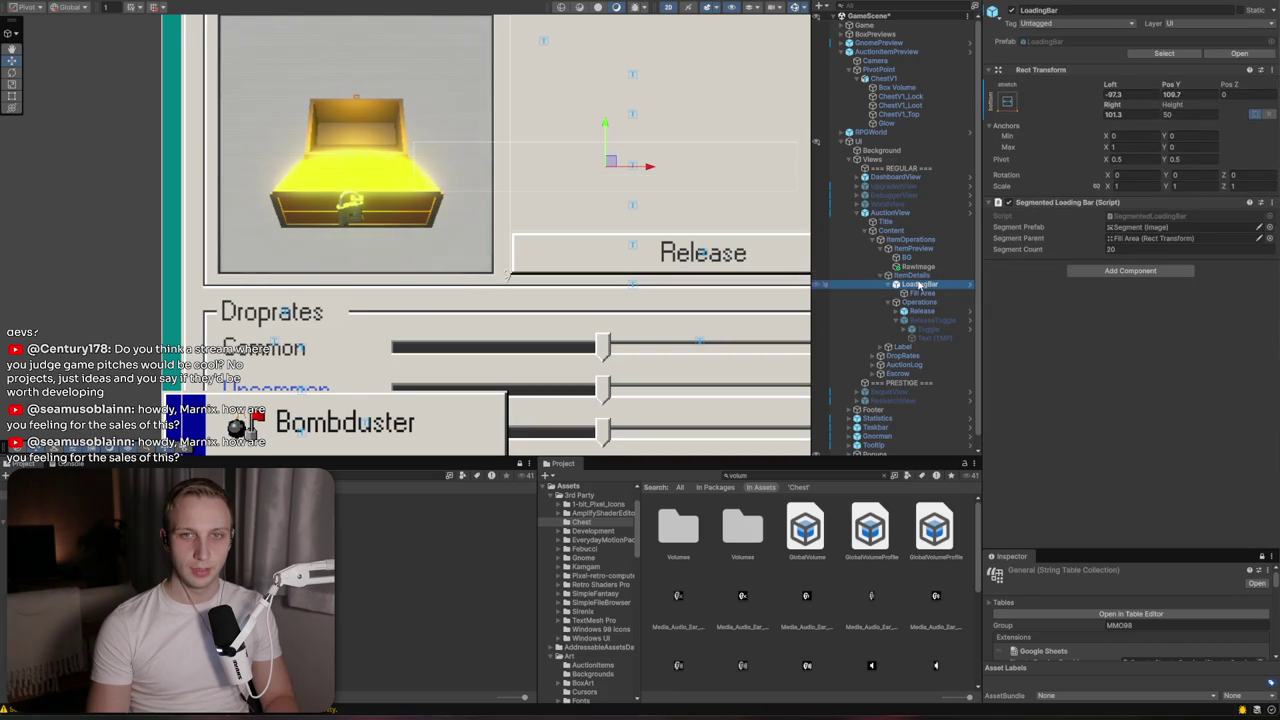
pyautogui.press('Delete')
pyautogui.click(912, 285)
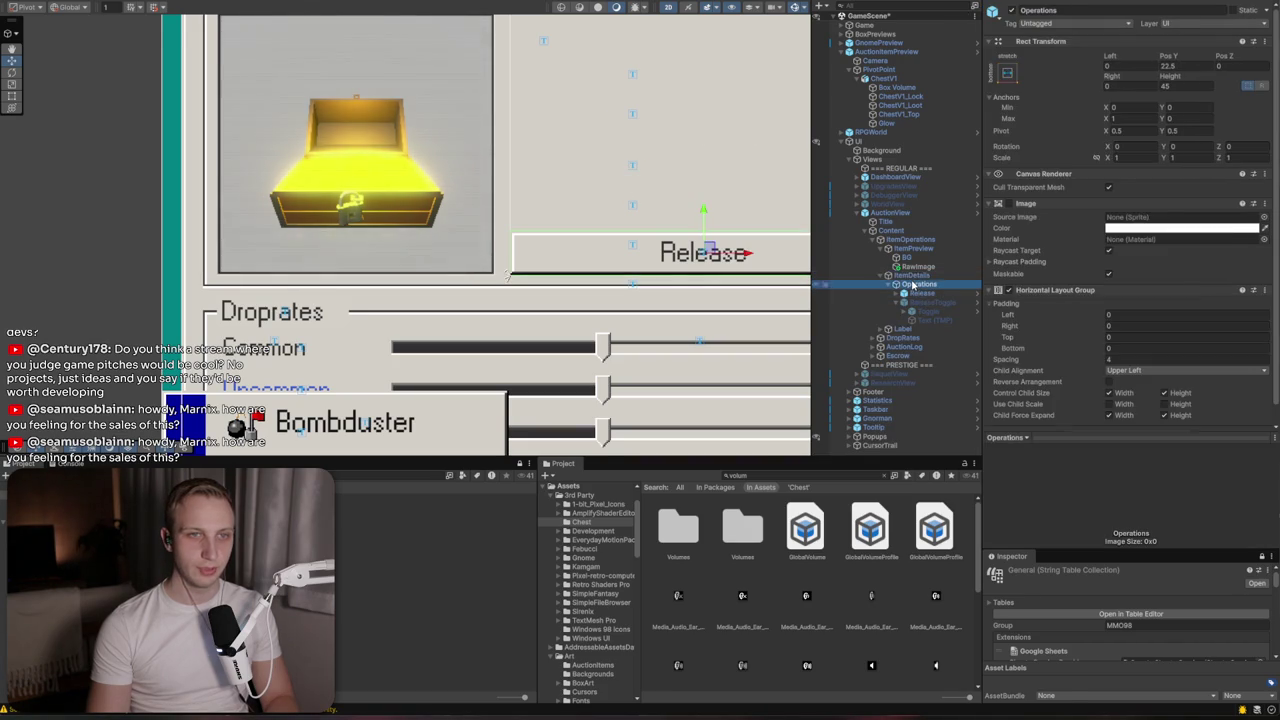
pyautogui.doubleClick(912, 285)
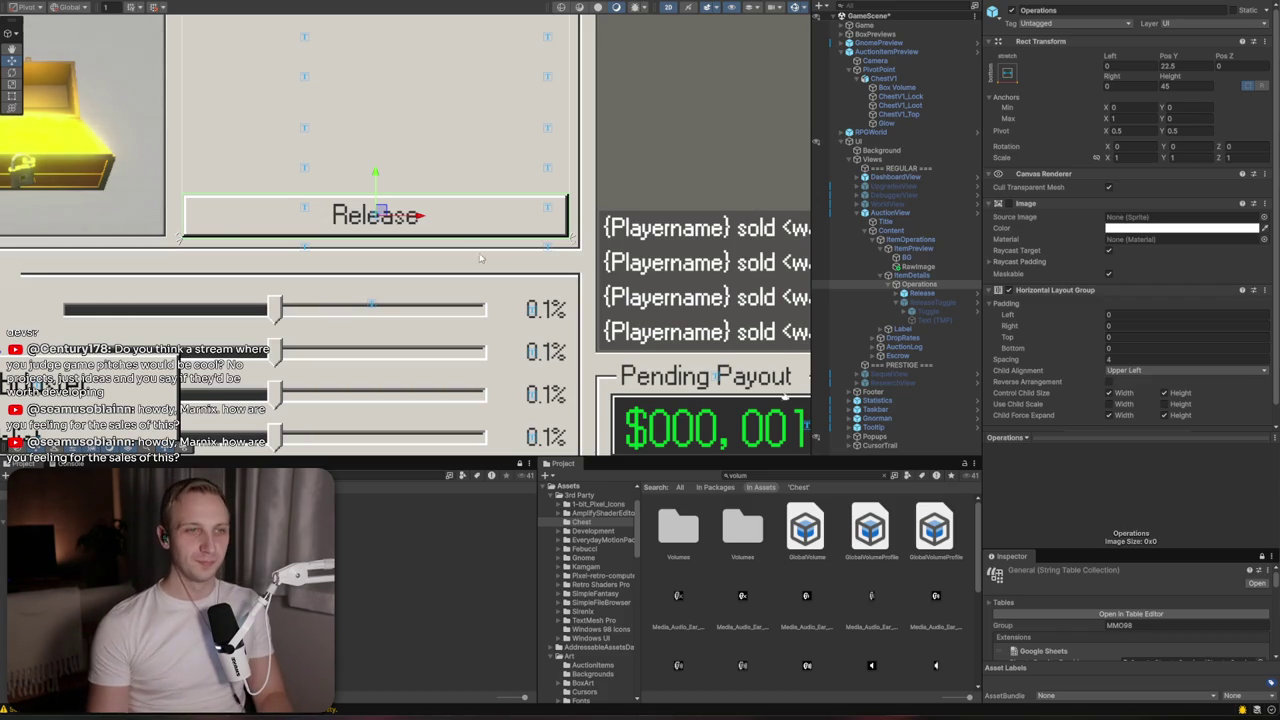
pyautogui.scroll(-5, 335, 302)
pyautogui.moveTo(376, 311); pyautogui.dragTo(392, 329)
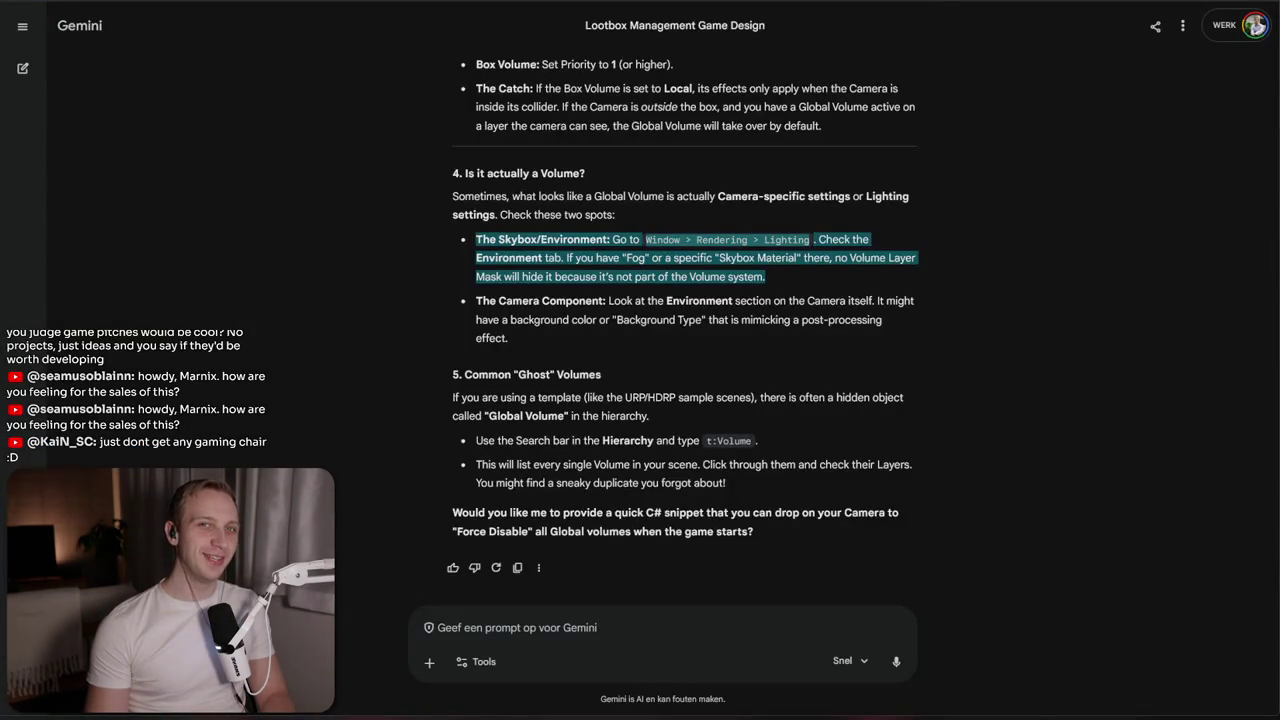
# Search 'steelcase gesture' in a new tab and open the Steelcase product result
pyautogui.hotkey('ctrl', 't')
pyautogui.write('steel')
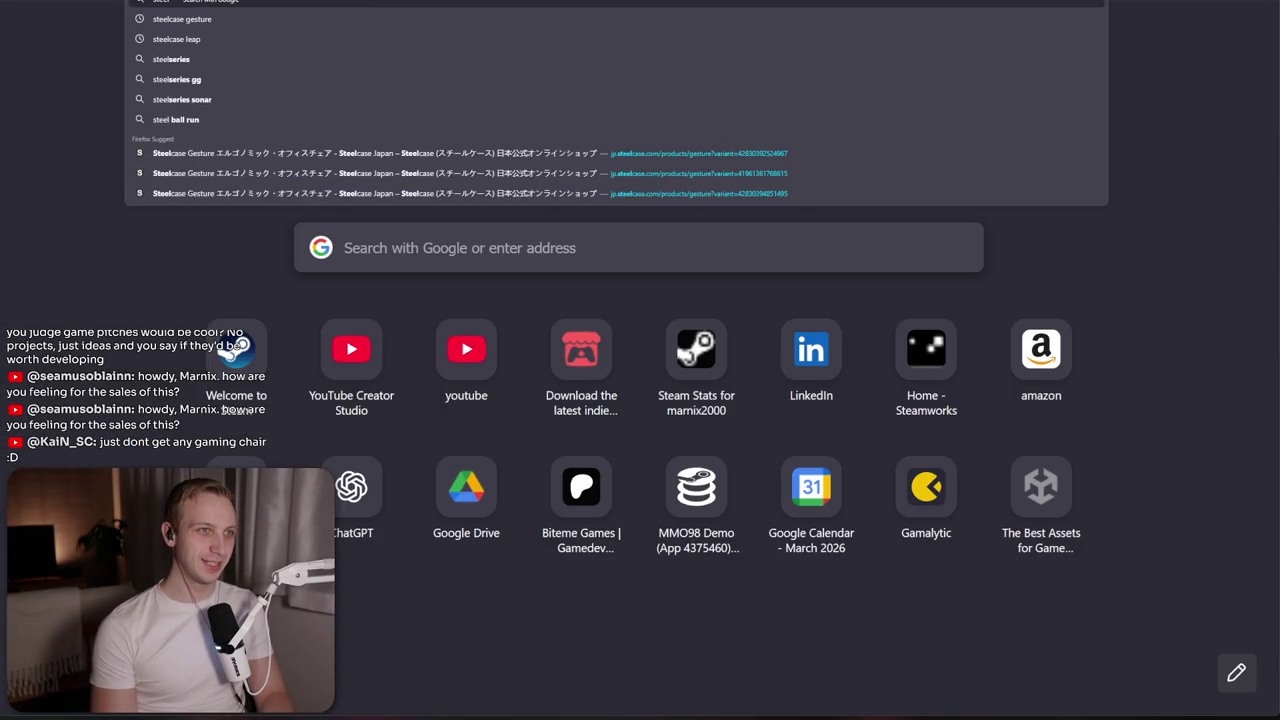
pyautogui.press('Down')
pyautogui.press('Return')
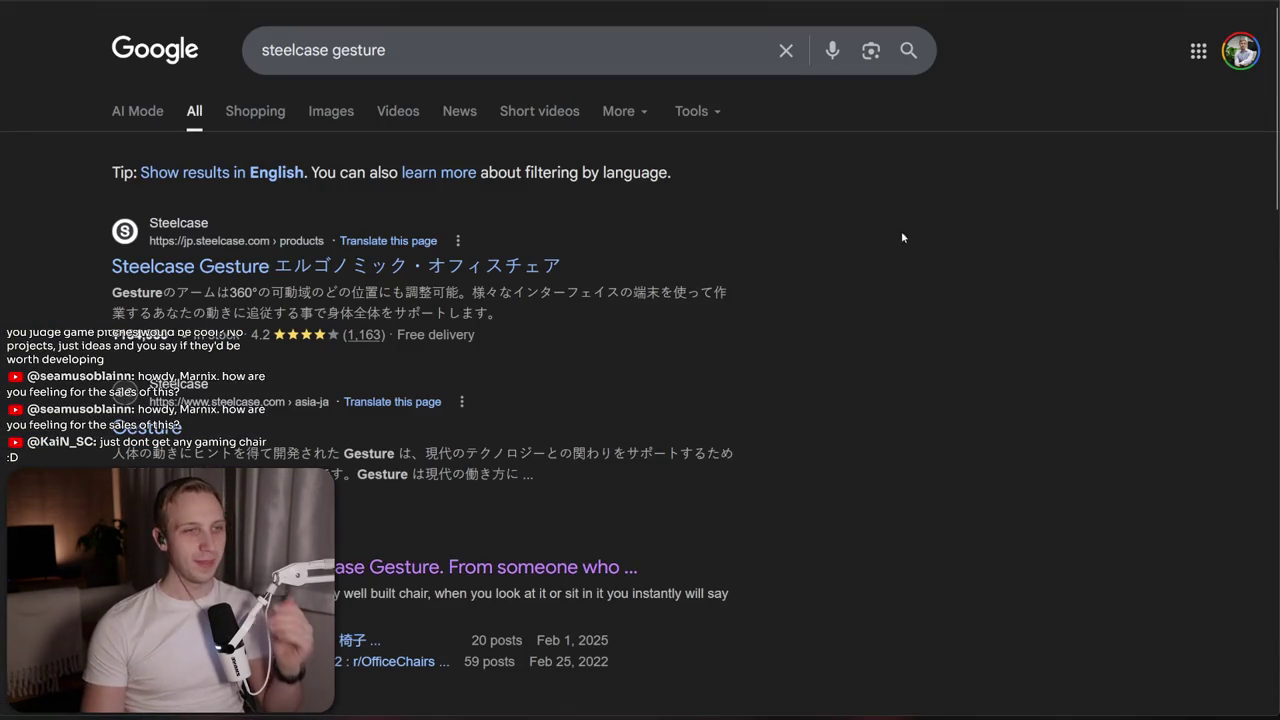
pyautogui.click(340, 267)
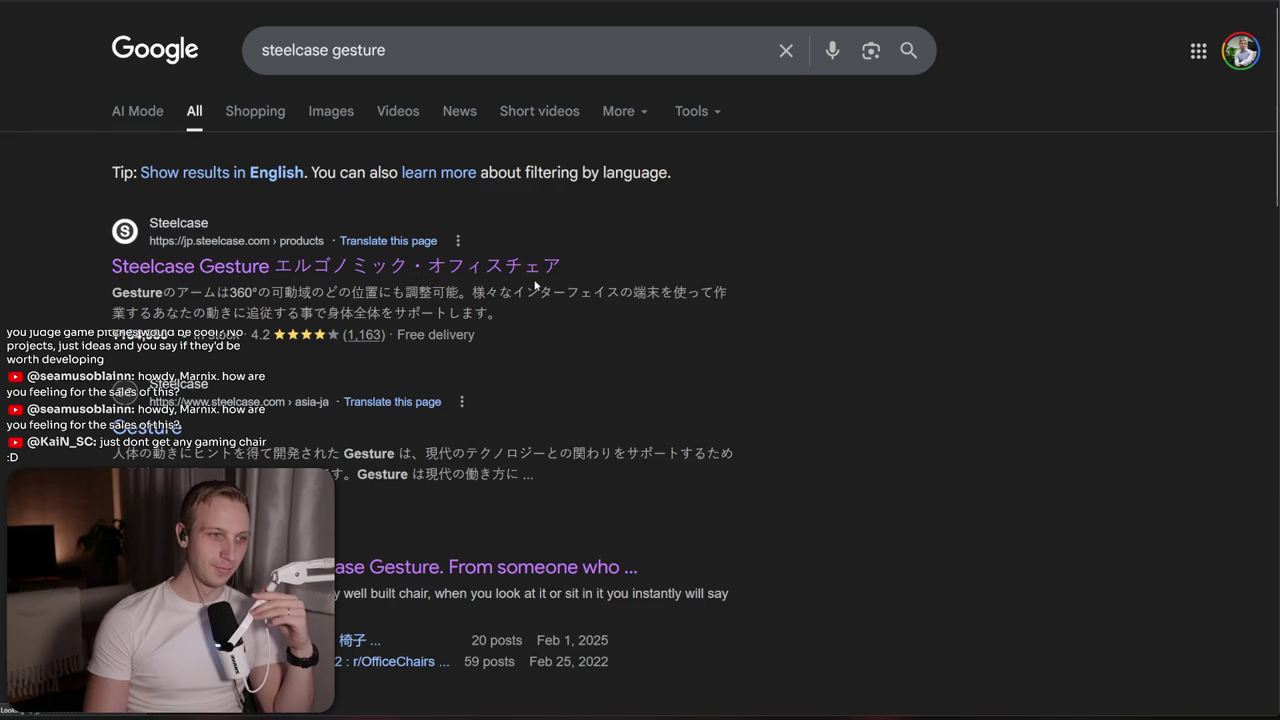
pyautogui.scroll(-2, 566, 342)
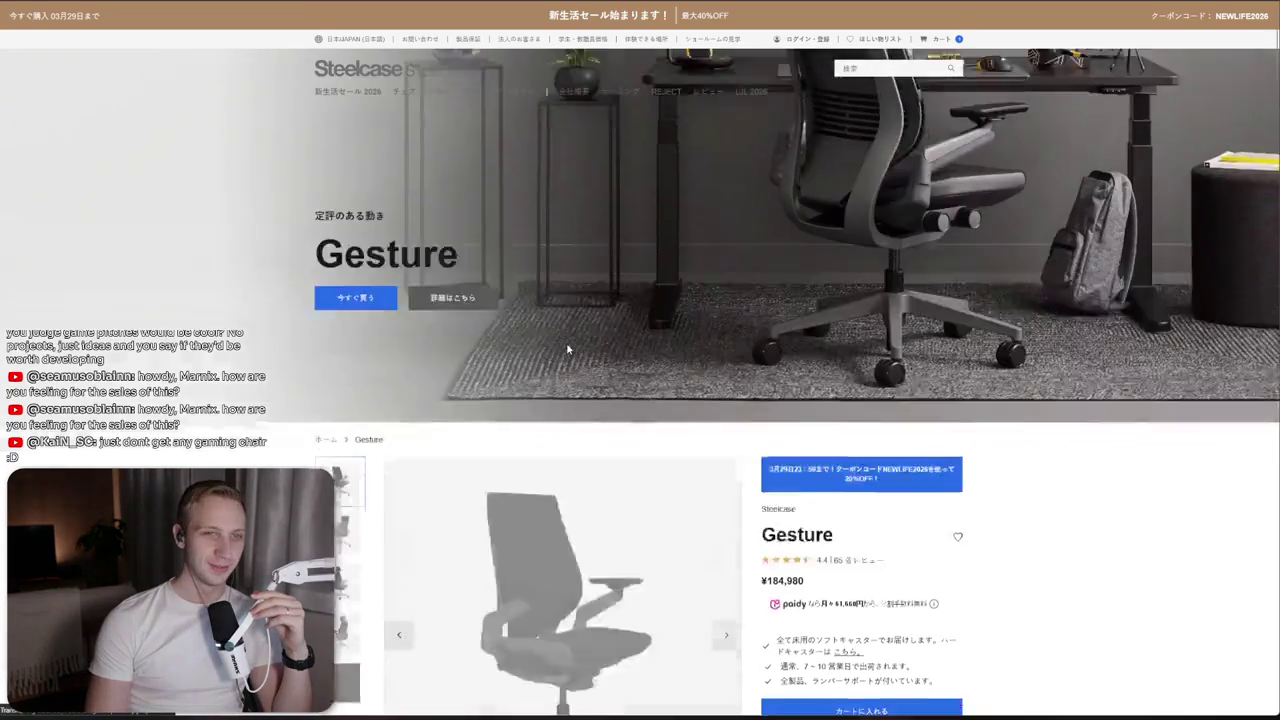
# Show the Gesture chair in grey fabric and select the ¥184,980 price text
pyautogui.scroll(-2, 575, 357)
pyautogui.click(852, 574)
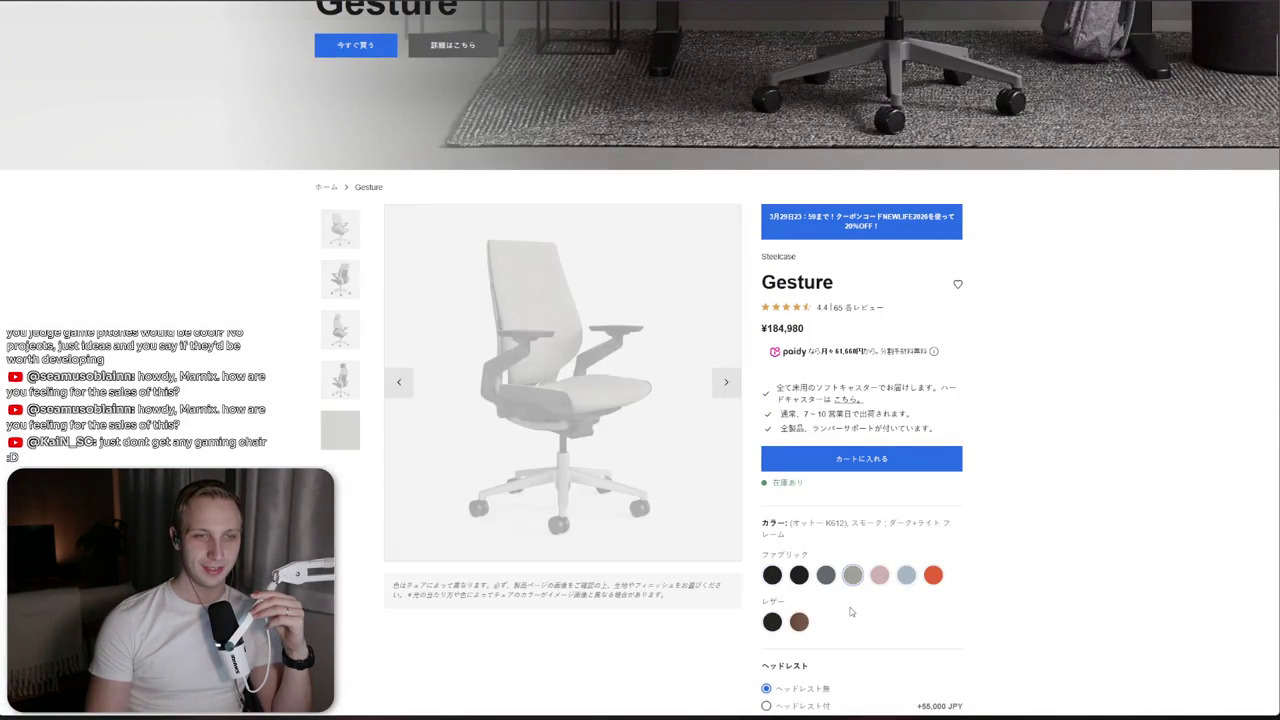
pyautogui.moveTo(825, 337); pyautogui.dragTo(758, 338)
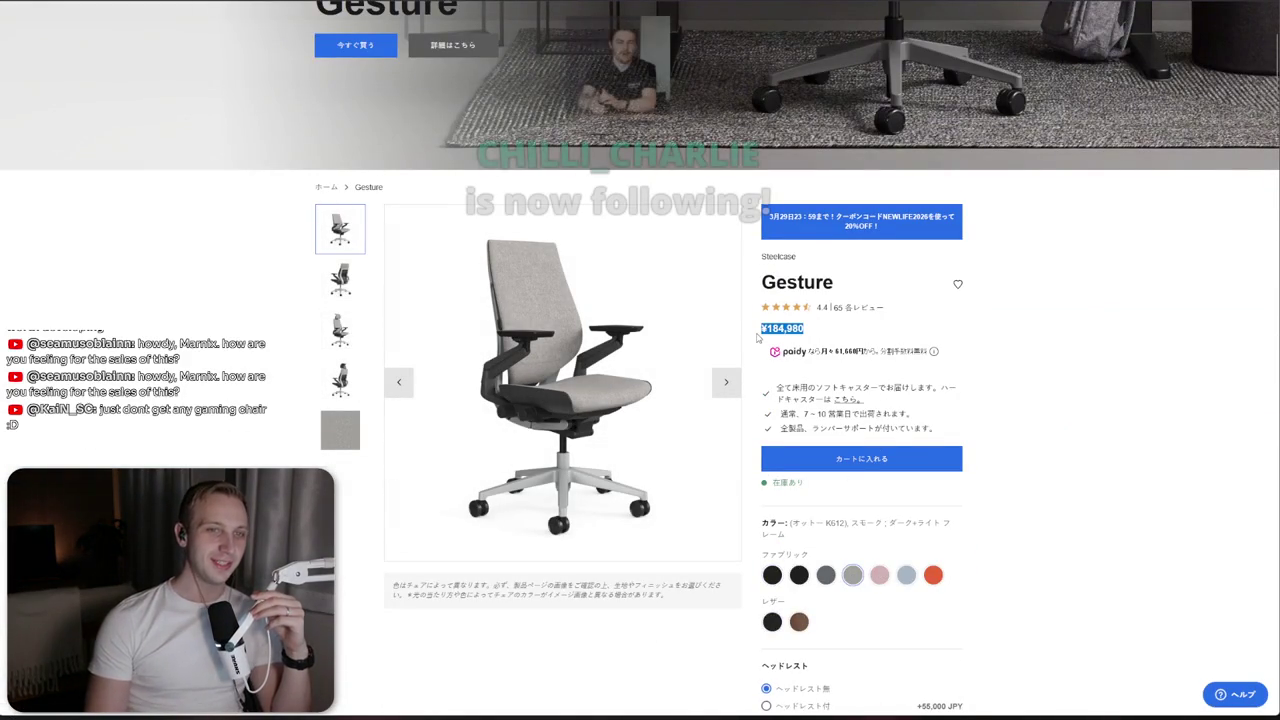
pyautogui.click(785, 336)
pyautogui.doubleClick(785, 336)
pyautogui.click(785, 336)
pyautogui.doubleClick(790, 337)
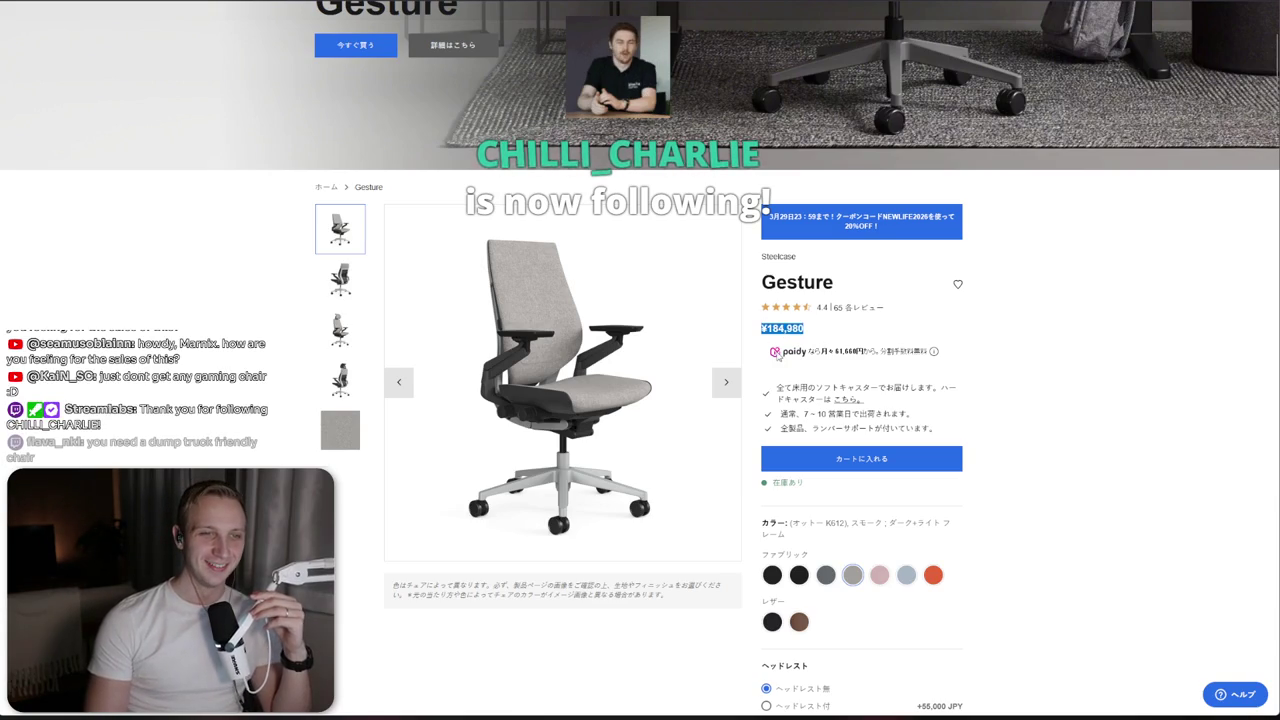
pyautogui.click(799, 340)
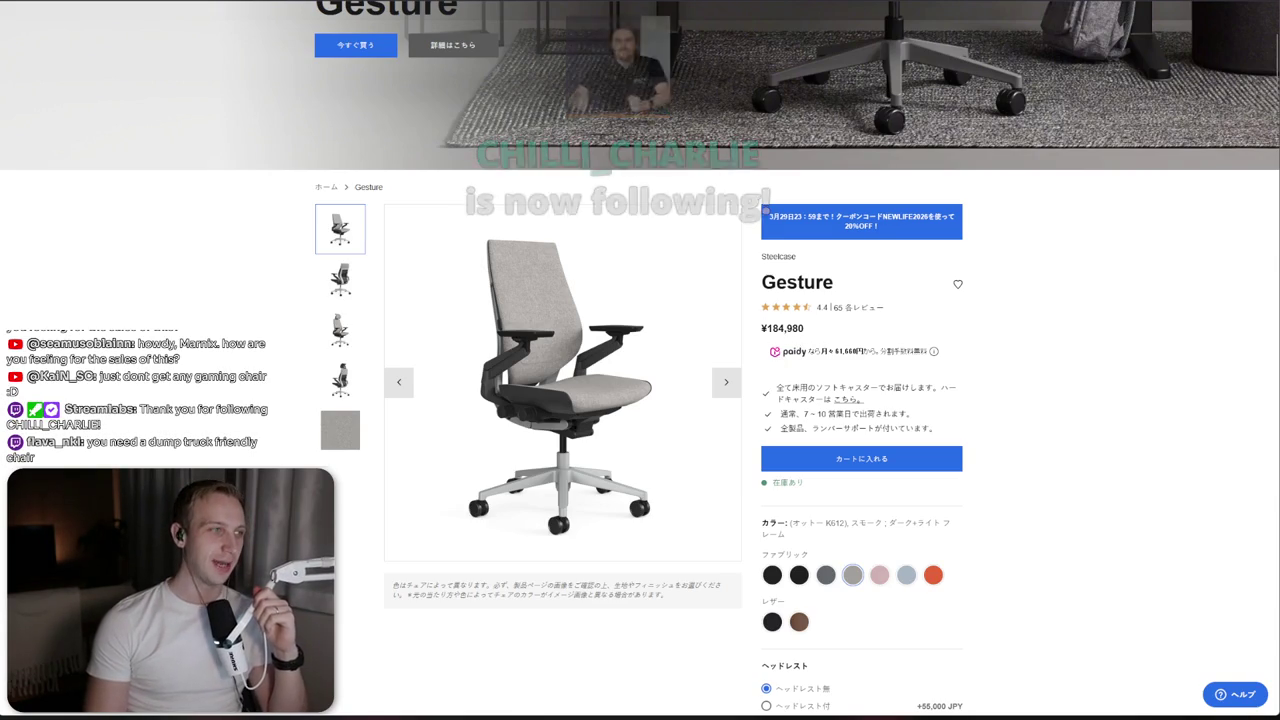
# Browse gallery thumbnails 2–4 to the chair's rear view, then open a new tab
pyautogui.scroll(3, 1118, 325)
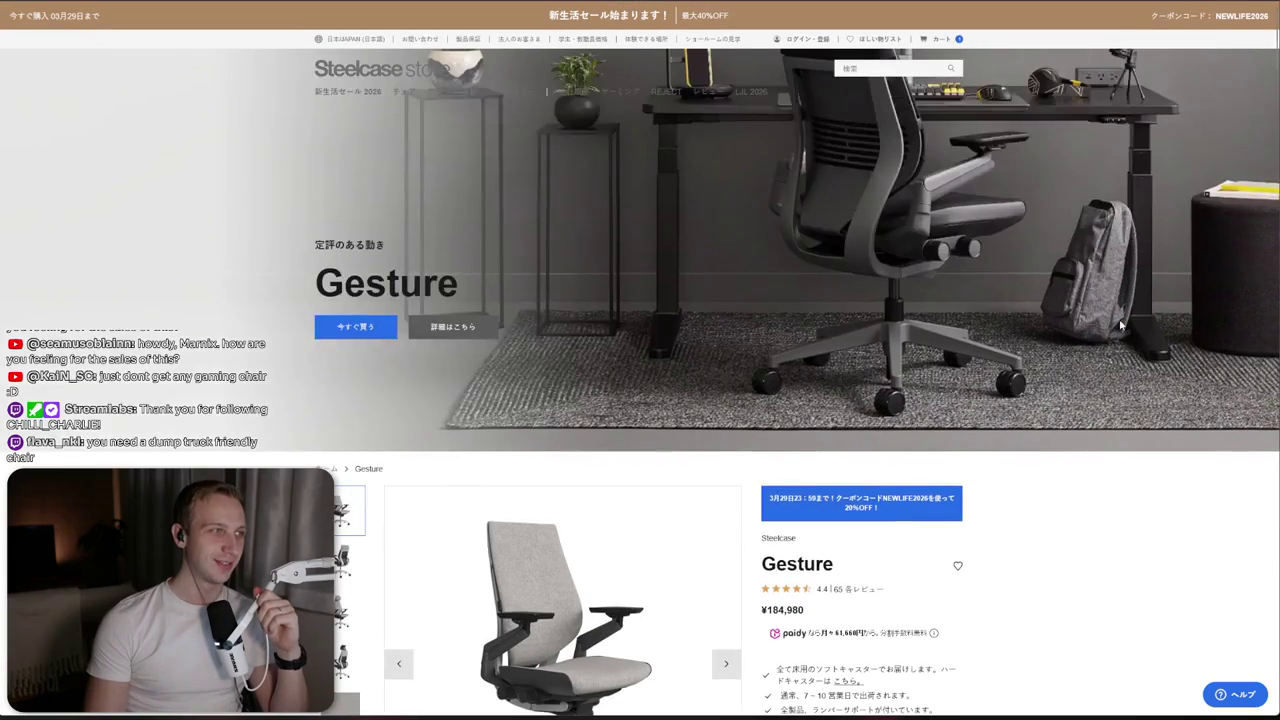
pyautogui.scroll(-3, 411, 248)
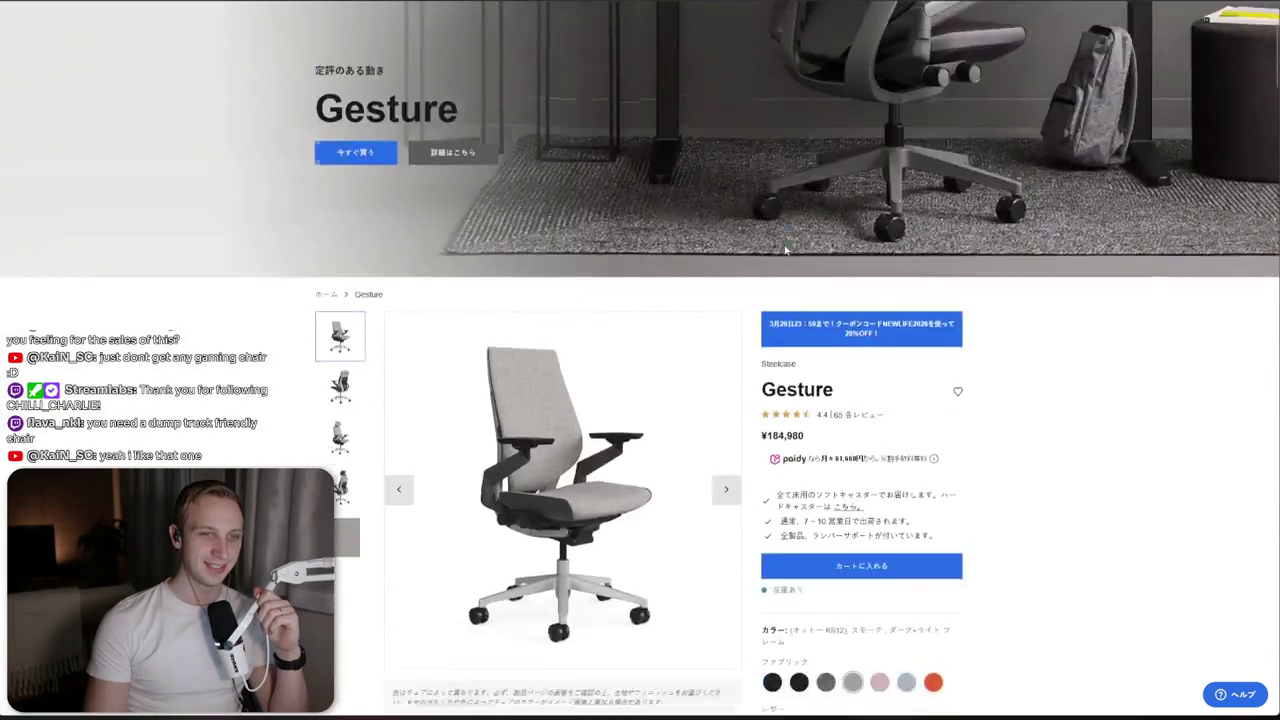
pyautogui.click(340, 210)
pyautogui.click(341, 260)
pyautogui.click(341, 307)
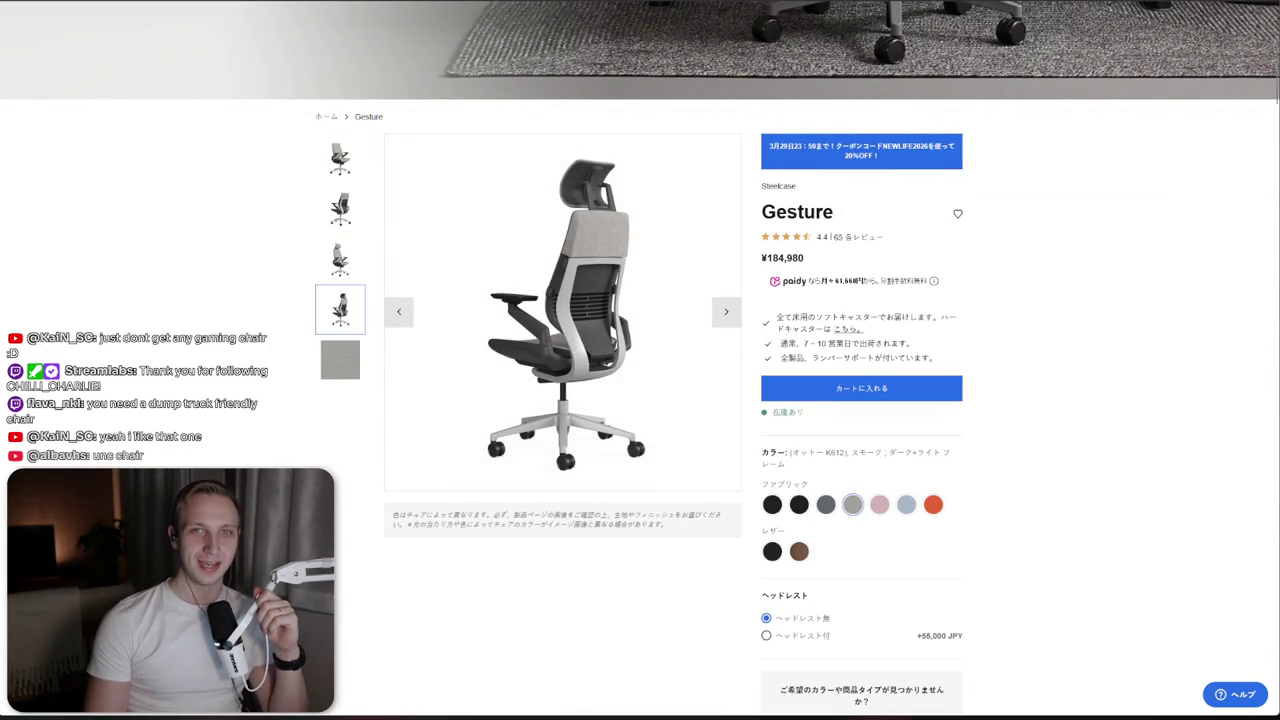
pyautogui.hotkey('ctrl', 't')
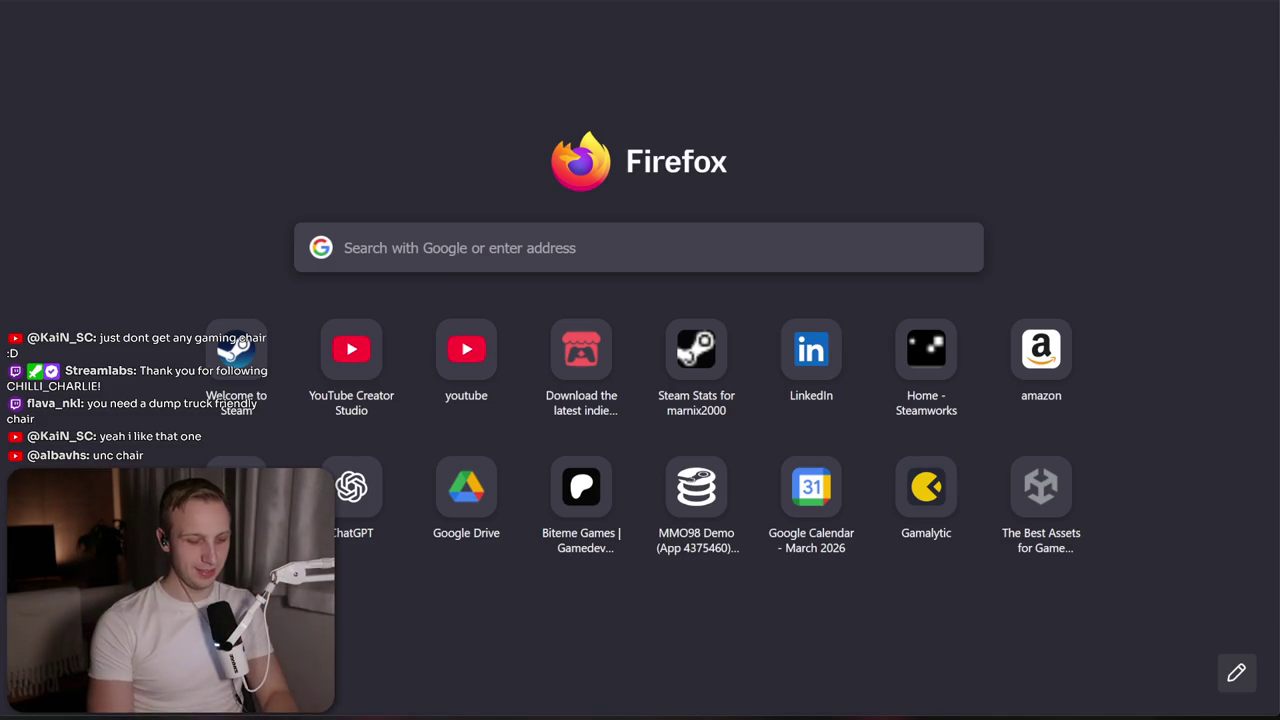
# Search 'herman miller embody', open the Herman Miller Japan store and pick the ¥310,200 chair
pyautogui.write('herman bi')
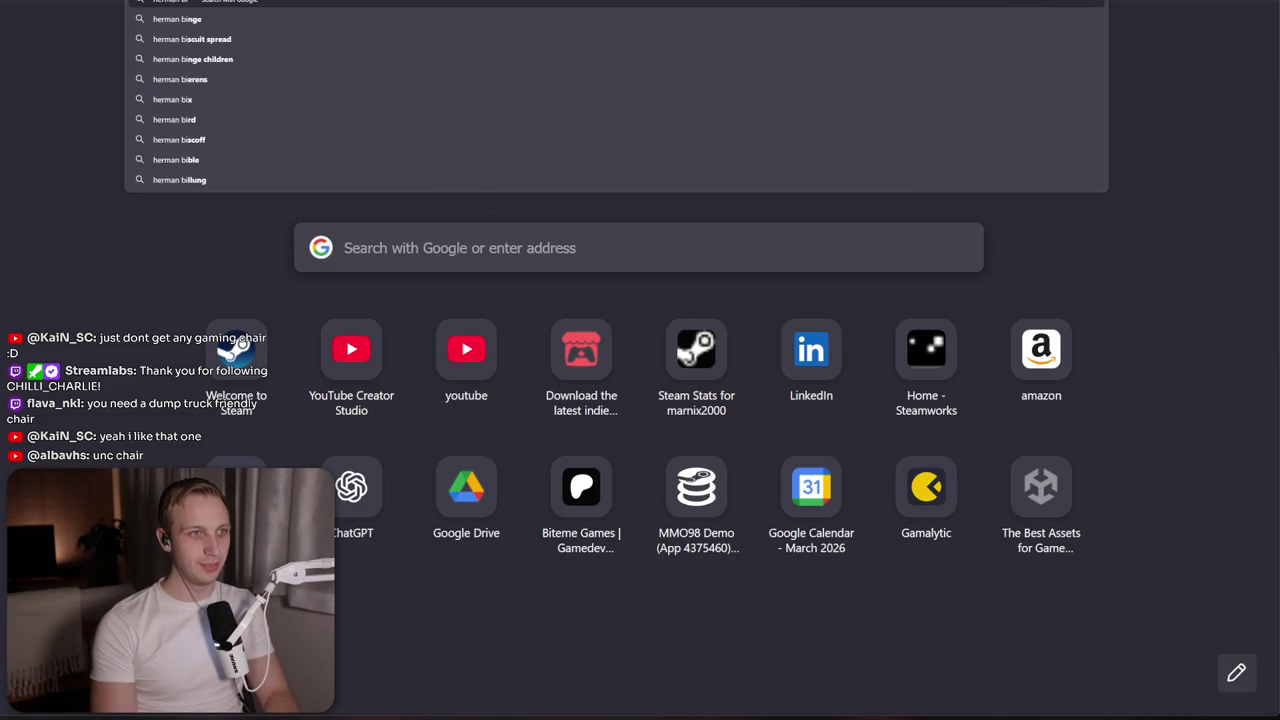
pyautogui.write('miller embody')
pyautogui.press('Return')
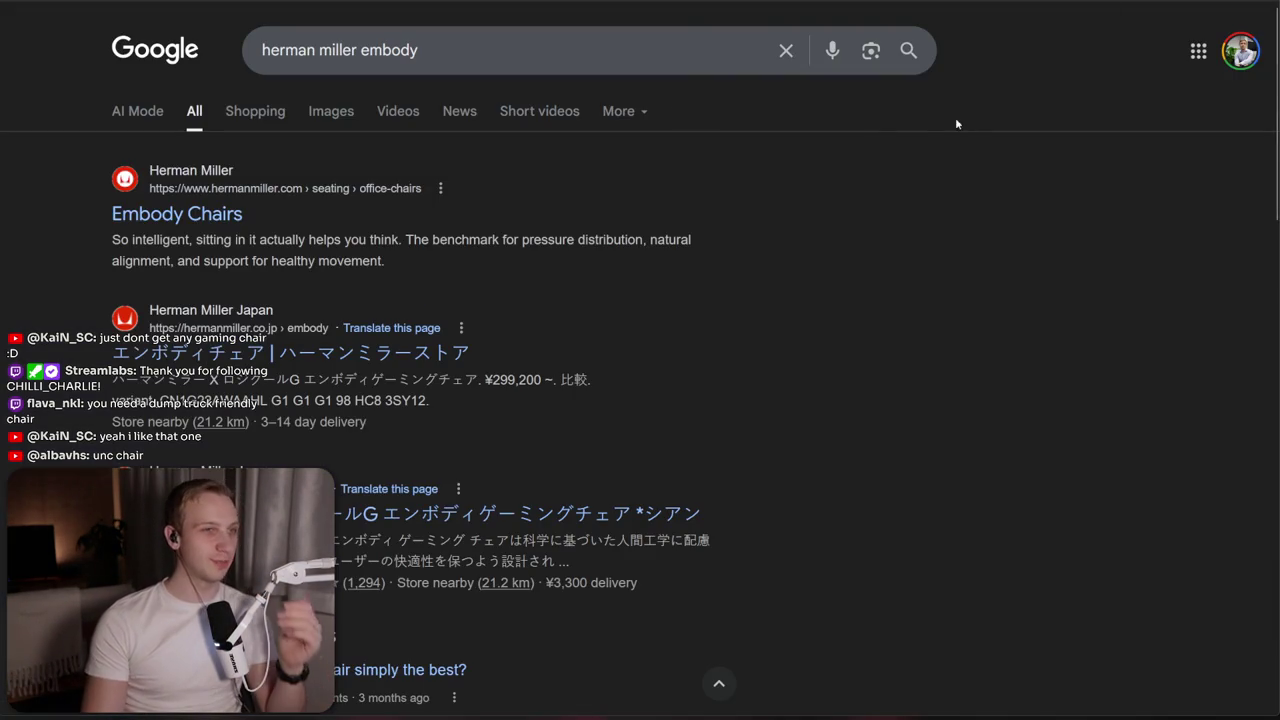
pyautogui.click(210, 352)
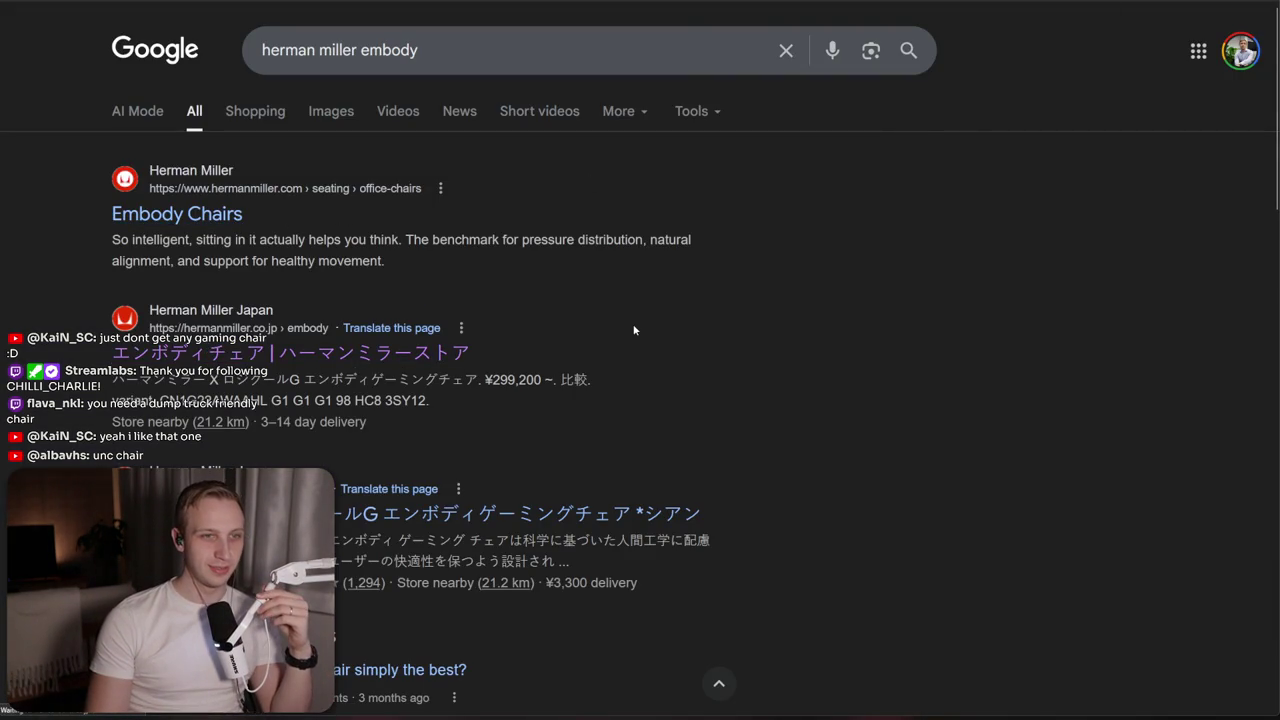
pyautogui.scroll(-1, 606, 334)
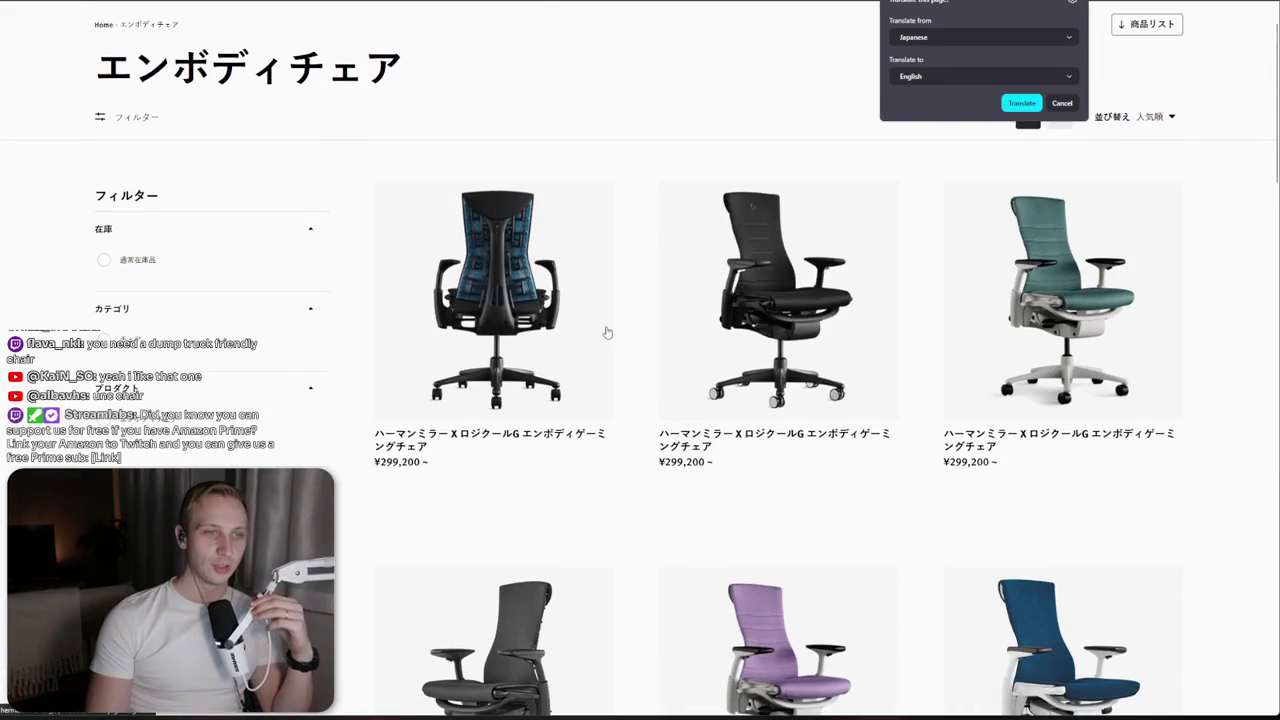
pyautogui.scroll(-8, 754, 368)
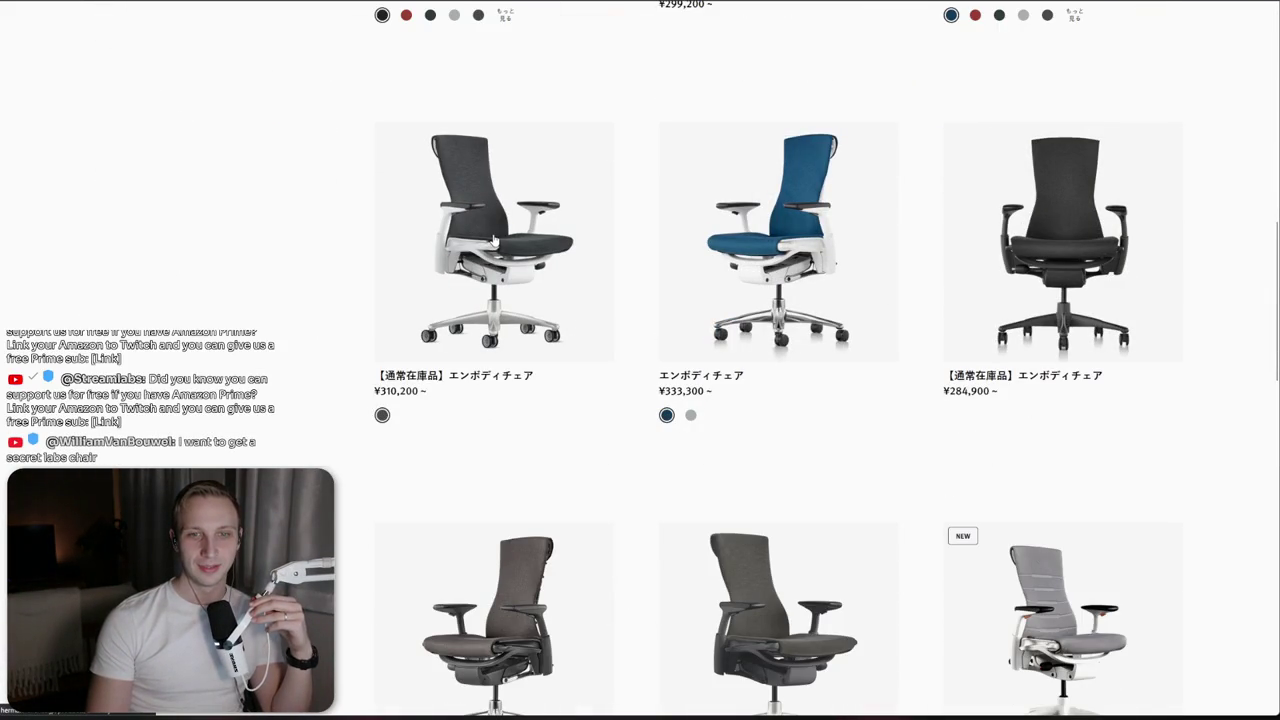
pyautogui.click(498, 407)
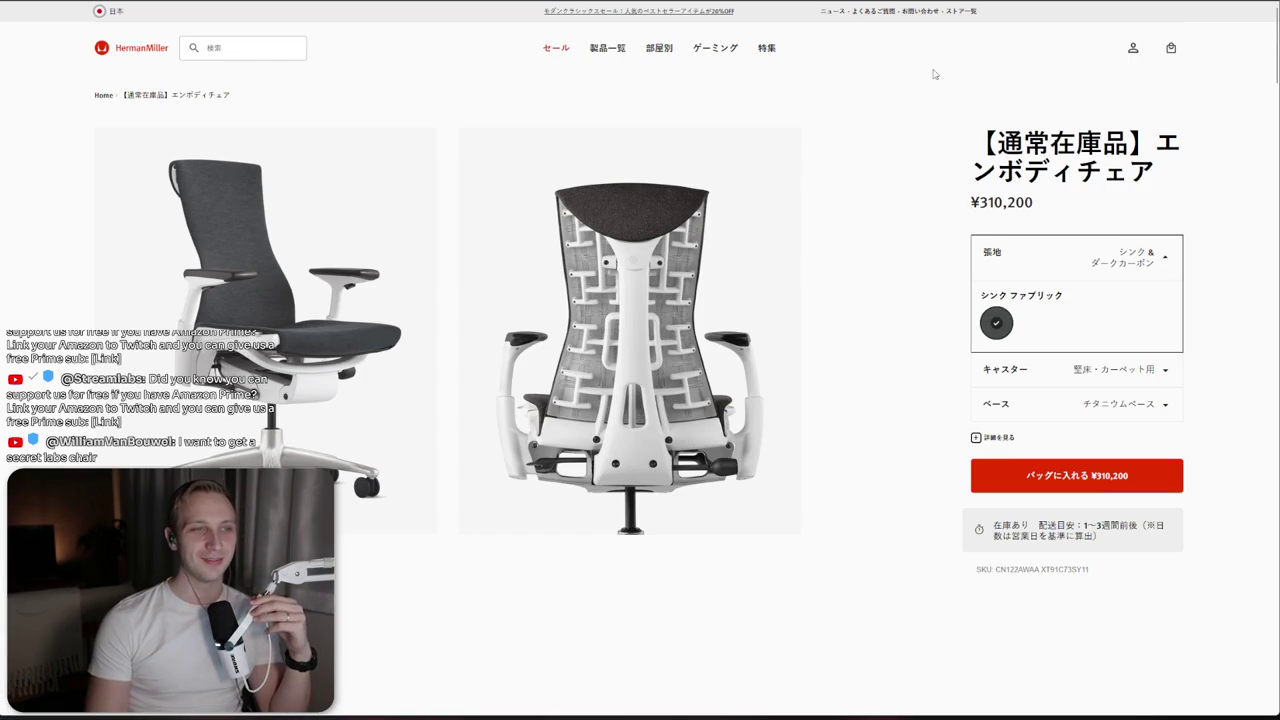
# View the first Steelcase Gesture photo, then enter 'secre' in a new tab for Secretlab
pyautogui.hotkey('ctrl', 'Tab')
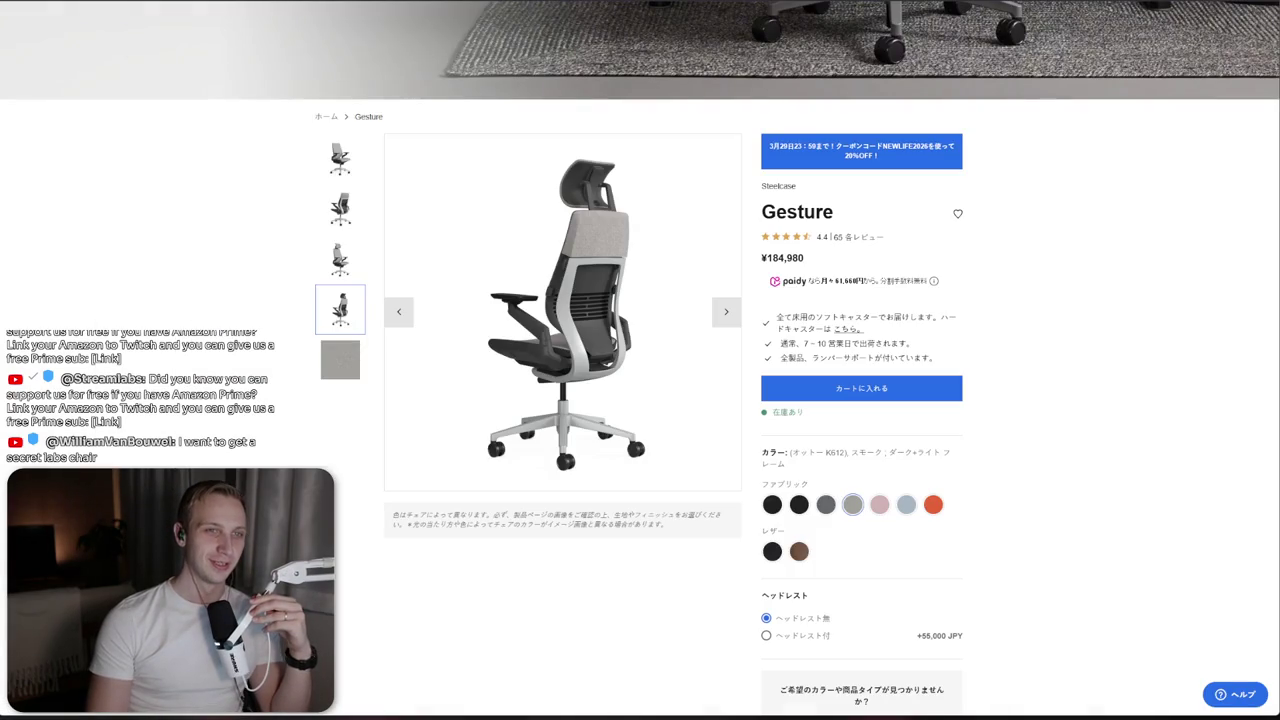
pyautogui.click(356, 155)
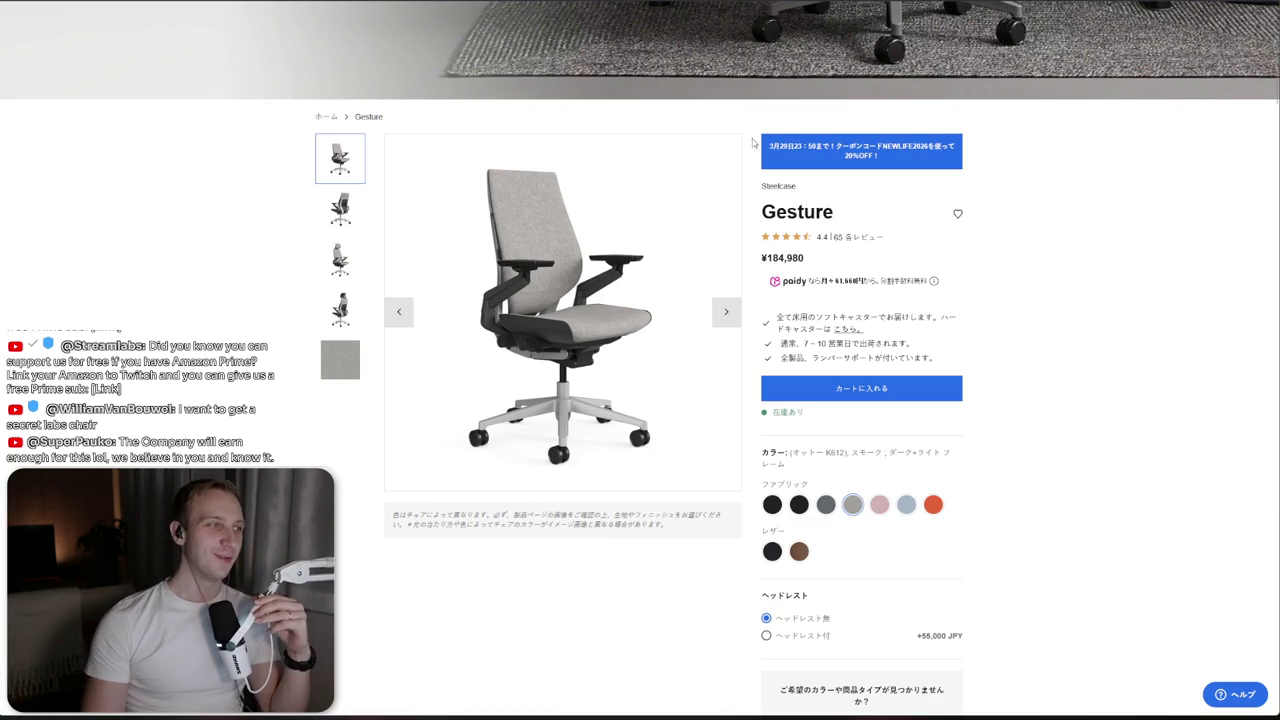
pyautogui.hotkey('ctrl', 't')
pyautogui.write('secre')
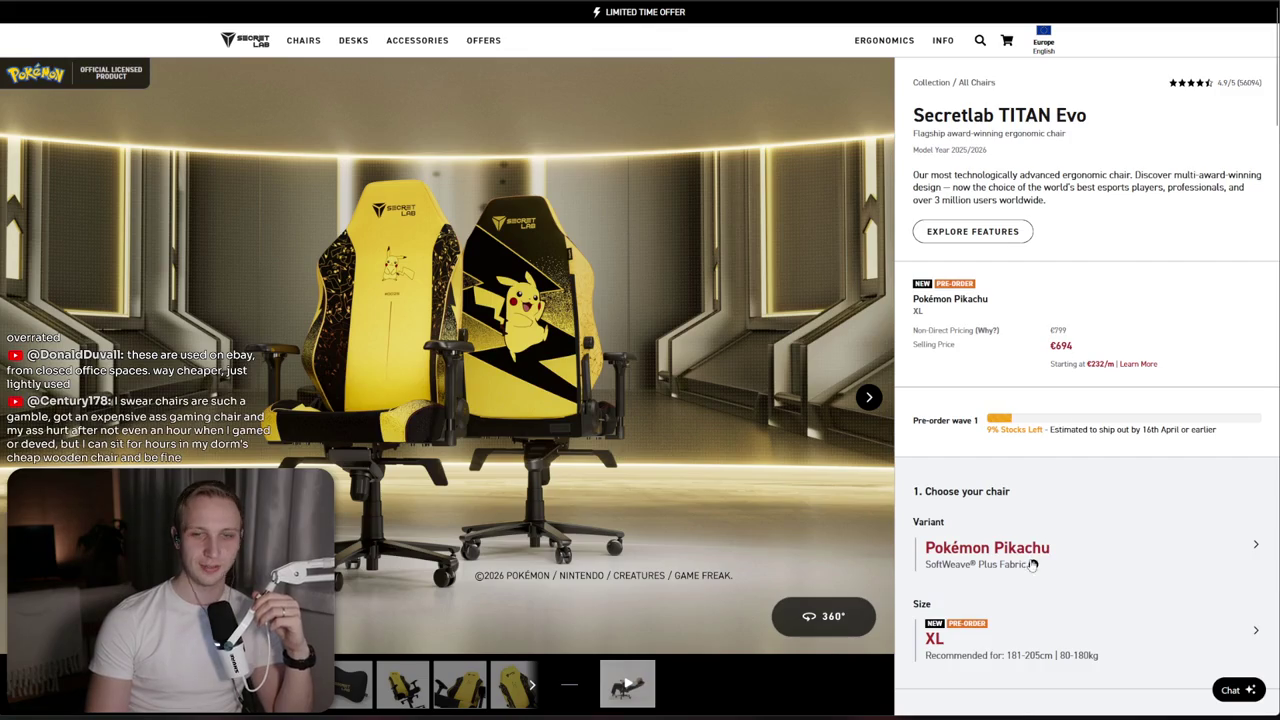
# Choose the One Piece Luffy special edition in the TITAN Evo variant list
pyautogui.scroll(-1, 1030, 568)
pyautogui.scroll(-3, 1030, 568)
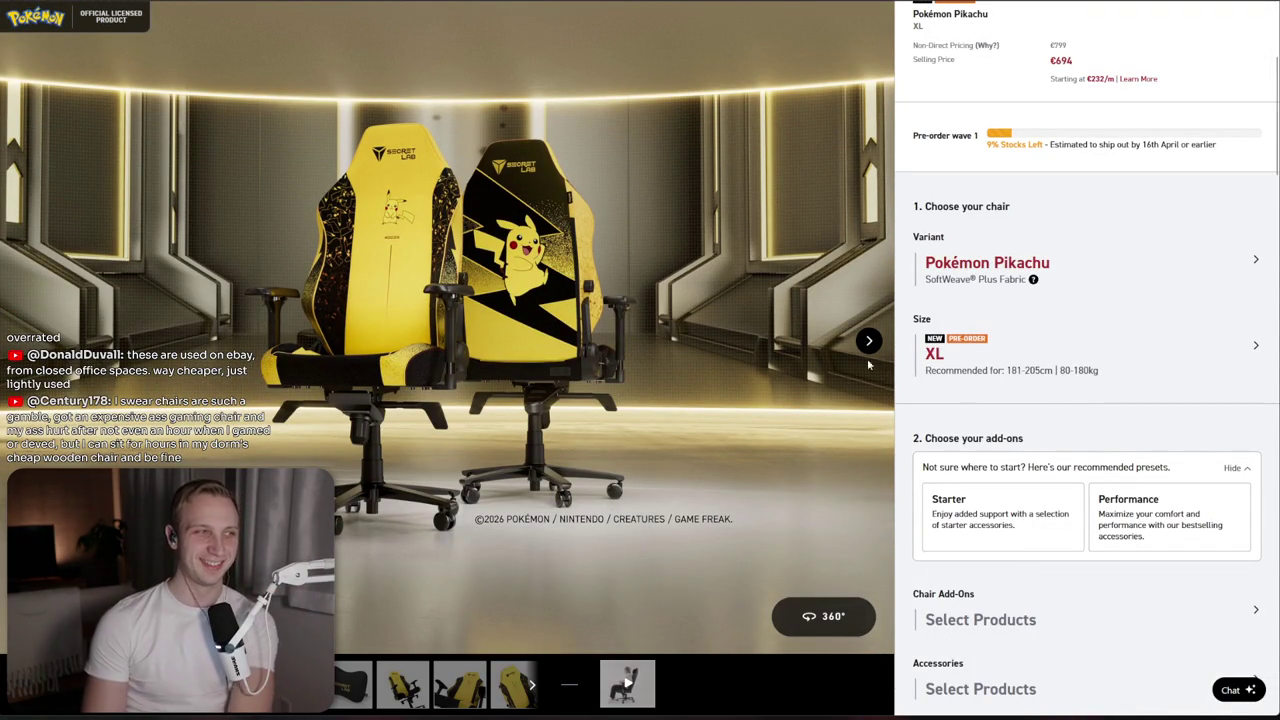
pyautogui.click(1082, 268)
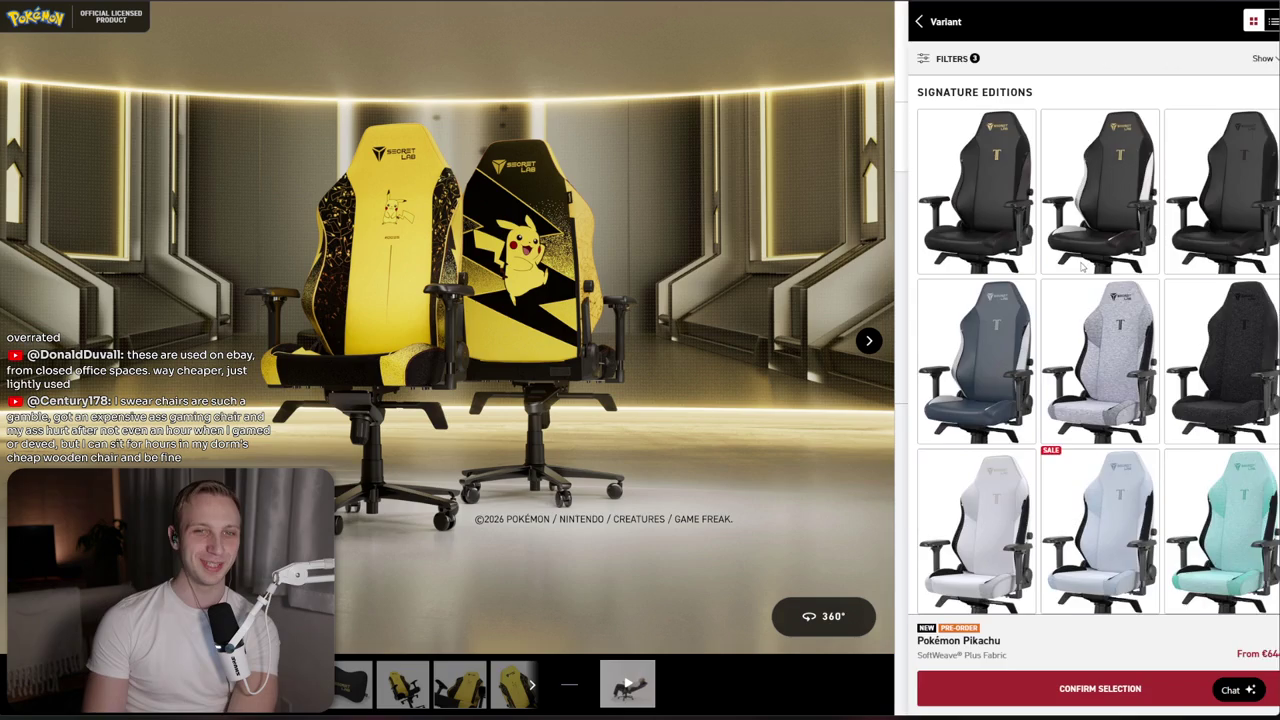
pyautogui.scroll(-10, 1110, 400)
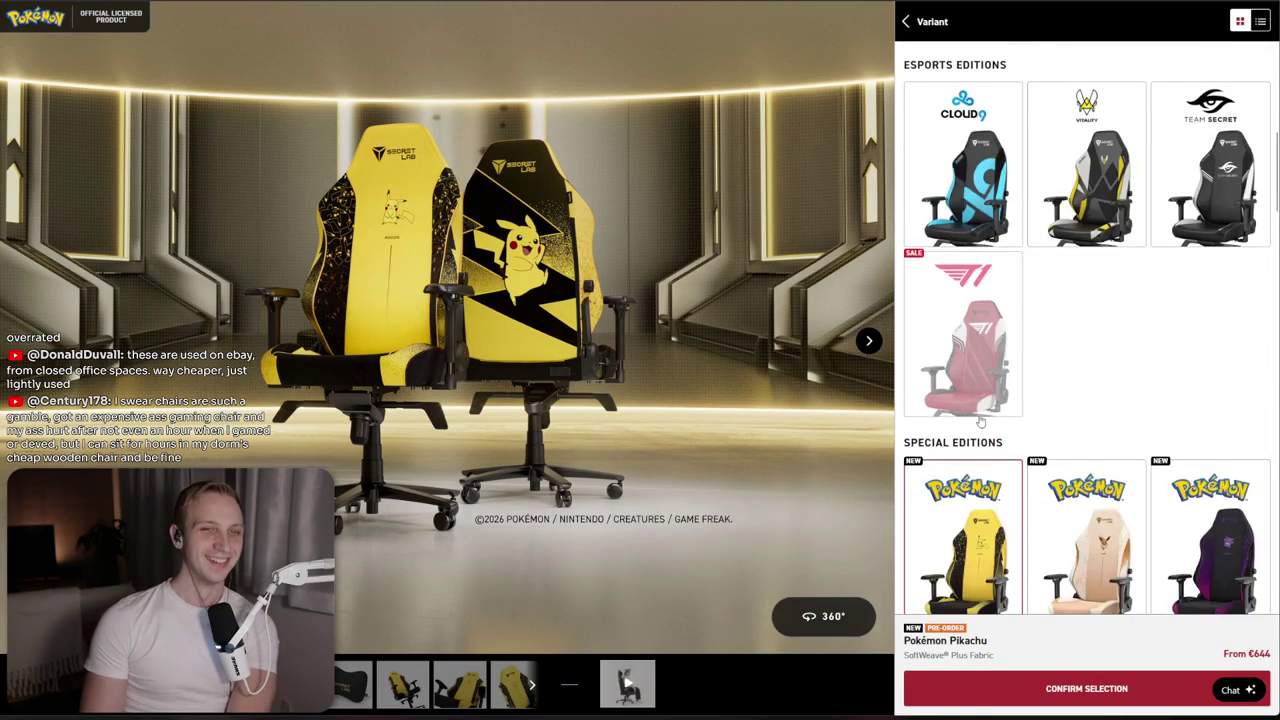
pyautogui.scroll(-4, 981, 421)
pyautogui.scroll(-2, 960, 330)
pyautogui.click(940, 242)
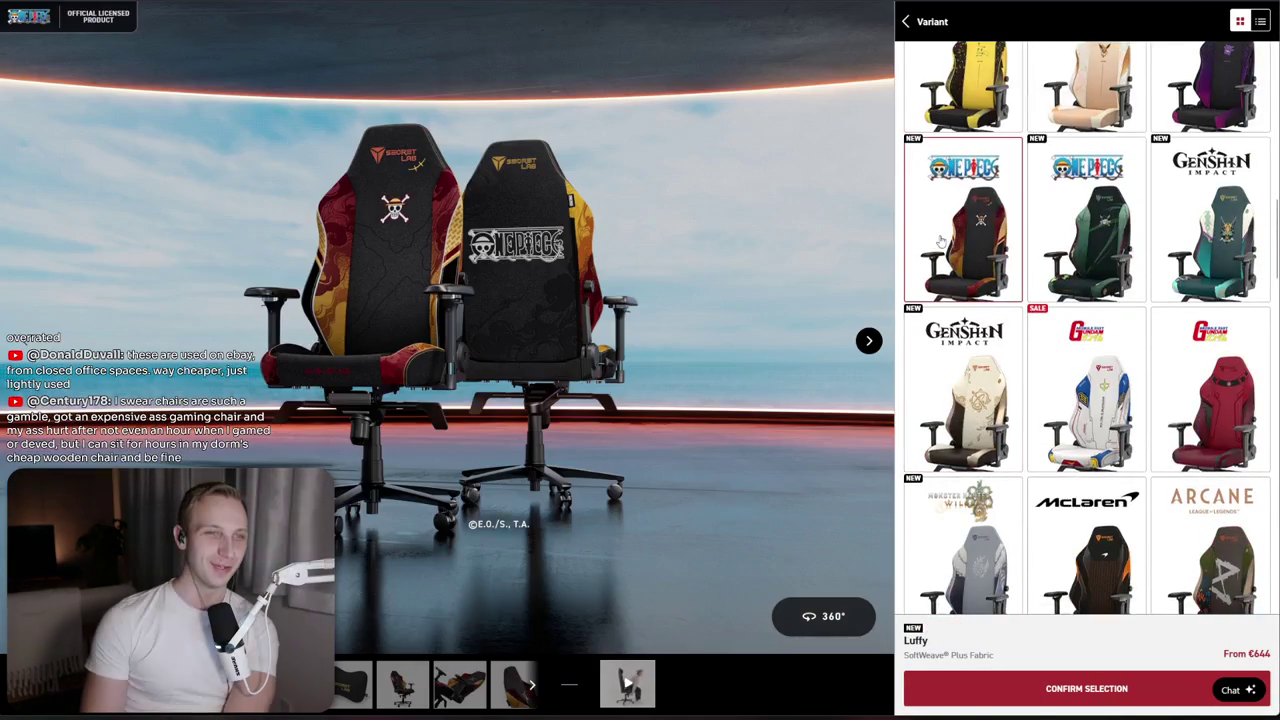
pyautogui.click(864, 342)
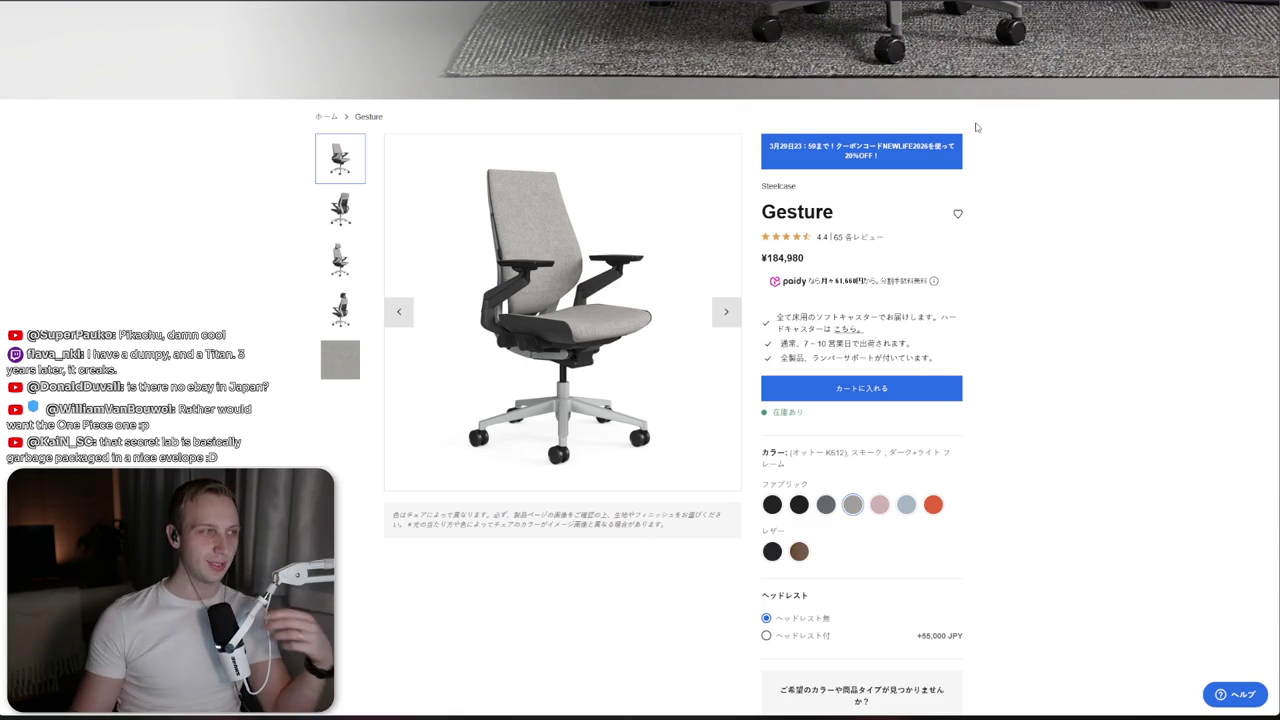
# Cycle through the Herman Miller and win98 clouds tabs, then return to Unity
pyautogui.hotkey('ctrl', 'Tab')
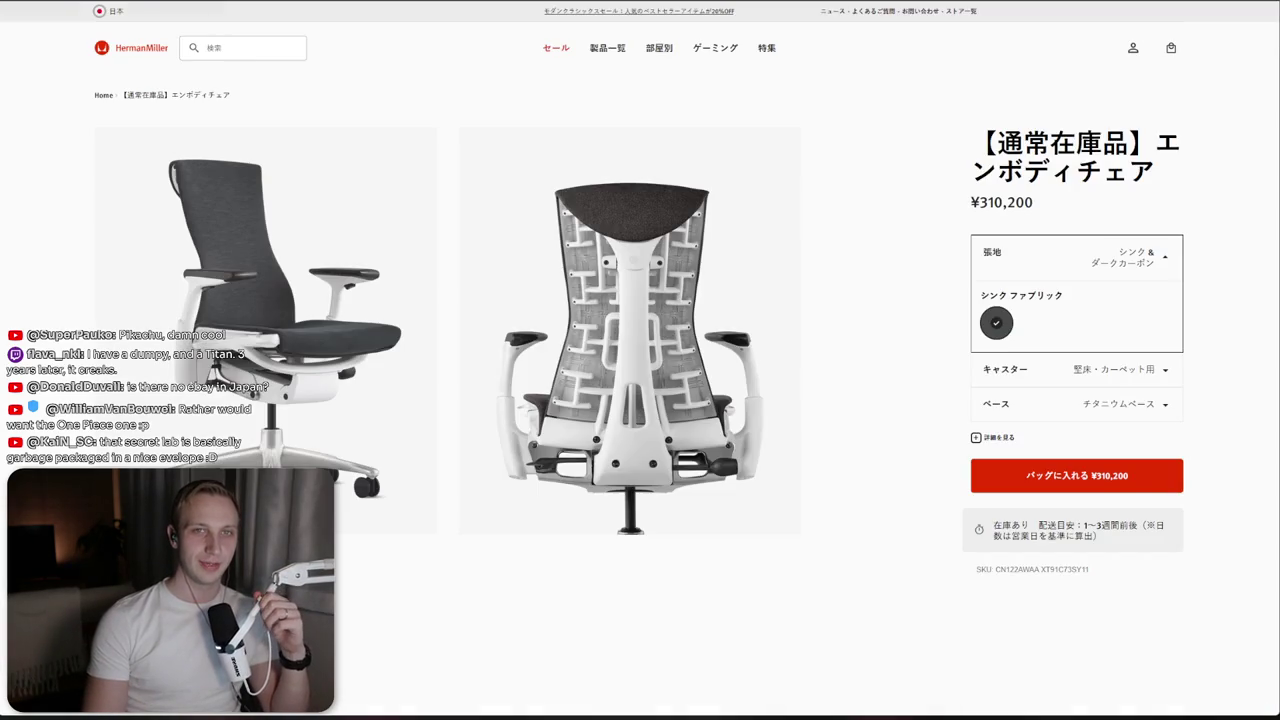
pyautogui.hotkey('ctrl', 'Tab')
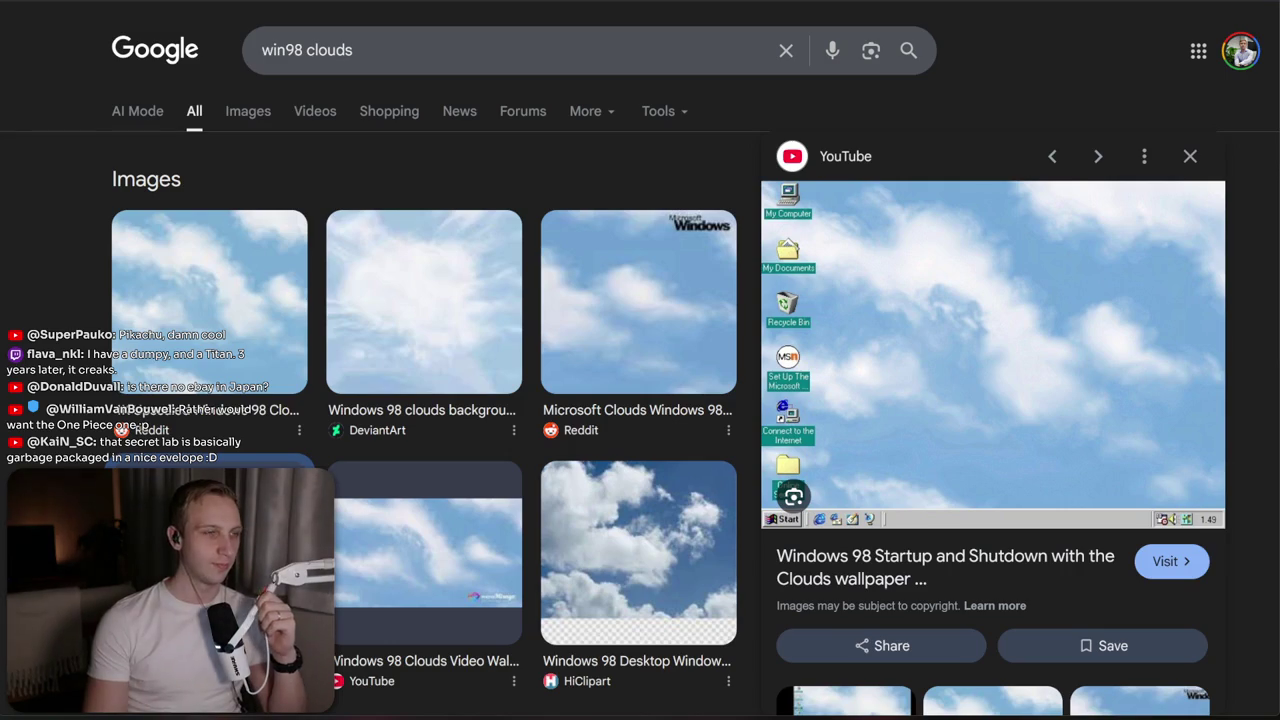
pyautogui.hotkey('alt', 'Tab')
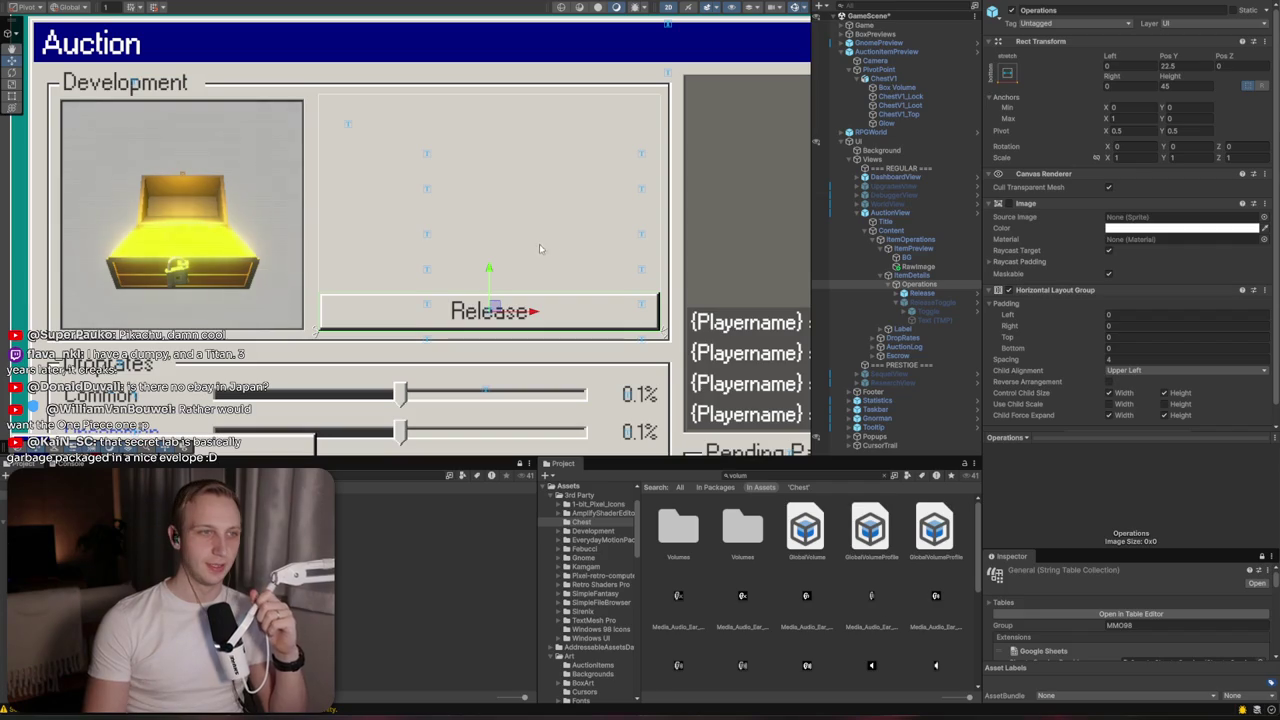
# Create a UI Image under ItemPreview and name it CaseCapacity
pyautogui.click(938, 286)
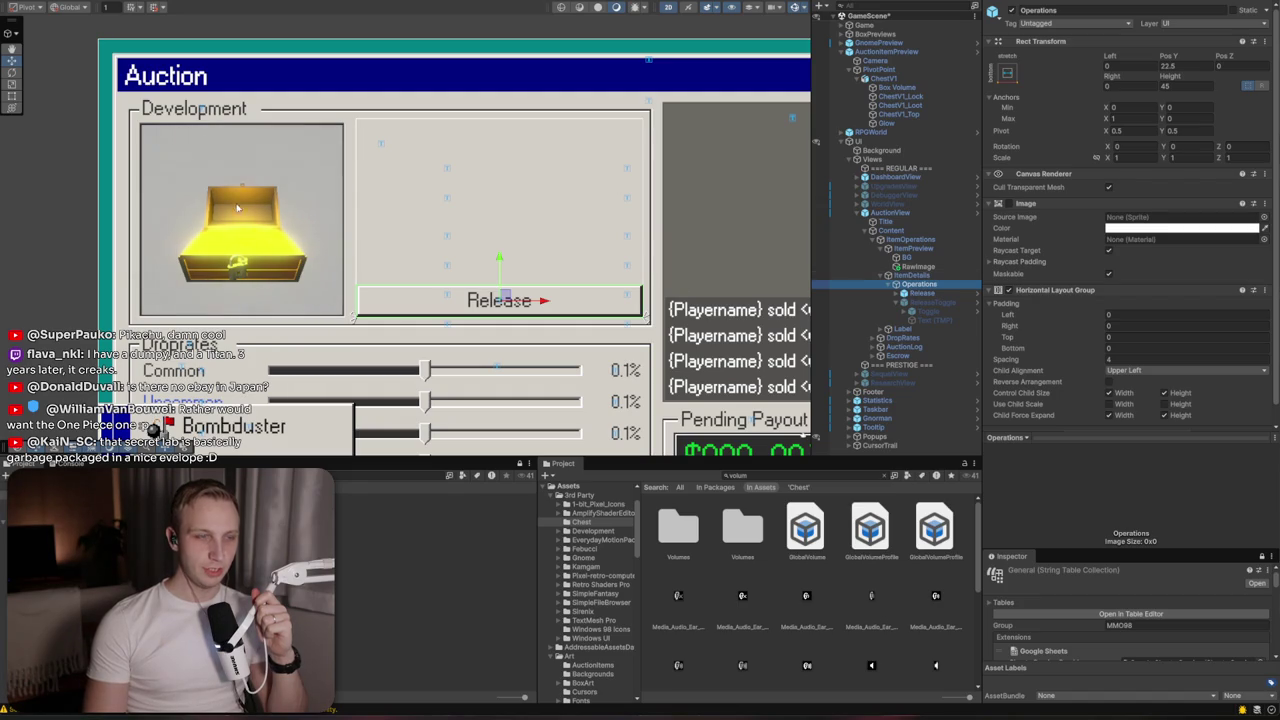
pyautogui.click(916, 257)
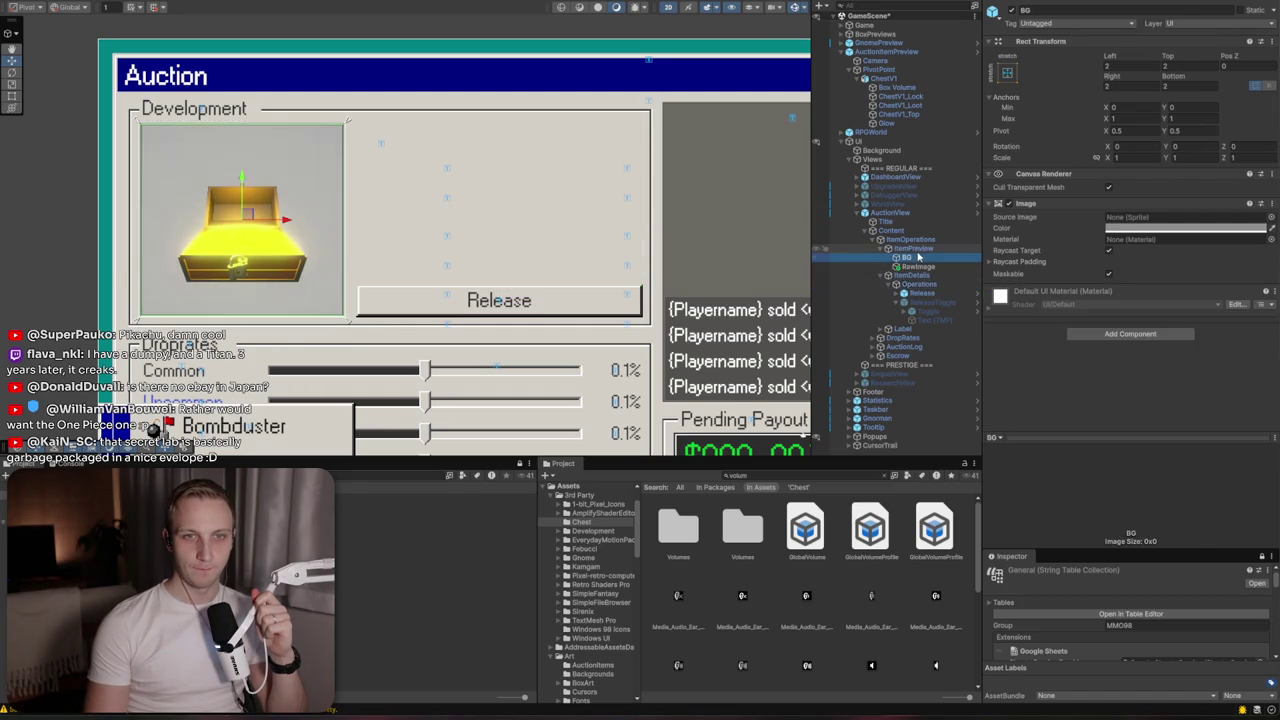
pyautogui.rightClick(911, 249)
pyautogui.click(911, 249)
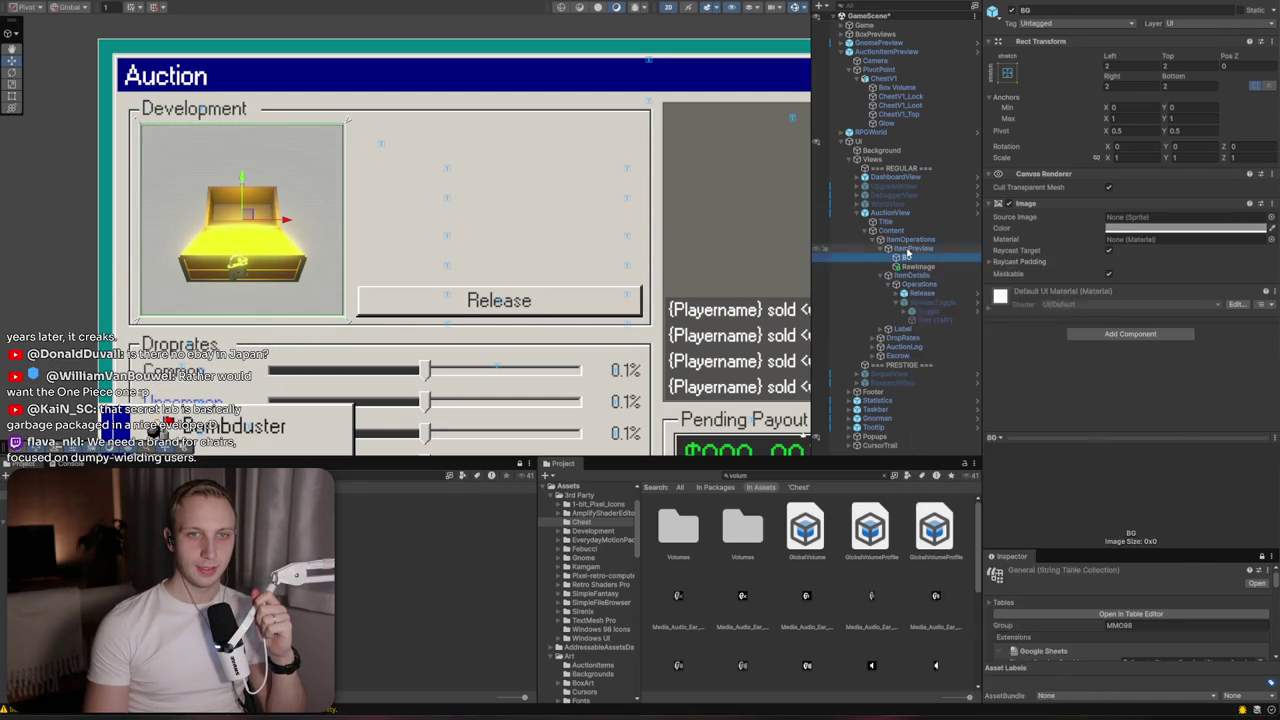
pyautogui.rightClick(911, 249)
pyautogui.moveTo(960, 551)
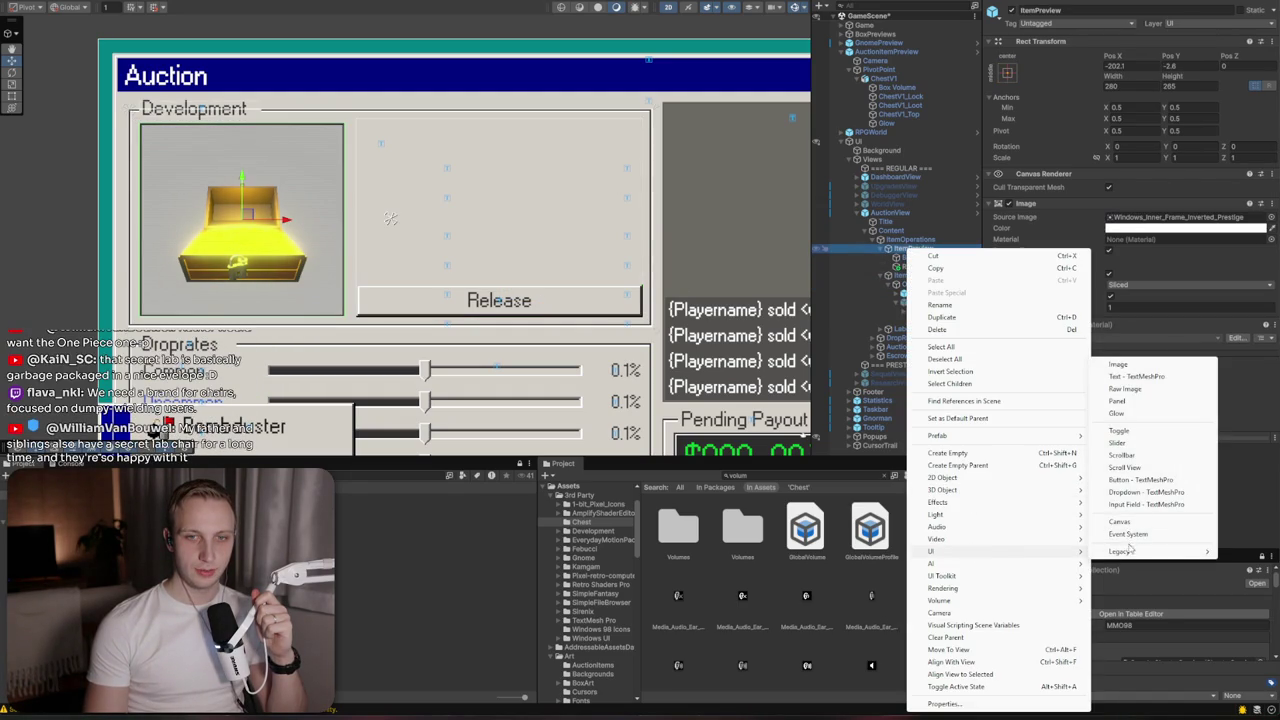
pyautogui.click(1135, 366)
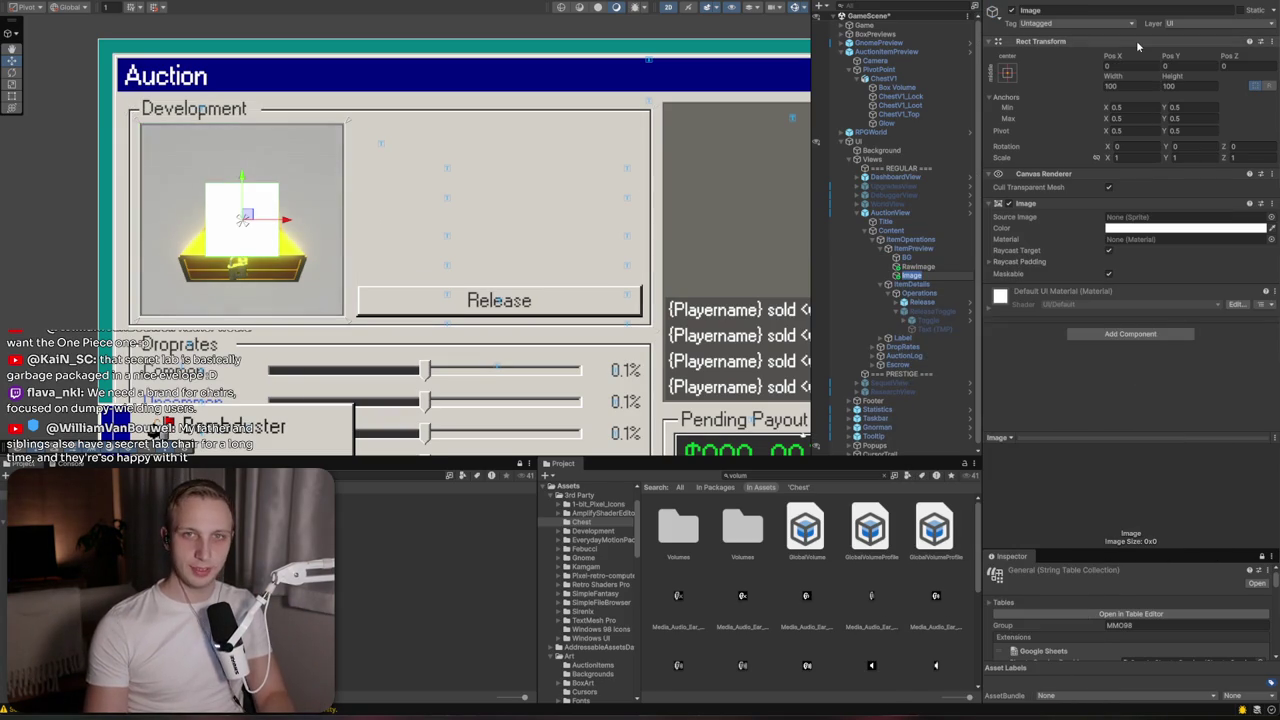
pyautogui.write('Cas')
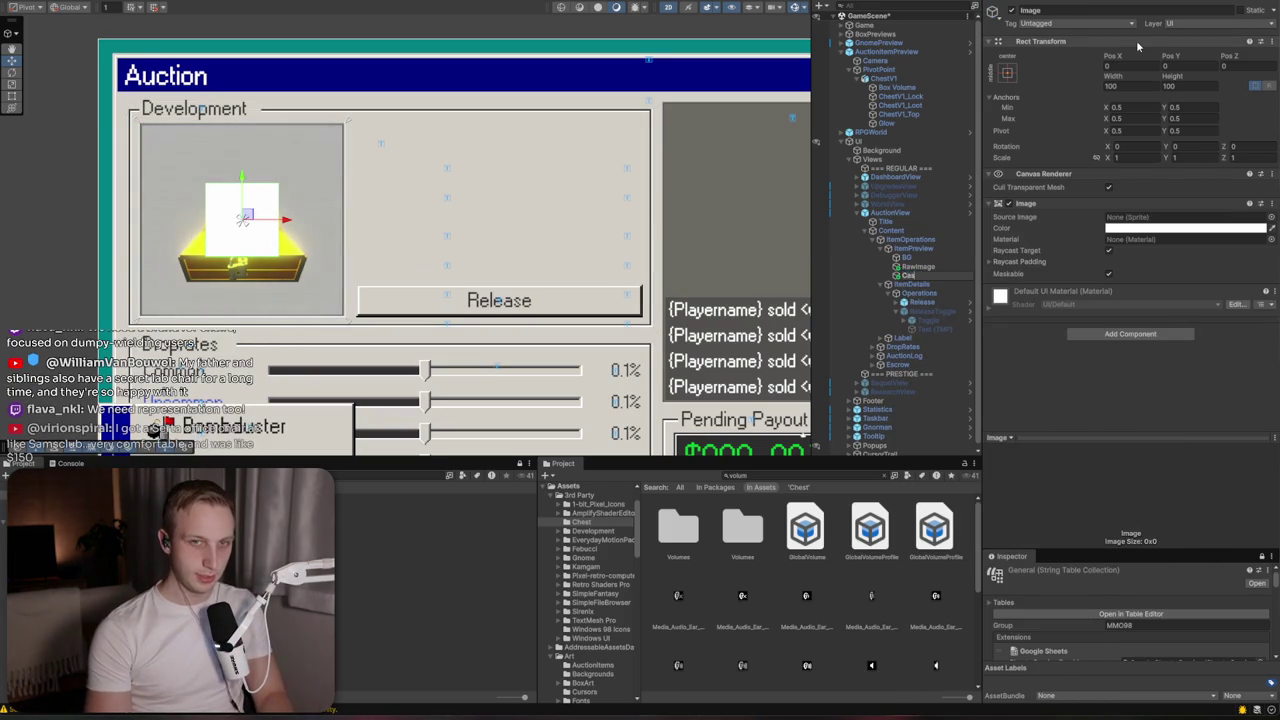
pyautogui.write('eQpacity')
pyautogui.press('Return')
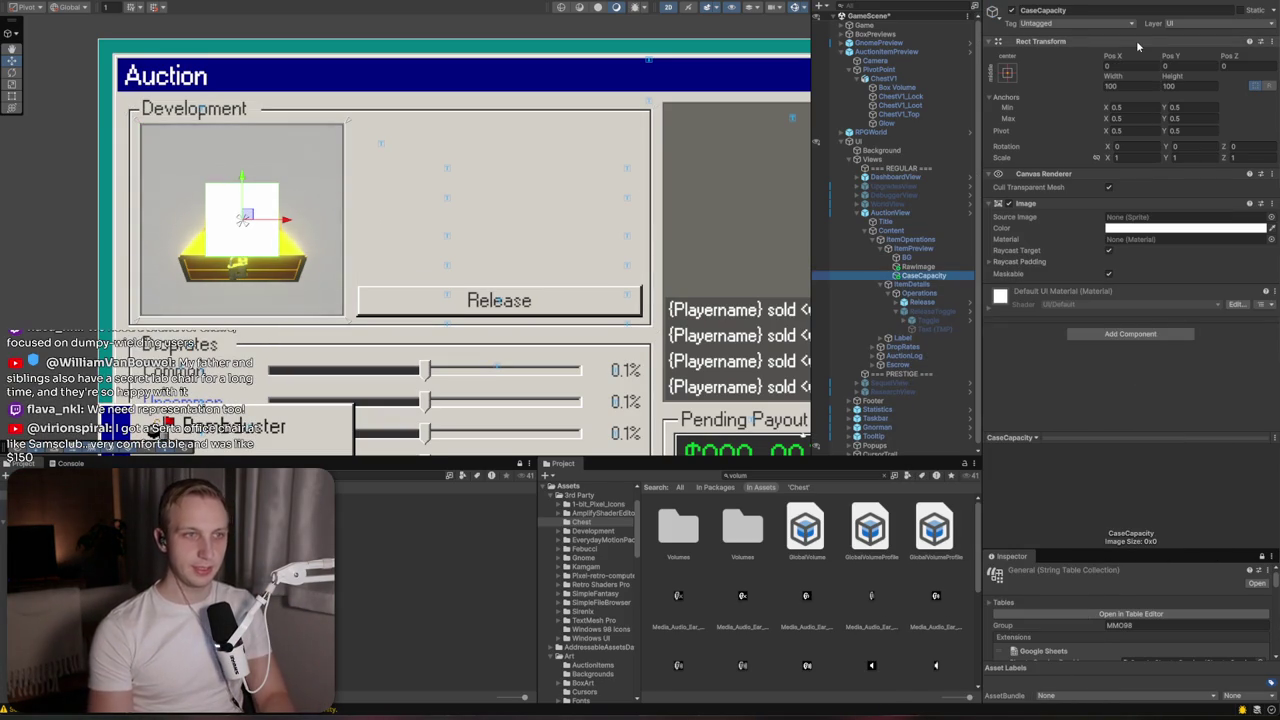
# Anchor CaseCapacity top-right and set its width and height to 50
pyautogui.click(1007, 72)
pyautogui.click(1095, 160)
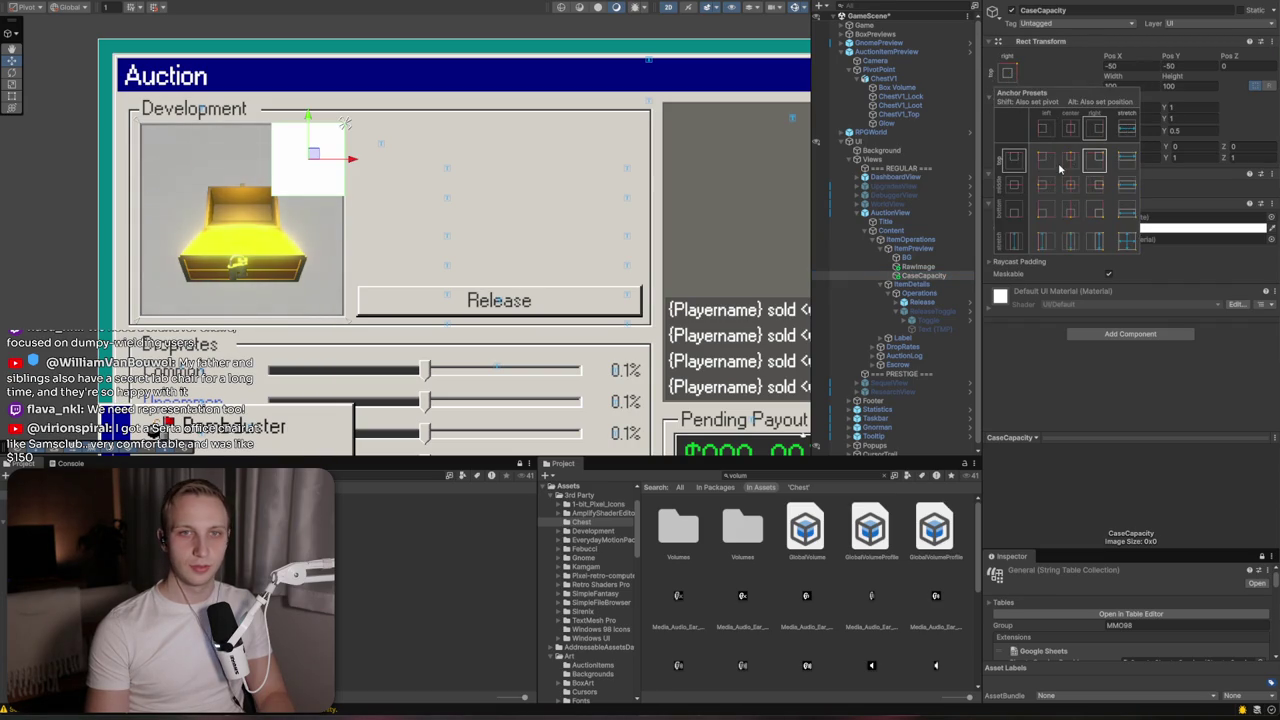
pyautogui.click(1146, 85)
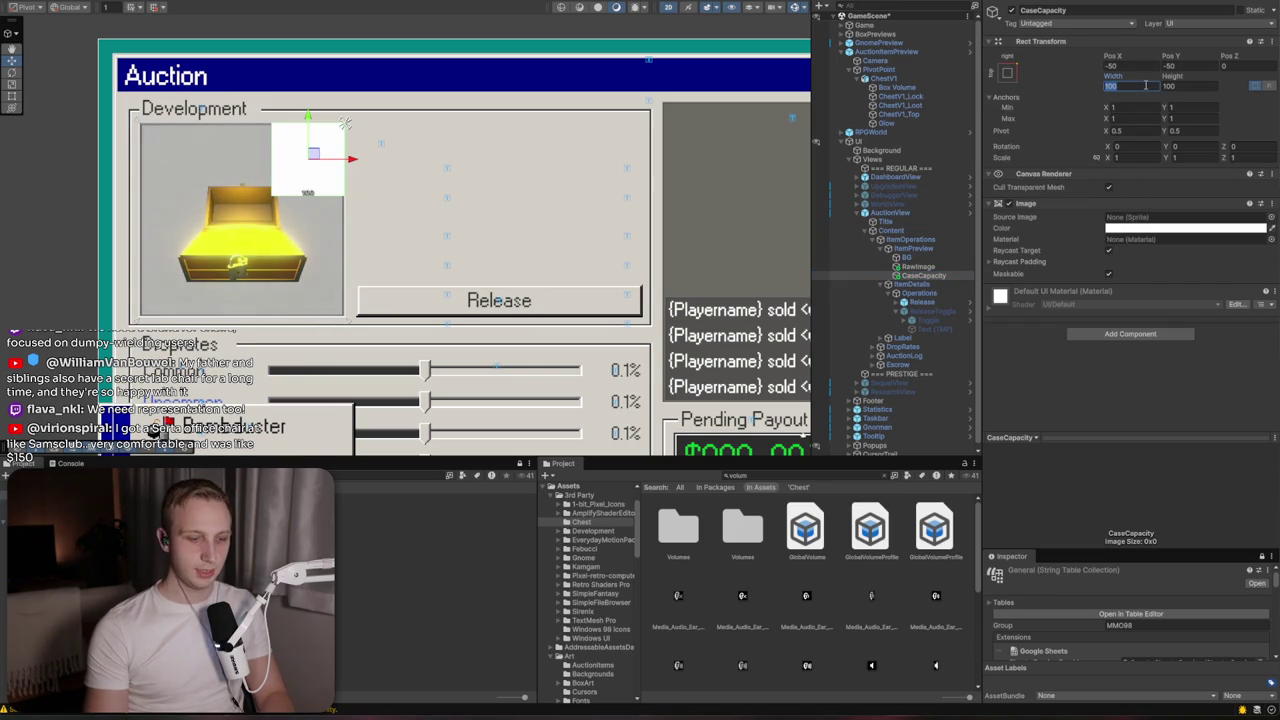
pyautogui.write('50')
pyautogui.press('Tab')
pyautogui.write('50')
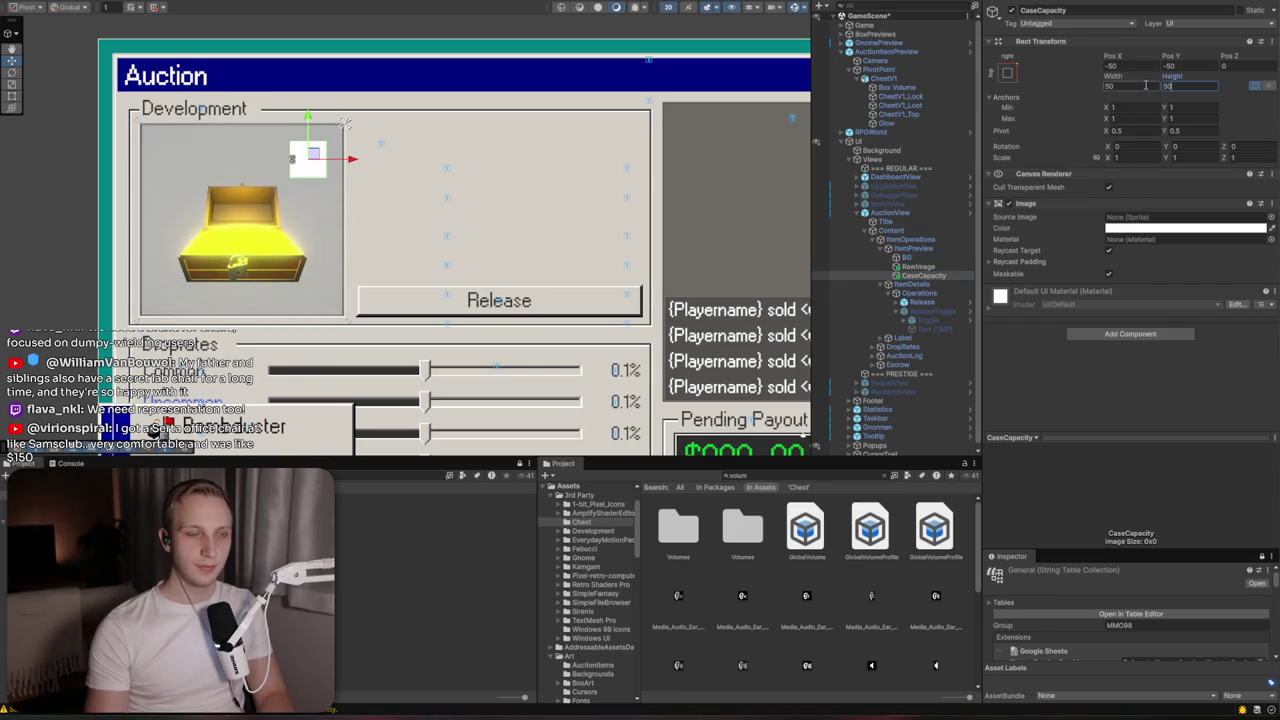
pyautogui.click(918, 278)
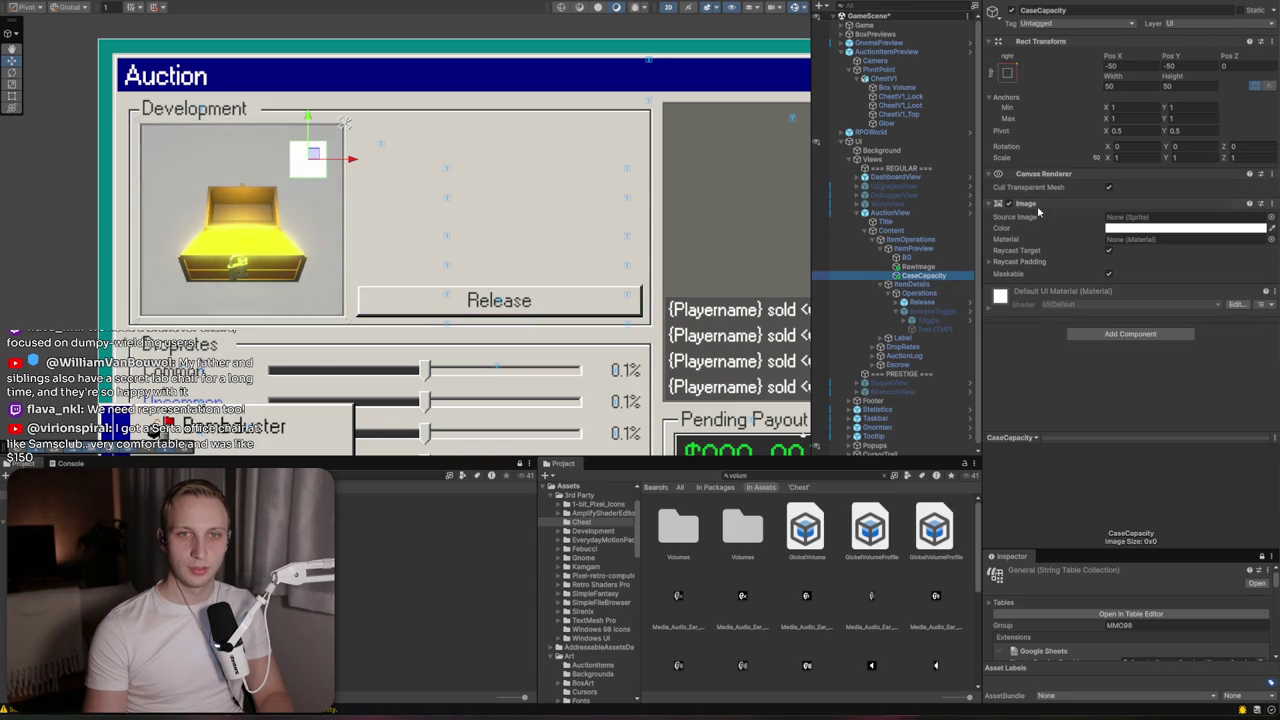
# Position CaseCapacity at Pos X -32, Pos Y -33 in the preview's top-right corner
pyautogui.click(1007, 72)
pyautogui.moveTo(313, 152); pyautogui.dragTo(328, 145)
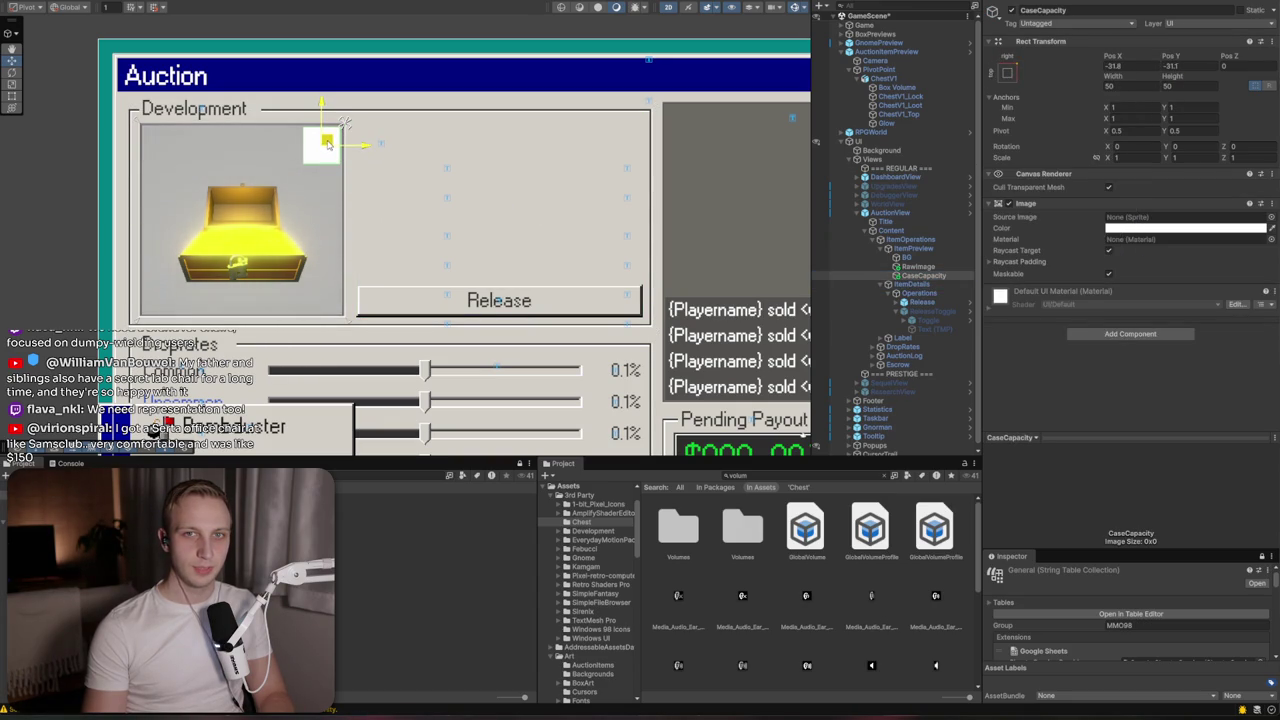
pyautogui.click(1126, 70)
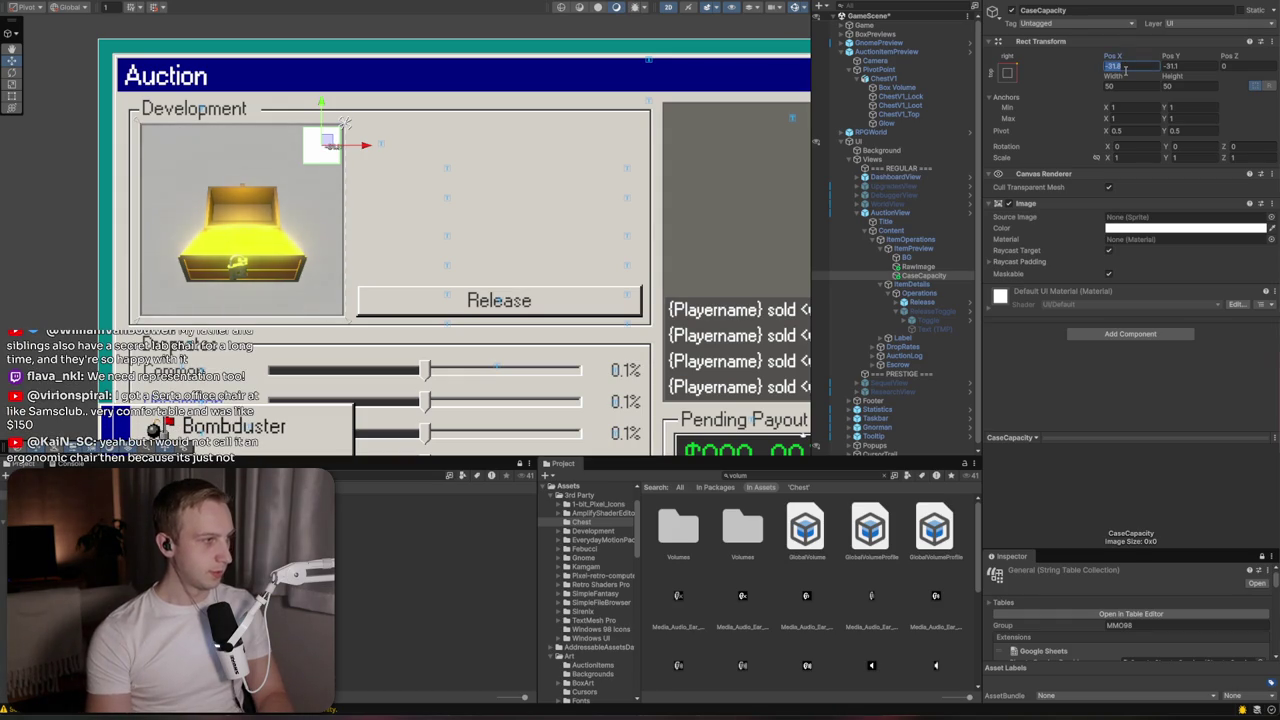
pyautogui.write('-32')
pyautogui.press('Tab')
pyautogui.write('-33')
pyautogui.rightClick(905, 275)
pyautogui.moveTo(990, 556)
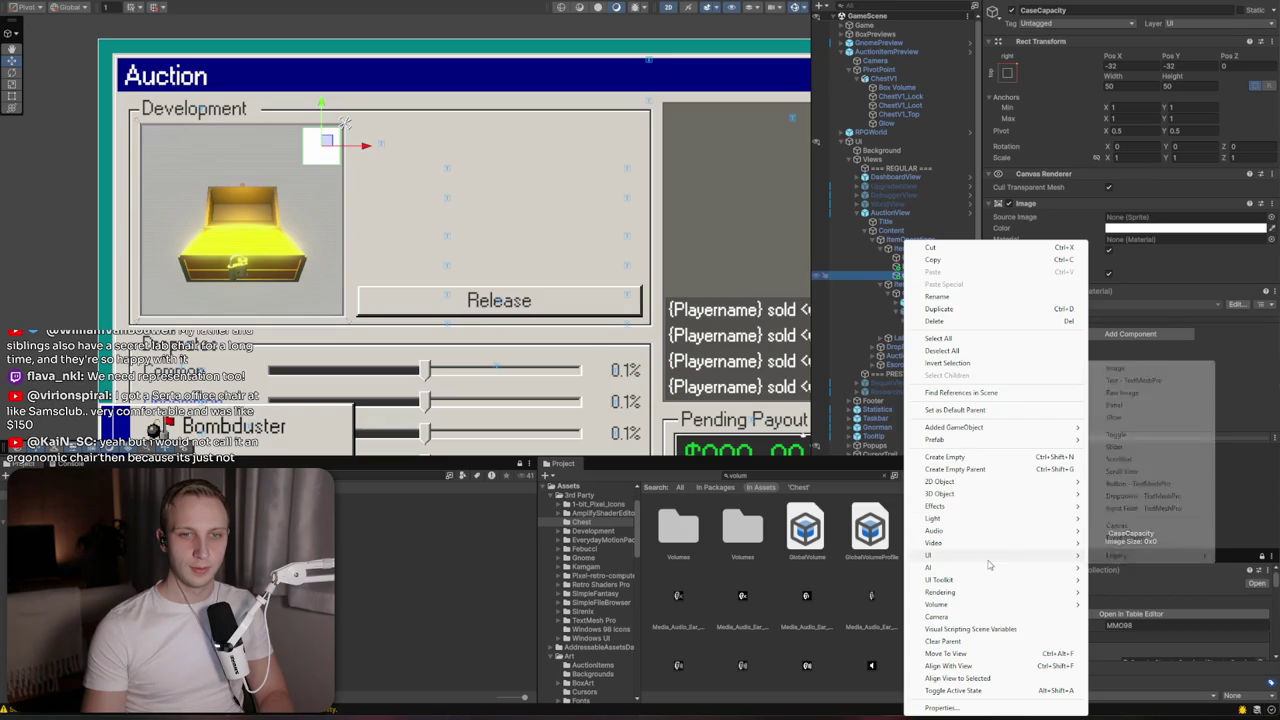
# Add a TextMeshPro label reading '99' inside CaseCapacity using the Latin-Main font
pyautogui.click(1148, 380)
pyautogui.click(1091, 268)
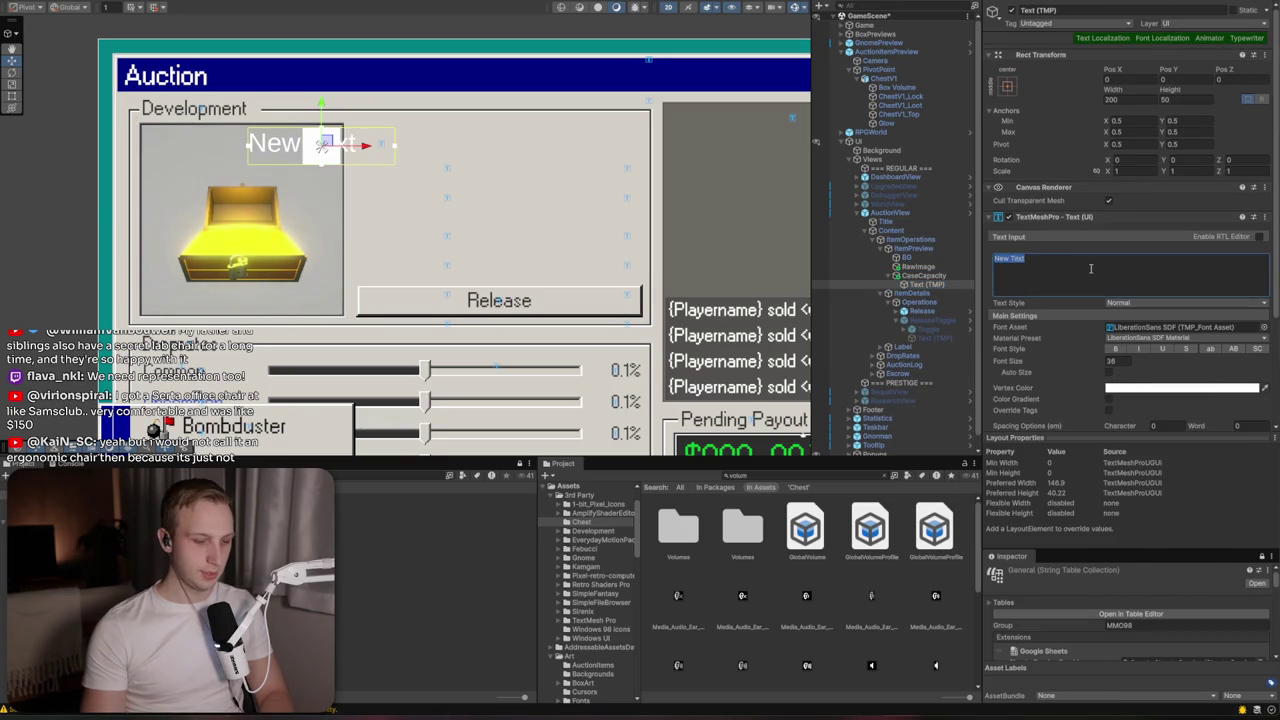
pyautogui.write('99')
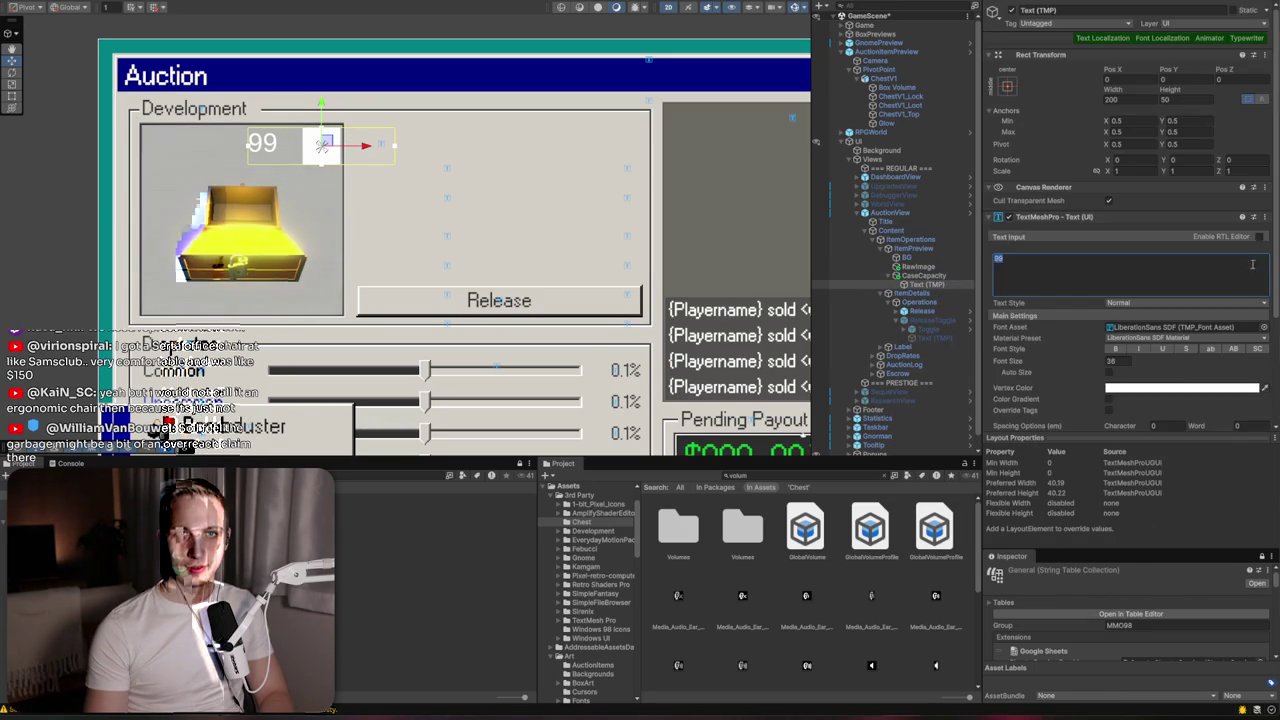
pyautogui.click(1264, 328)
pyautogui.click(1244, 318)
pyautogui.click(1247, 318)
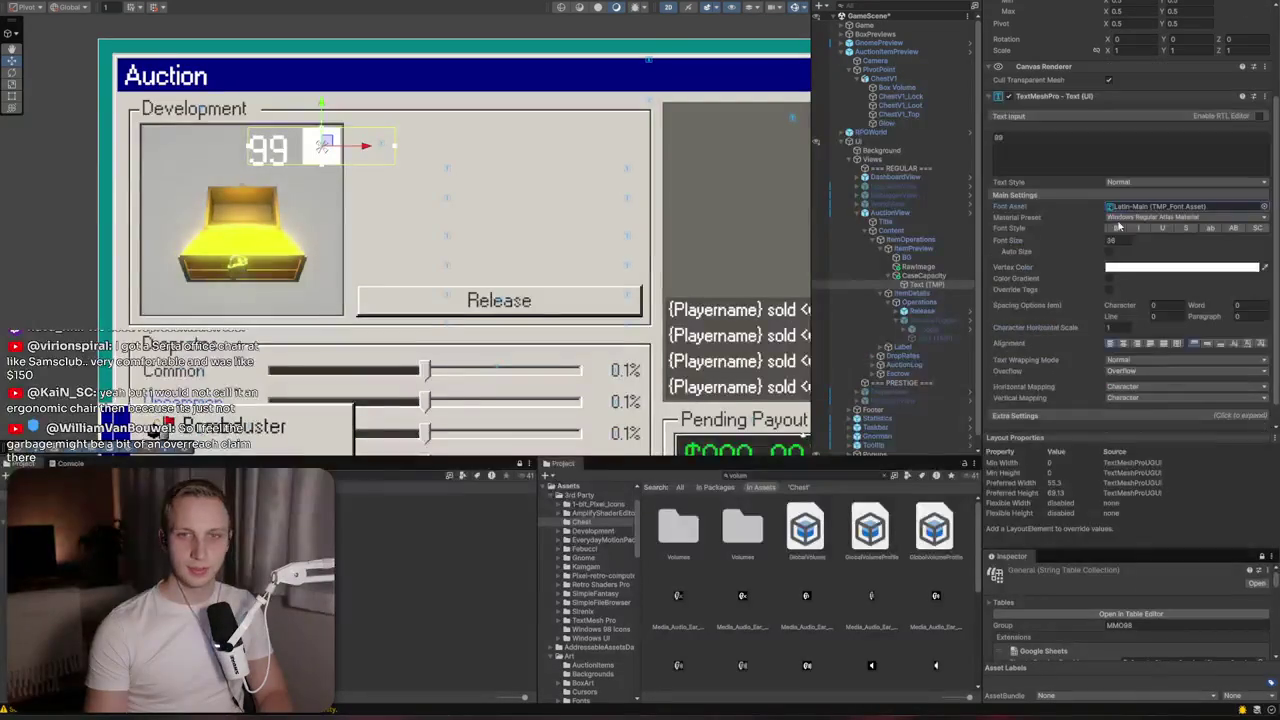
# Stretch the 99 label to fill its CaseCapacity box
pyautogui.click(1006, 87)
pyautogui.click(1094, 197)
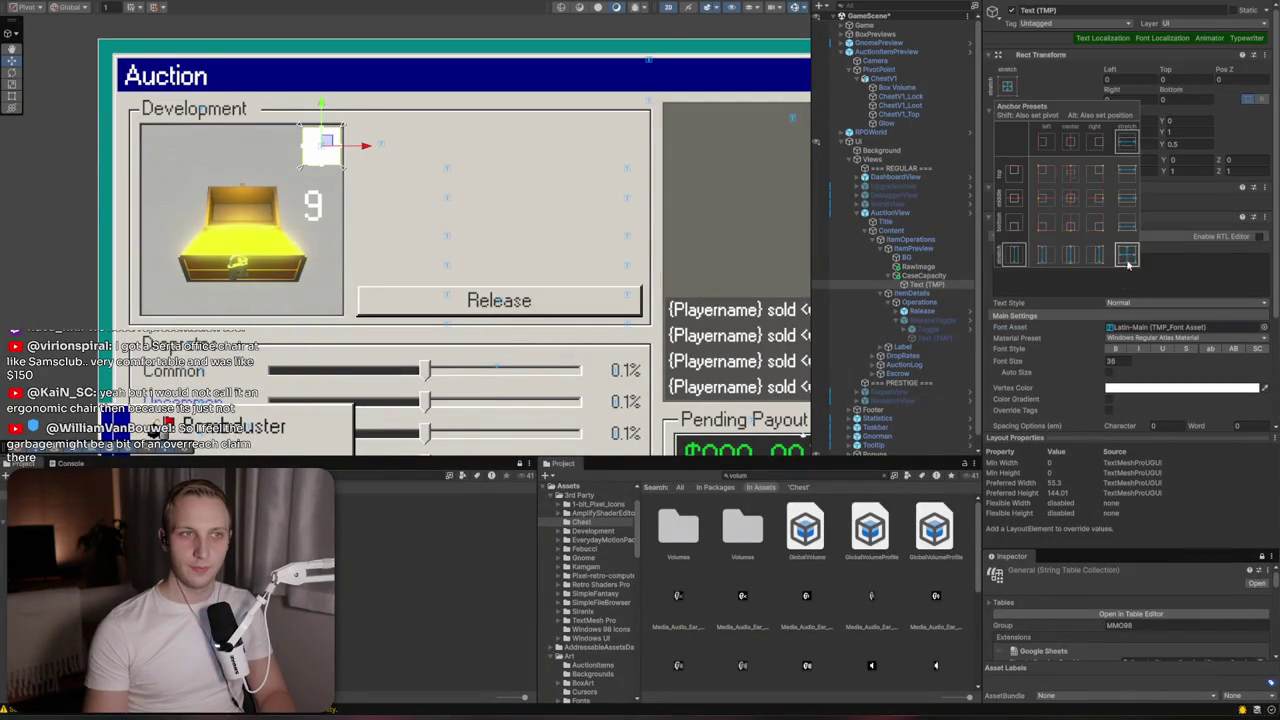
pyautogui.scroll(-3, 1108, 338)
pyautogui.click(1172, 232)
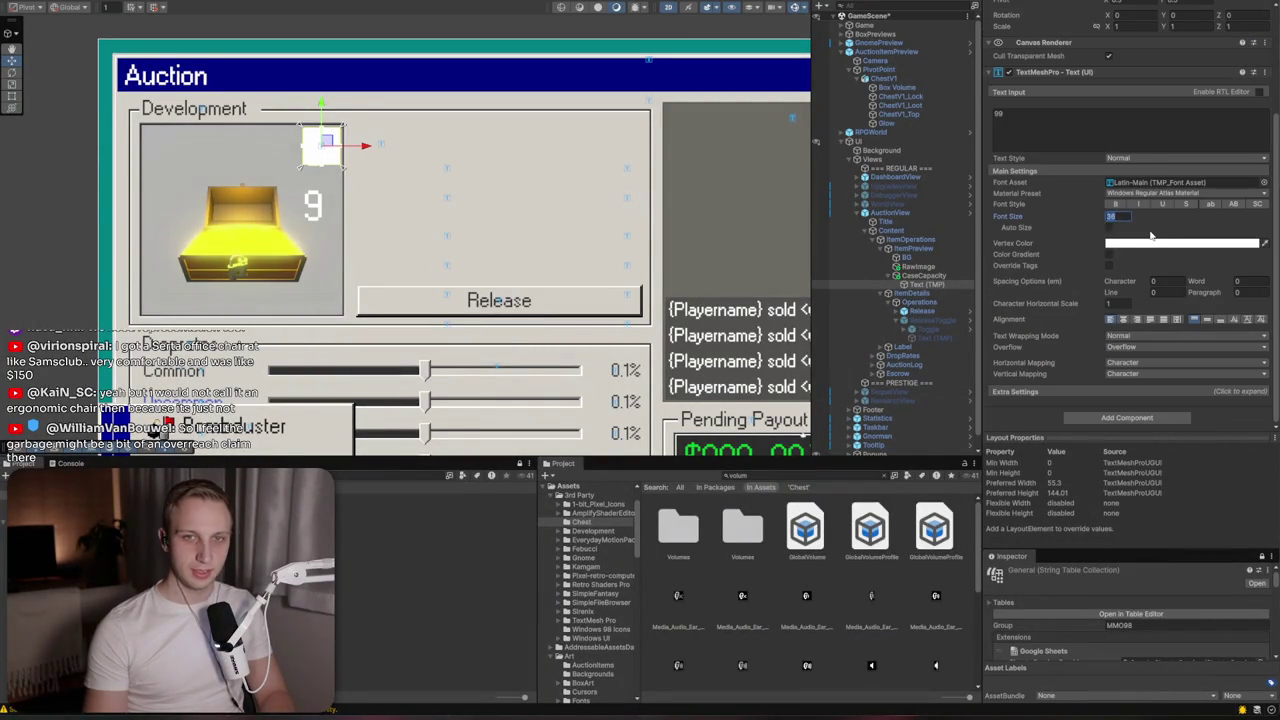
pyautogui.write('24')
# Colour the 99 text dark grey 323232 and centre it horizontally and vertically
pyautogui.click(1150, 243)
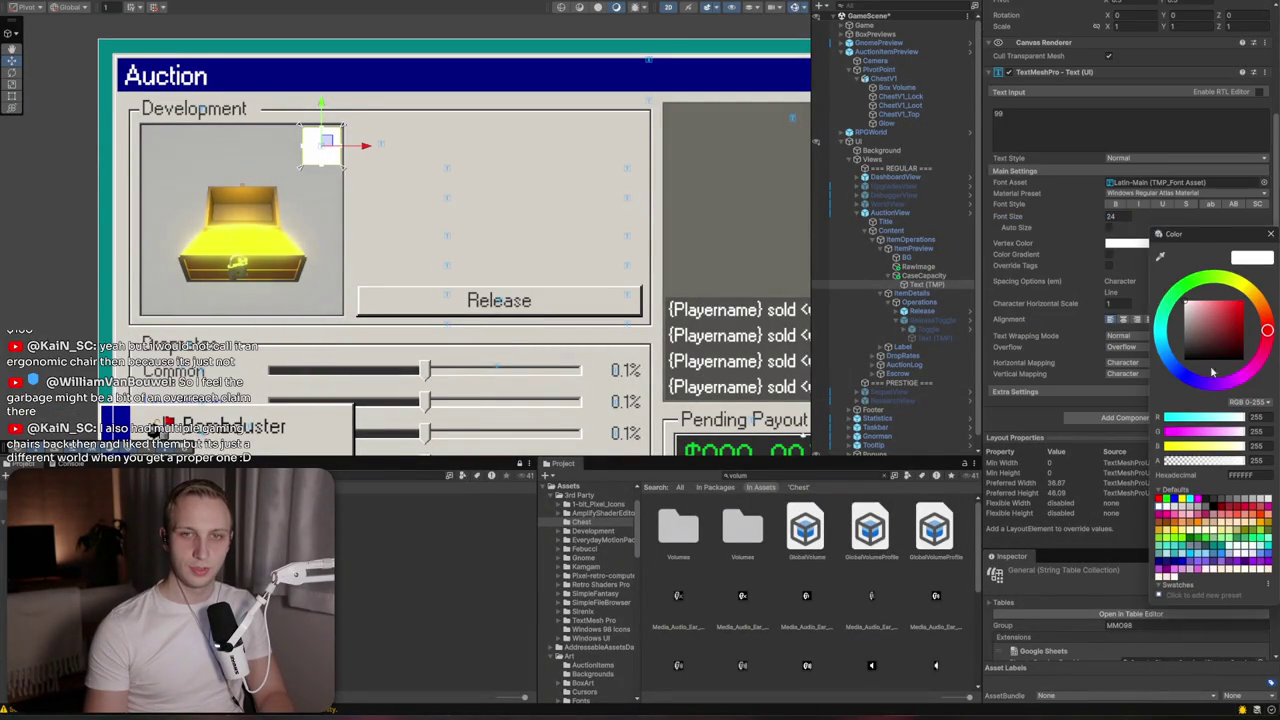
pyautogui.click(1242, 476)
pyautogui.hotkey('ctrl', 'v')
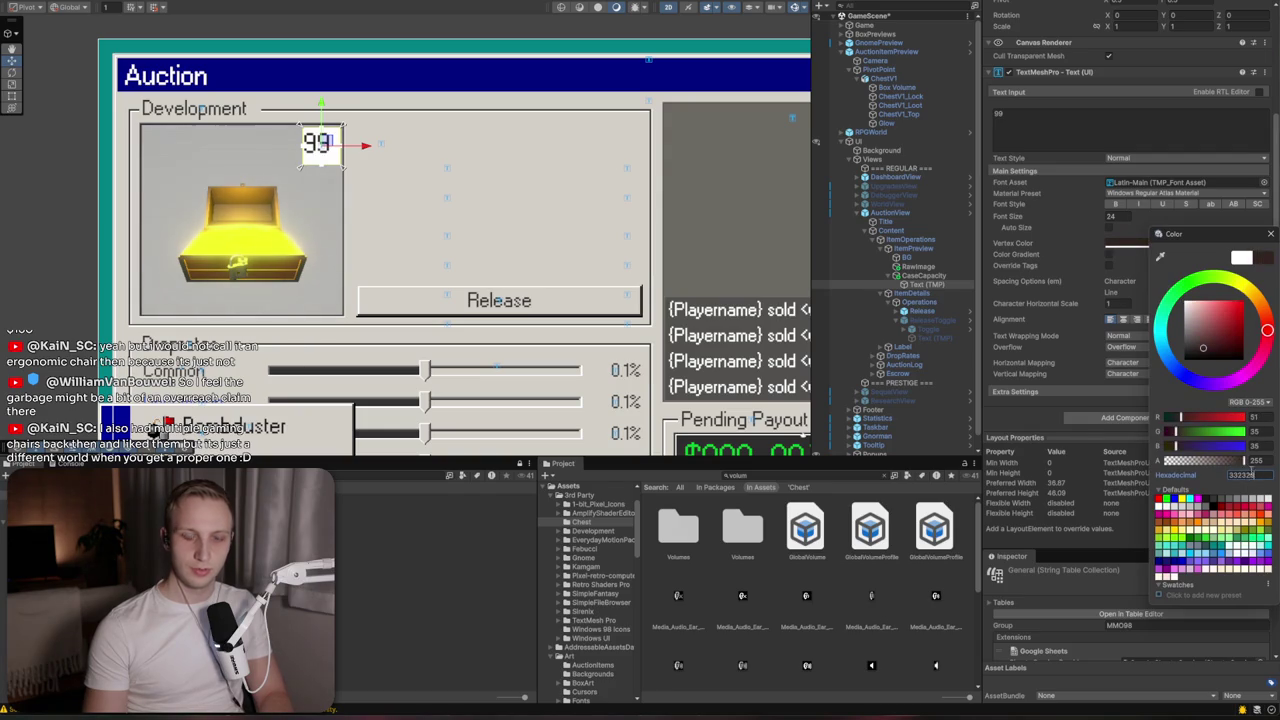
pyautogui.write('323232')
pyautogui.press('Return')
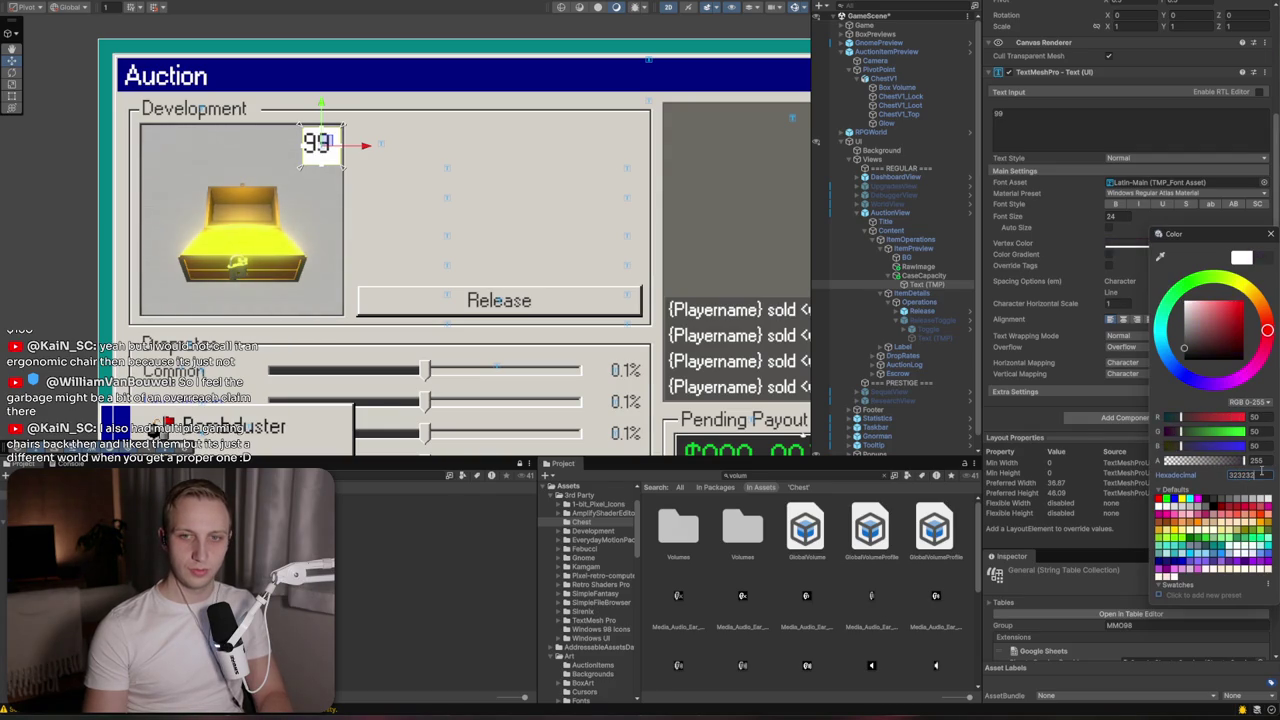
pyautogui.click(1190, 390)
pyautogui.click(1122, 319)
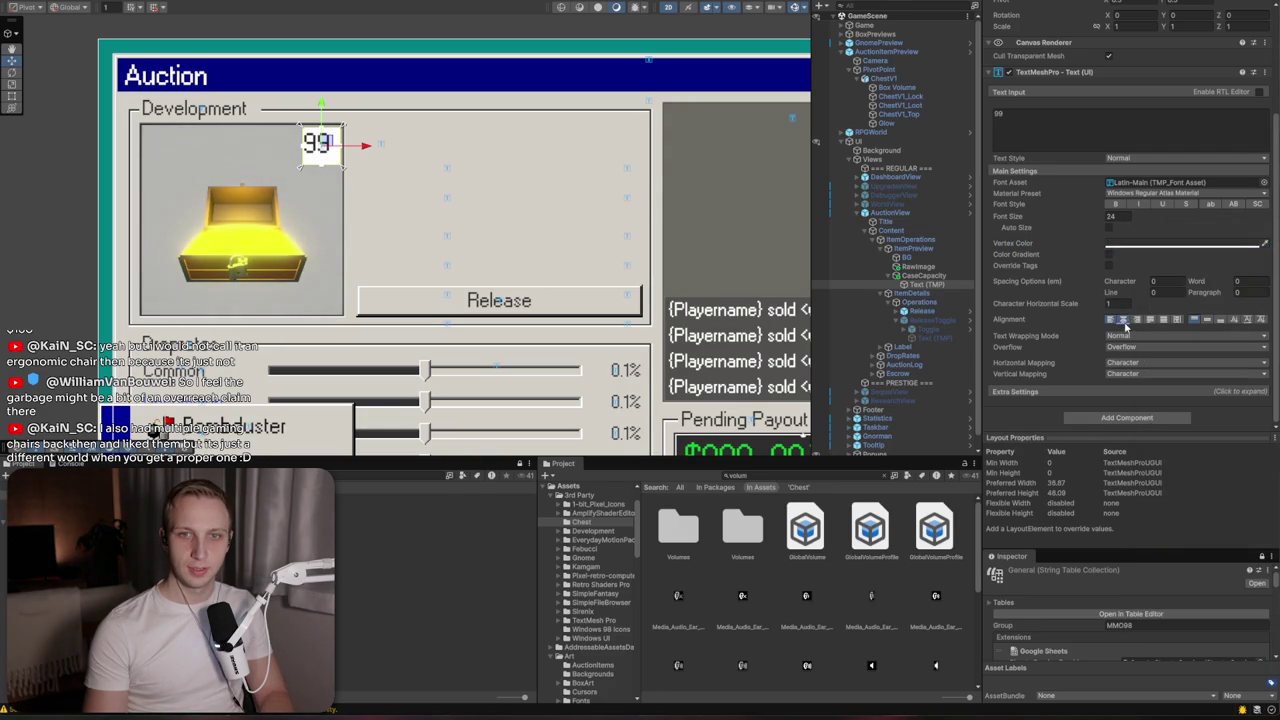
pyautogui.click(1207, 320)
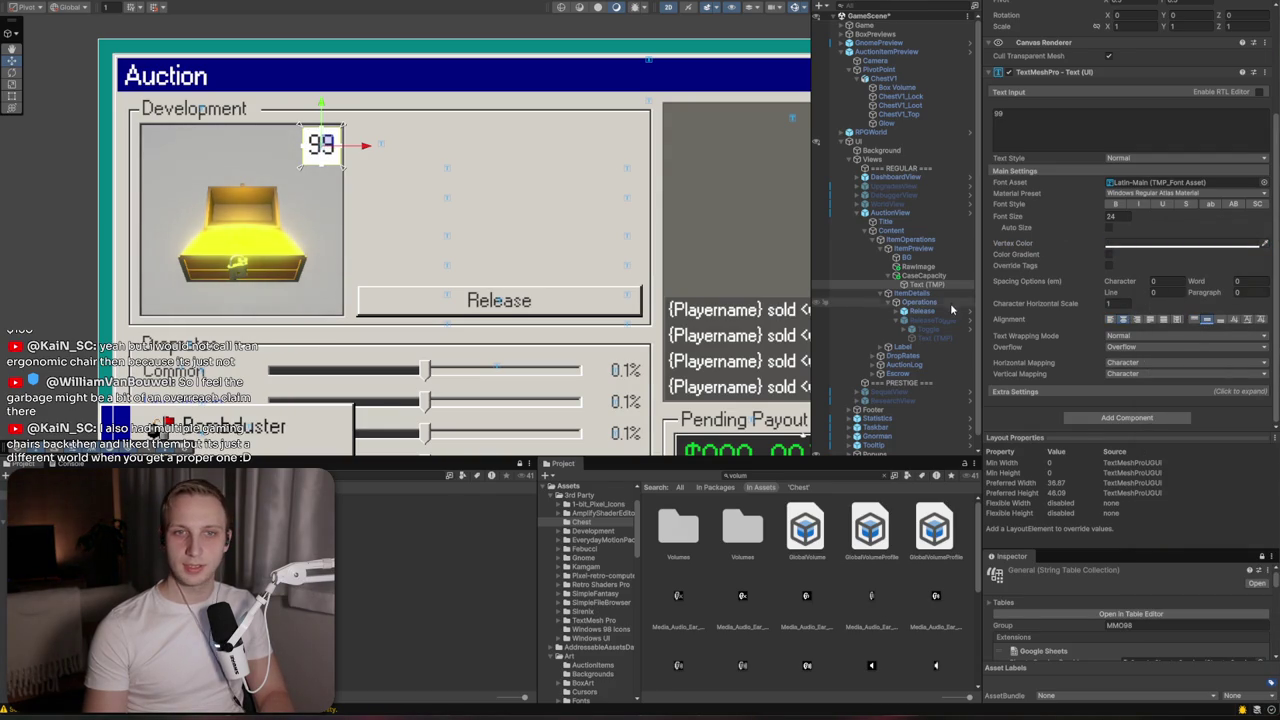
pyautogui.click(944, 268)
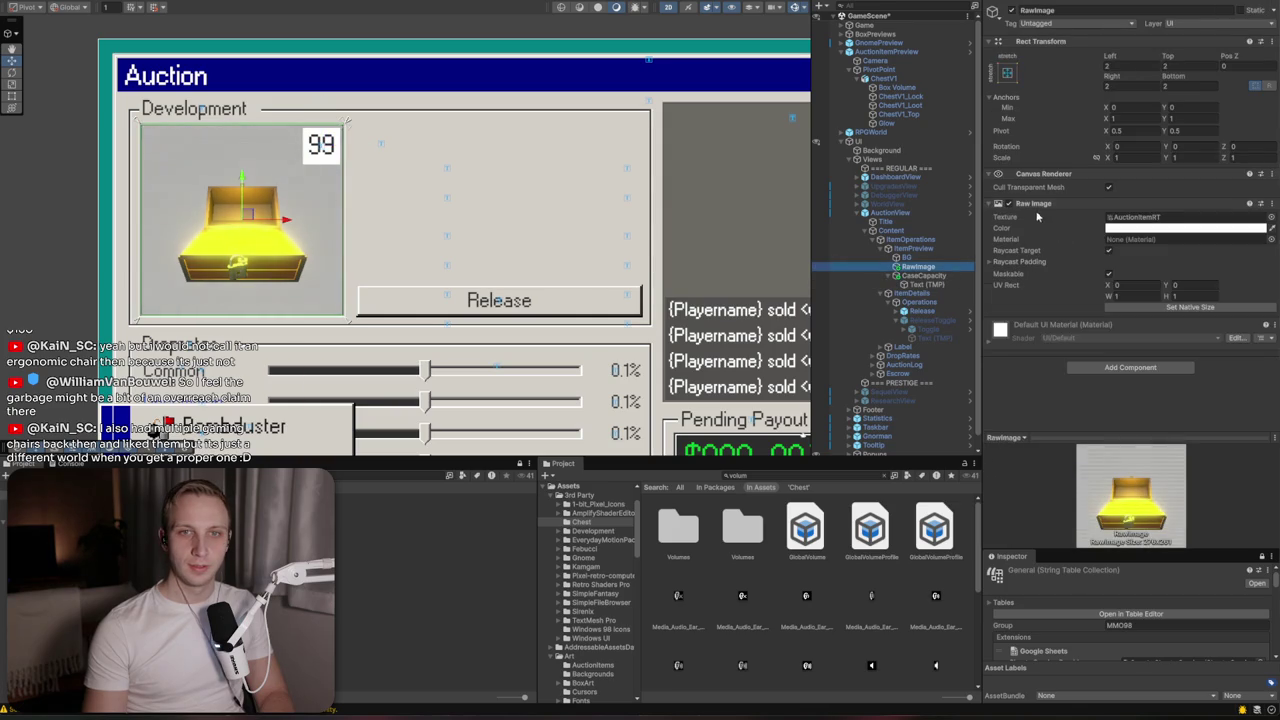
pyautogui.click(1180, 228)
pyautogui.click(1160, 316)
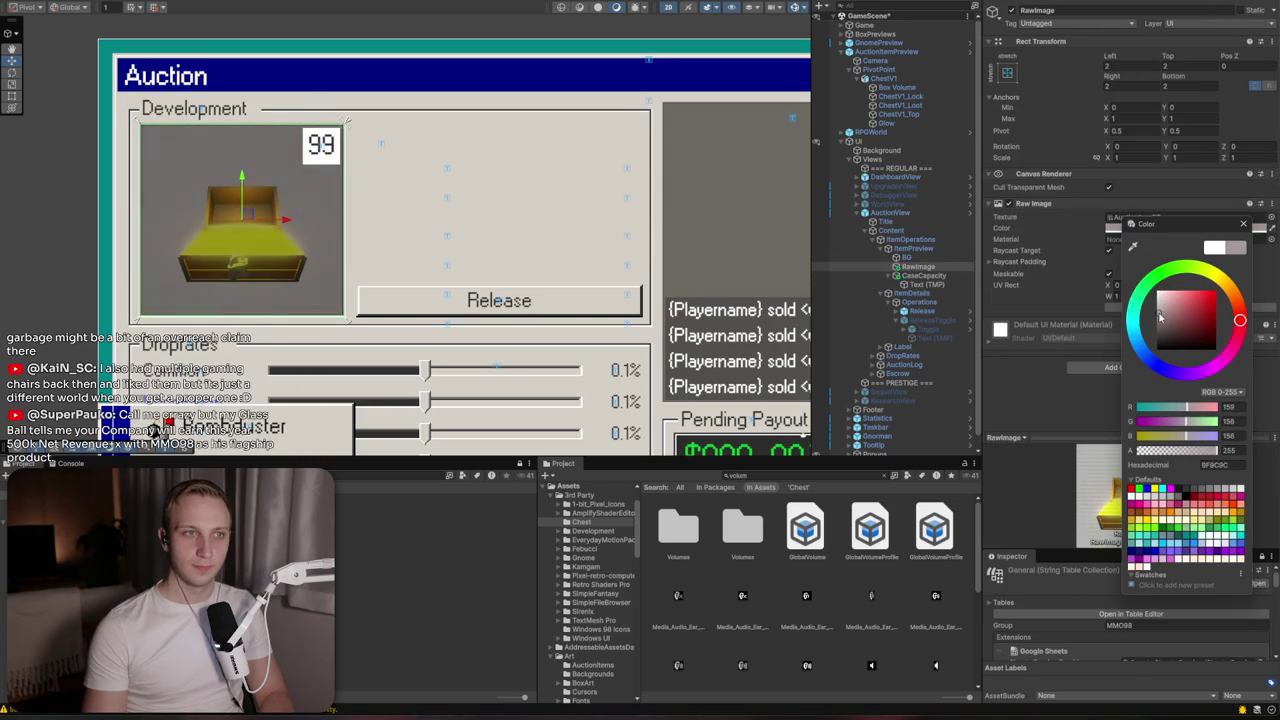
pyautogui.press('Escape')
pyautogui.click(1200, 228)
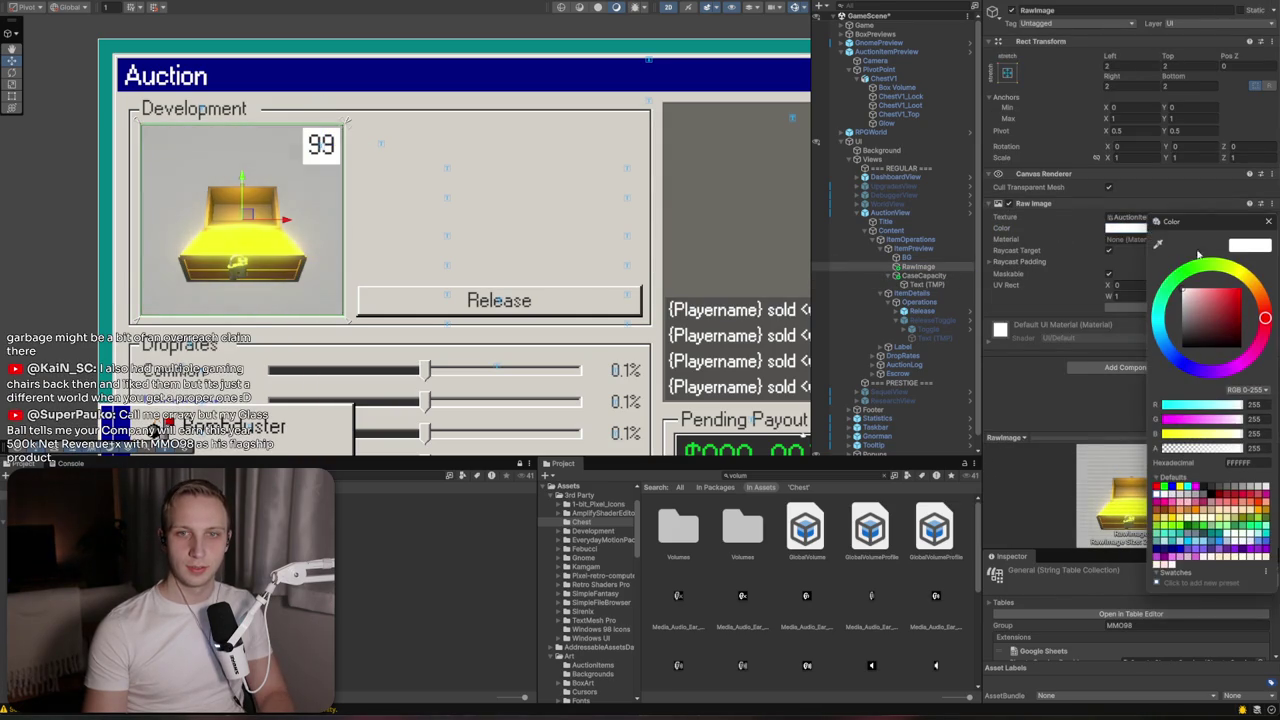
pyautogui.click(1269, 224)
pyautogui.click(922, 275)
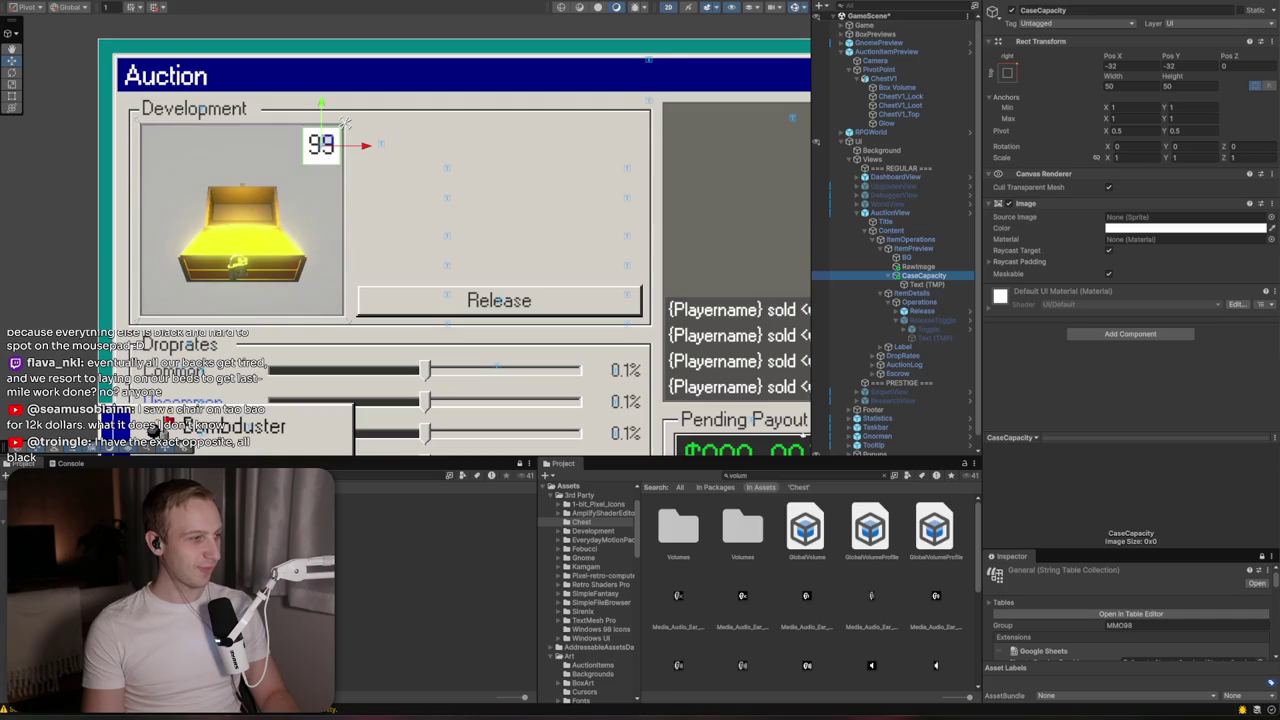
pyautogui.scroll(-3, 574, 331)
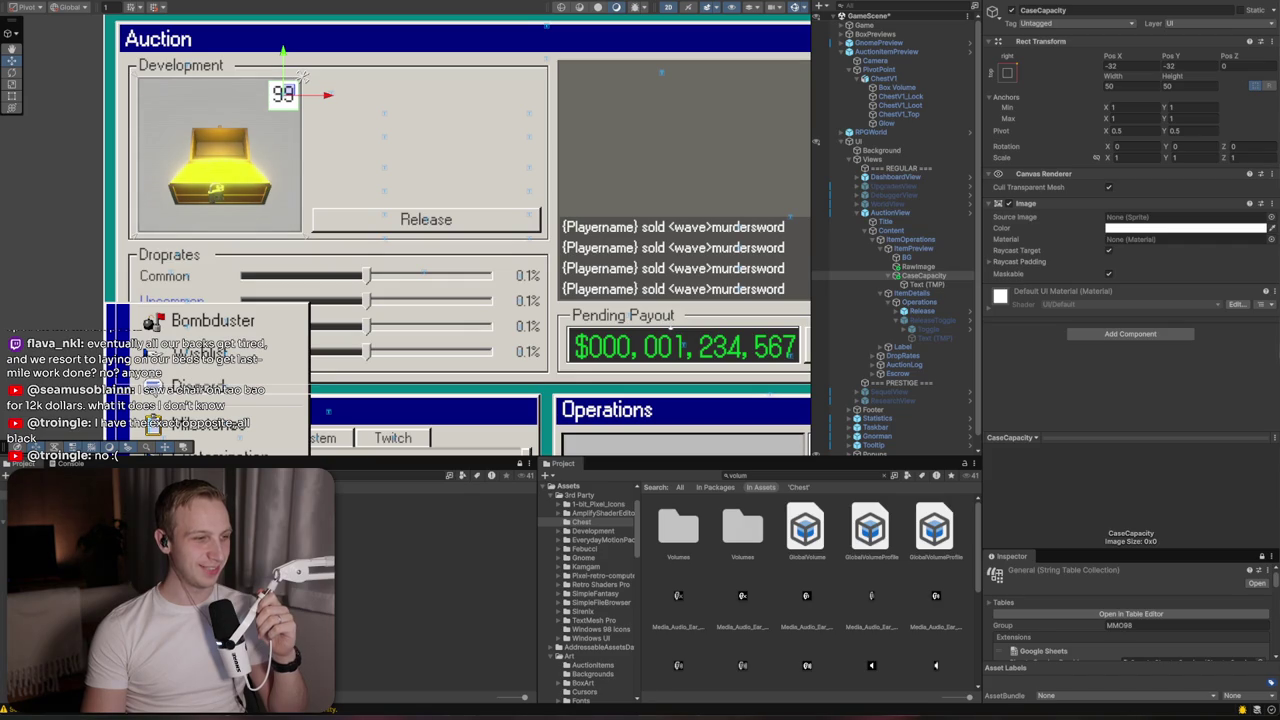
pyautogui.hotkey('alt', 'Tab')
# Search Google for 'battlestation setup'
pyautogui.hotkey('ctrl', 'l')
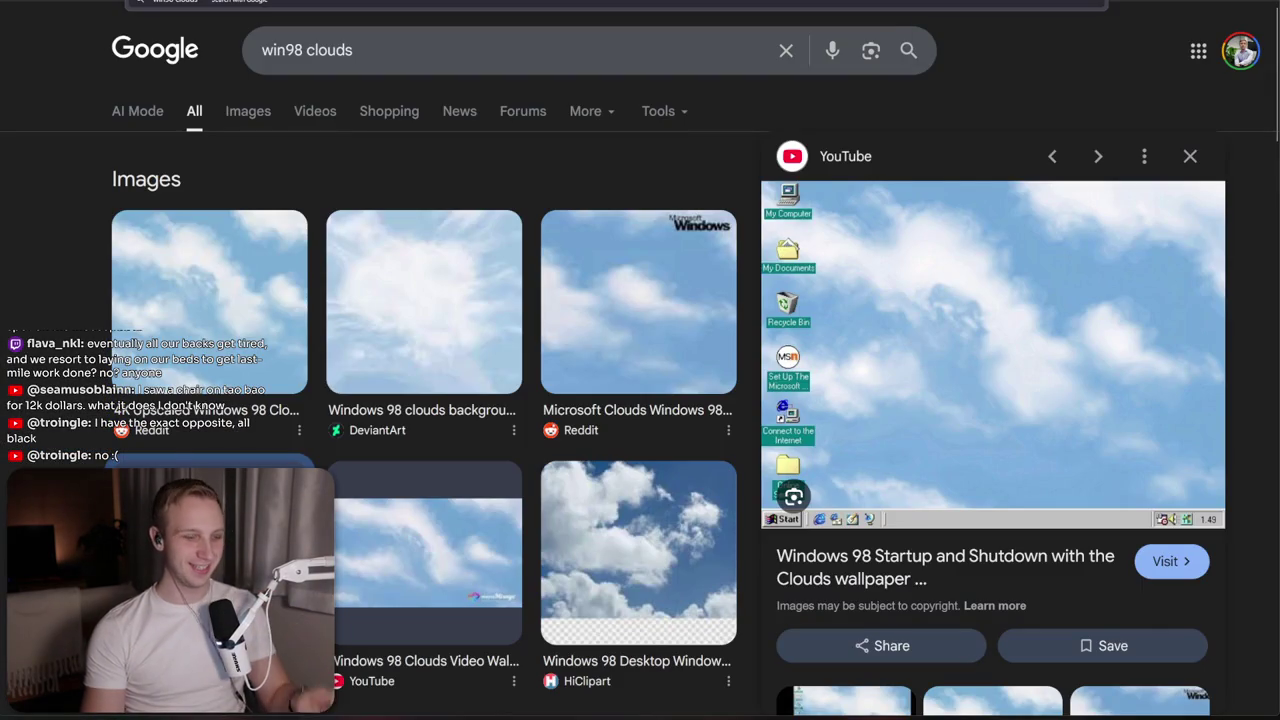
pyautogui.write('b')
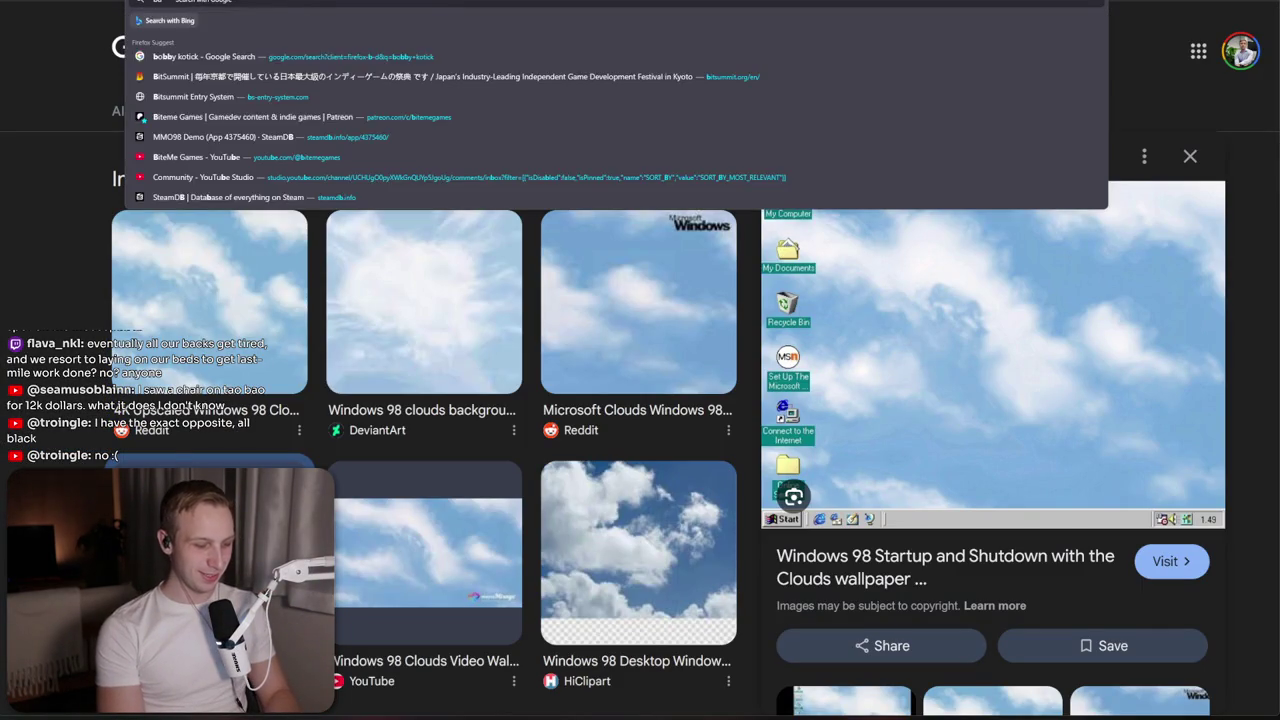
pyautogui.write('attlestatiion')
pyautogui.press('Return')
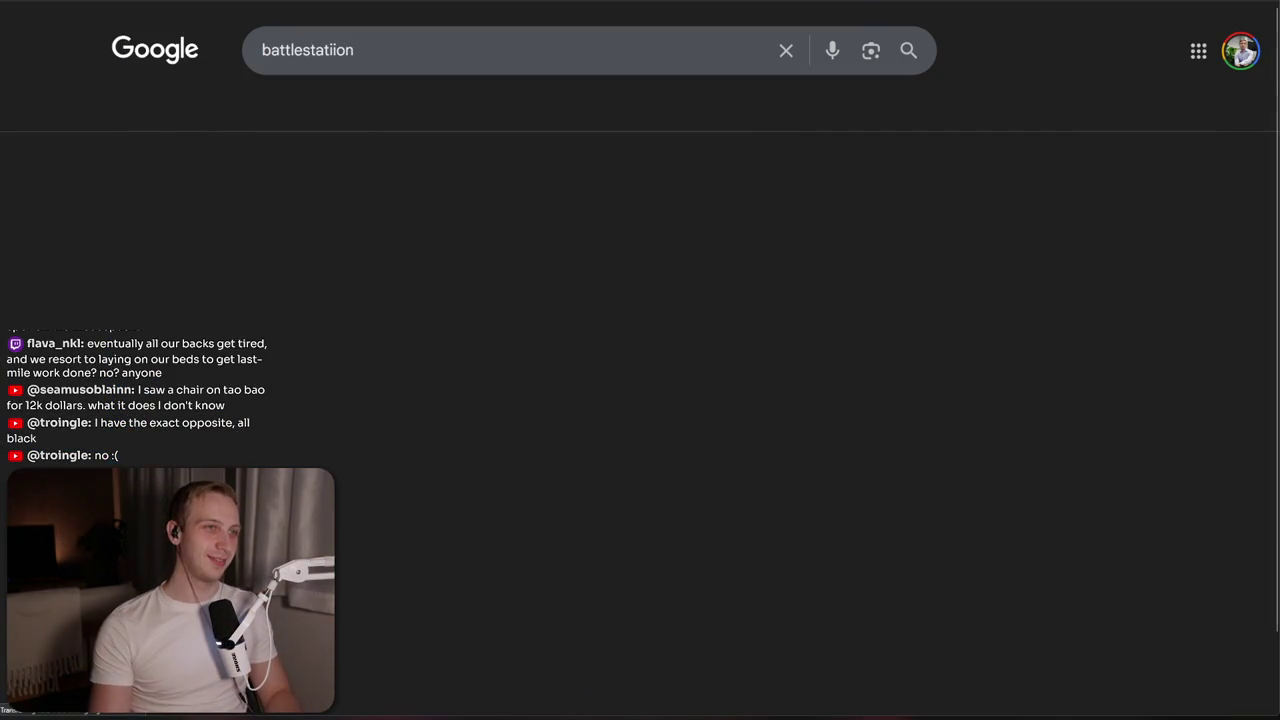
pyautogui.click(351, 50)
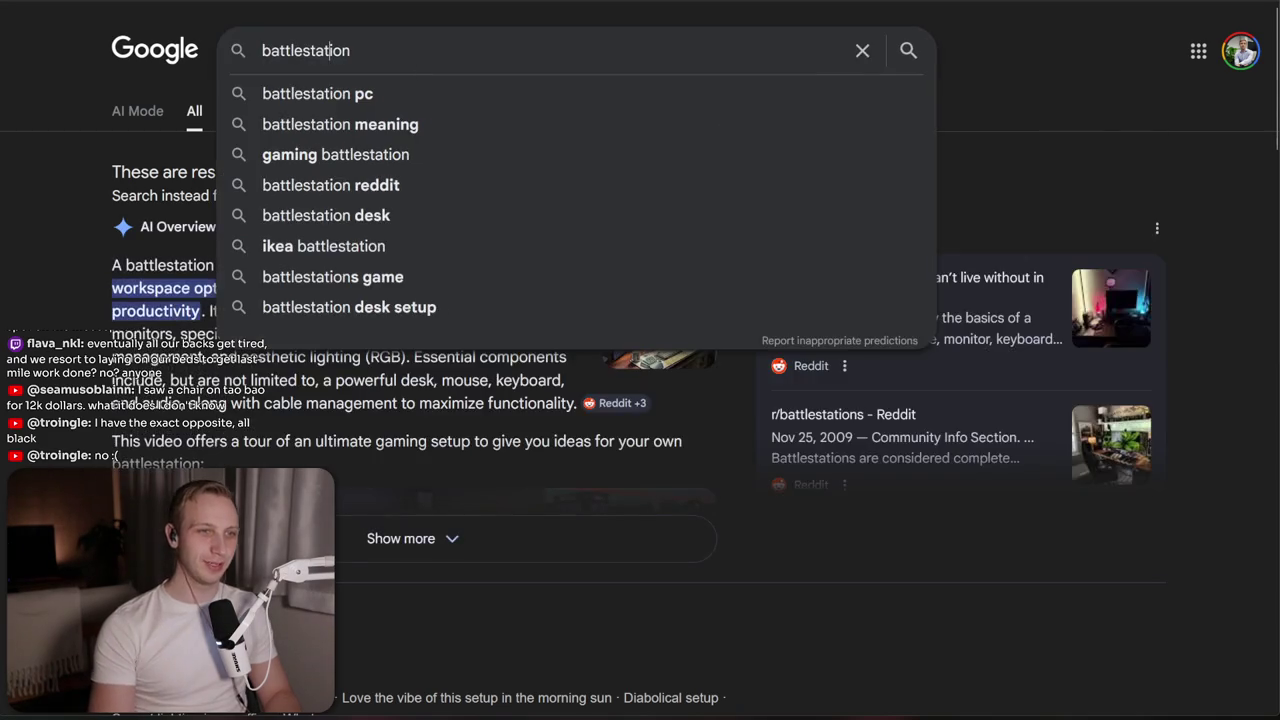
pyautogui.write('setup')
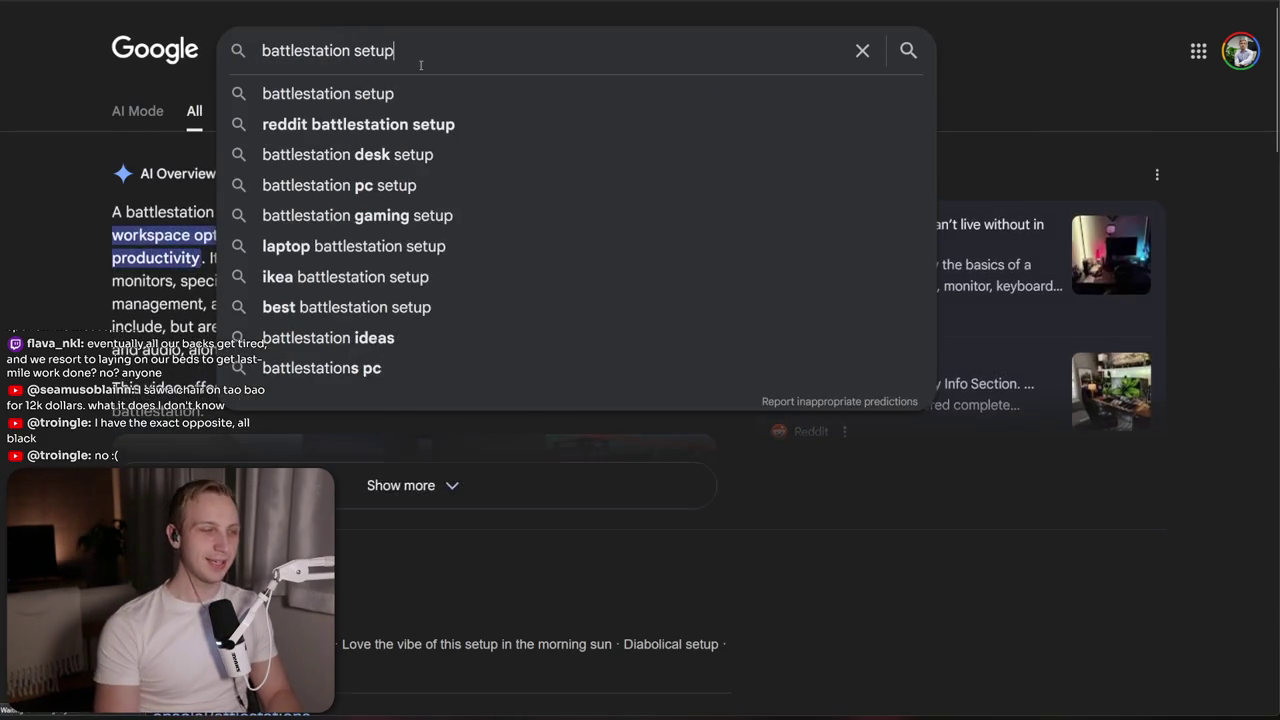
pyautogui.press('Return')
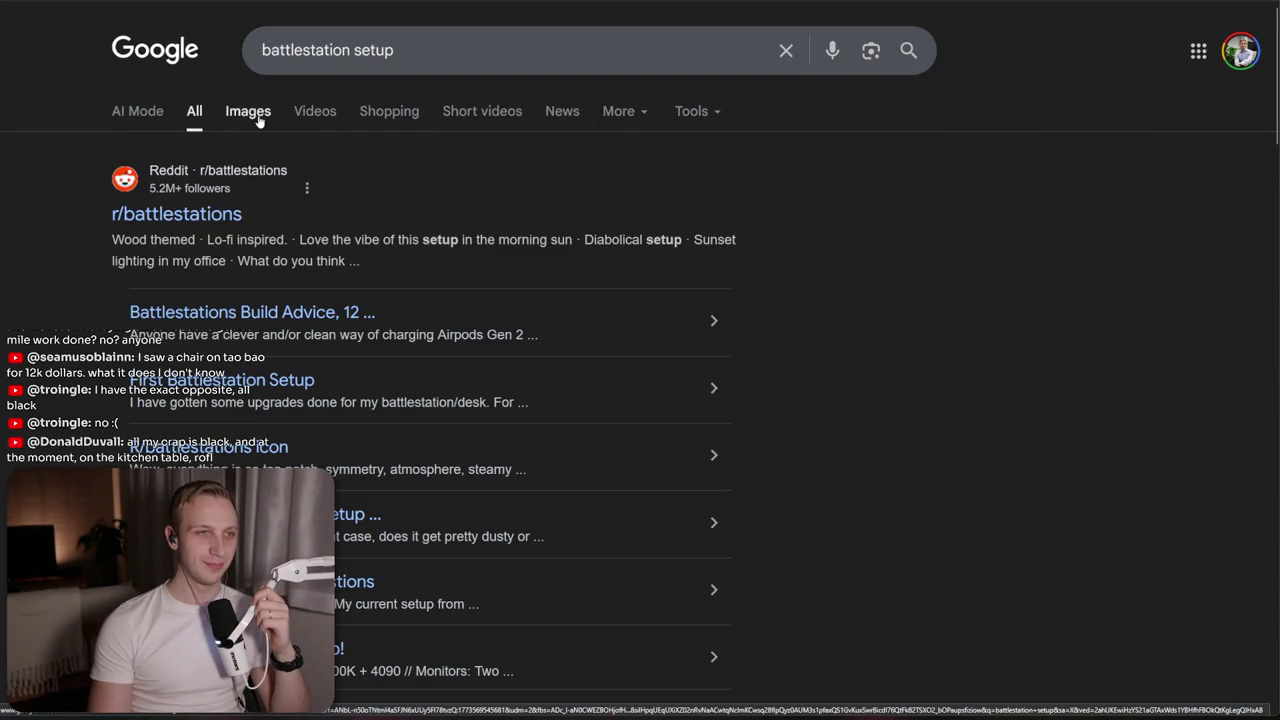
# Switch to image results and refine the query with 'wood'
pyautogui.click(257, 121)
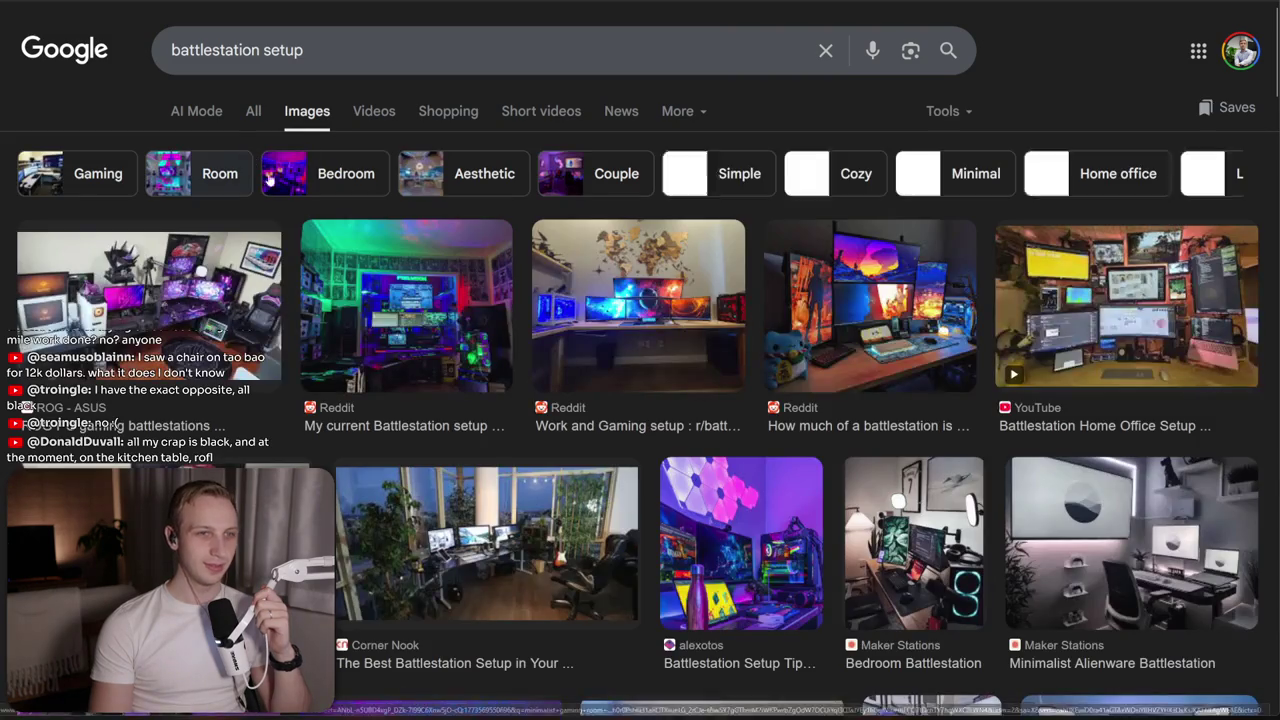
pyautogui.scroll(-5, 640, 400)
pyautogui.click(406, 40)
pyautogui.write('wo')
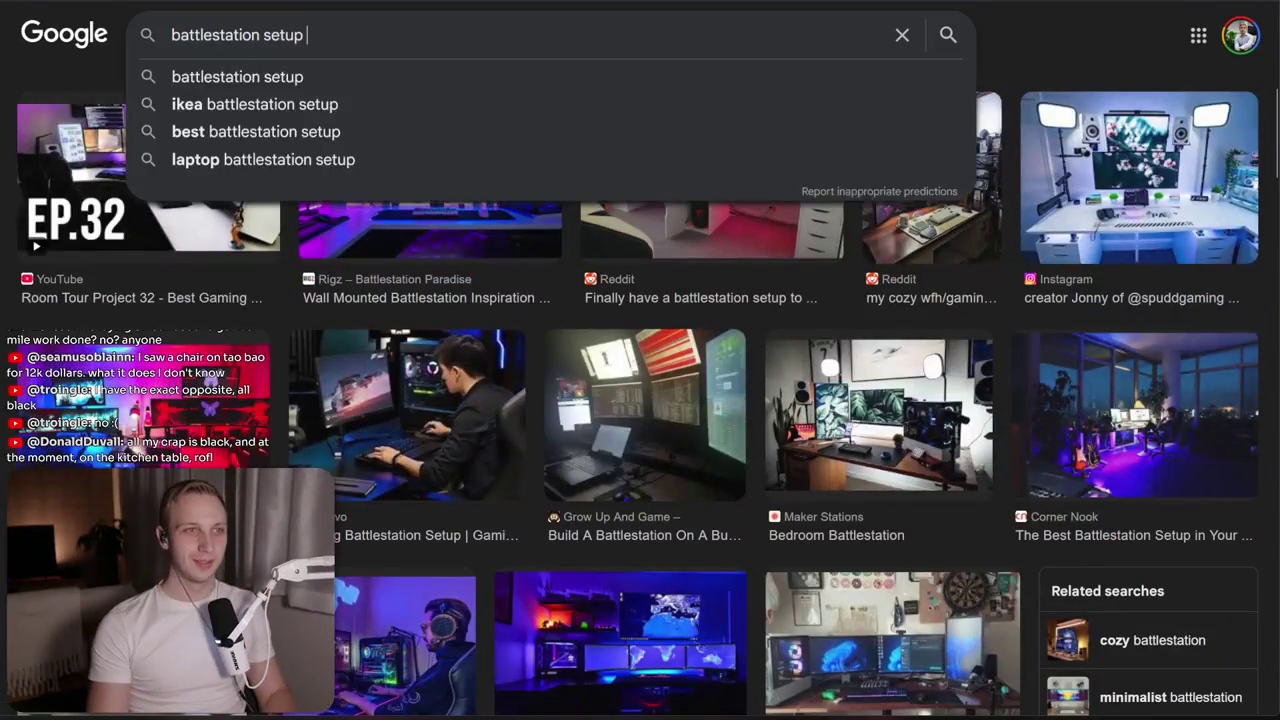
pyautogui.write('od')
pyautogui.press('Return')
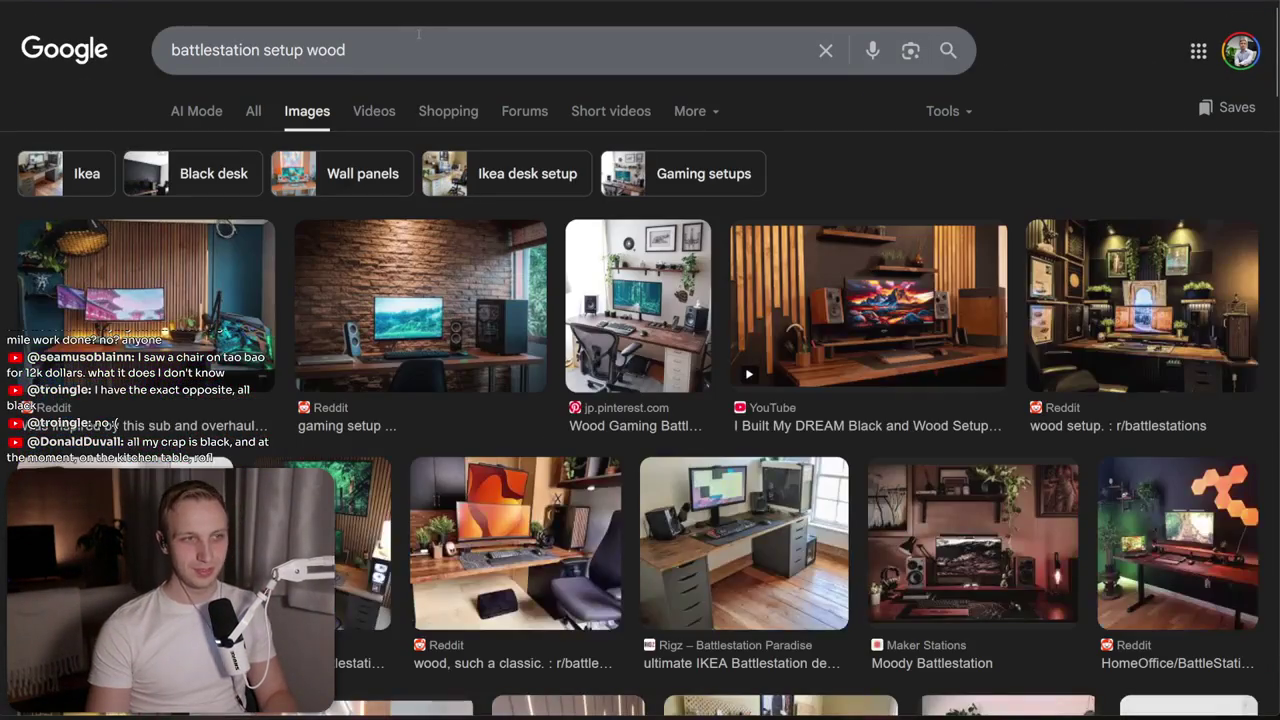
# Preview several wood-slat battlestation setup images and scroll through the results
pyautogui.click(120, 340)
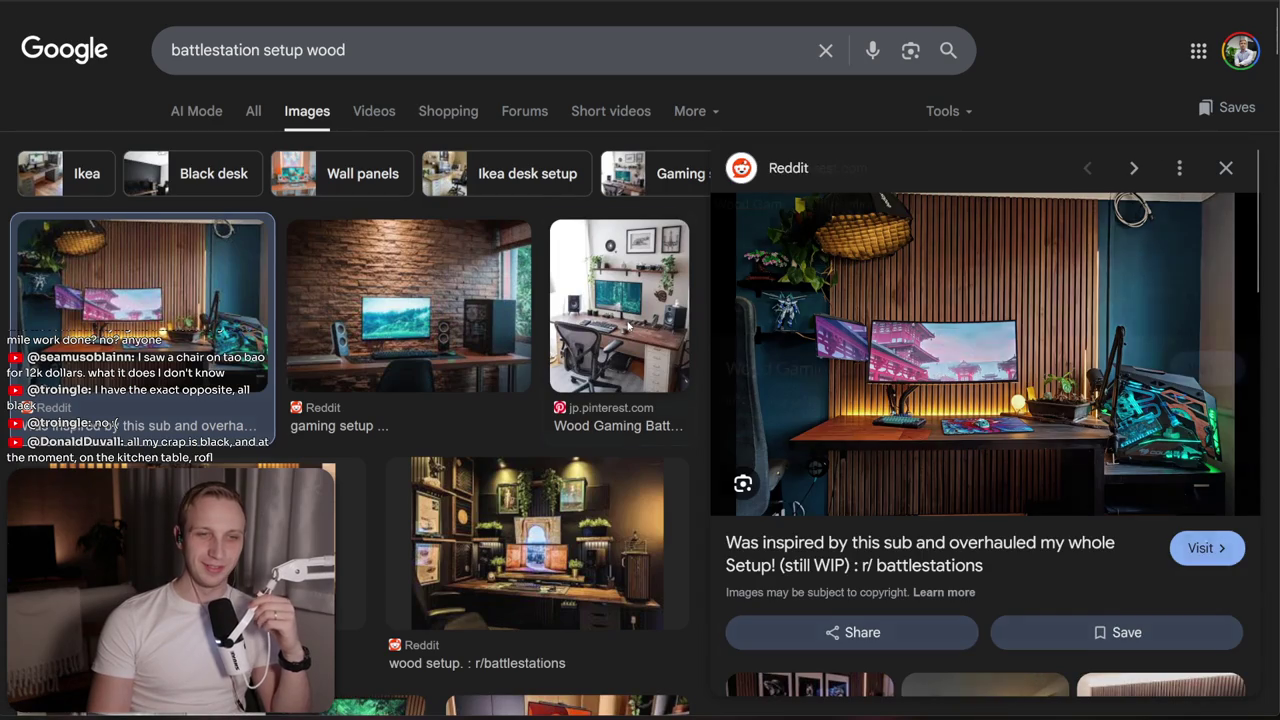
pyautogui.press('Right')
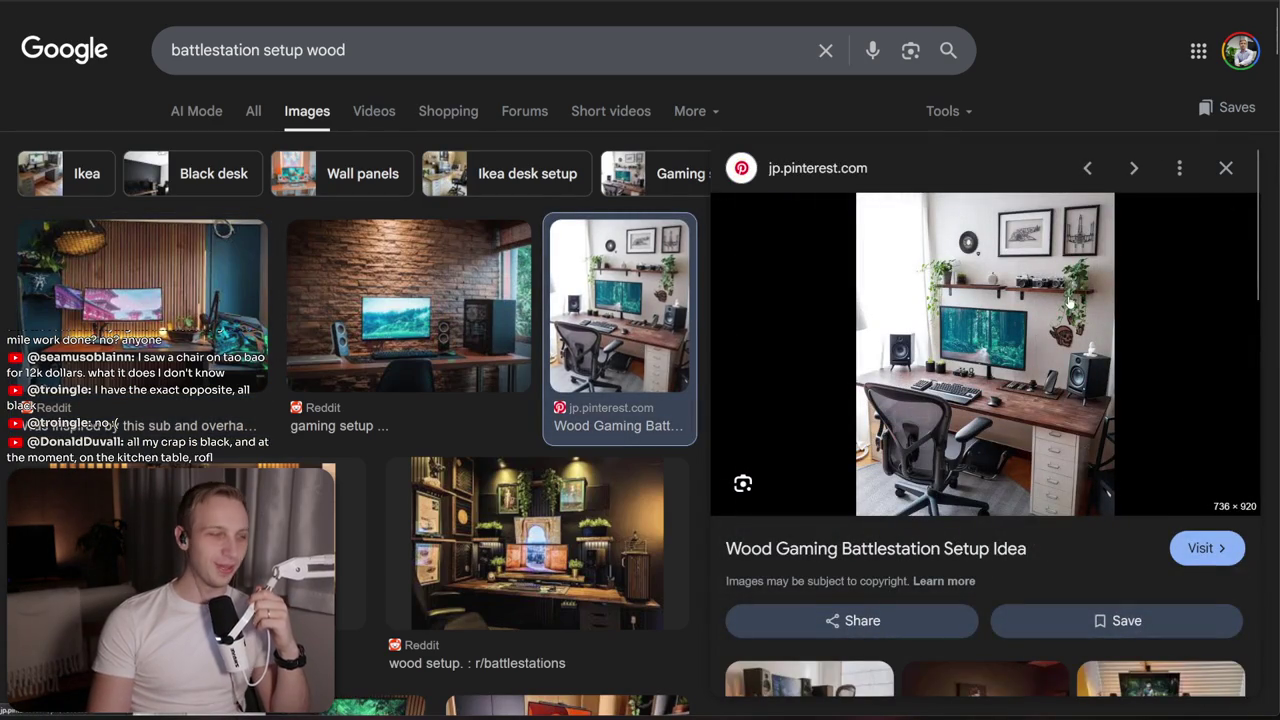
pyautogui.scroll(-5, 1038, 437)
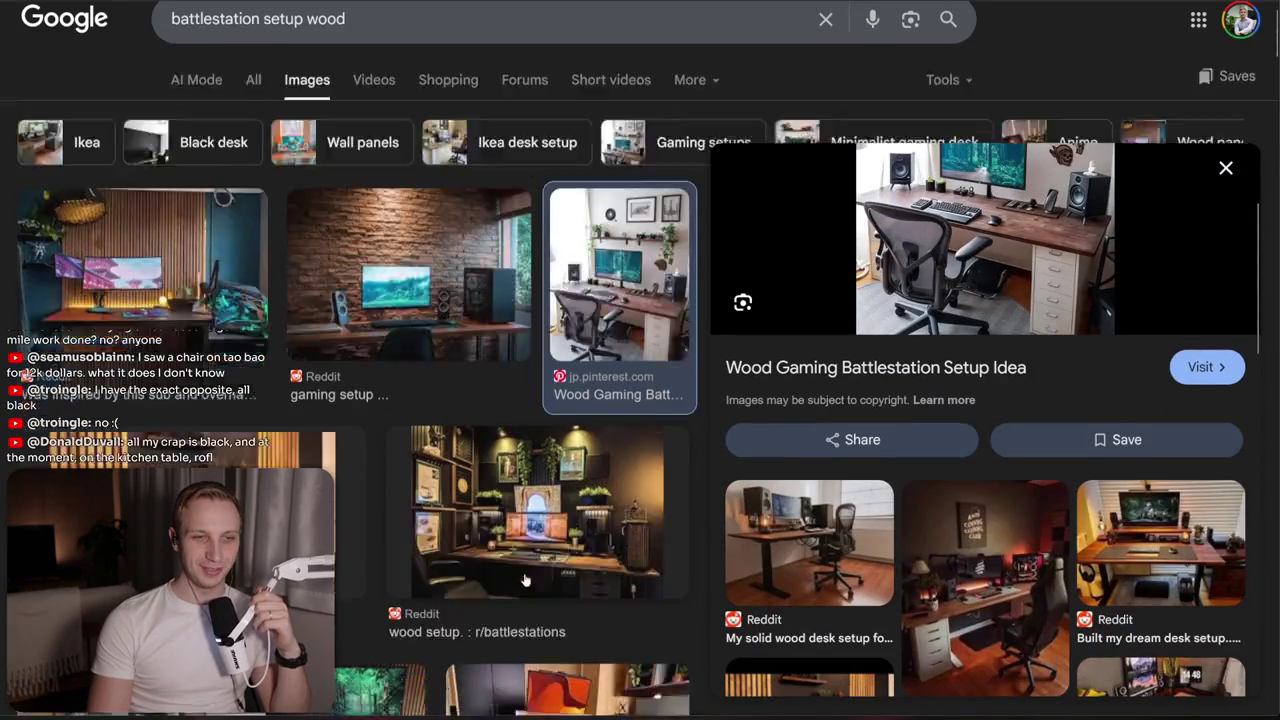
pyautogui.press('Right')
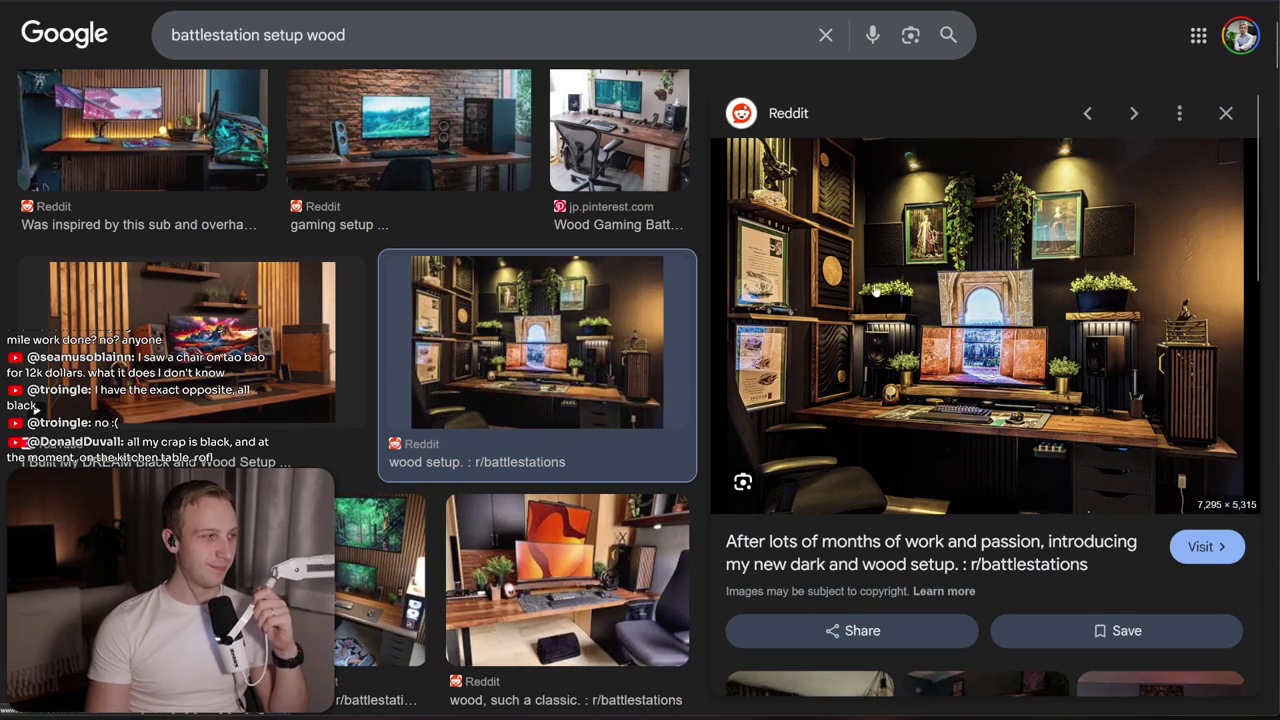
pyautogui.scroll(-5, 875, 290)
pyautogui.scroll(-4, 345, 537)
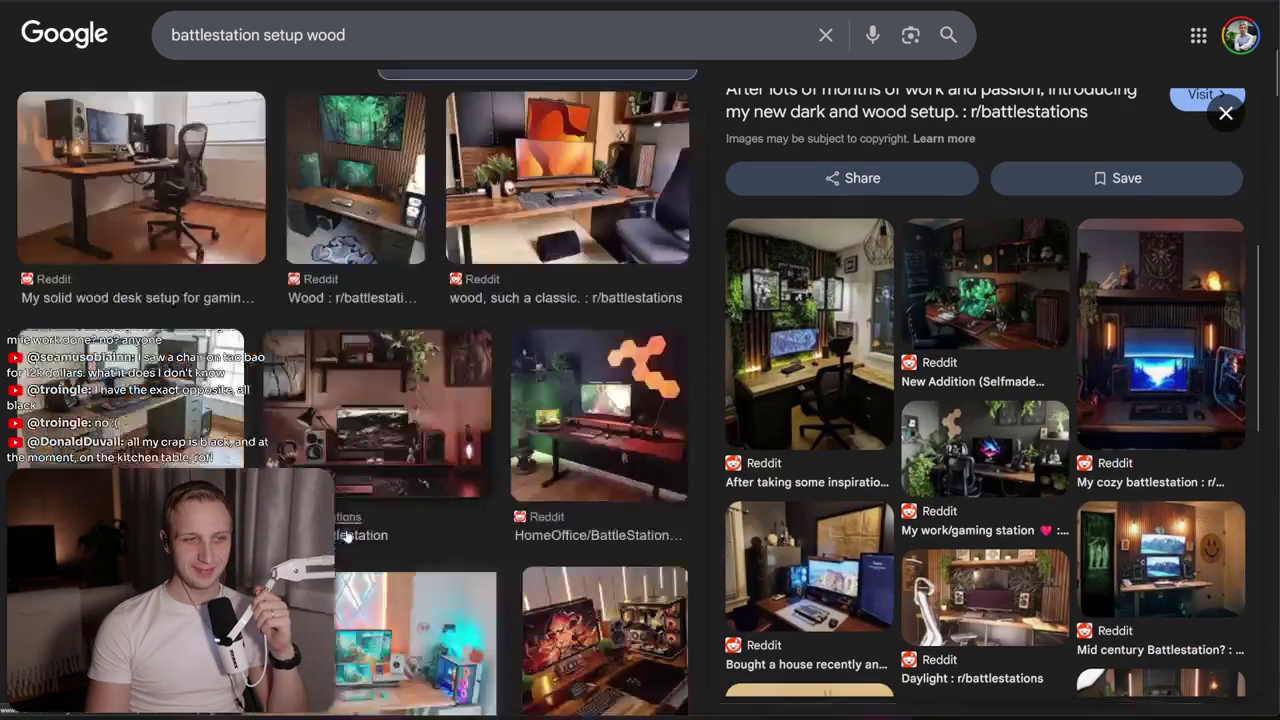
pyautogui.scroll(-3, 320, 372)
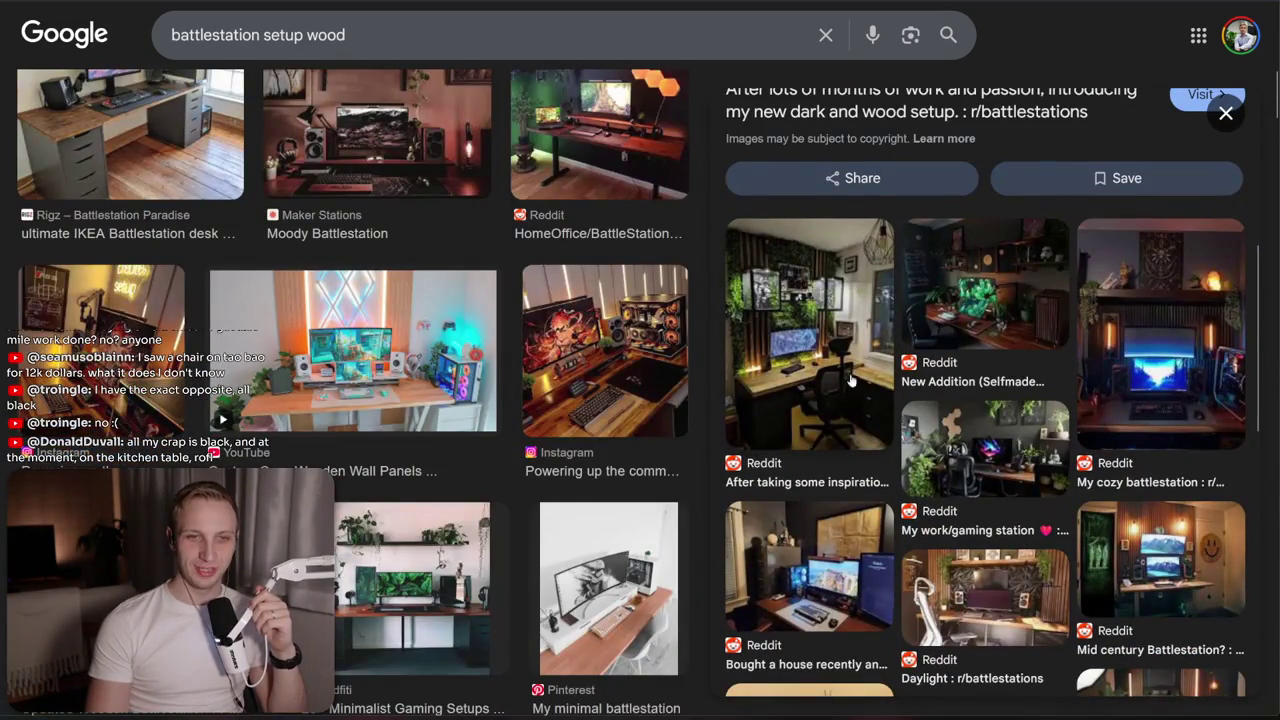
pyautogui.scroll(-3, 924, 407)
pyautogui.scroll(-4, 282, 432)
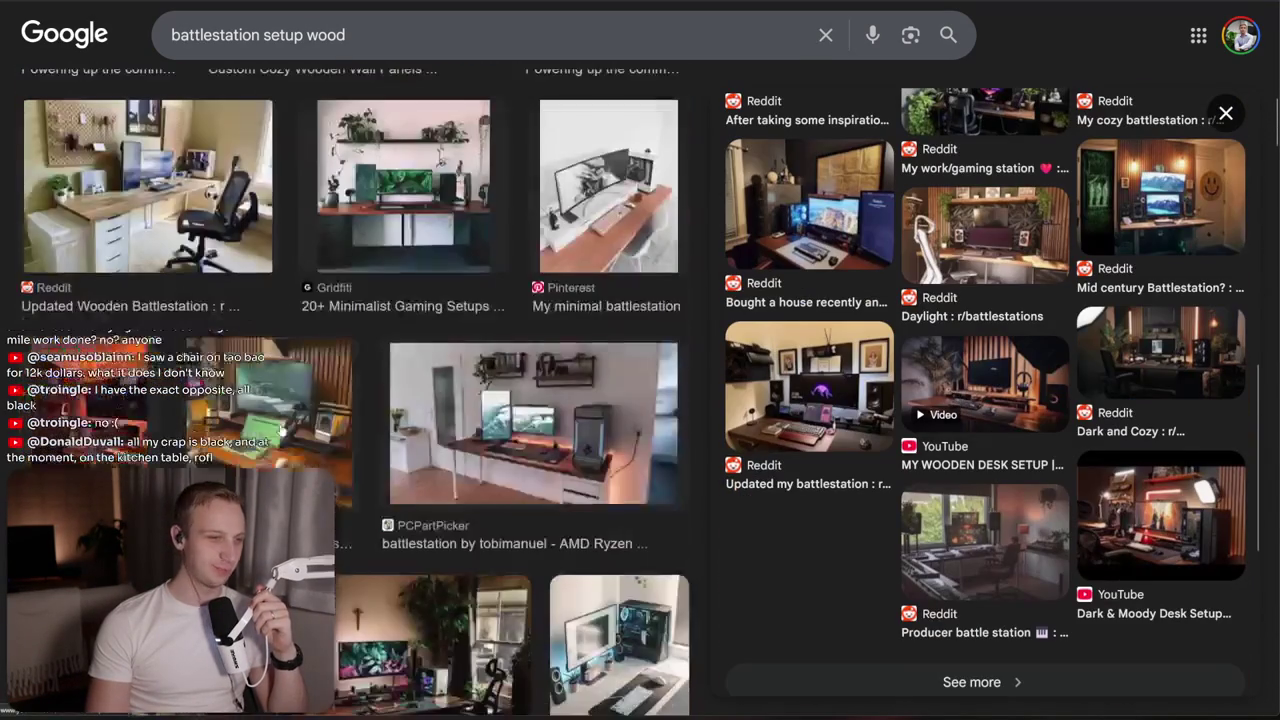
pyautogui.hotkey('alt', 'Tab')
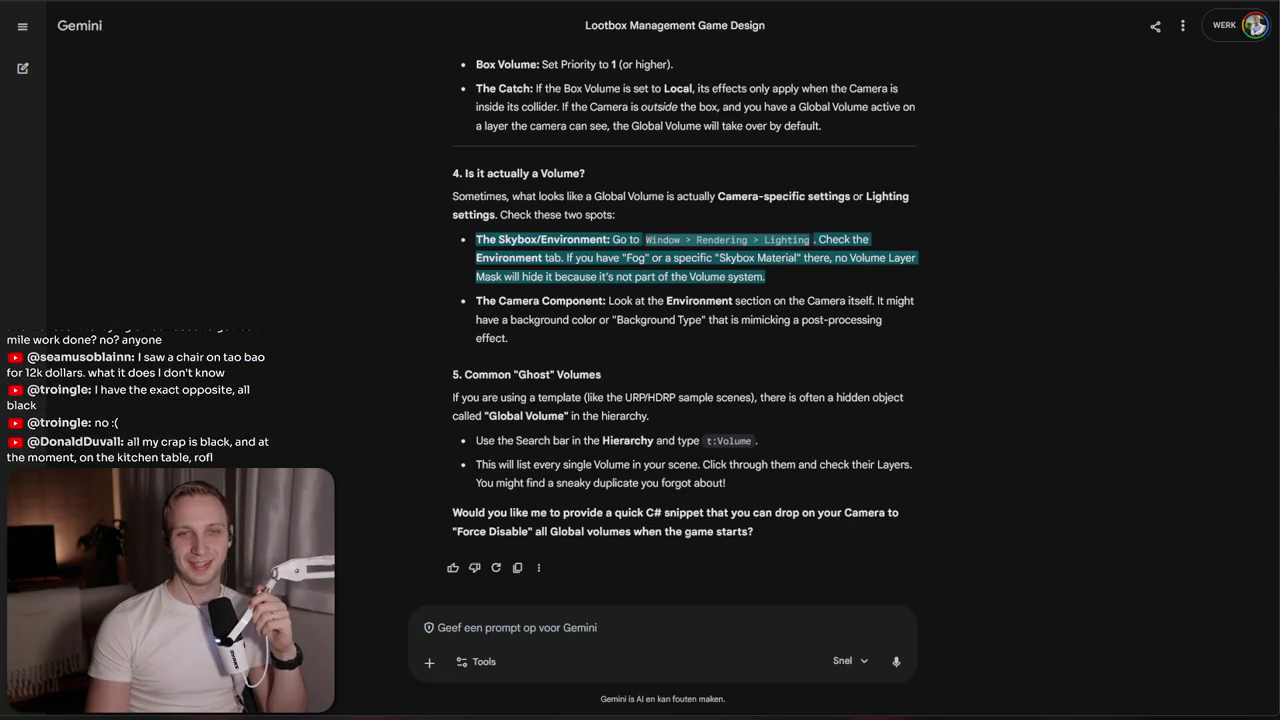
# Return to Unity and reposition the scene view around the 99 box
pyautogui.hotkey('alt', 'Tab')
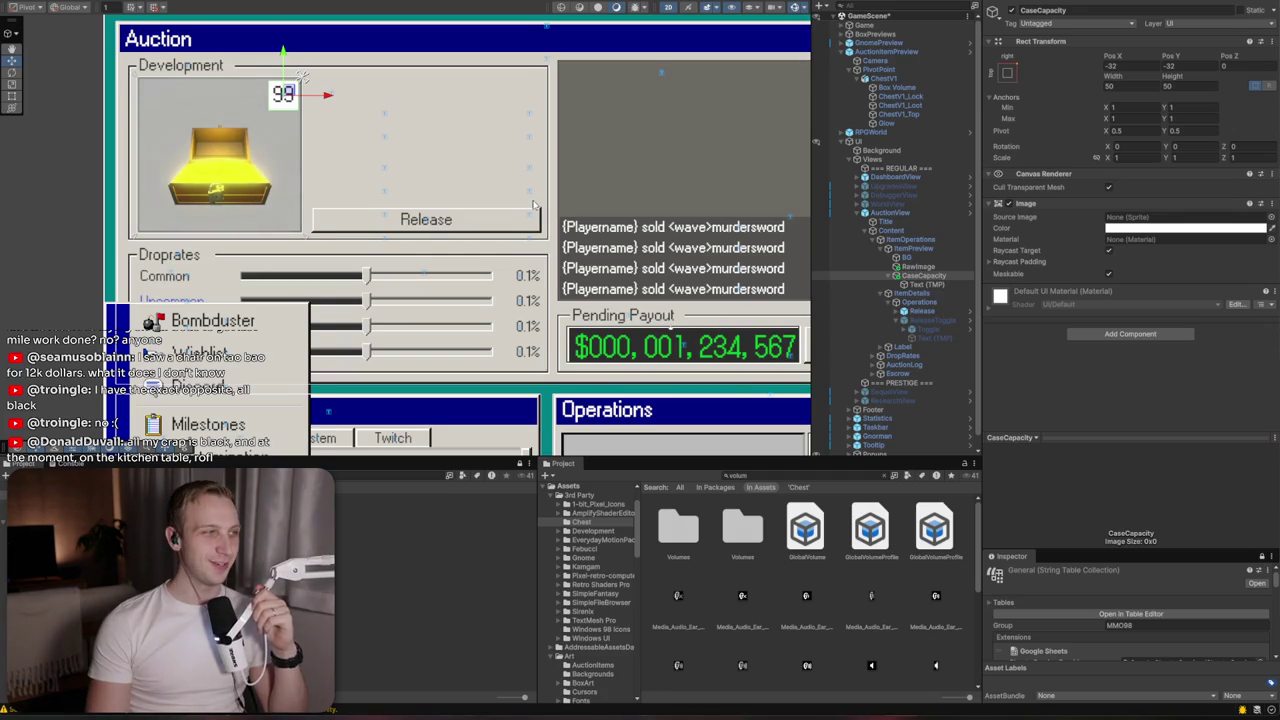
pyautogui.scroll(-1, 533, 204)
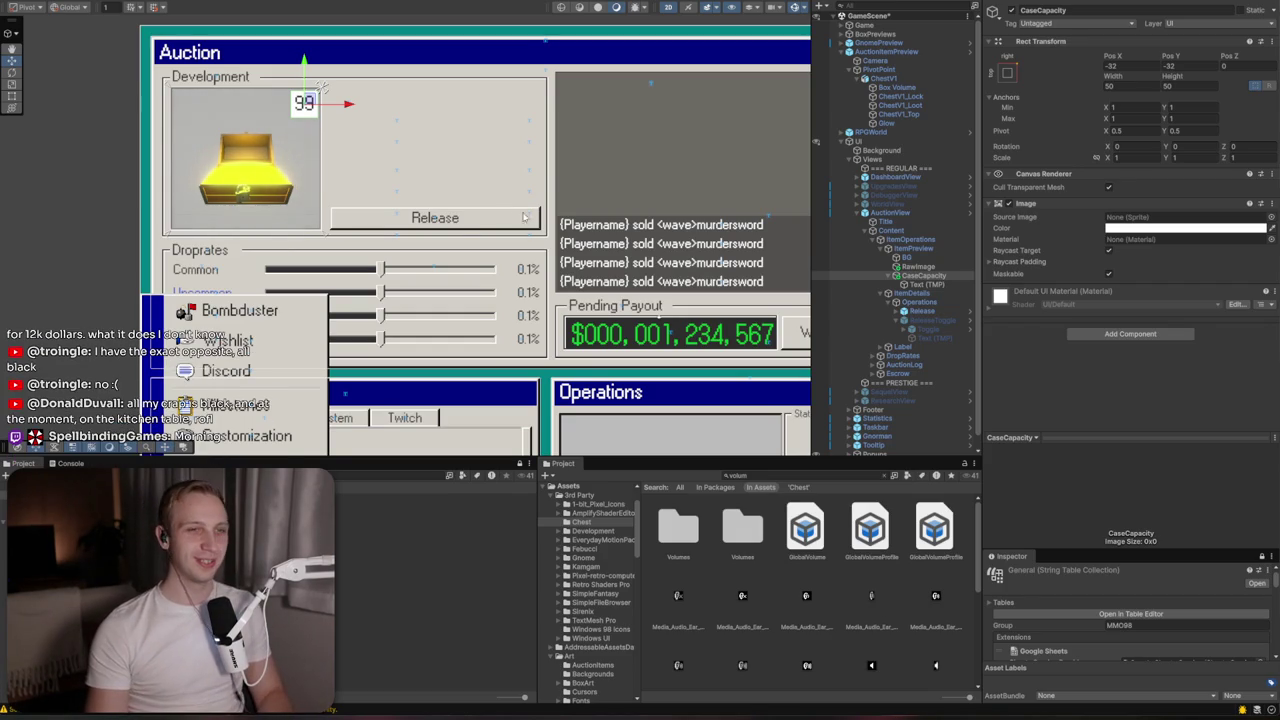
pyautogui.scroll(5, 305, 100)
pyautogui.moveTo(310, 97); pyautogui.dragTo(382, 170)
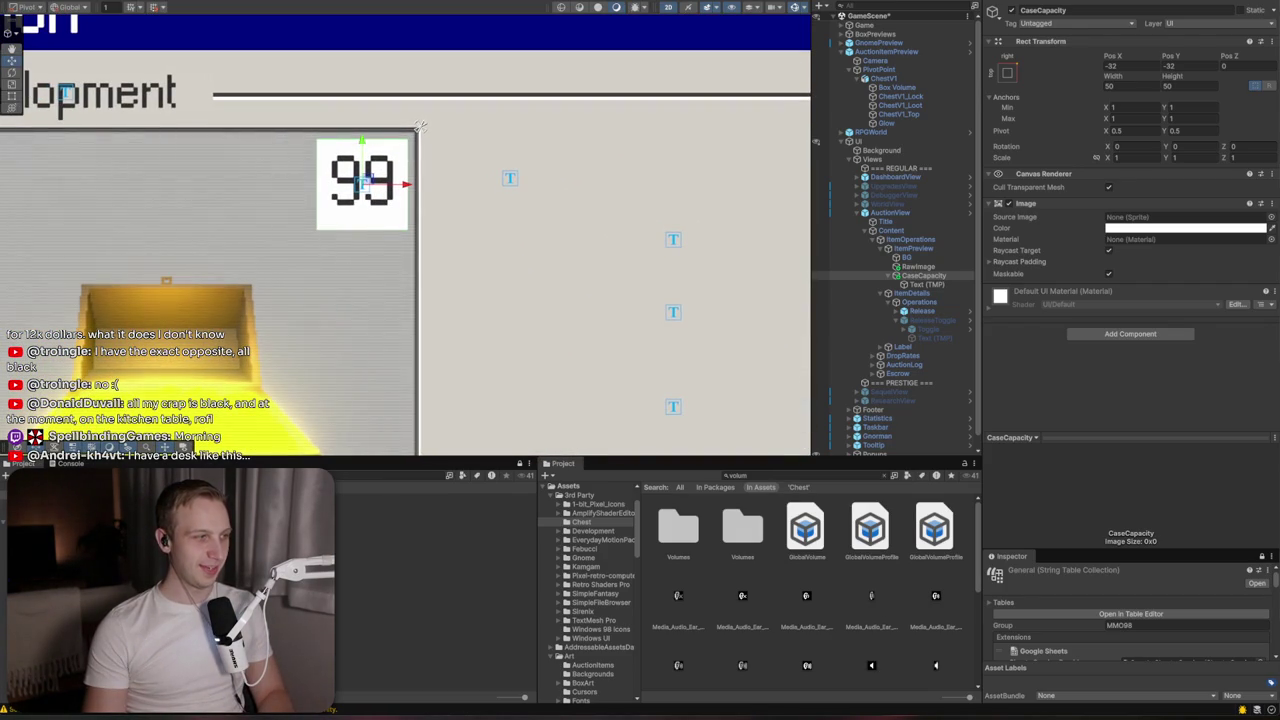
pyautogui.scroll(3, 346, 155)
# Check CaseCapacity's colour and cancel its add-child menu without creating anything
pyautogui.click(904, 276)
pyautogui.click(1185, 228)
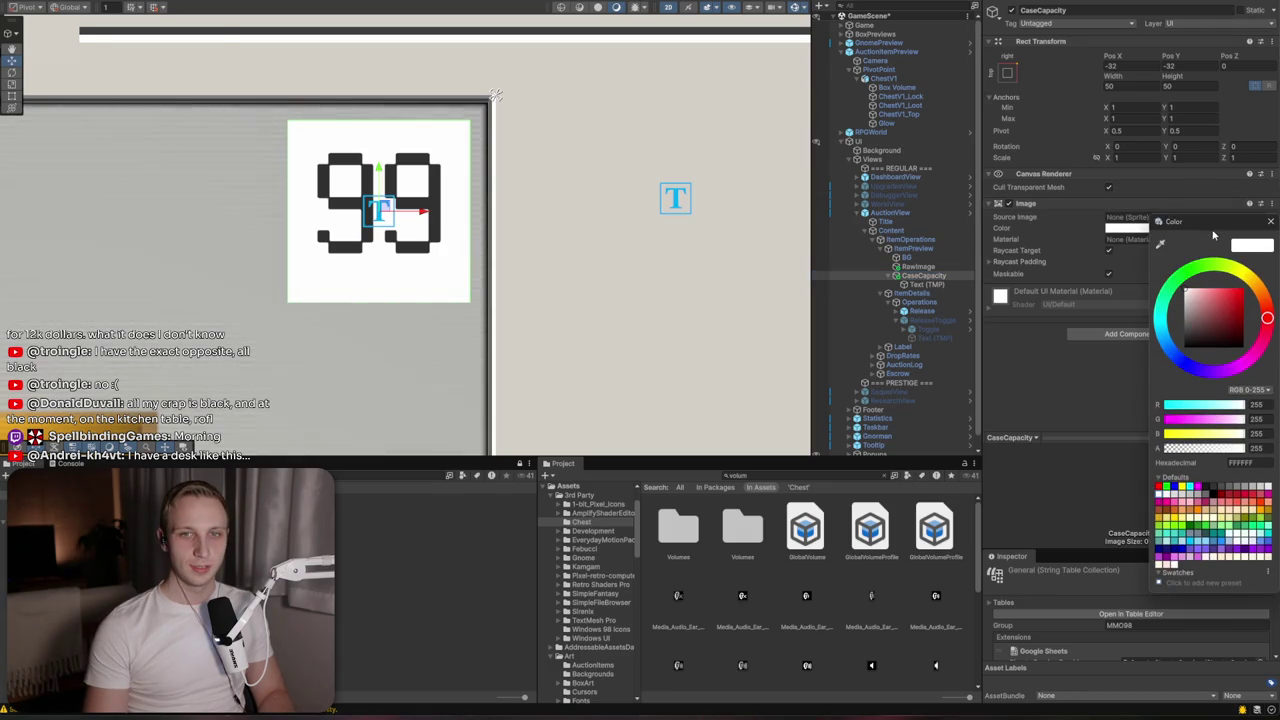
pyautogui.click(918, 277)
pyautogui.rightClick(918, 280)
pyautogui.moveTo(950, 555)
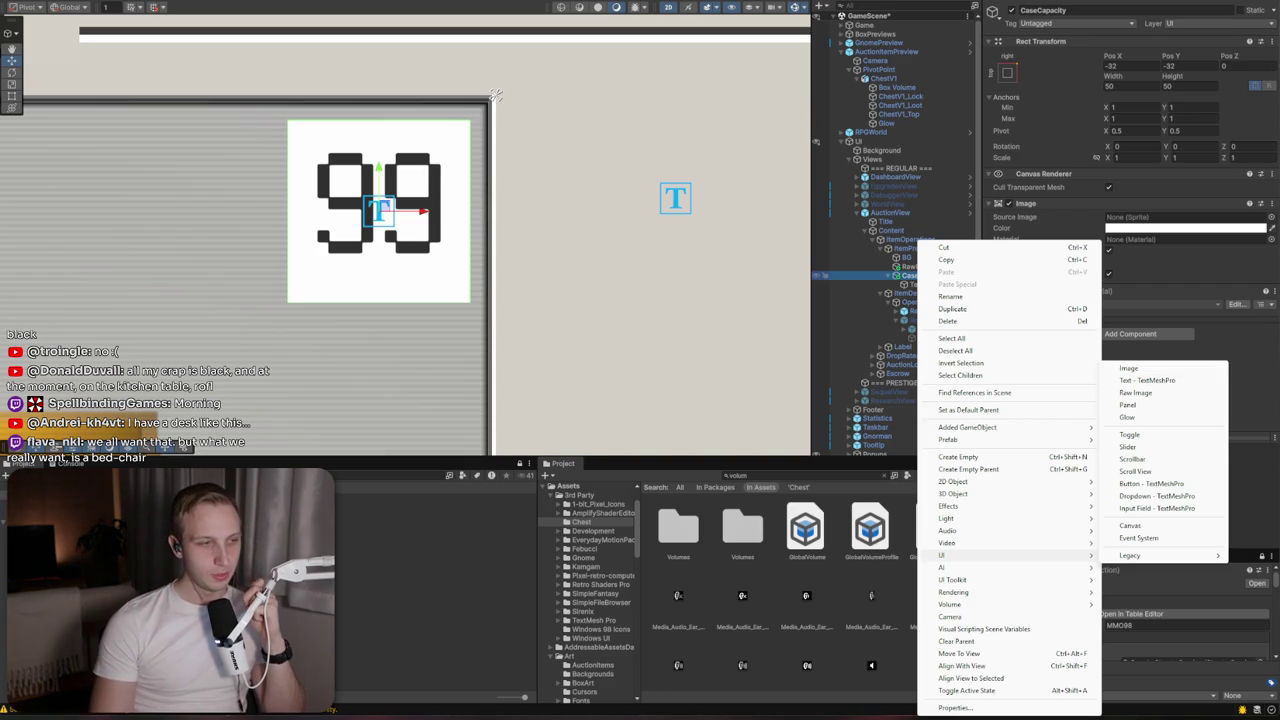
pyautogui.press('Escape')
pyautogui.hotkey('alt', 'Tab')
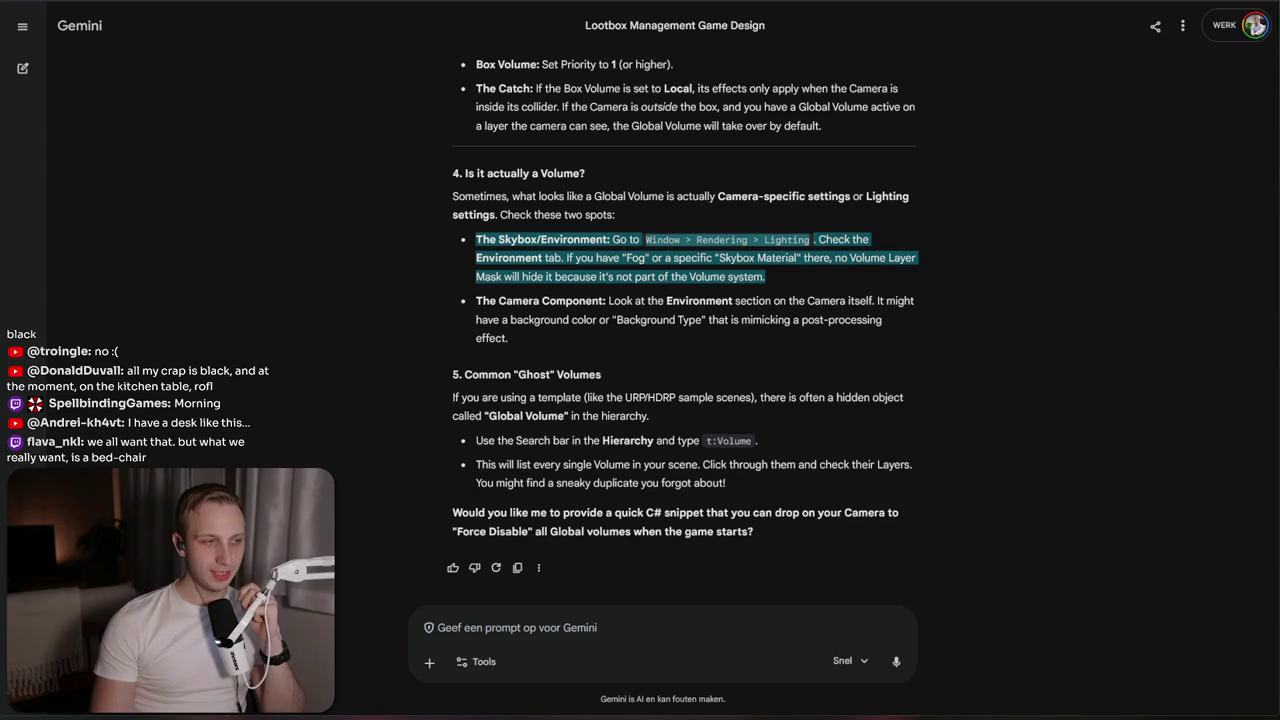
# Search '98 css' in a new tab and open the 98.css site
pyautogui.hotkey('ctrl', 't')
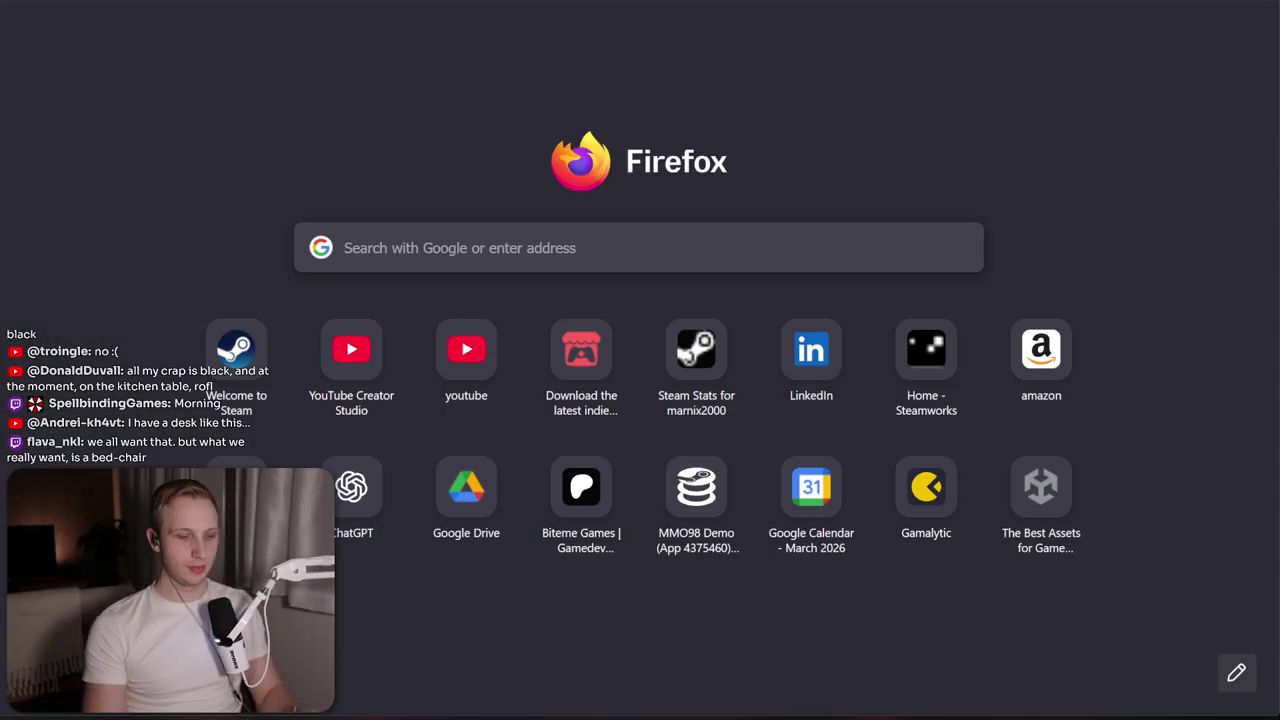
pyautogui.write('98 css')
pyautogui.press('Return')
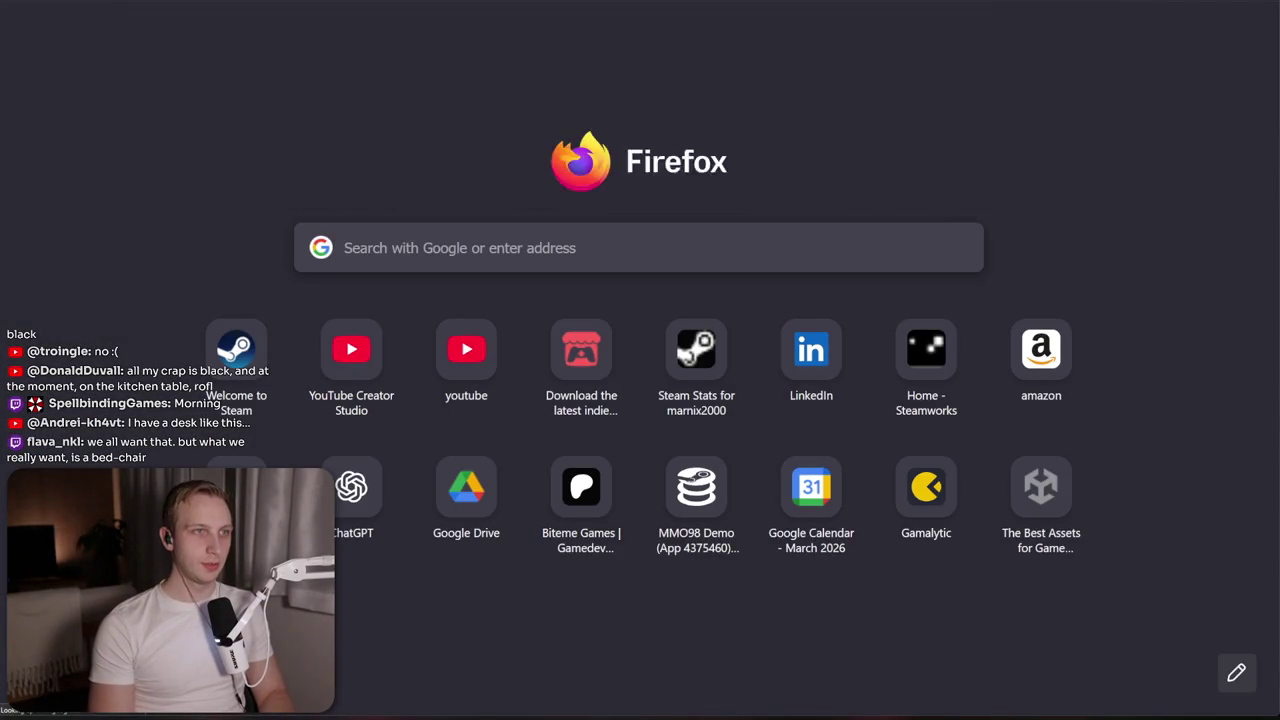
pyautogui.click(447, 214)
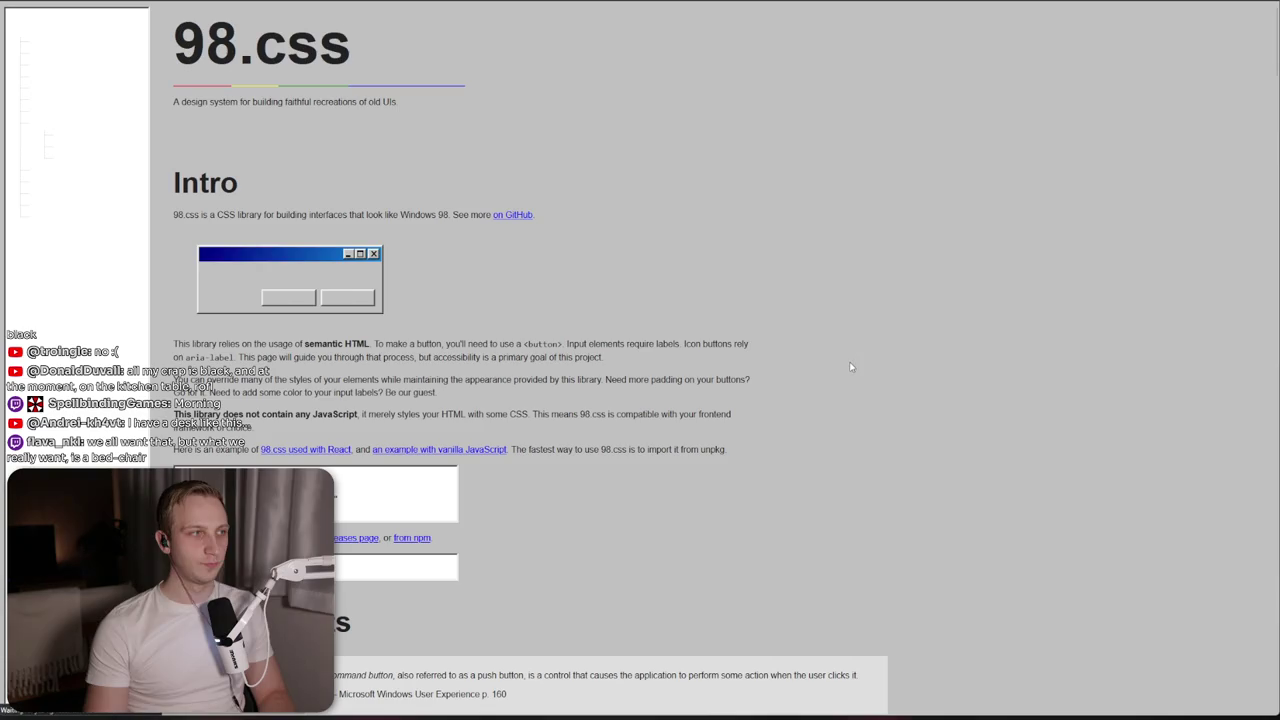
# Scroll through the 98.css component examples down to TableView and Progress Indicator
pyautogui.scroll(-15, 754, 328)
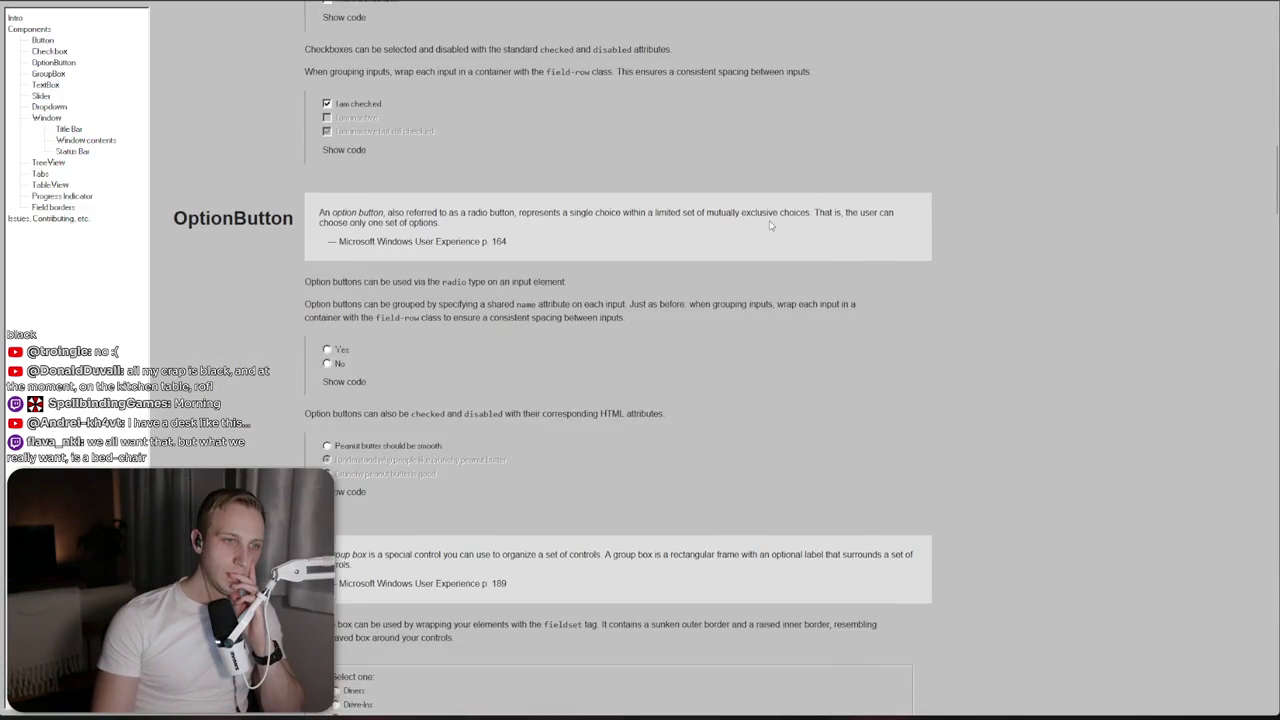
pyautogui.scroll(-15, 769, 225)
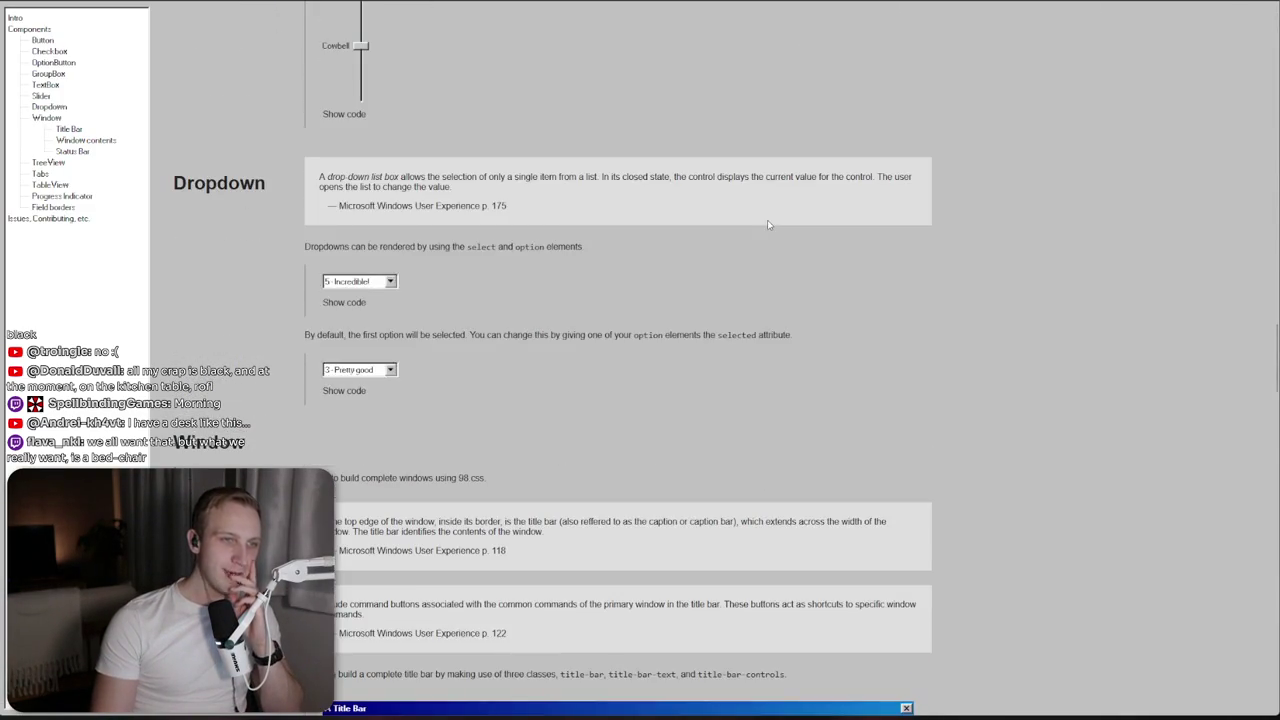
pyautogui.scroll(-20, 769, 225)
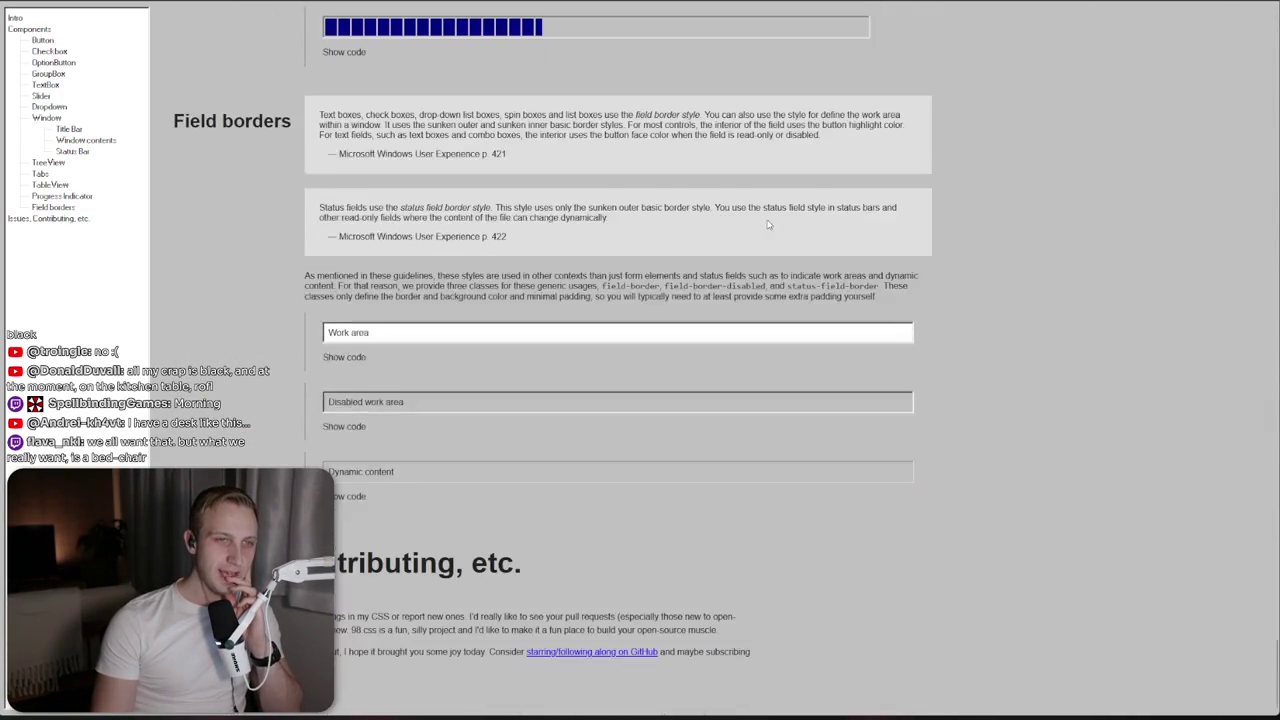
pyautogui.scroll(5, 769, 225)
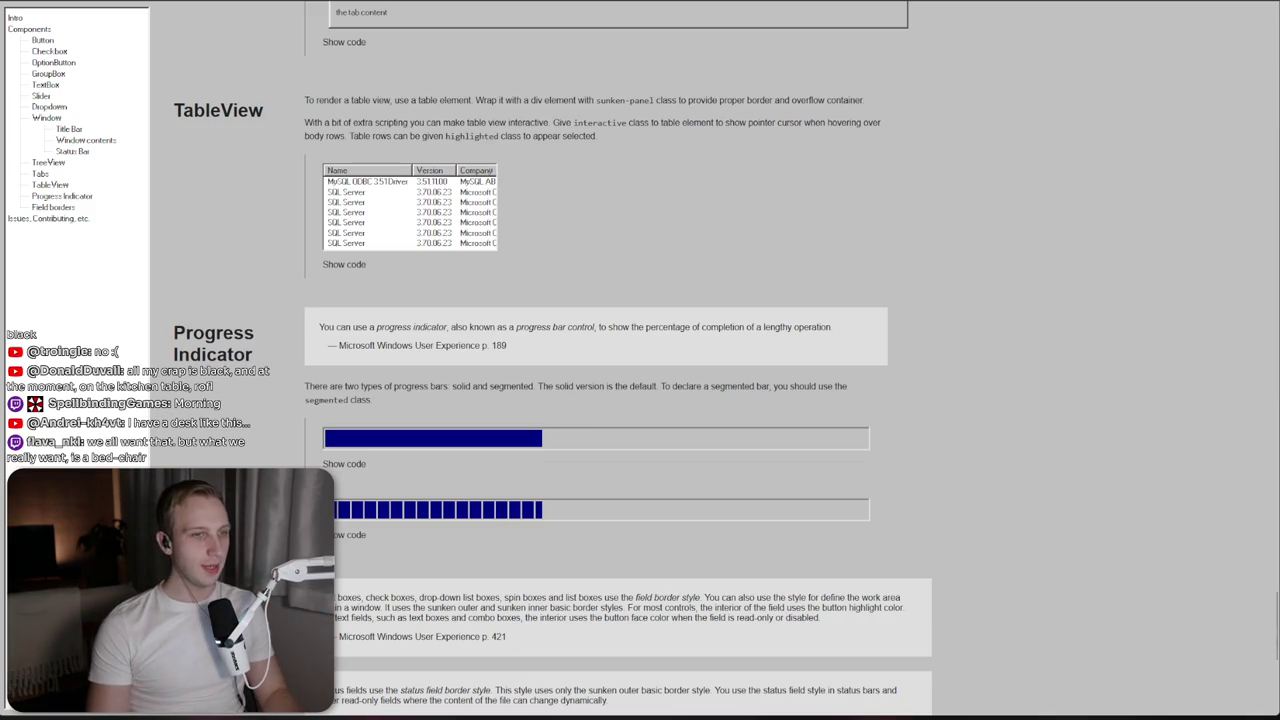
pyautogui.hotkey('alt', 'Tab')
# Add an Image under CaseCapacity using the datacenter_selection_spinner sprite
pyautogui.rightClick(921, 241)
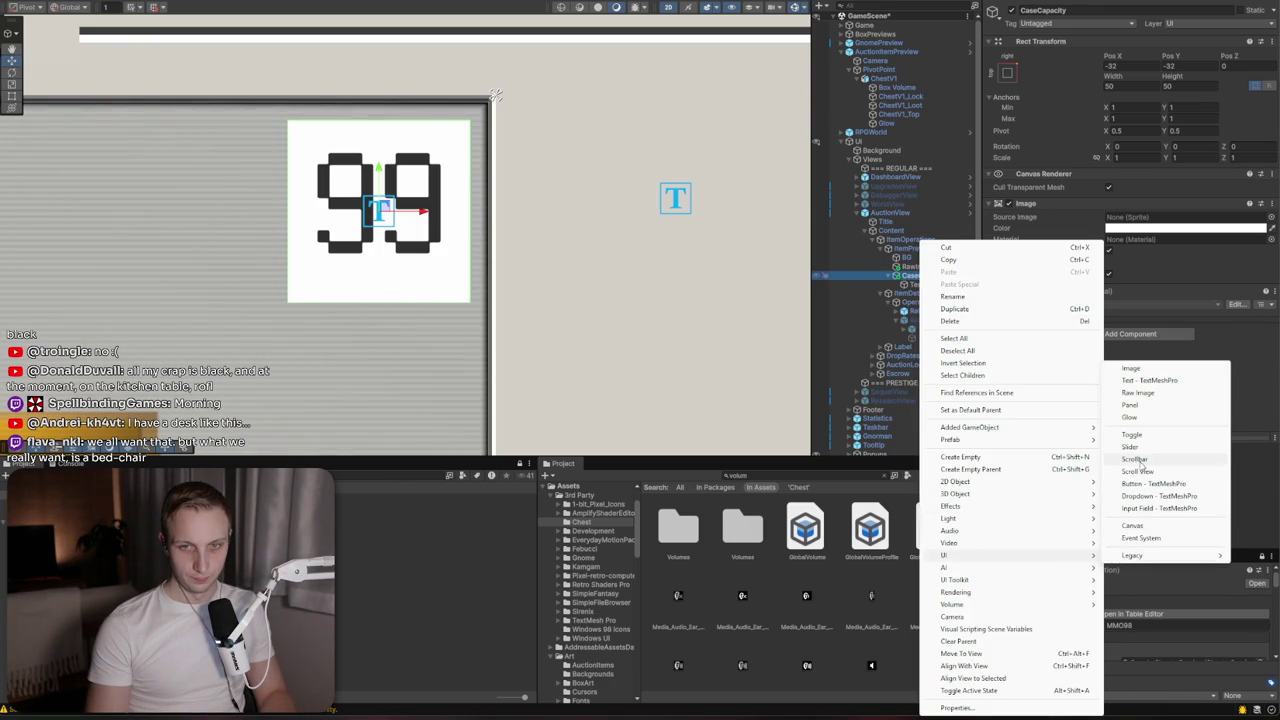
pyautogui.click(1131, 368)
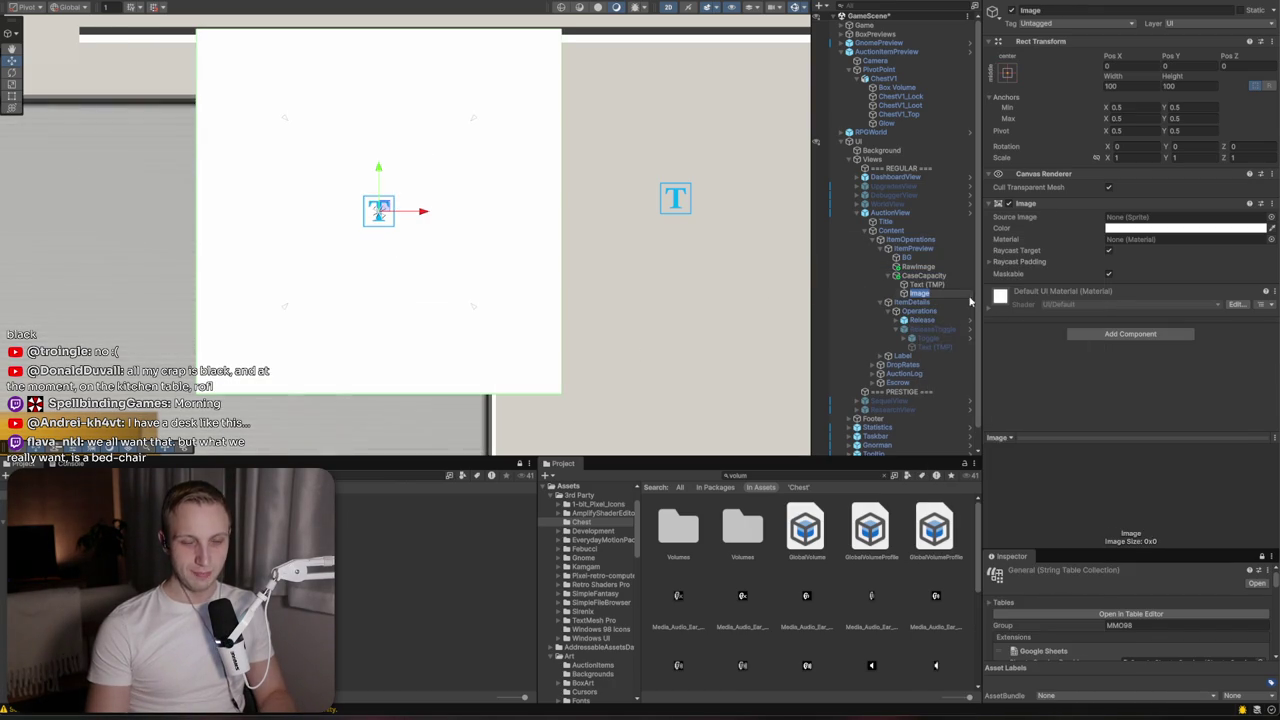
pyautogui.click(1271, 217)
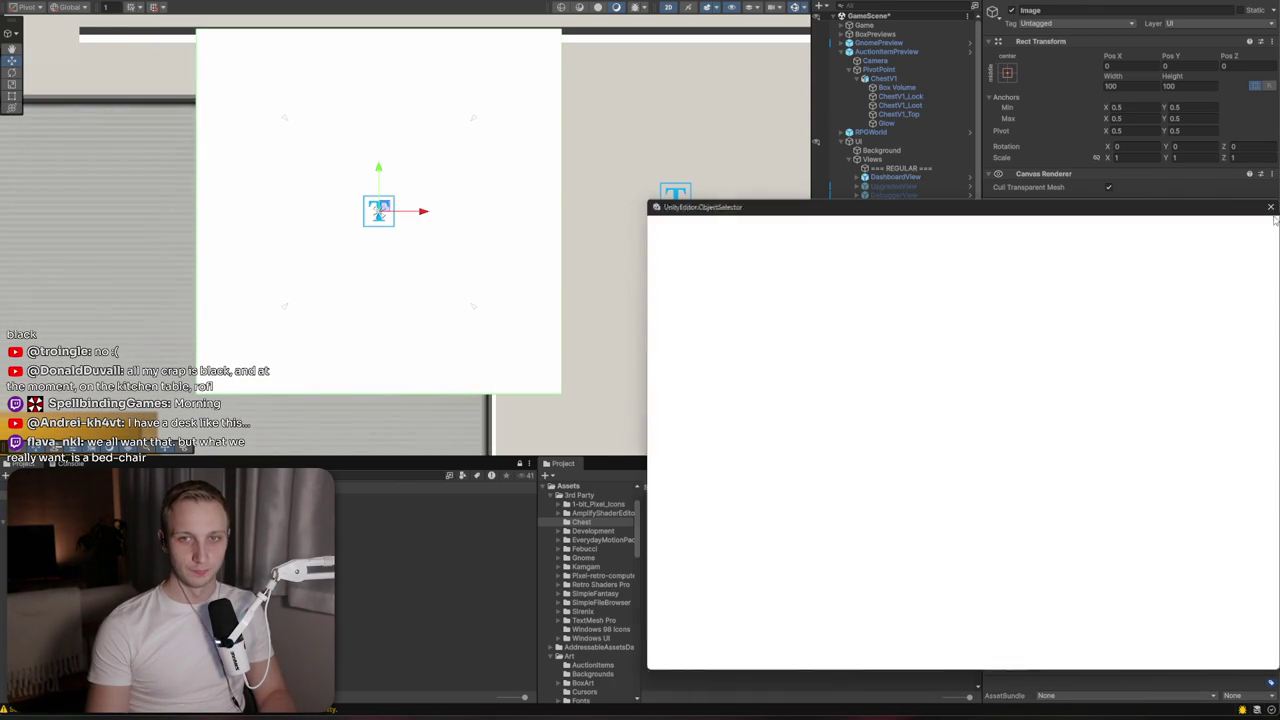
pyautogui.click(1200, 318)
pyautogui.press('Return')
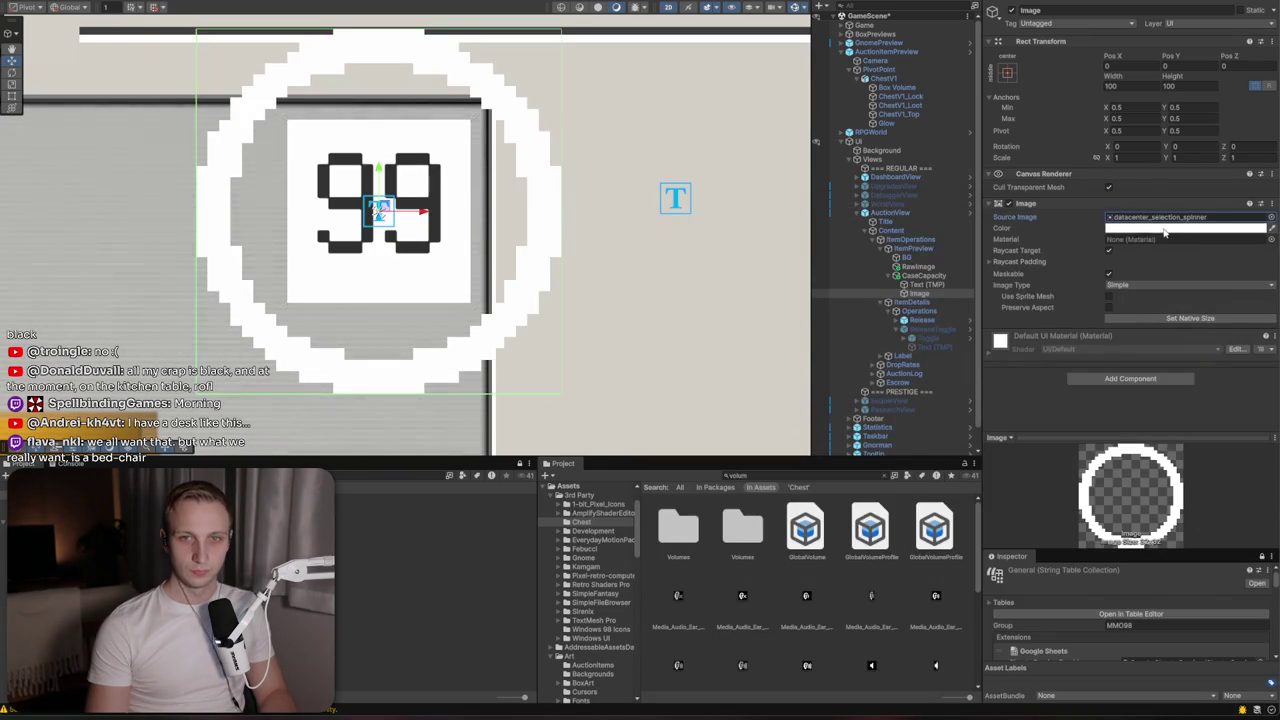
# Colour the ring image navy, eyedropped from the title bar
pyautogui.click(1128, 228)
pyautogui.click(1184, 362)
pyautogui.click(1243, 287)
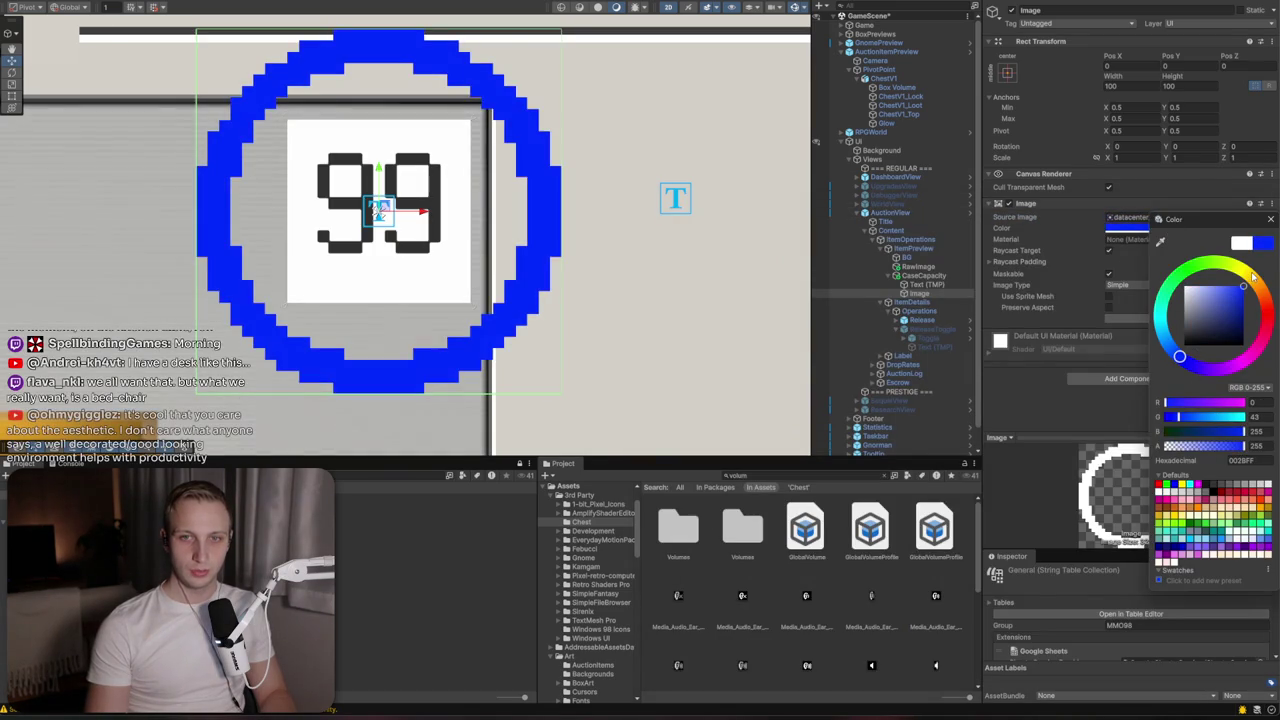
pyautogui.scroll(-5, 558, 288)
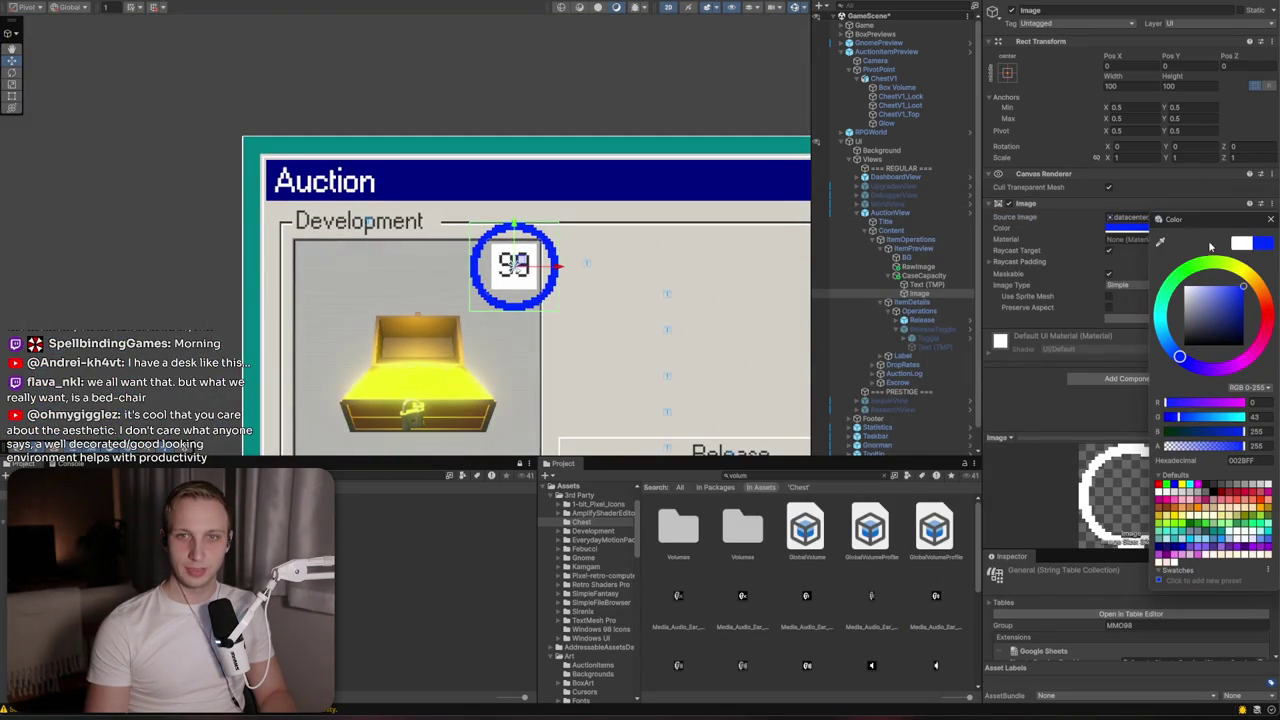
pyautogui.click(1162, 242)
pyautogui.click(552, 187)
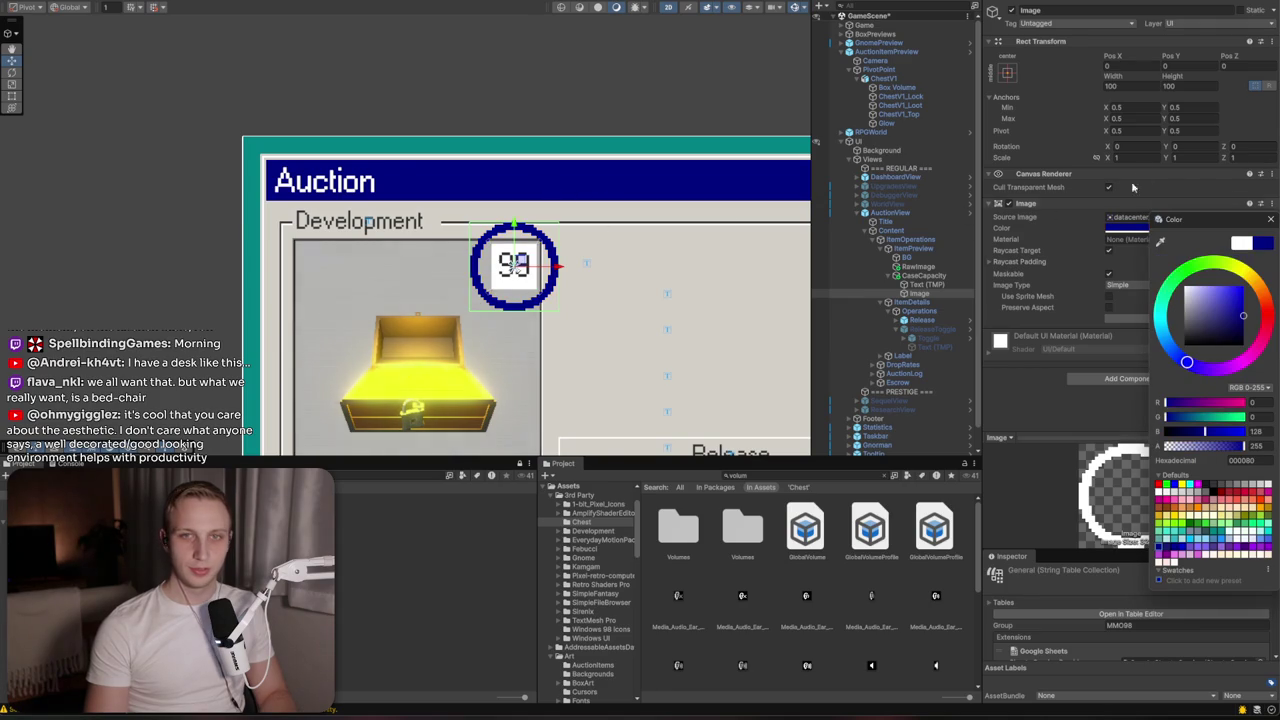
# Set the ring image's width and height to 60
pyautogui.click(1130, 86)
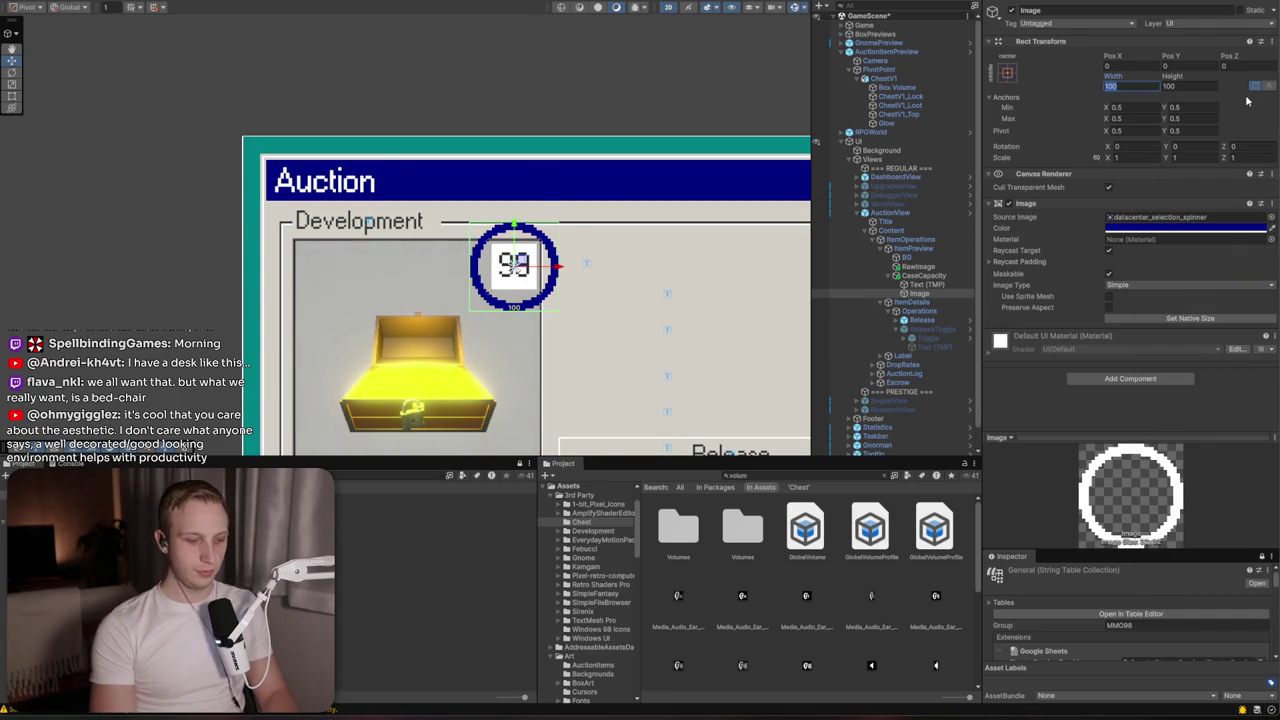
pyautogui.write('60')
pyautogui.press('Tab')
pyautogui.write('60')
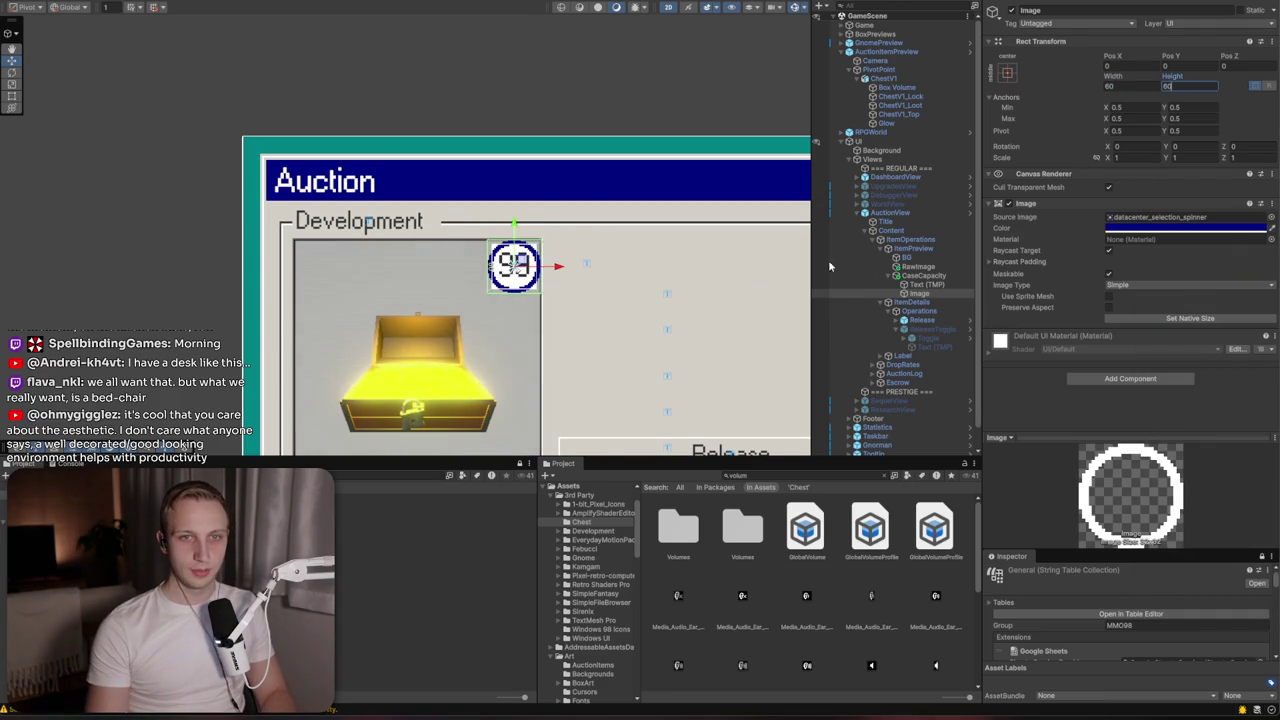
pyautogui.write('f')
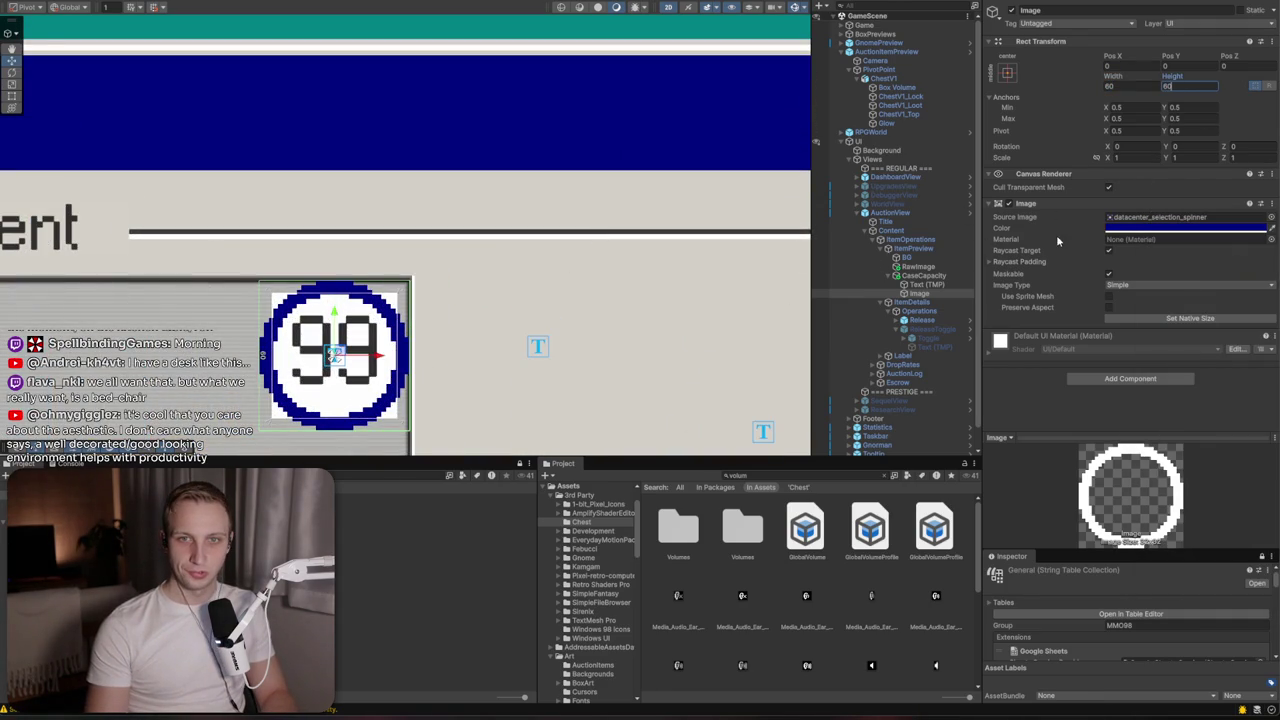
pyautogui.click(1115, 285)
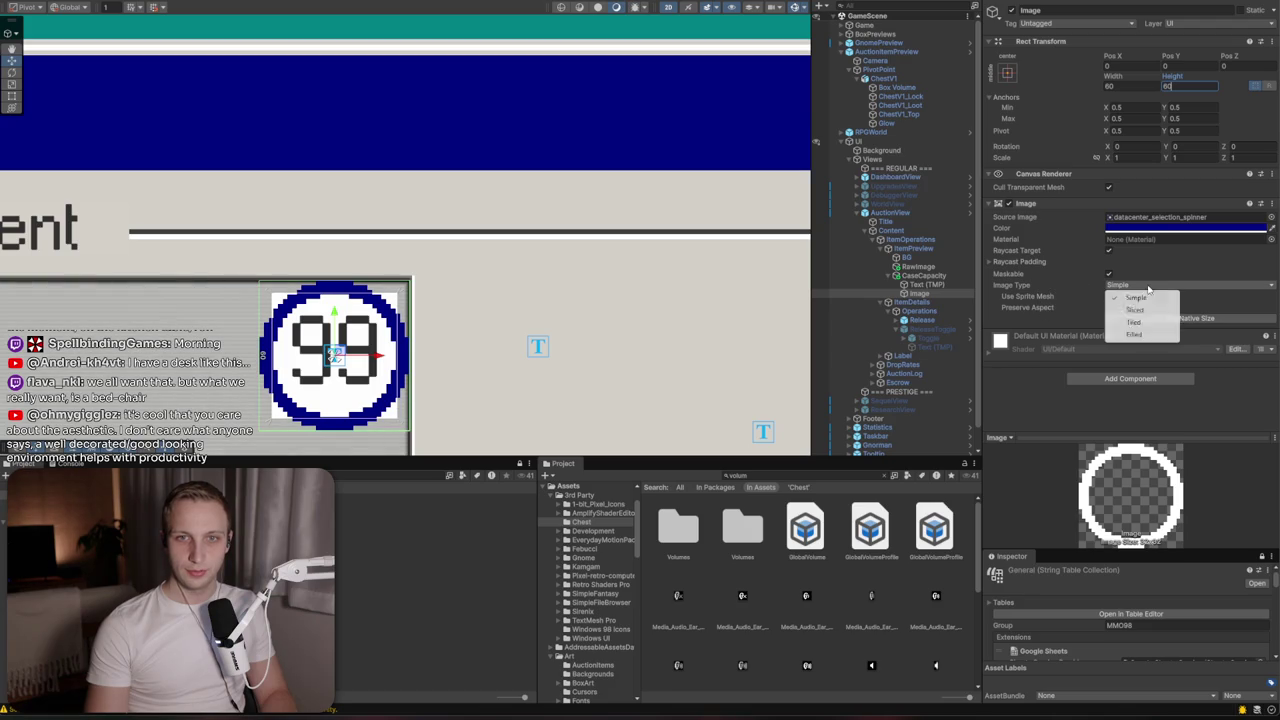
# Make the ring a filled image and remove the white box behind the 99 count
pyautogui.click(1150, 335)
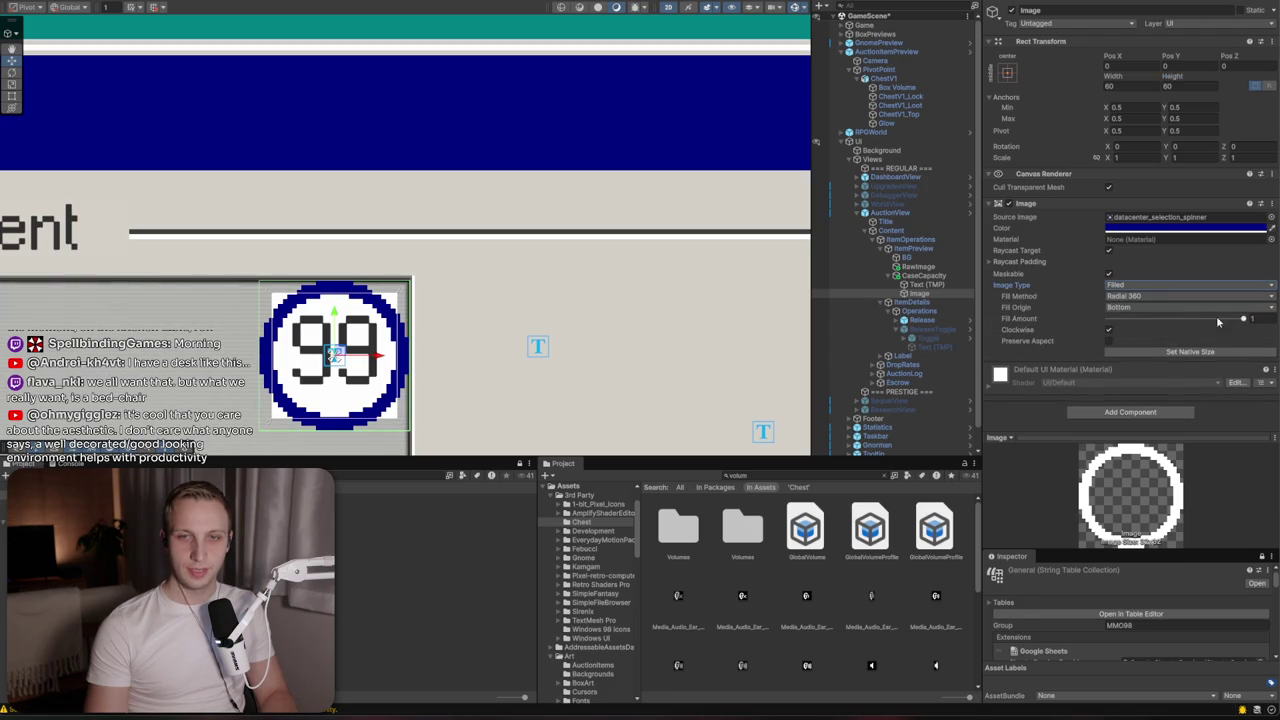
pyautogui.moveTo(1242, 319)
pyautogui.mouseDown()
pyautogui.moveTo(1142, 321)
pyautogui.moveTo(1133, 341)
pyautogui.mouseUp()
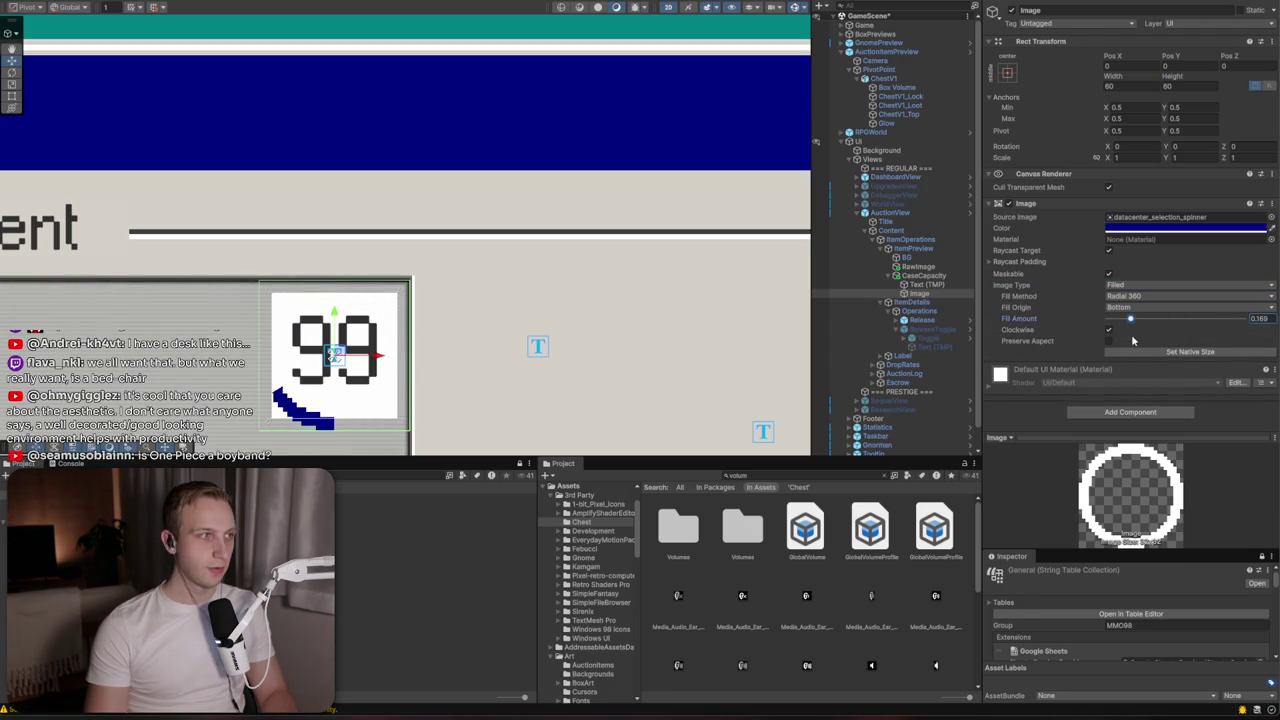
pyautogui.click(922, 275)
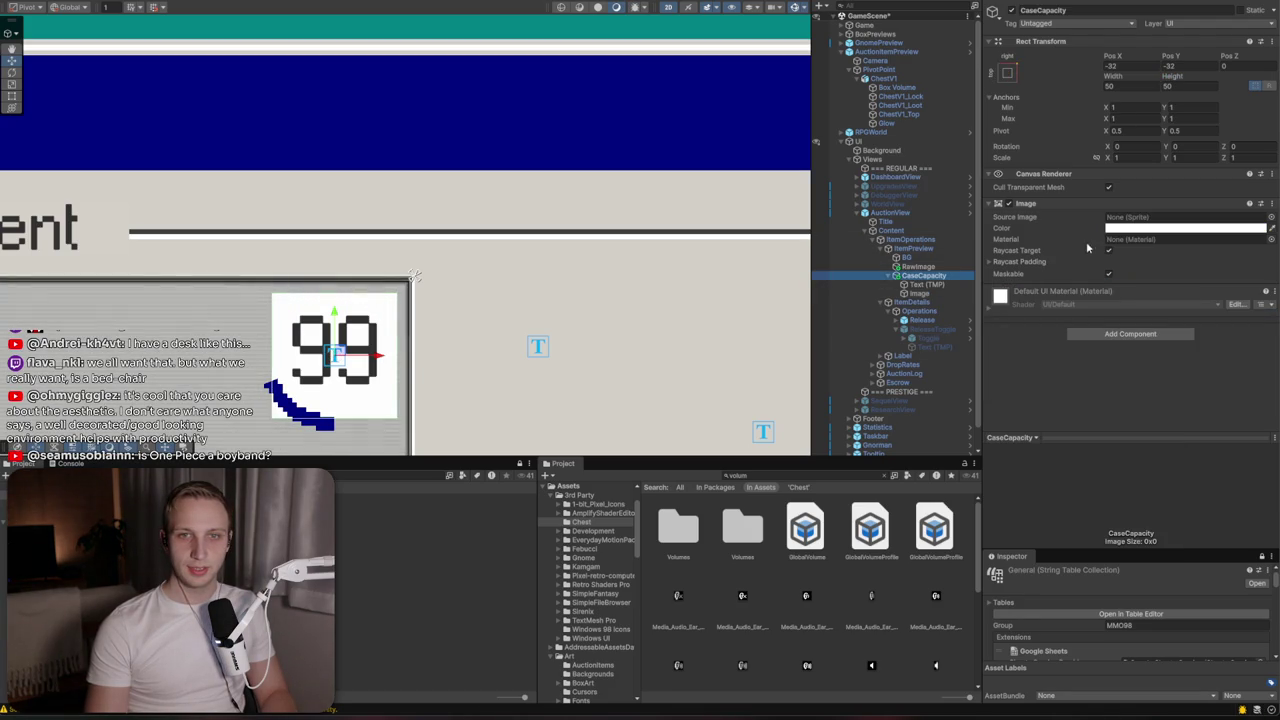
pyautogui.click(1009, 203)
pyautogui.click(941, 294)
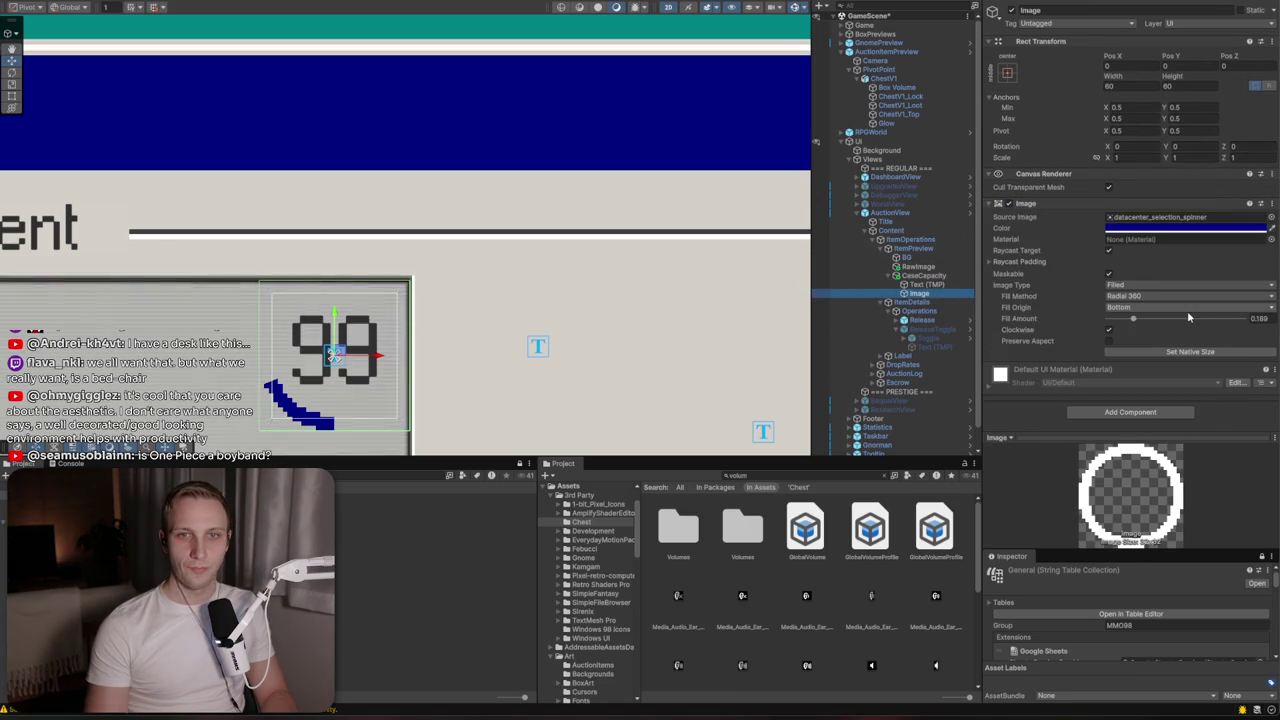
pyautogui.moveTo(1145, 323)
pyautogui.mouseDown()
pyautogui.moveTo(1098, 323)
pyautogui.moveTo(1212, 325)
pyautogui.moveTo(1257, 341)
pyautogui.moveTo(1102, 338)
pyautogui.moveTo(1240, 338)
pyautogui.moveTo(1150, 335)
pyautogui.moveTo(1169, 336)
pyautogui.mouseUp()
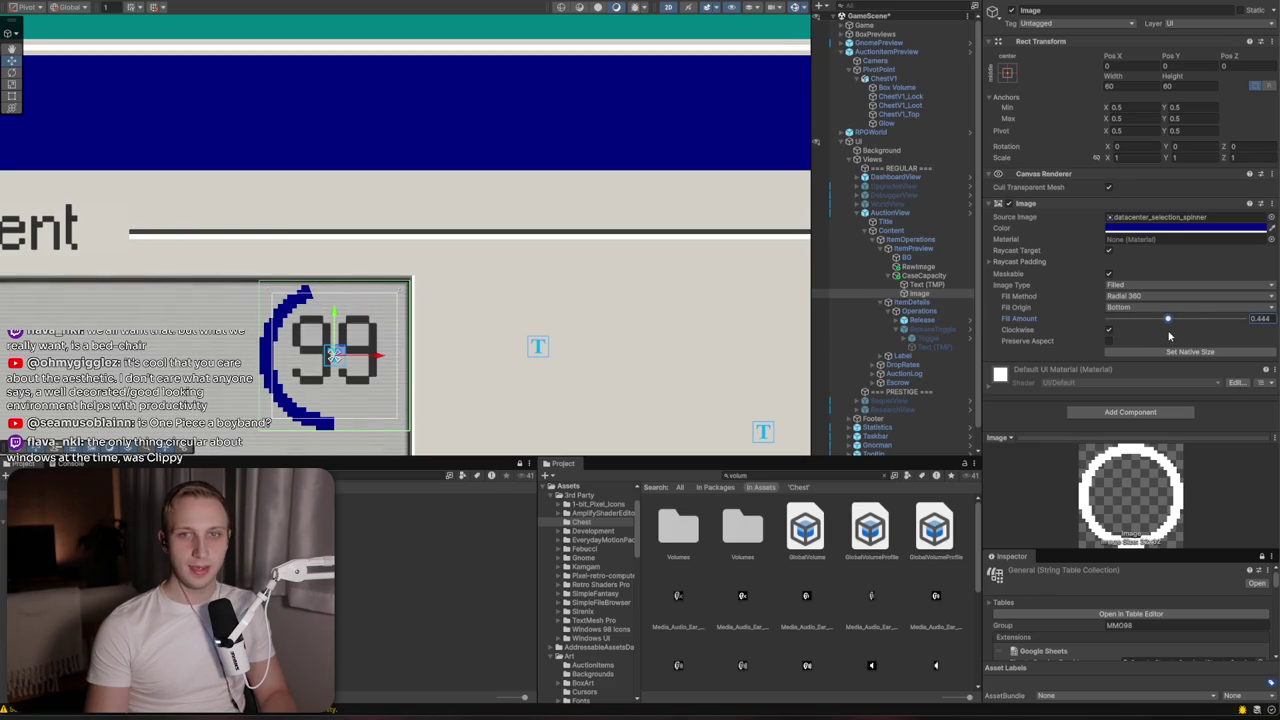
# Resize the ring to 50×50, then back to 60×60
pyautogui.click(1134, 98)
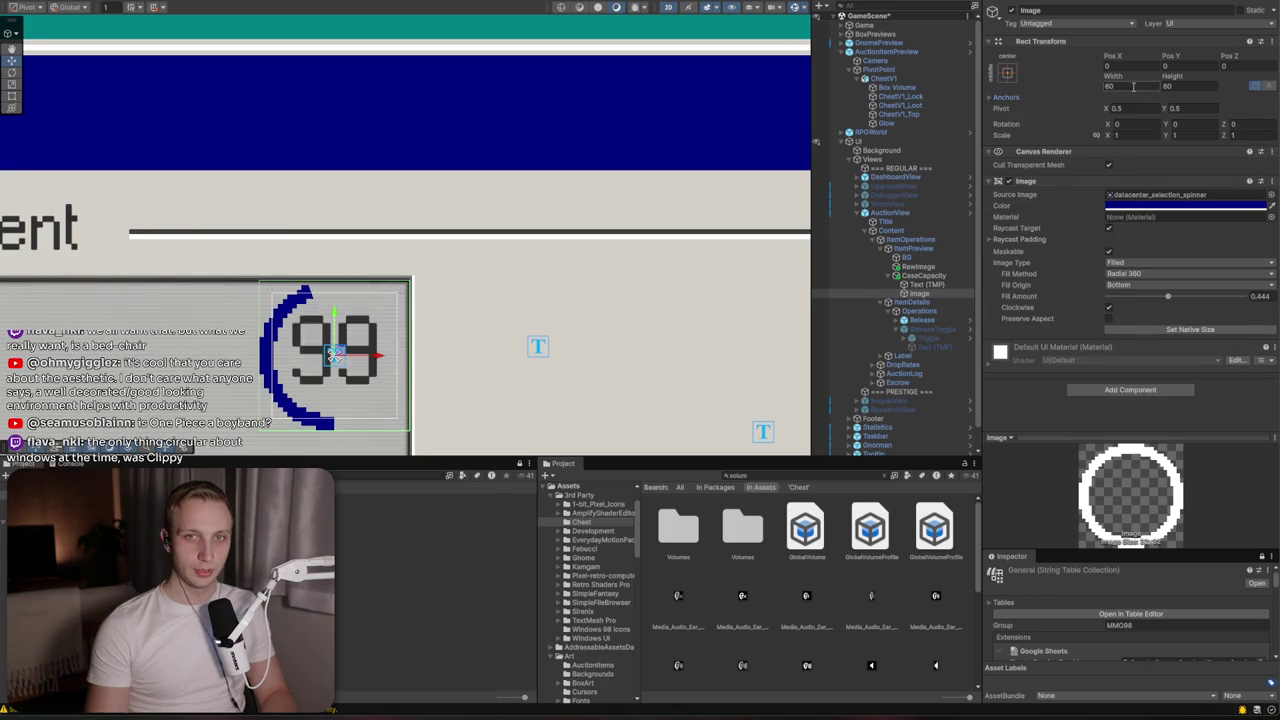
pyautogui.write('50')
pyautogui.press('Tab')
pyautogui.write('50')
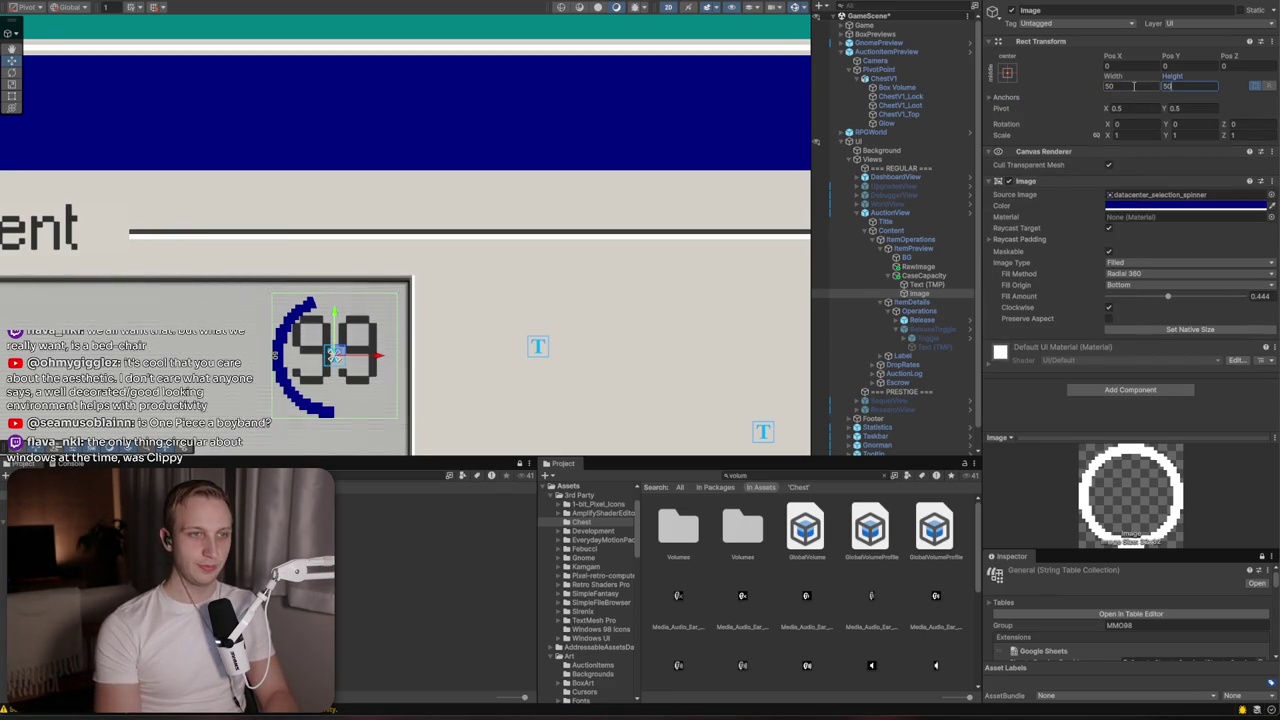
pyautogui.click(1134, 86)
pyautogui.write('60')
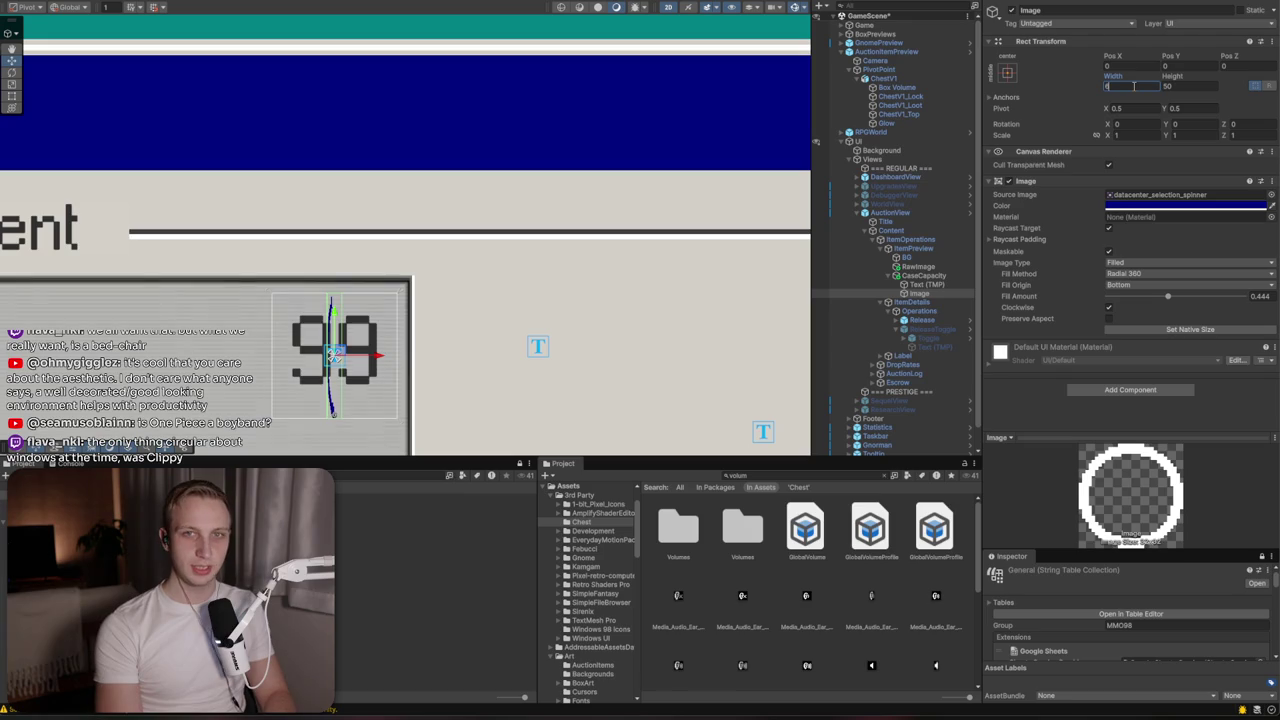
pyautogui.press('Tab')
pyautogui.write('60')
# Adjust the ring's fill amount up to 0.85
pyautogui.moveTo(1168, 297)
pyautogui.mouseDown()
pyautogui.moveTo(1237, 300)
pyautogui.moveTo(928, 318)
pyautogui.moveTo(1260, 300)
pyautogui.moveTo(930, 316)
pyautogui.mouseUp()
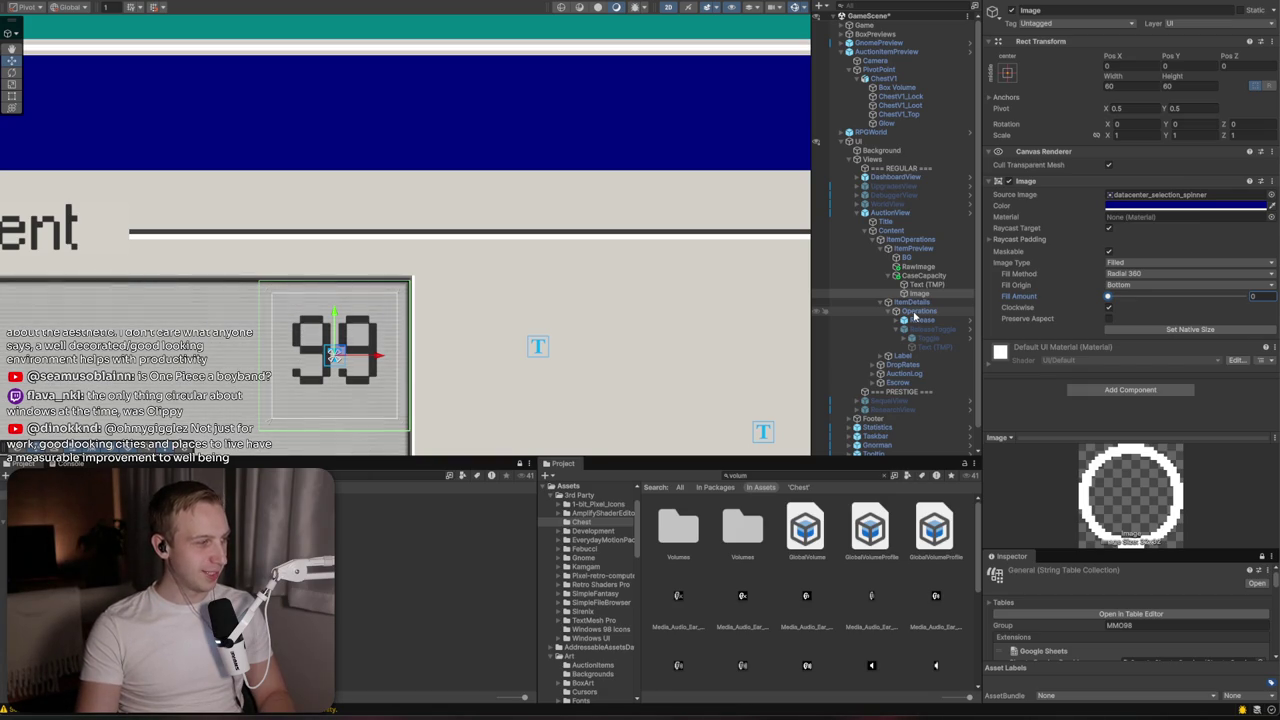
pyautogui.scroll(-5, 587, 177)
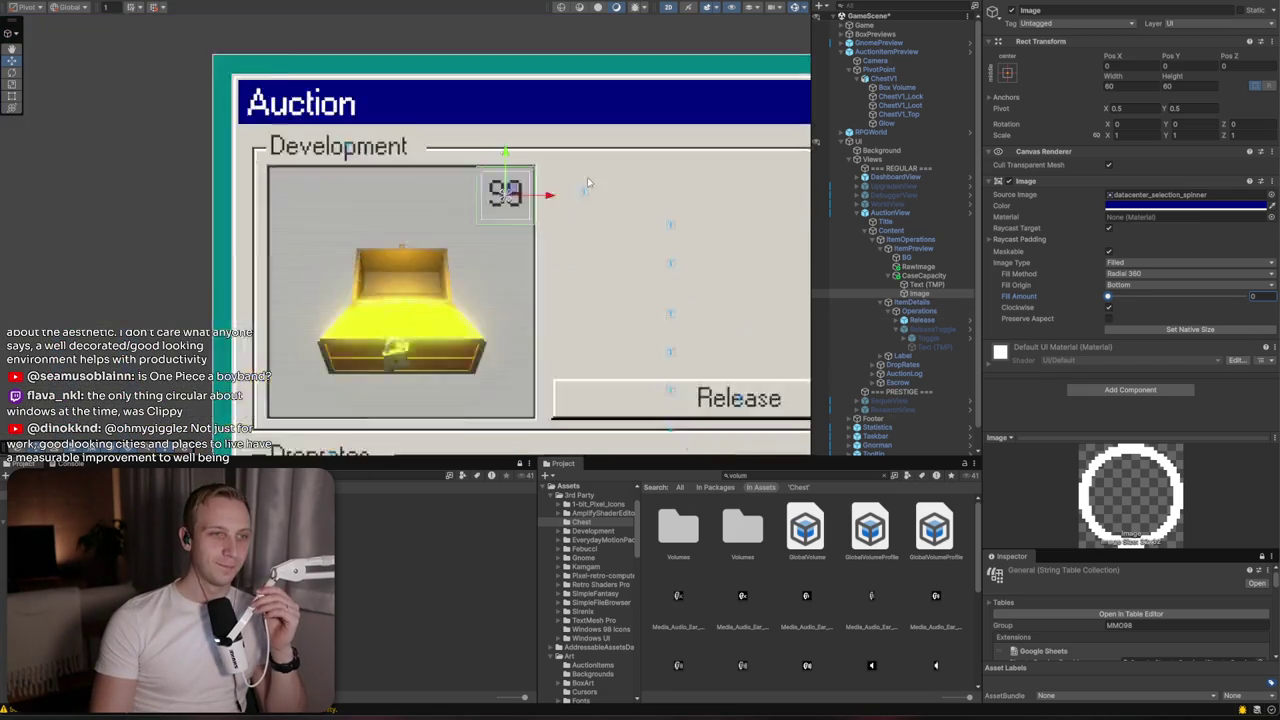
pyautogui.moveTo(620, 228); pyautogui.dragTo(490, 160)
pyautogui.moveTo(1107, 297); pyautogui.dragTo(1138, 297)
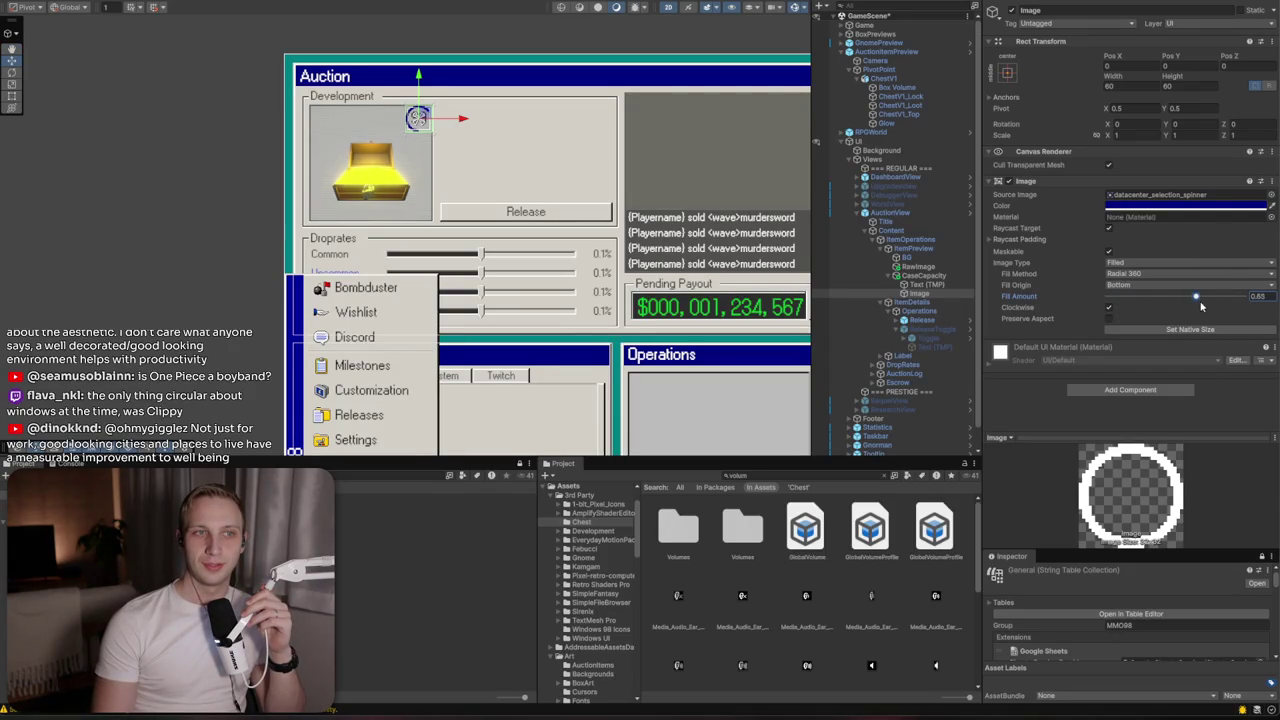
pyautogui.scroll(3, 520, 23)
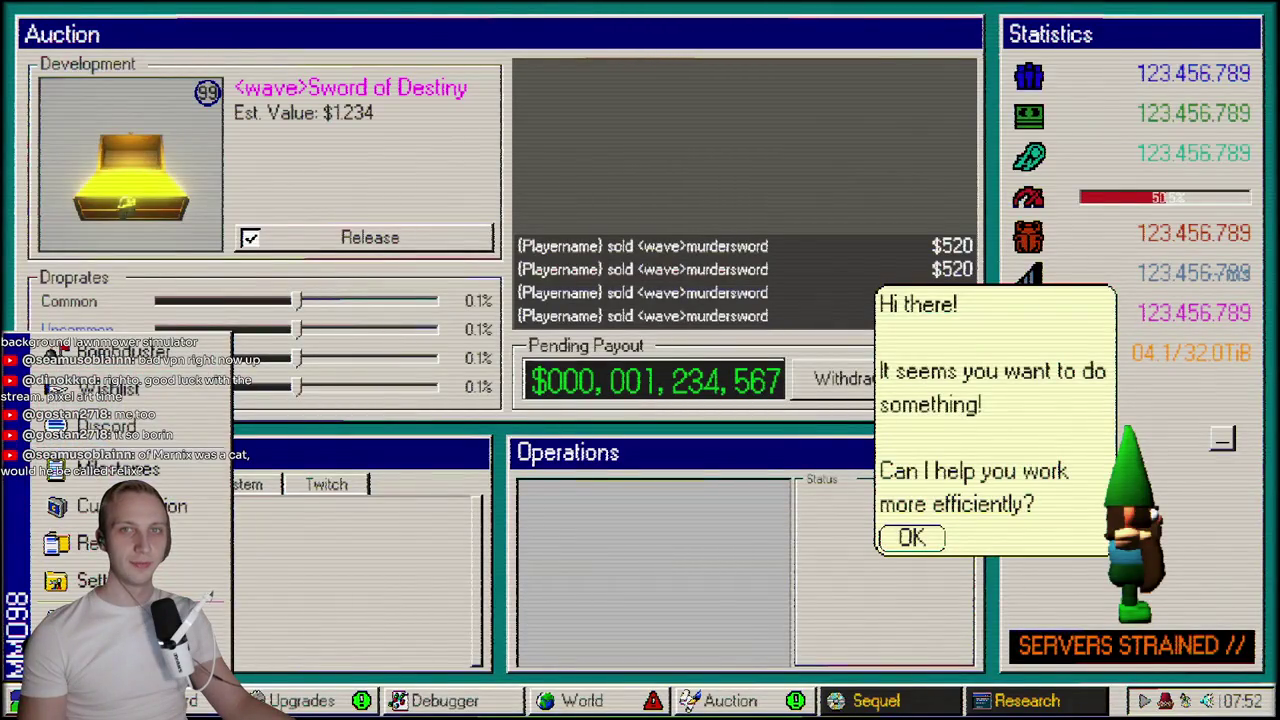
# Bring the 98.css docs browser forward and move its window up the screen
pyautogui.hotkey('alt', 'Tab')
pyautogui.moveTo(1019, 157); pyautogui.dragTo(1046, 32)
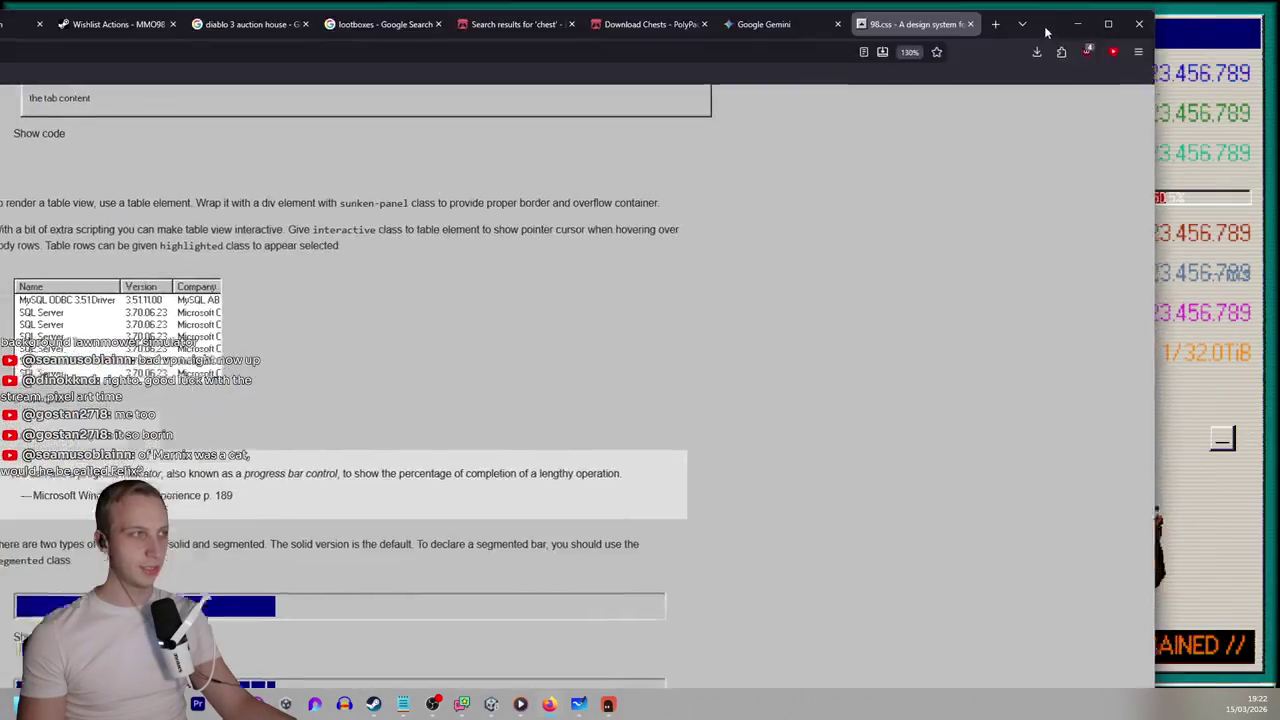
pyautogui.hotkey('alt', 'Tab')
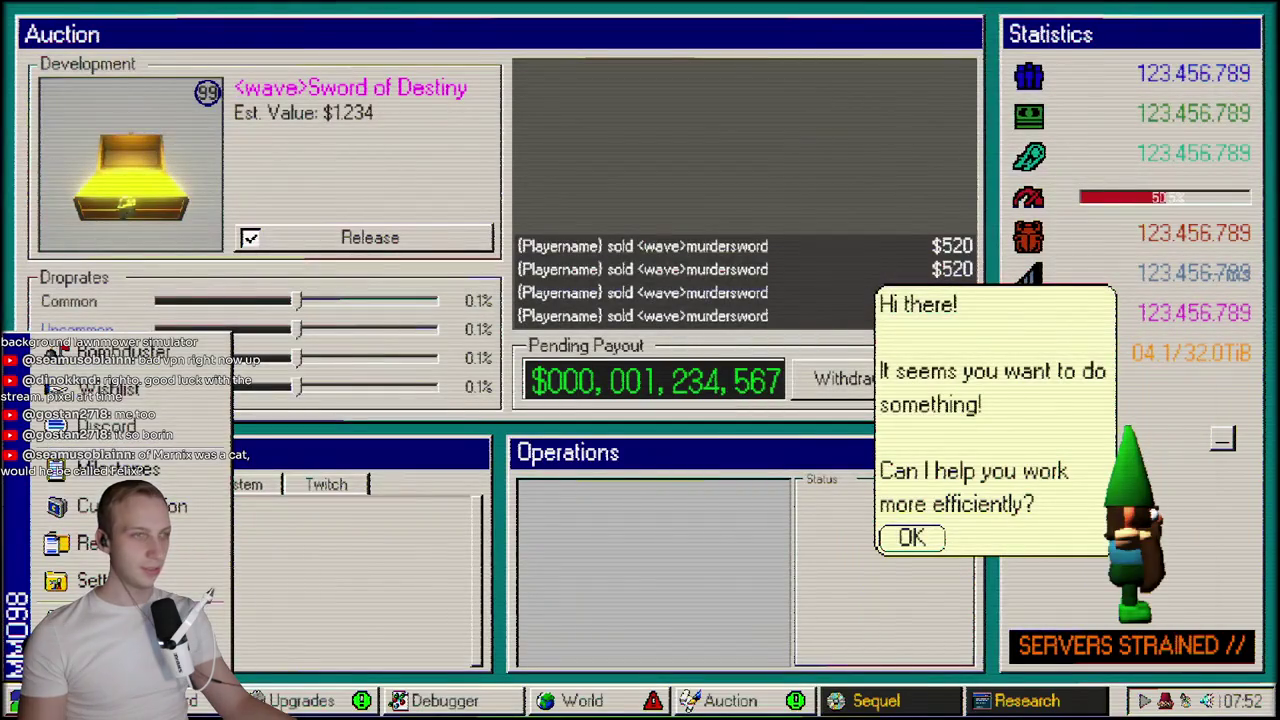
pyautogui.hotkey('alt', 'Tab')
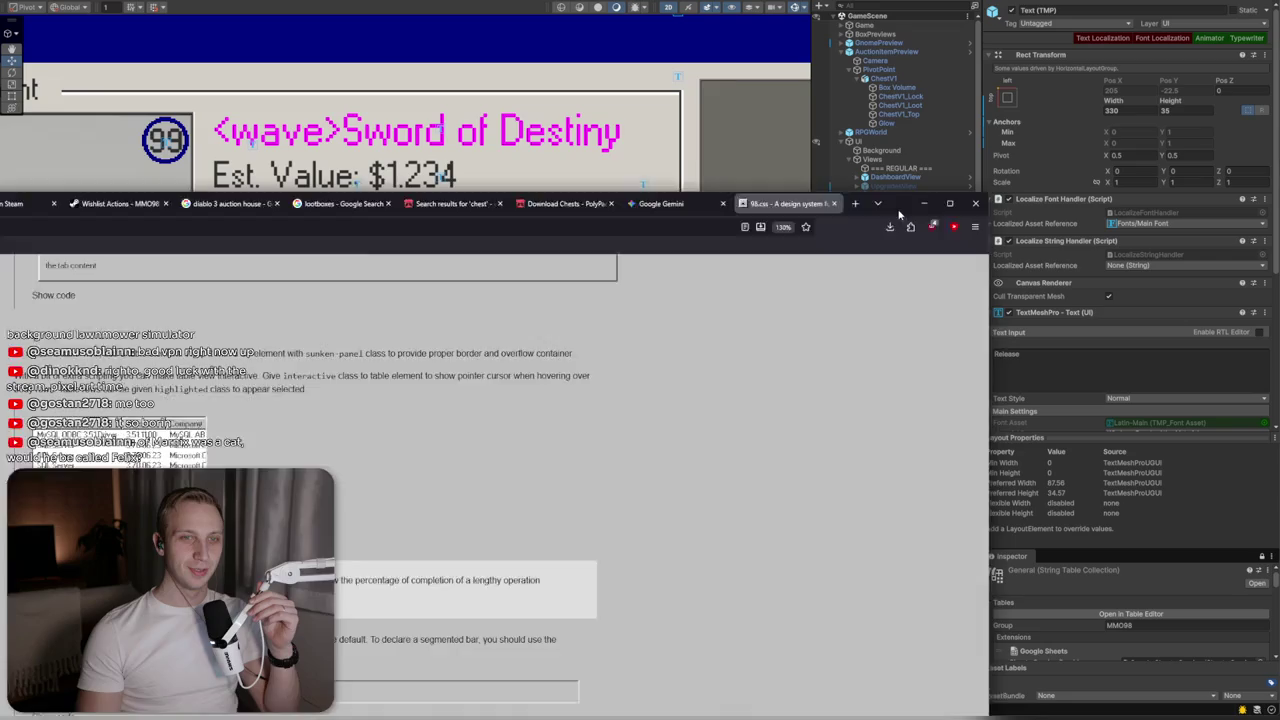
# Minimize the 98.css page, maximize Firefox, and open the Home - Steamworks dashboard
pyautogui.click(988, 60)
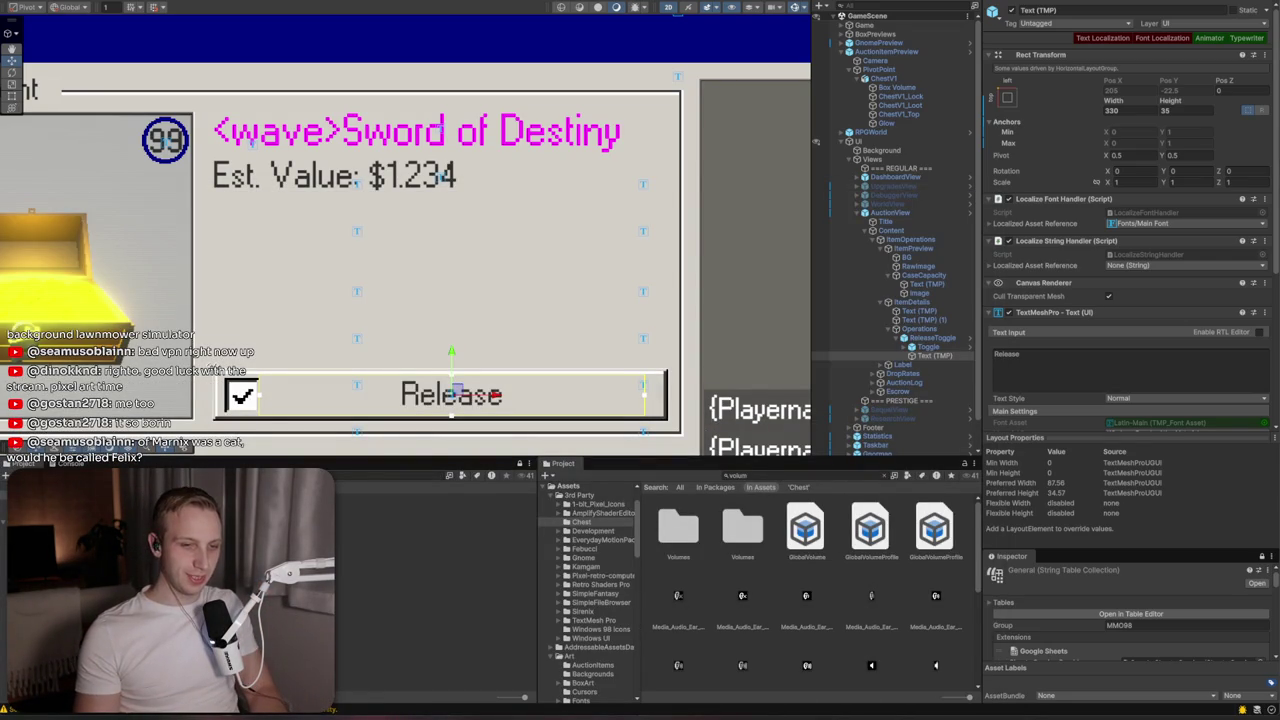
pyautogui.hotkey('alt', 'Tab')
pyautogui.moveTo(1126, 40); pyautogui.dragTo(641, 248)
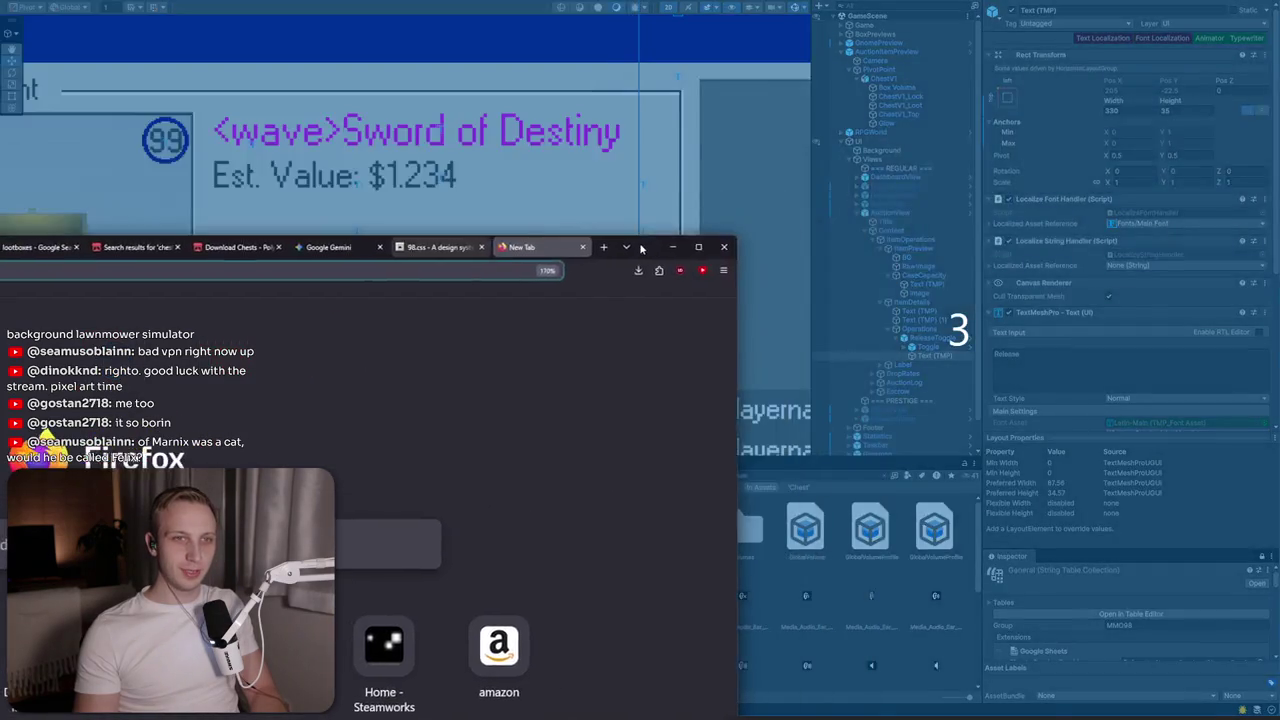
pyautogui.doubleClick(641, 248)
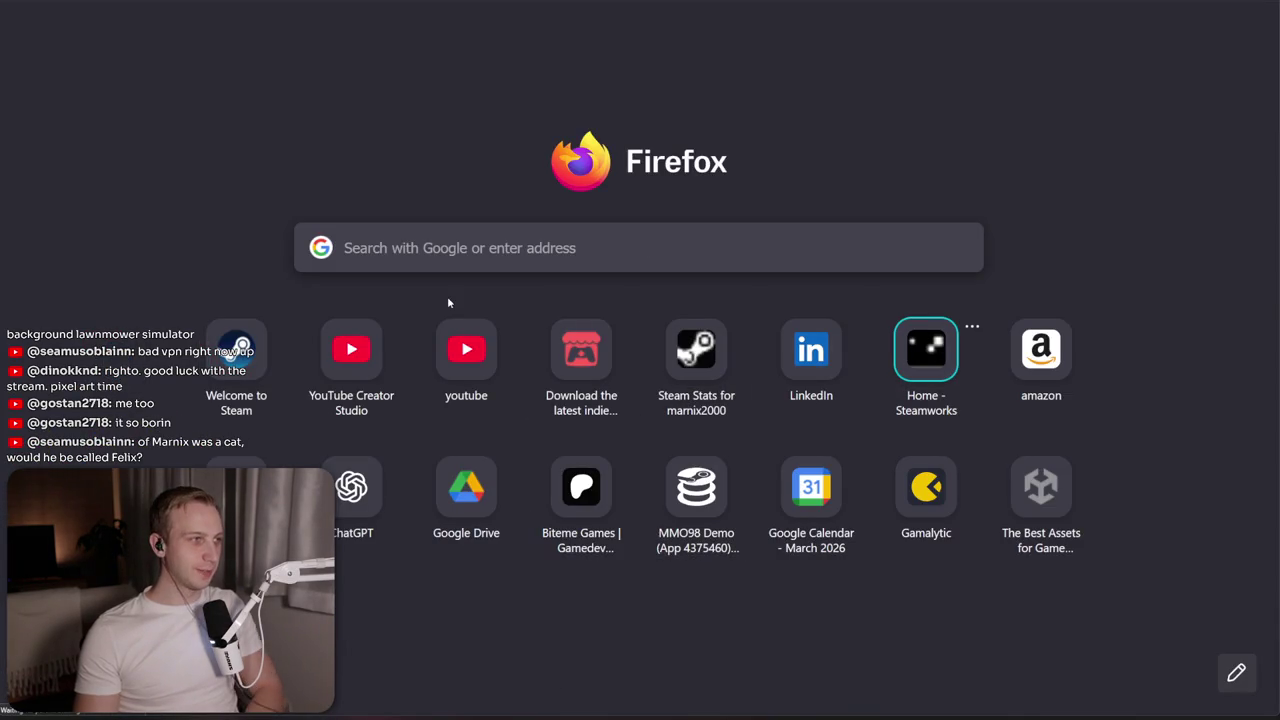
pyautogui.press('Return')
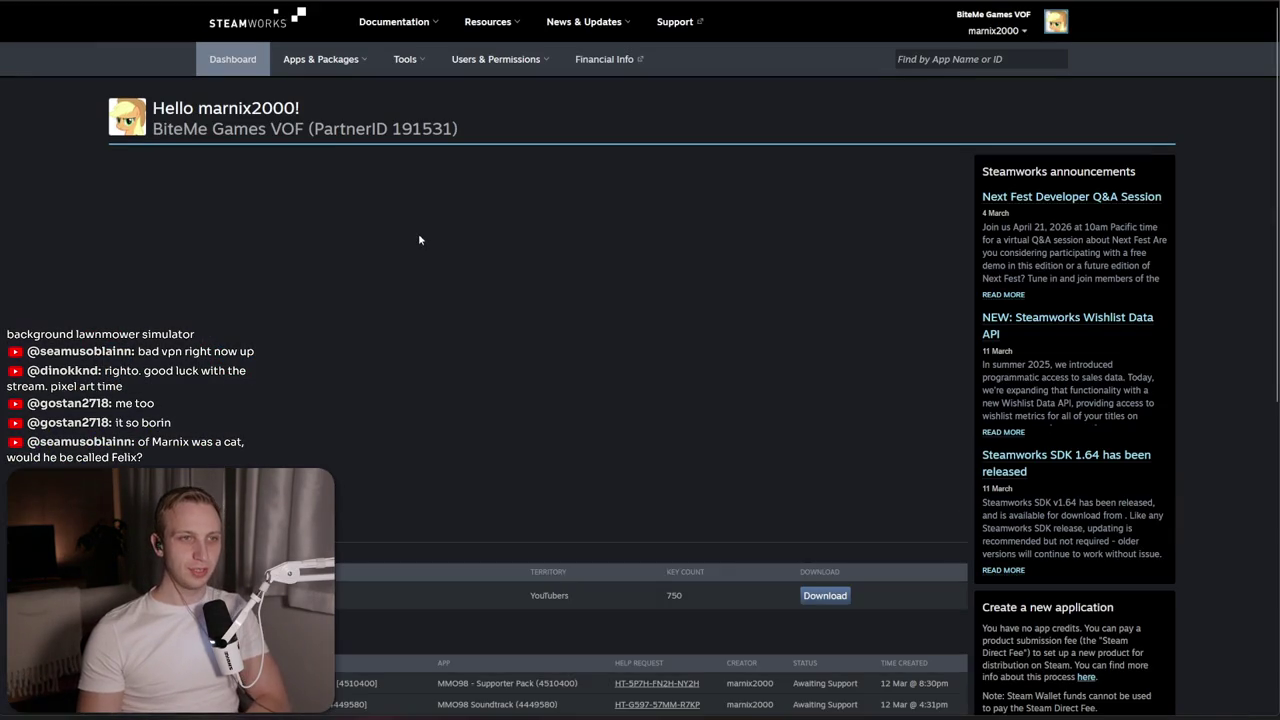
# Open the MMO98 - Supporter Pack DLC page and view its store page in beta mode
pyautogui.click(458, 240)
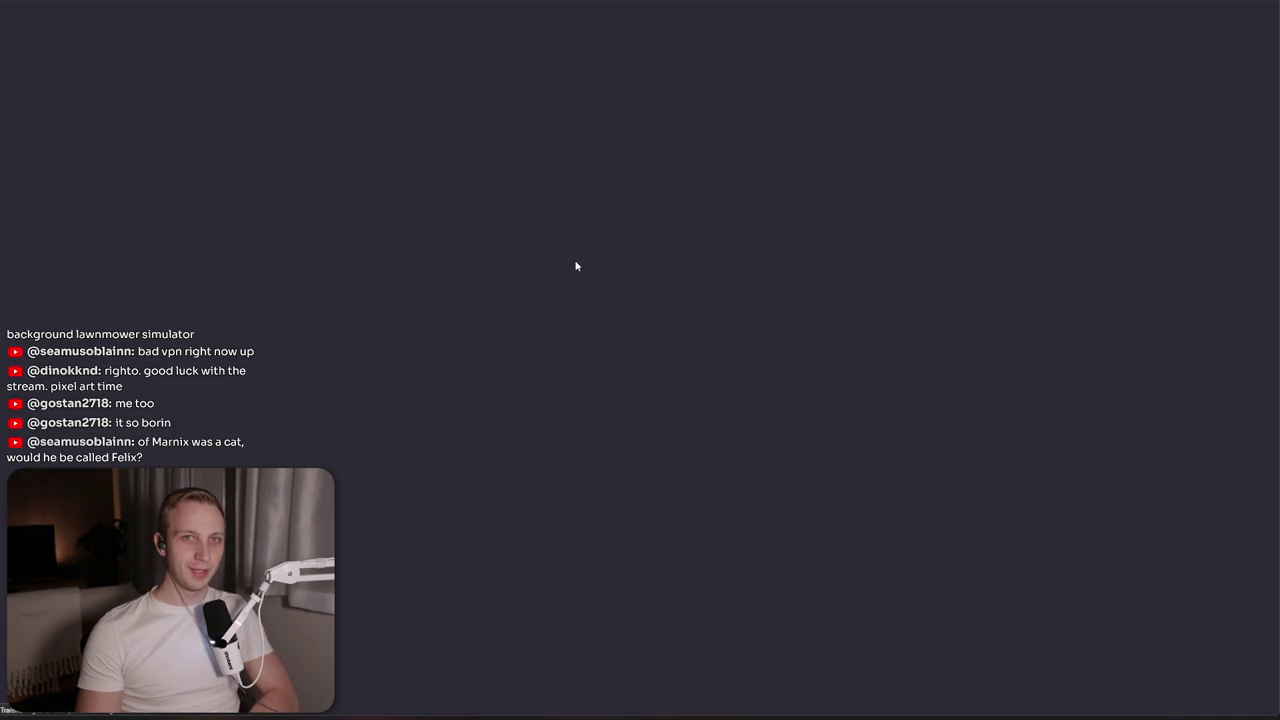
pyautogui.scroll(-3, 395, 280)
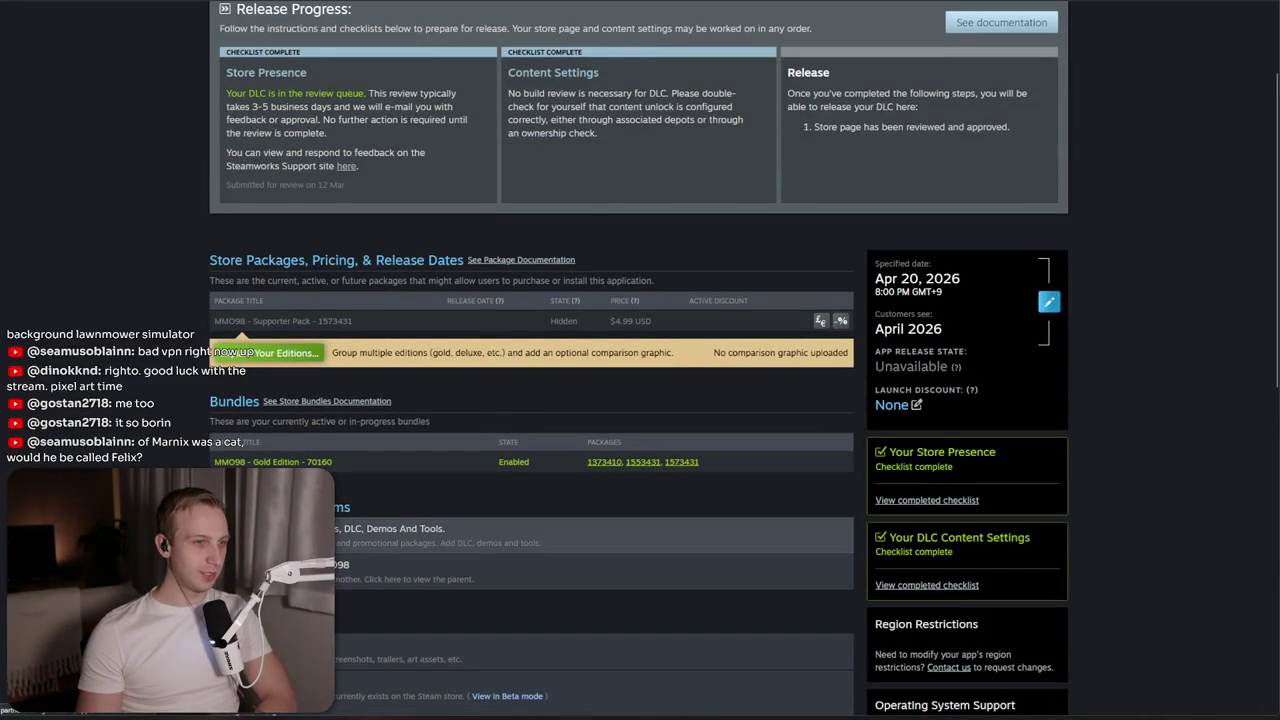
pyautogui.scroll(-1, 349, 632)
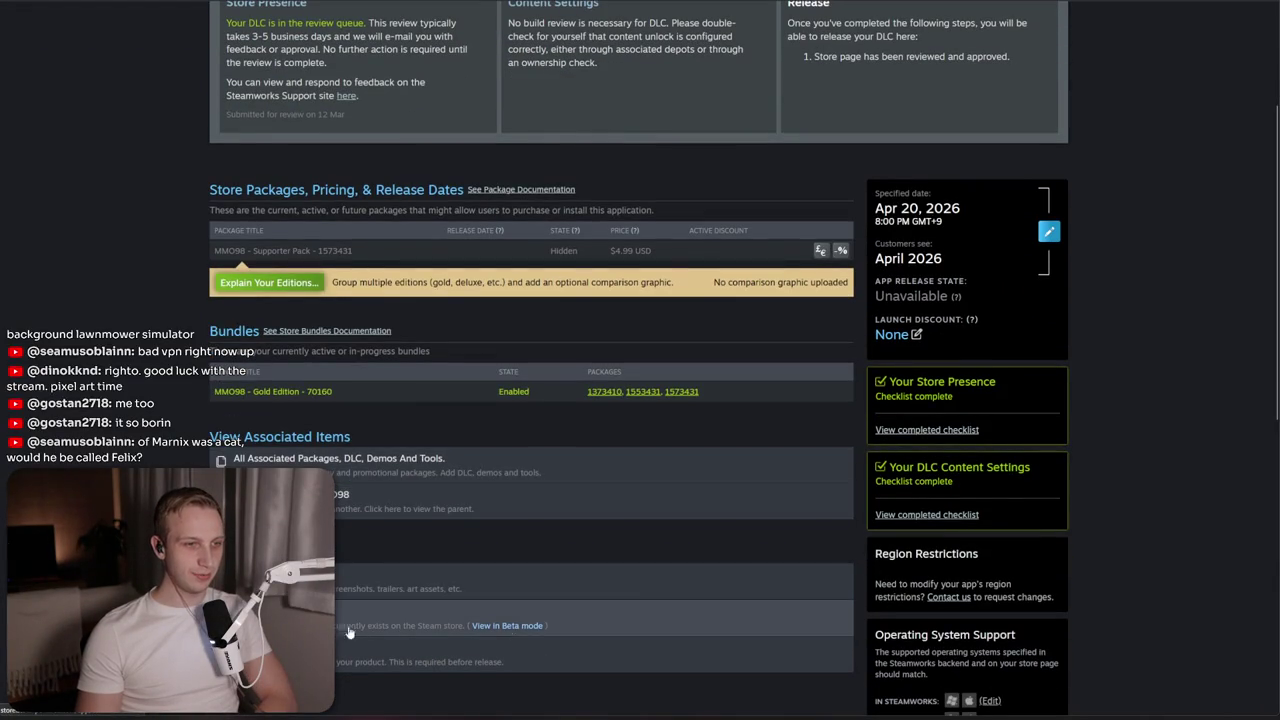
pyautogui.click(522, 626)
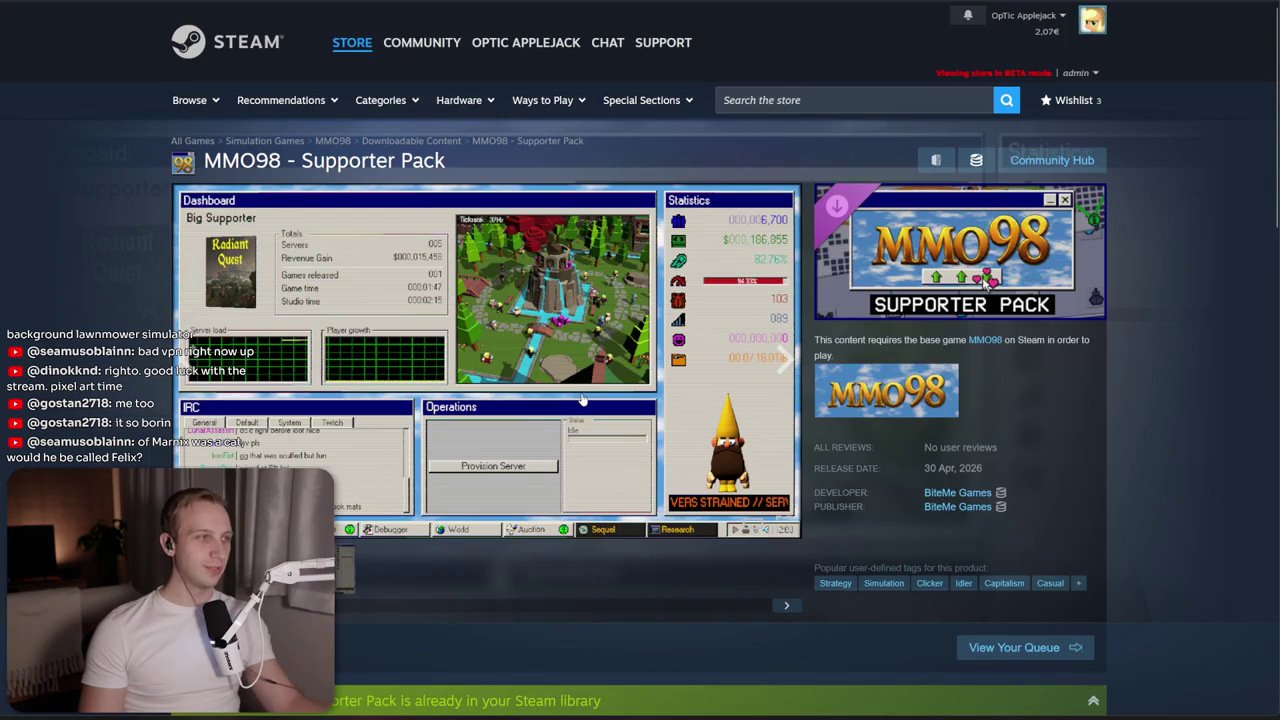
# View the Customization screenshot full size, close it, and scroll to About This Content
pyautogui.scroll(-3, 581, 396)
pyautogui.scroll(3, 590, 400)
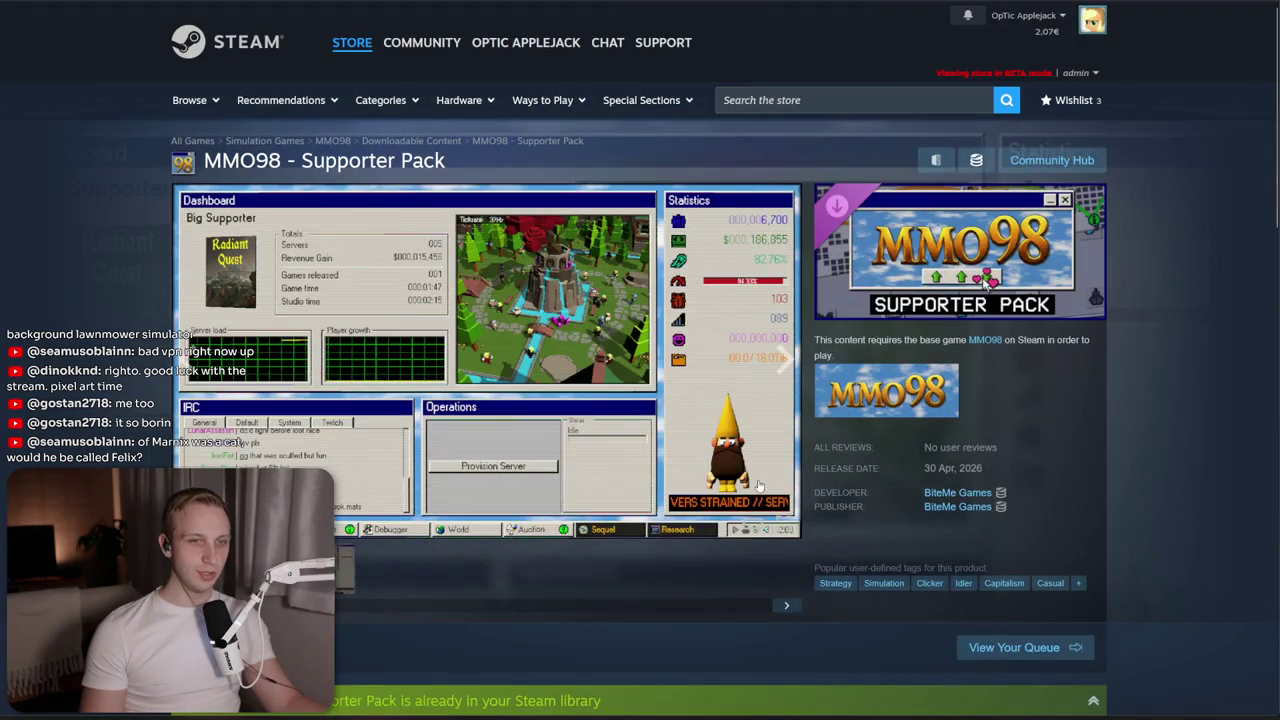
pyautogui.click(348, 580)
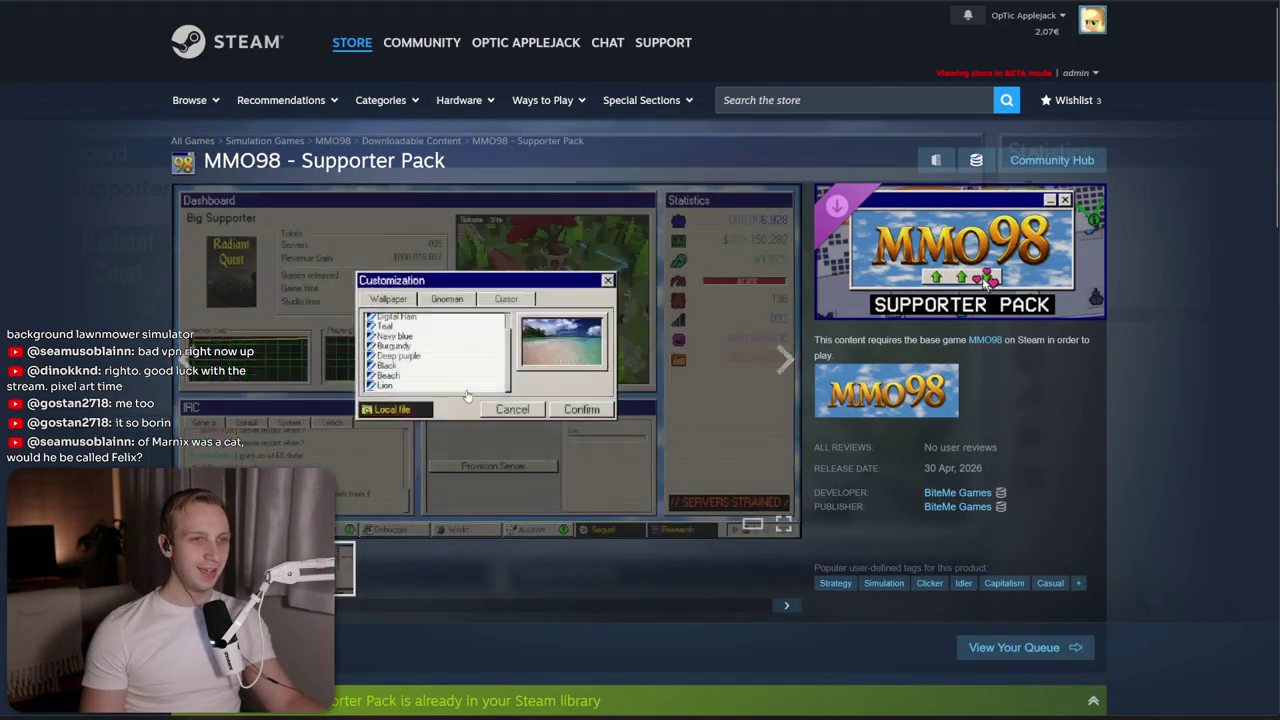
pyautogui.click(466, 395)
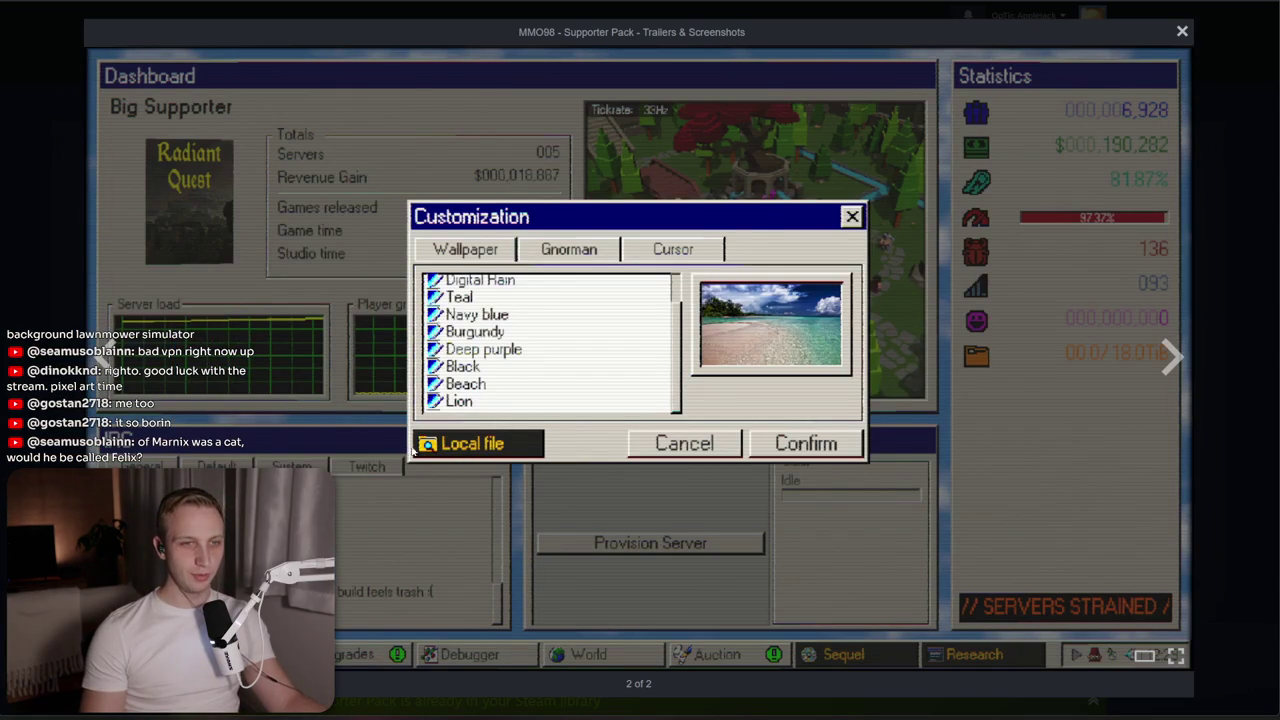
pyautogui.click(1230, 301)
pyautogui.scroll(-5, 479, 491)
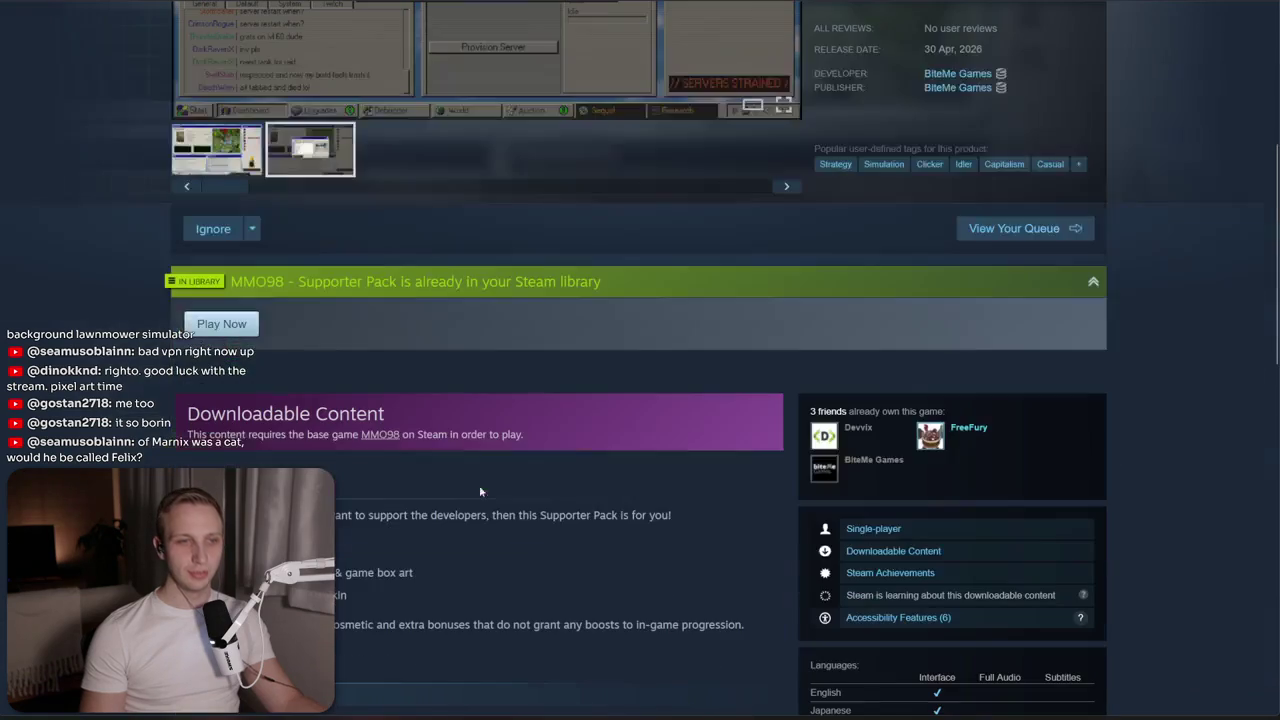
pyautogui.scroll(-1, 423, 546)
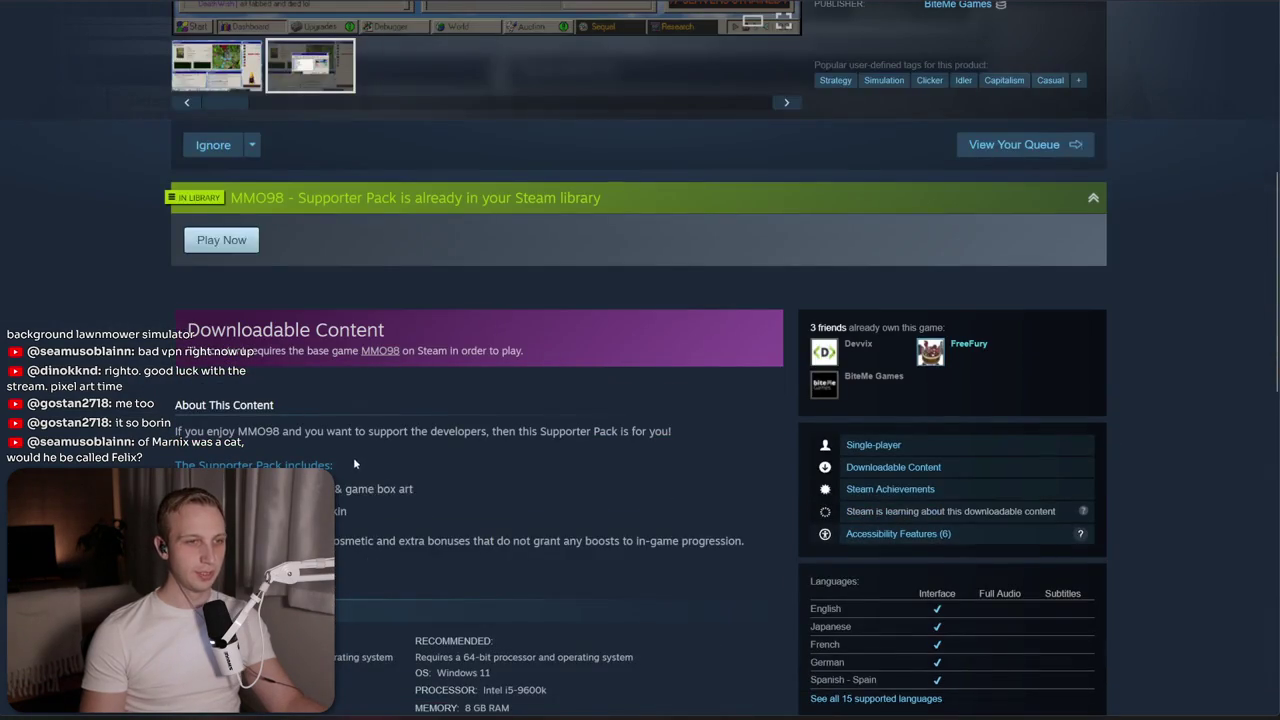
pyautogui.scroll(-3, 386, 456)
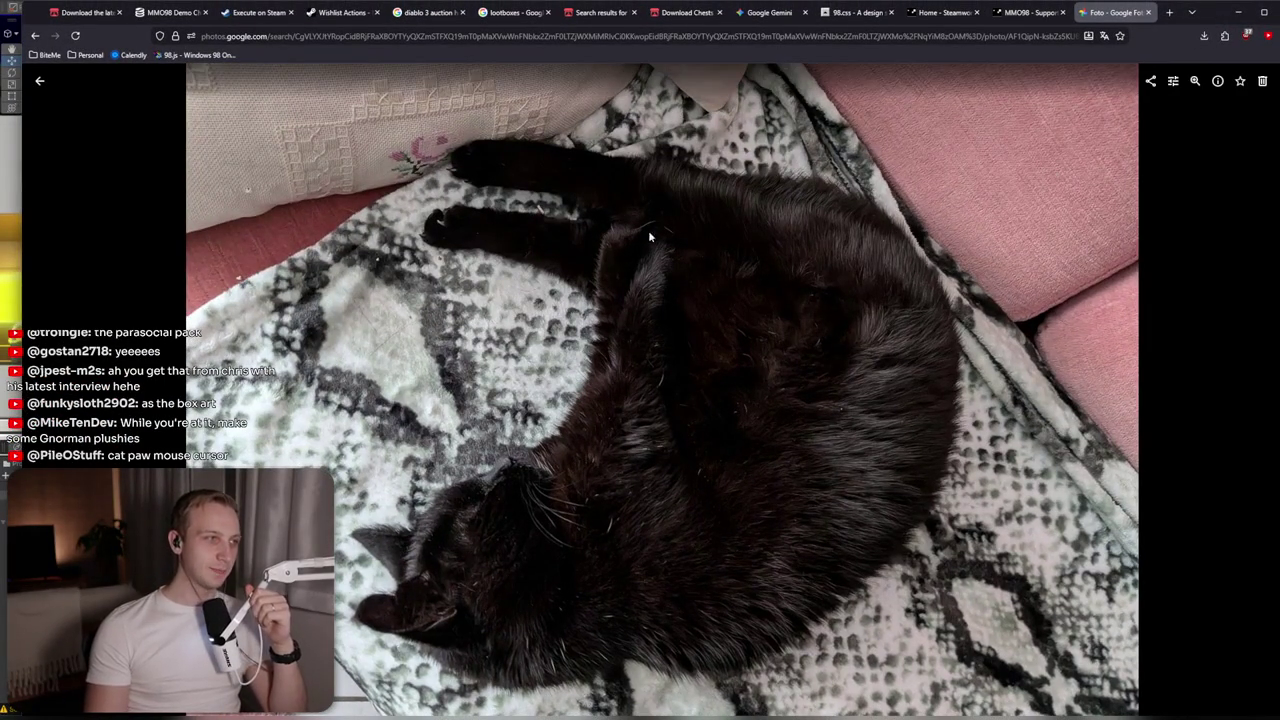
# Minimize the Google Photos window and dismiss the Unity layout options list
pyautogui.click(1234, 12)
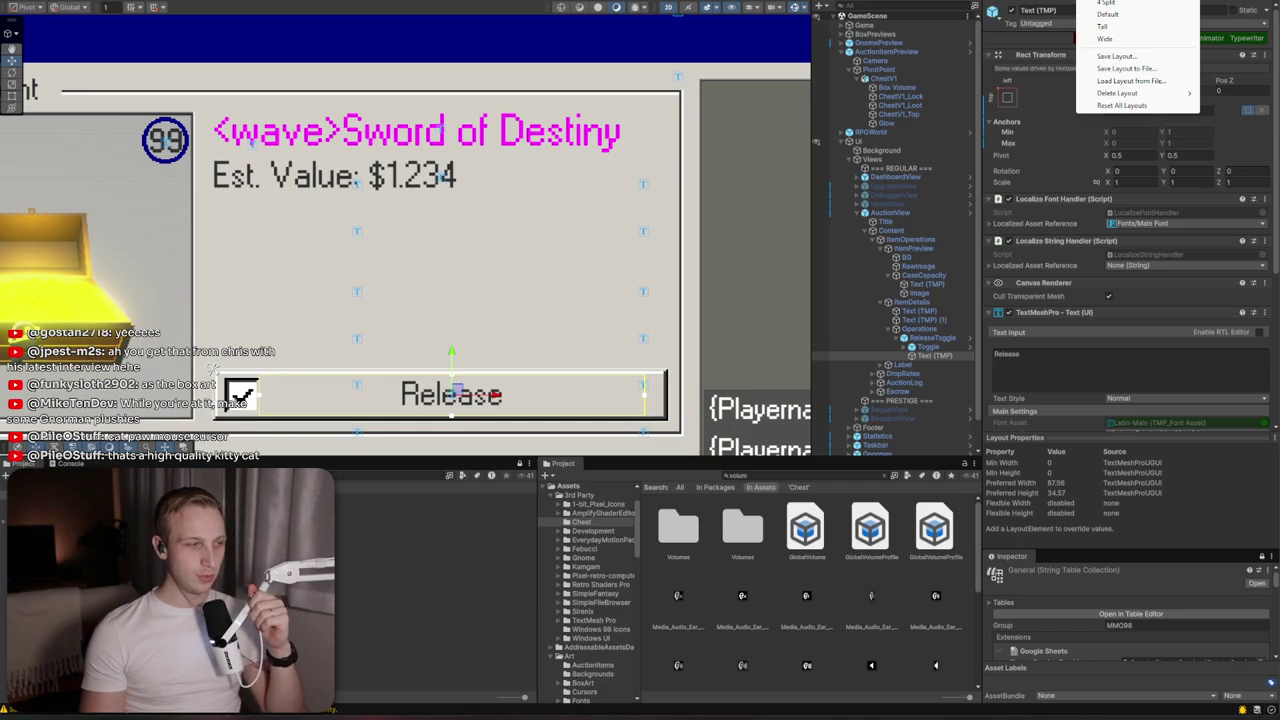
pyautogui.click(686, 491)
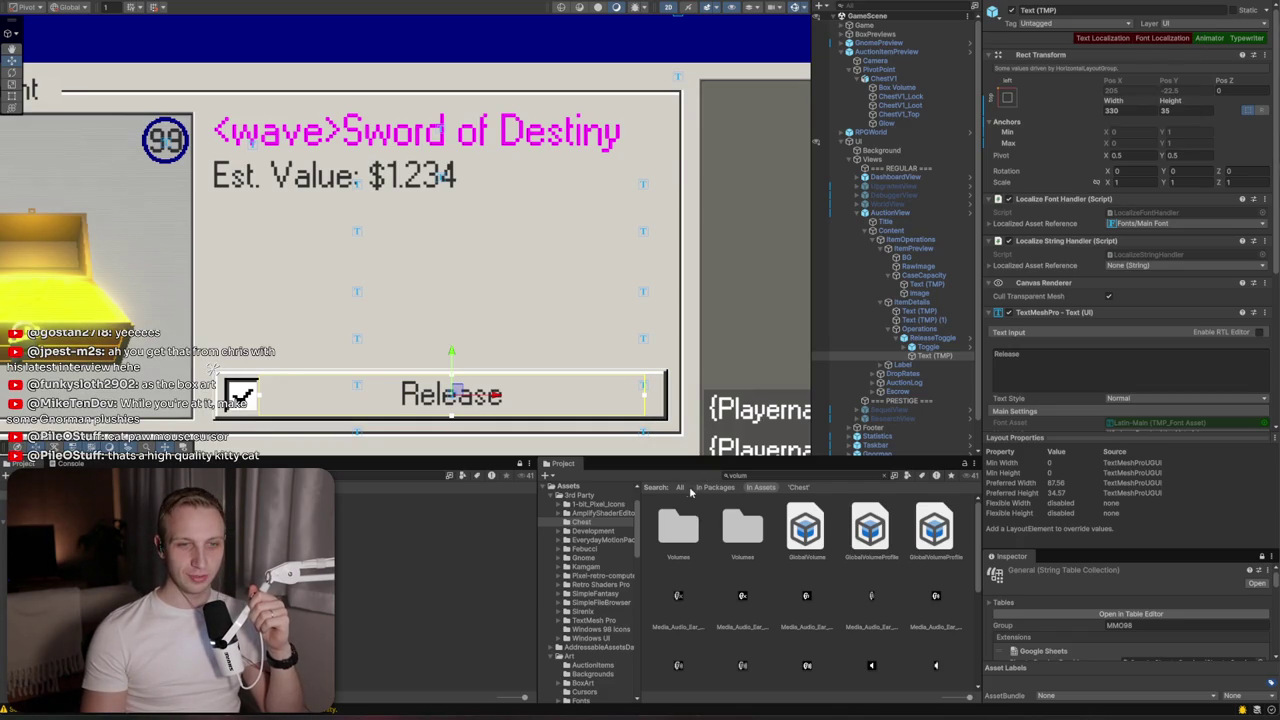
# Clear the 'volum' asset search and return to the Assets root folder
pyautogui.click(684, 489)
pyautogui.click(798, 487)
pyautogui.click(889, 477)
pyautogui.click(886, 478)
pyautogui.click(660, 488)
pyautogui.click(659, 490)
pyautogui.click(659, 490)
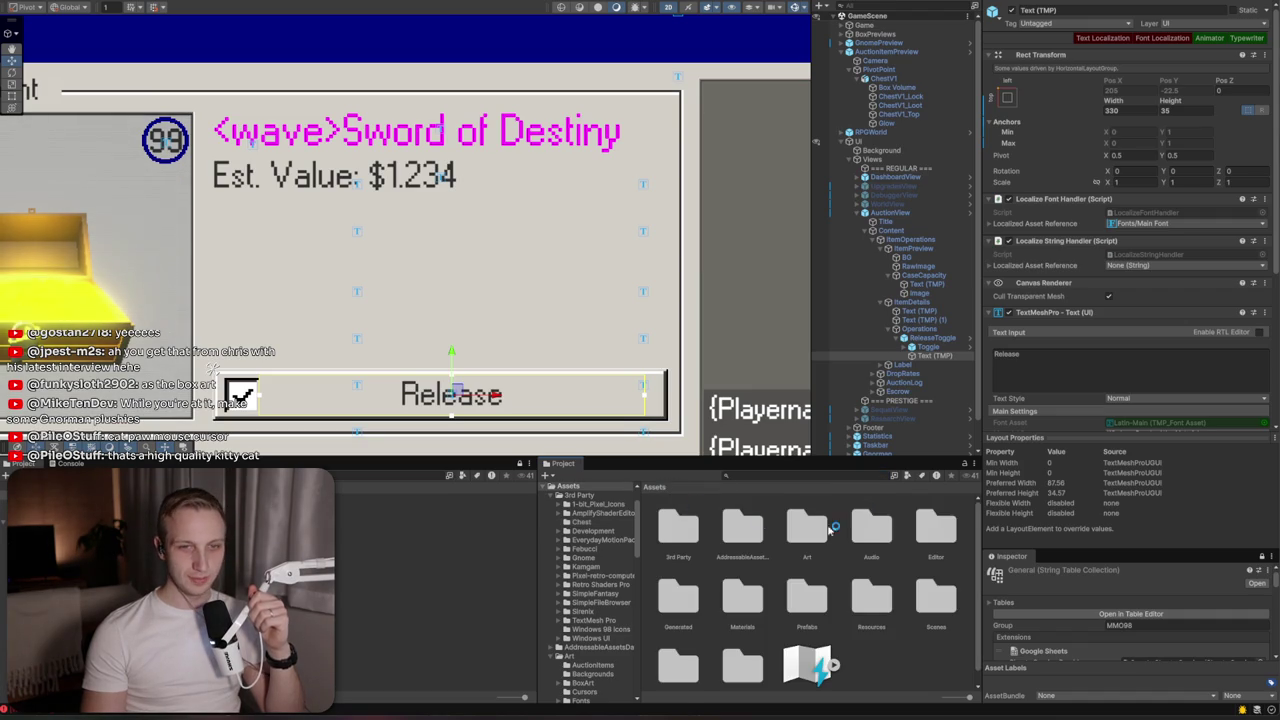
# Open Art > Cursors and inspect the cursor_paw texture's import settings
pyautogui.click(865, 530)
pyautogui.click(788, 543)
pyautogui.doubleClick(806, 538)
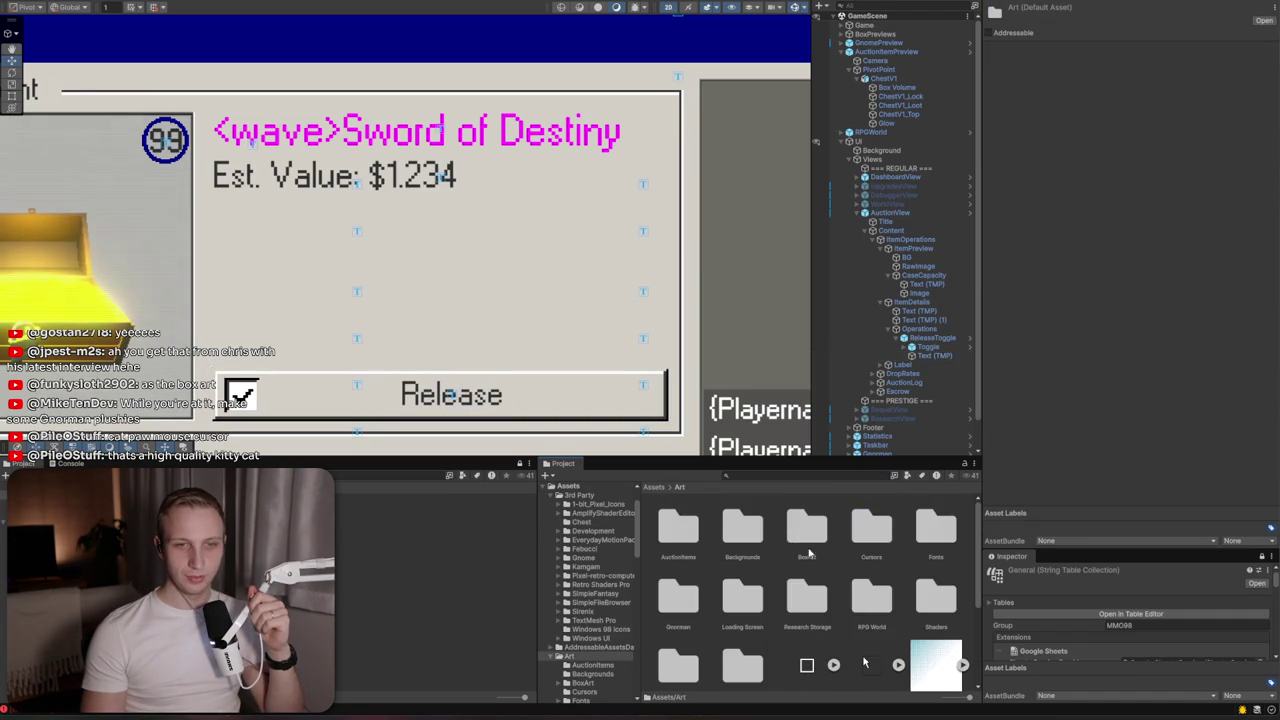
pyautogui.doubleClick(884, 541)
pyautogui.click(936, 598)
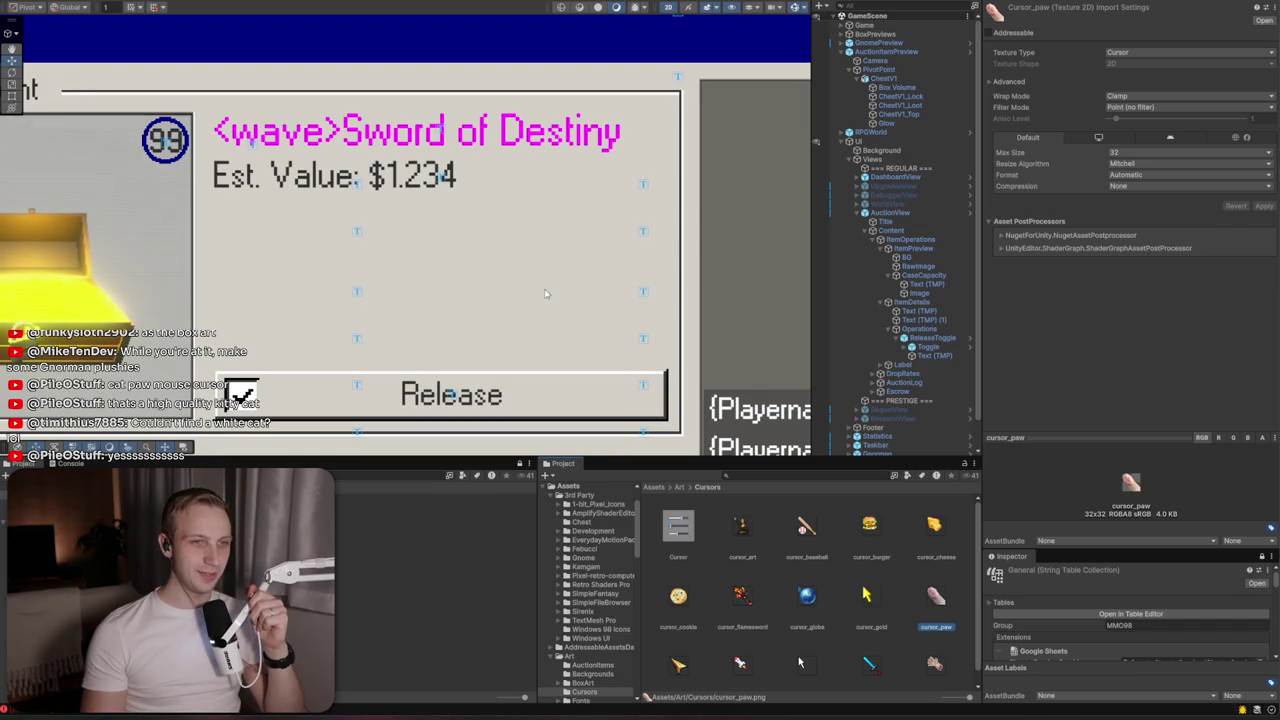
pyautogui.scroll(-1, 734, 569)
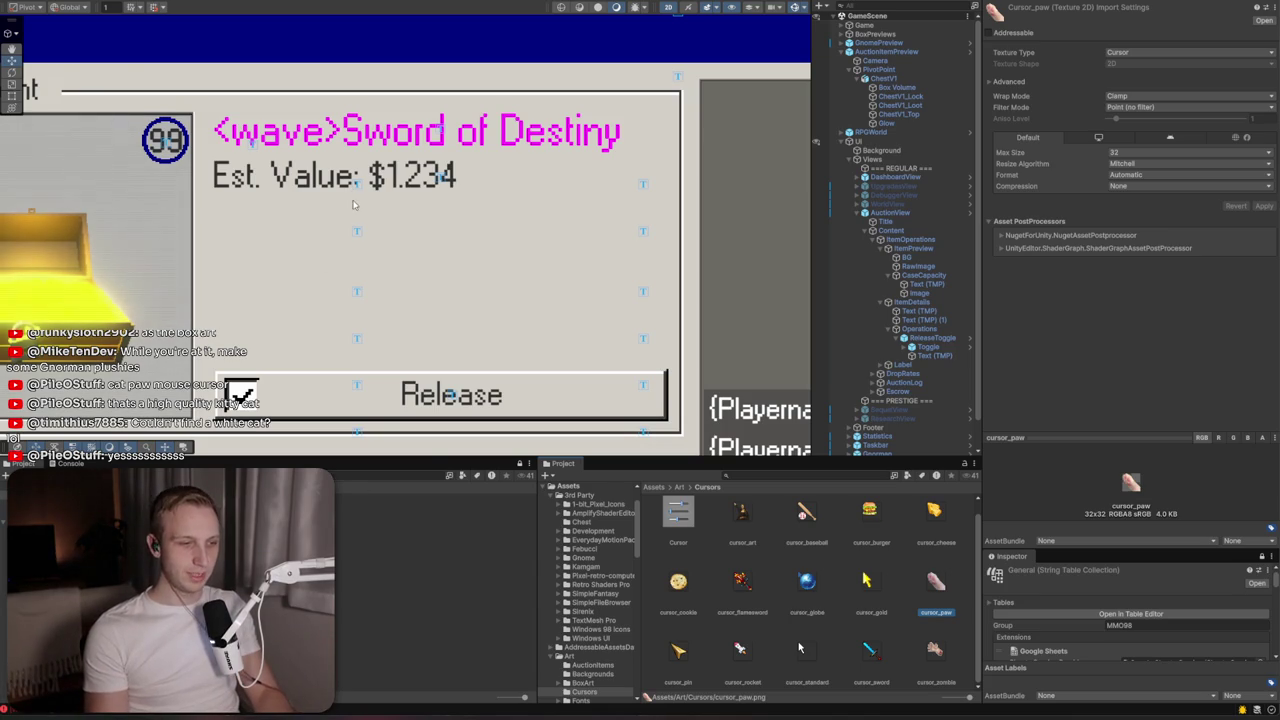
pyautogui.scroll(-3, 352, 204)
pyautogui.scroll(5, 323, 97)
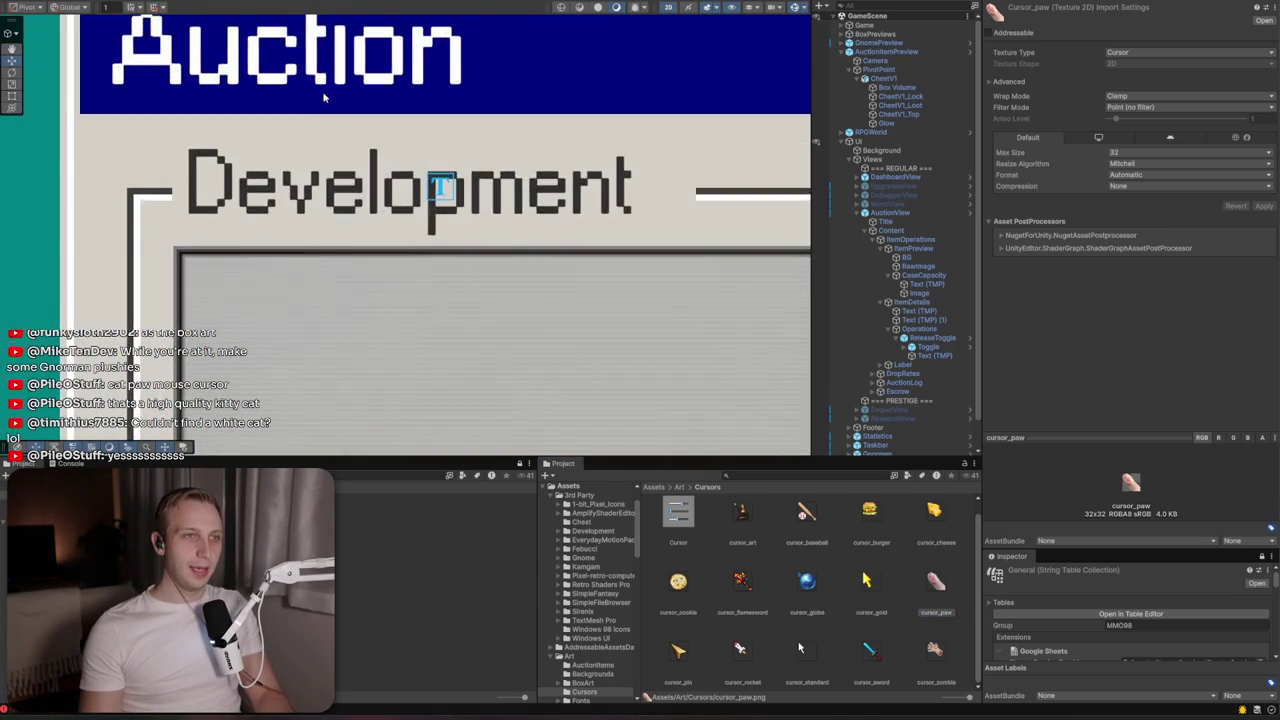
pyautogui.scroll(-1, 323, 97)
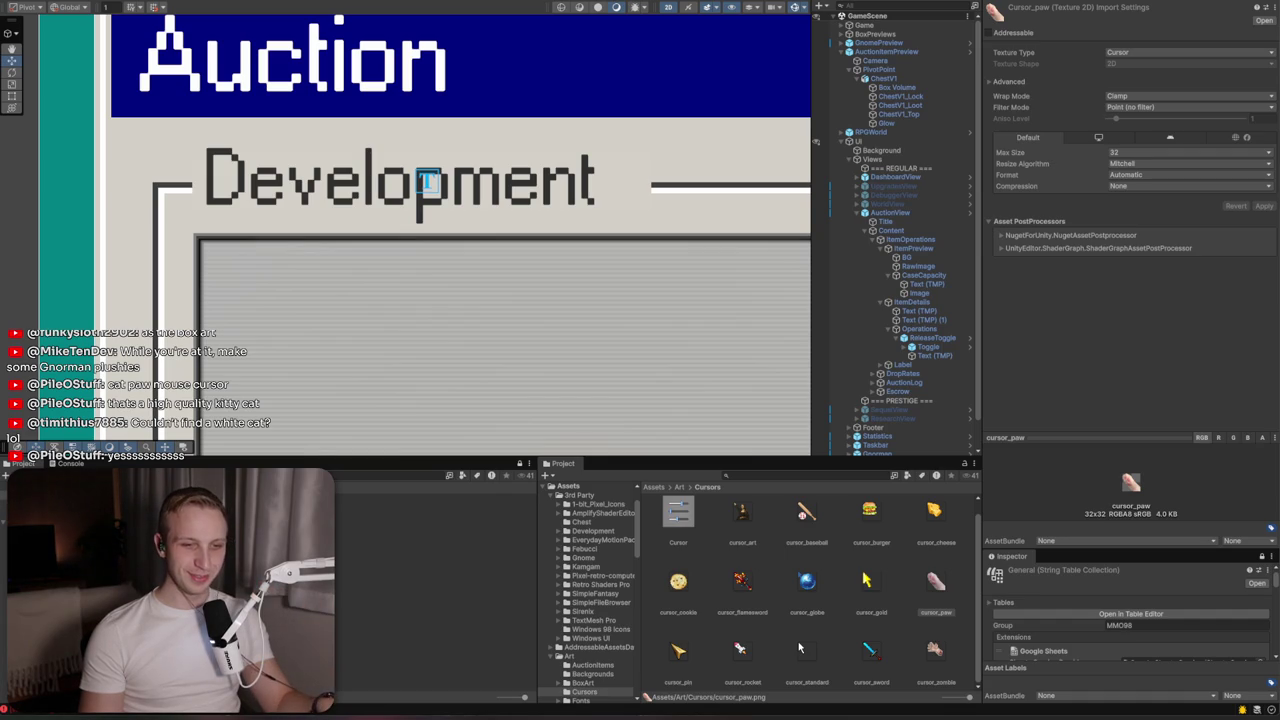
pyautogui.click(780, 708)
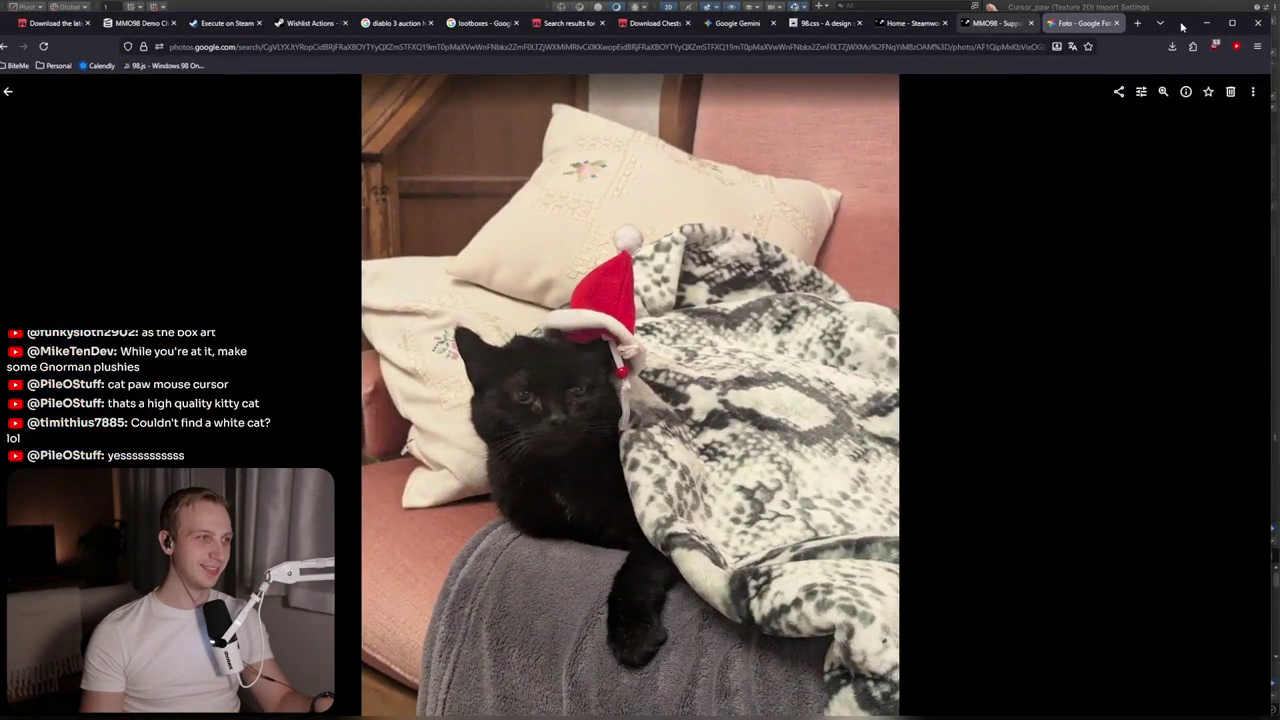
# Look over the Santa-hat cat photo, put it away, and bring up the Gemini Lootbox chat
pyautogui.press('Right')
pyautogui.press('Left')
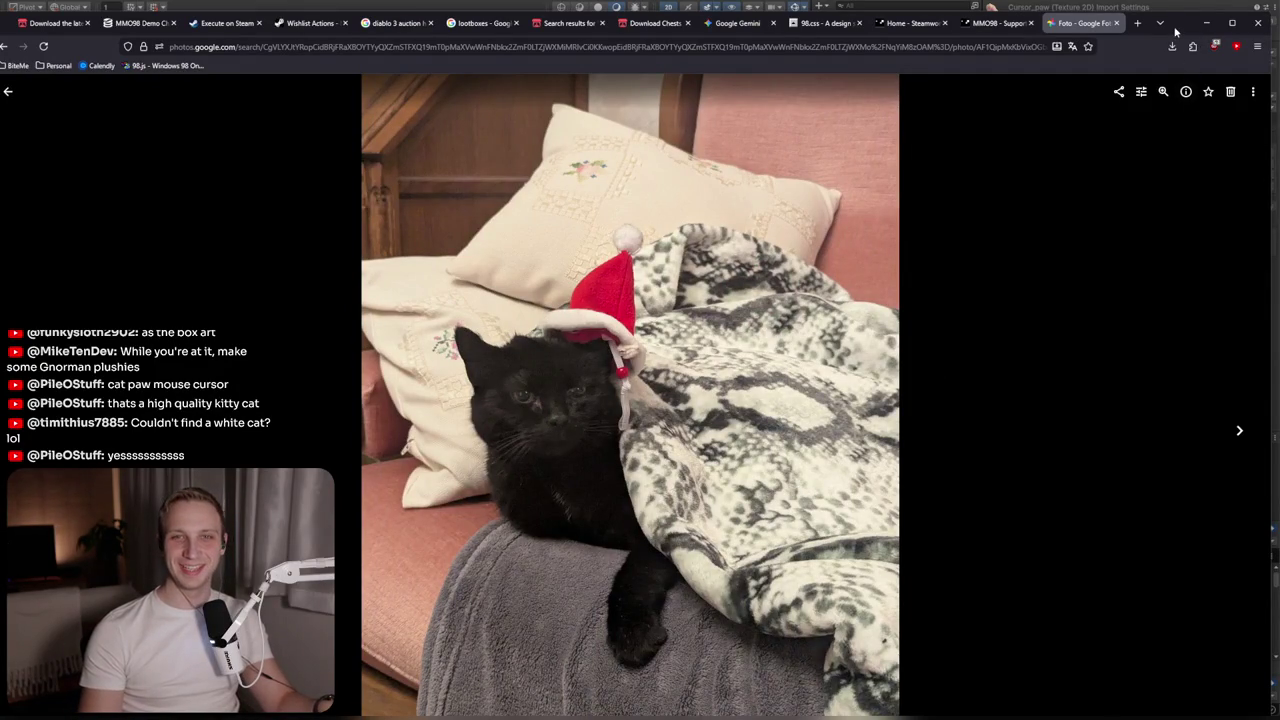
pyautogui.click(1205, 22)
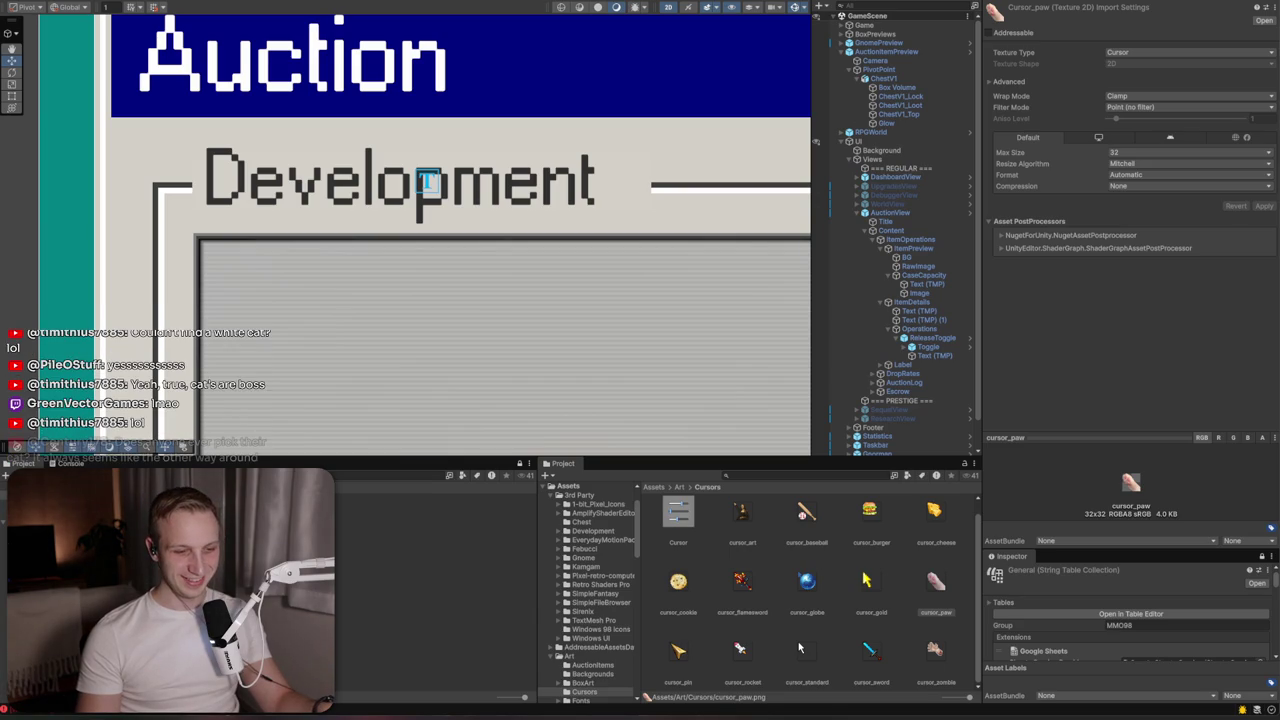
pyautogui.hotkey('alt', 'Tab')
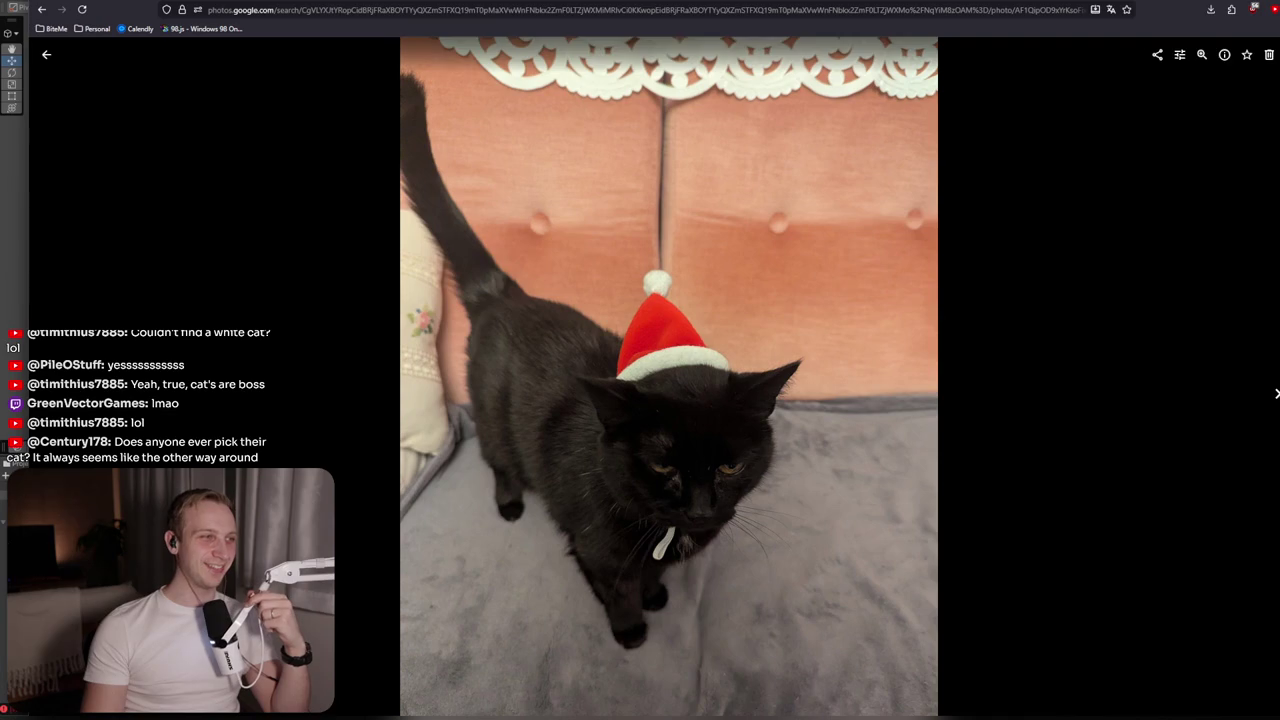
pyautogui.moveTo(1212, 0); pyautogui.dragTo(1178, 10)
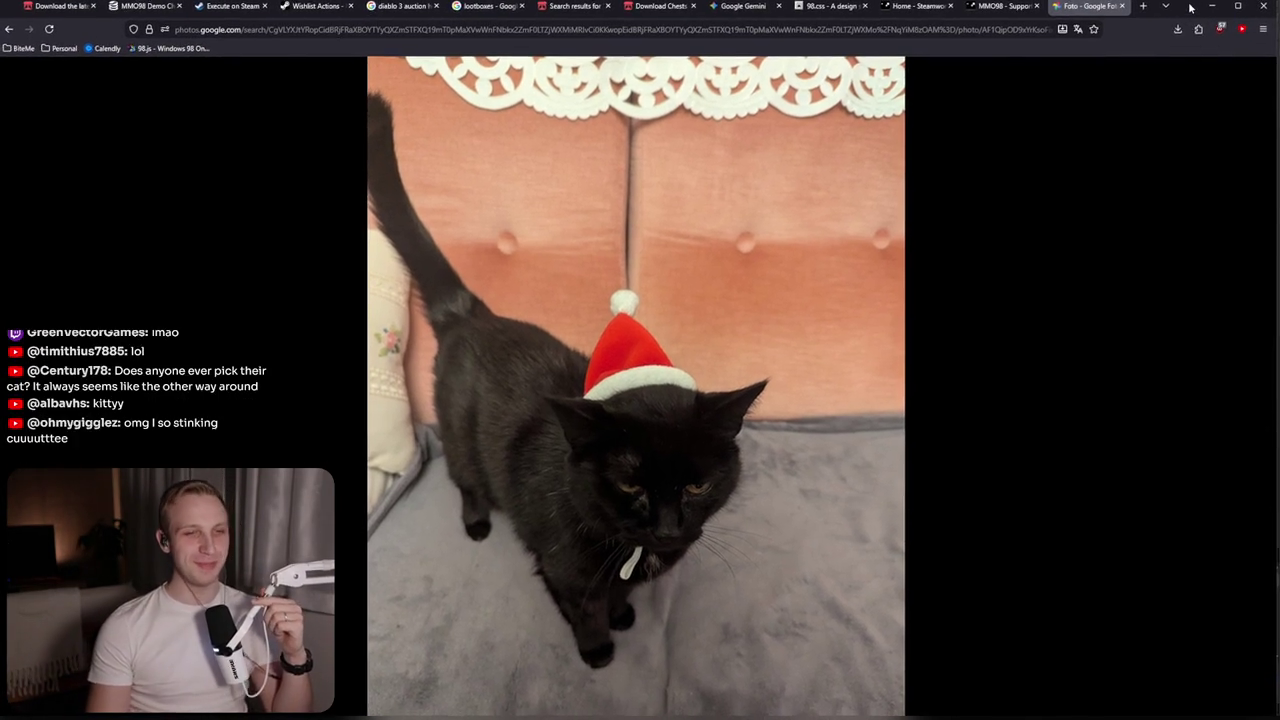
pyautogui.click(1210, 9)
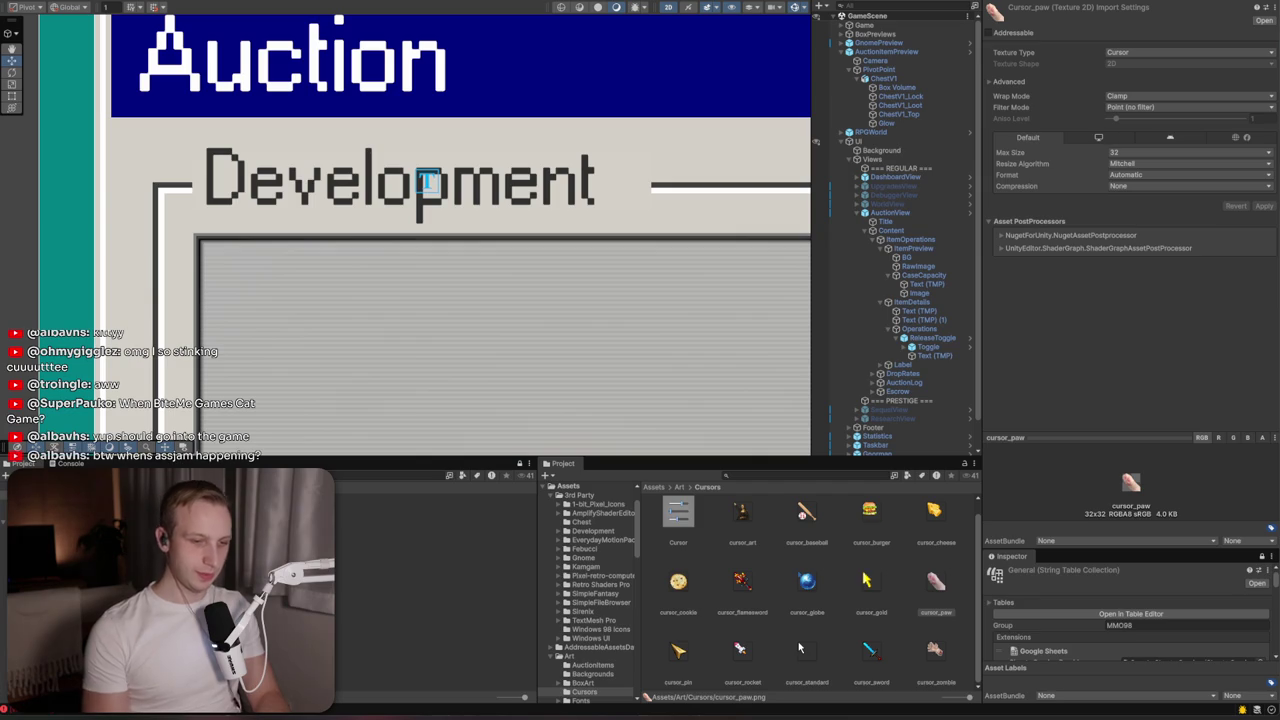
pyautogui.hotkey('alt', 'Tab')
pyautogui.moveTo(1107, 72)
pyautogui.mouseDown()
pyautogui.moveTo(1119, 90)
pyautogui.moveTo(1234, 38)
pyautogui.moveTo(1263, 41)
pyautogui.moveTo(1188, 0)
pyautogui.mouseUp()
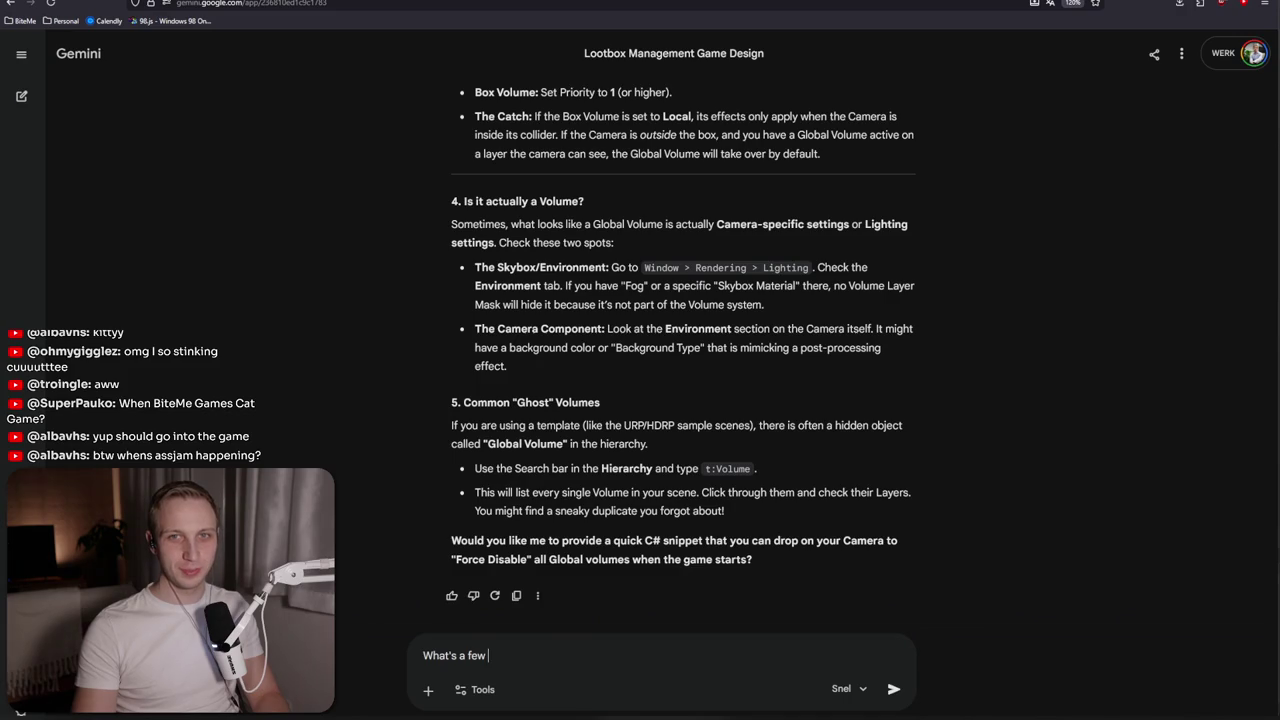
# Ask Gemini for a more corporate-sounding name for "lootboxes" that doesn't feel bad/evil
pyautogui.press('F11')
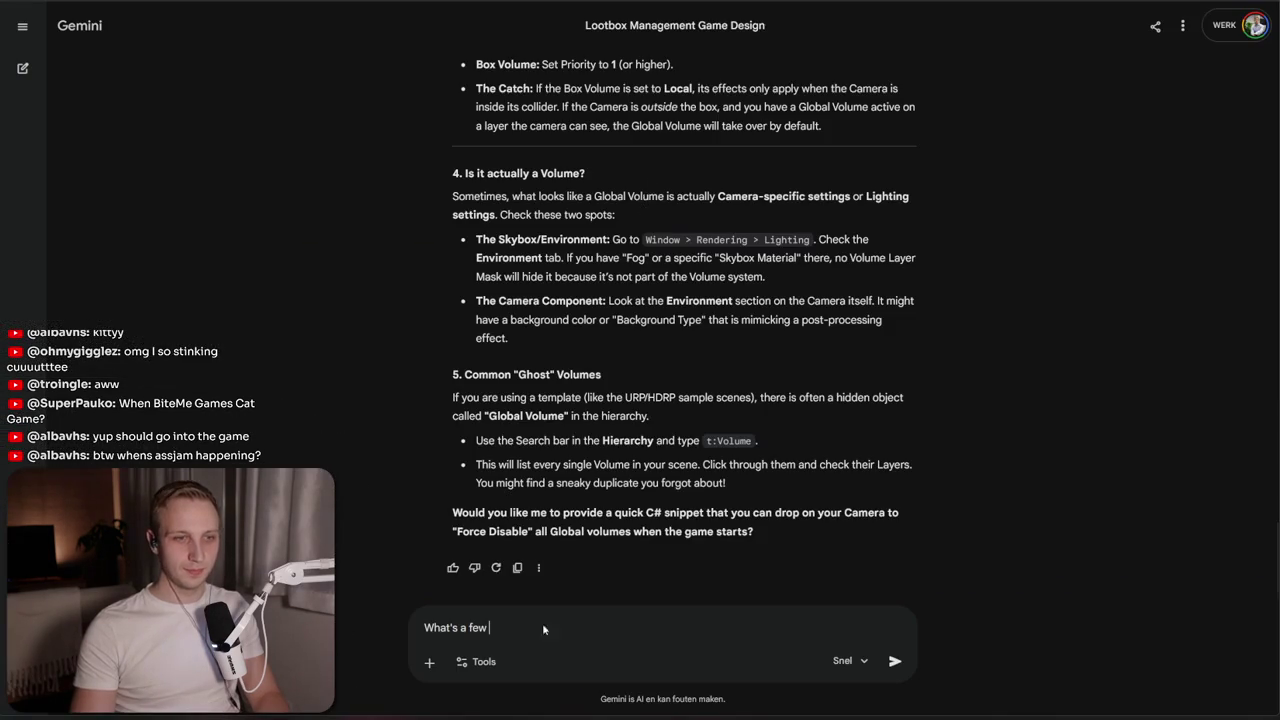
pyautogui.press('BackSpace')
pyautogui.press('BackSpace')
pyautogui.press('BackSpace')
pyautogui.write('better way to call "loot')
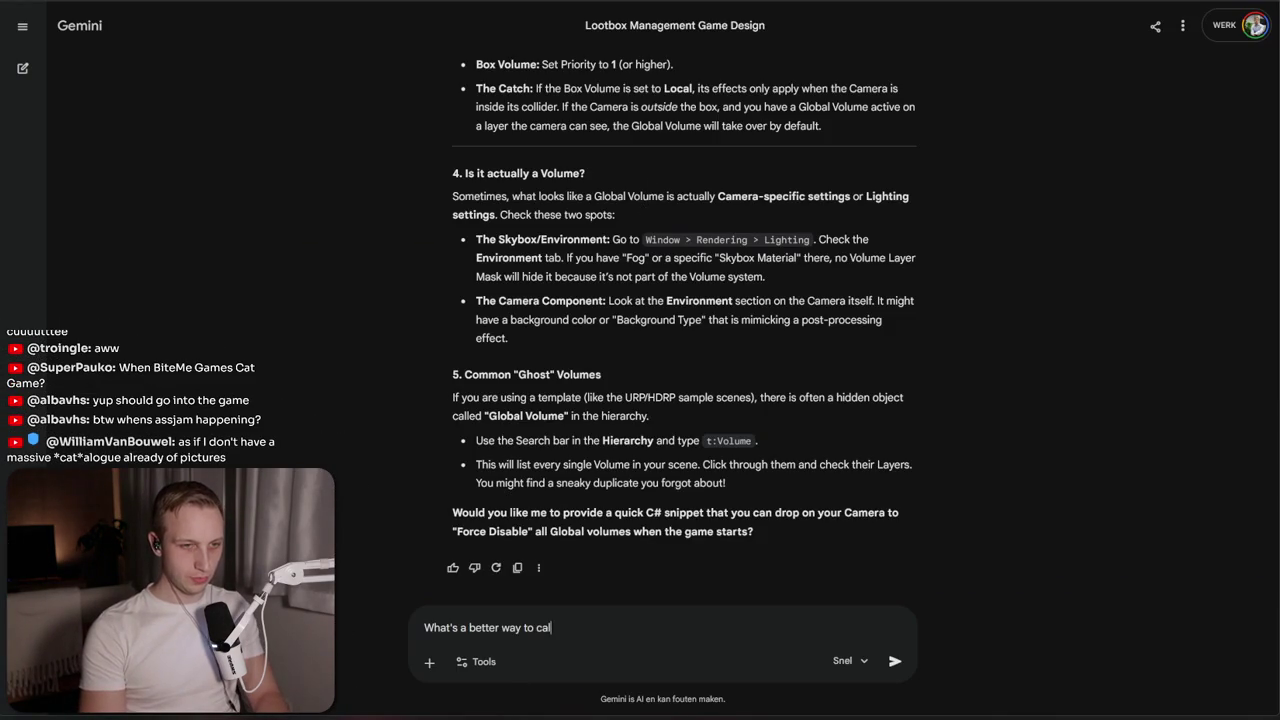
pyautogui.write('boxes" that fee')
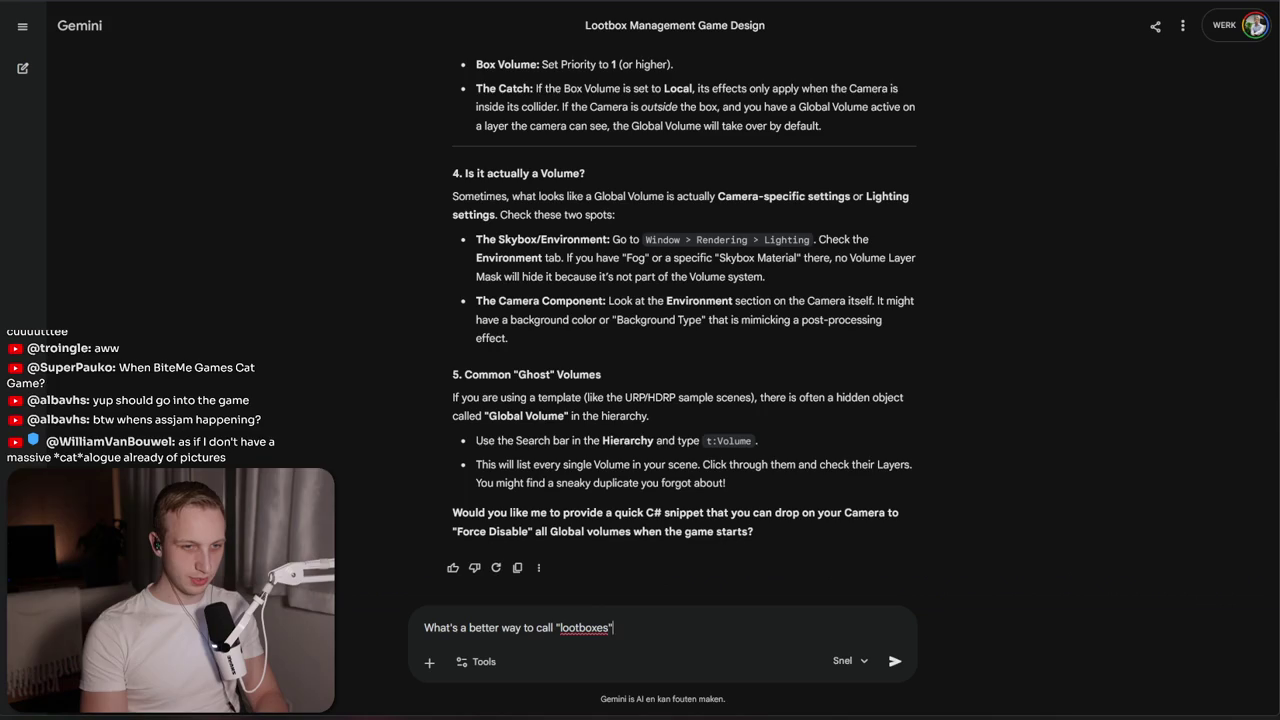
pyautogui.write('ls more corporate and not like i')
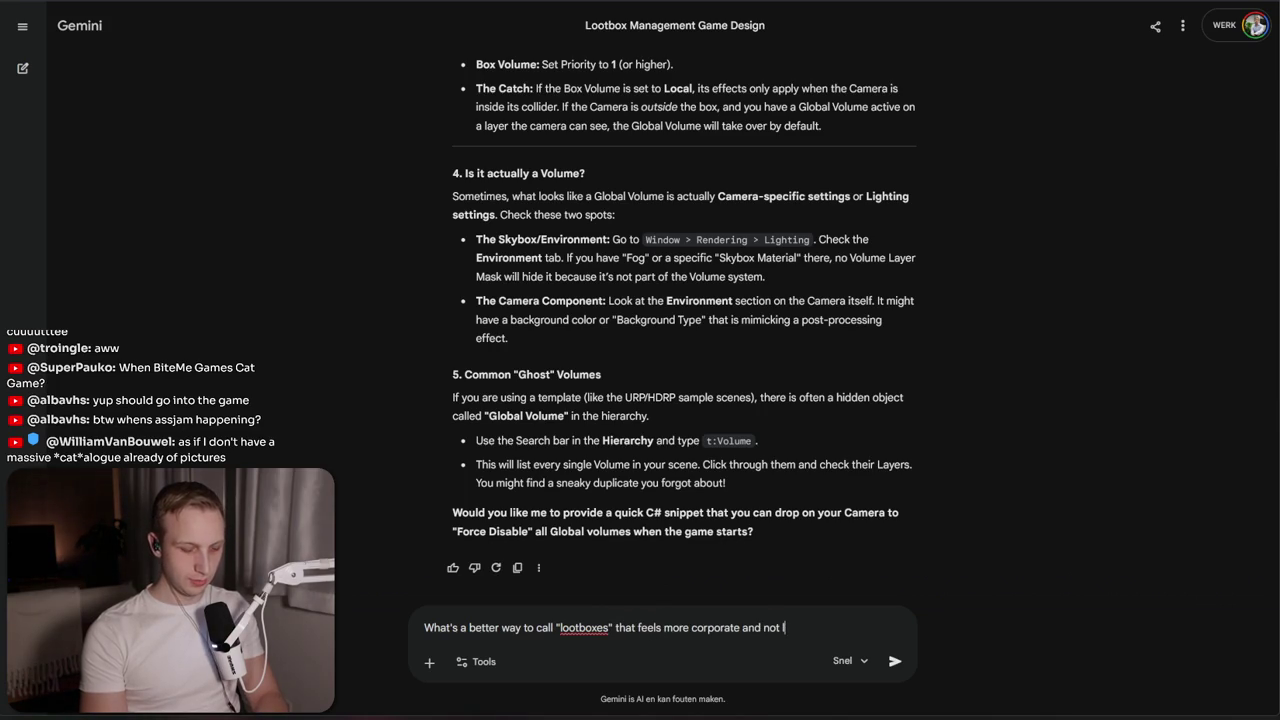
pyautogui.write("t's a bad ti")
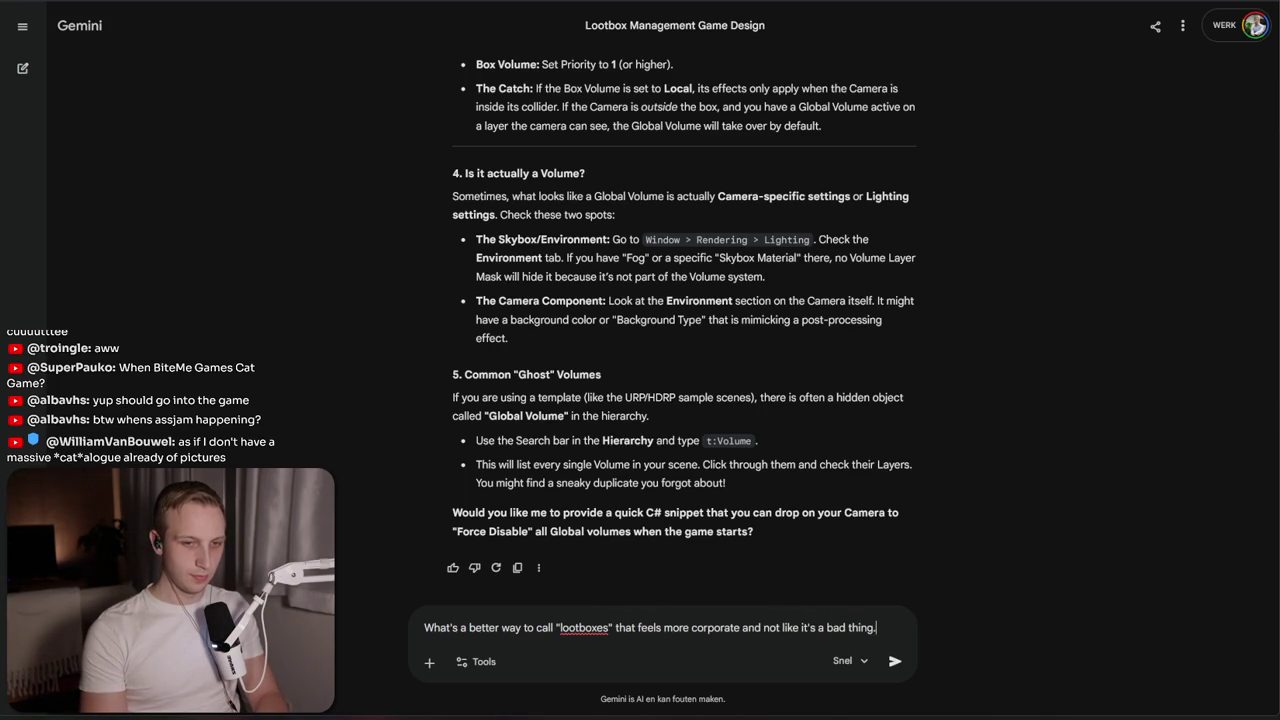
pyautogui.click(835, 627)
pyautogui.write('/evil')
pyautogui.press('Return')
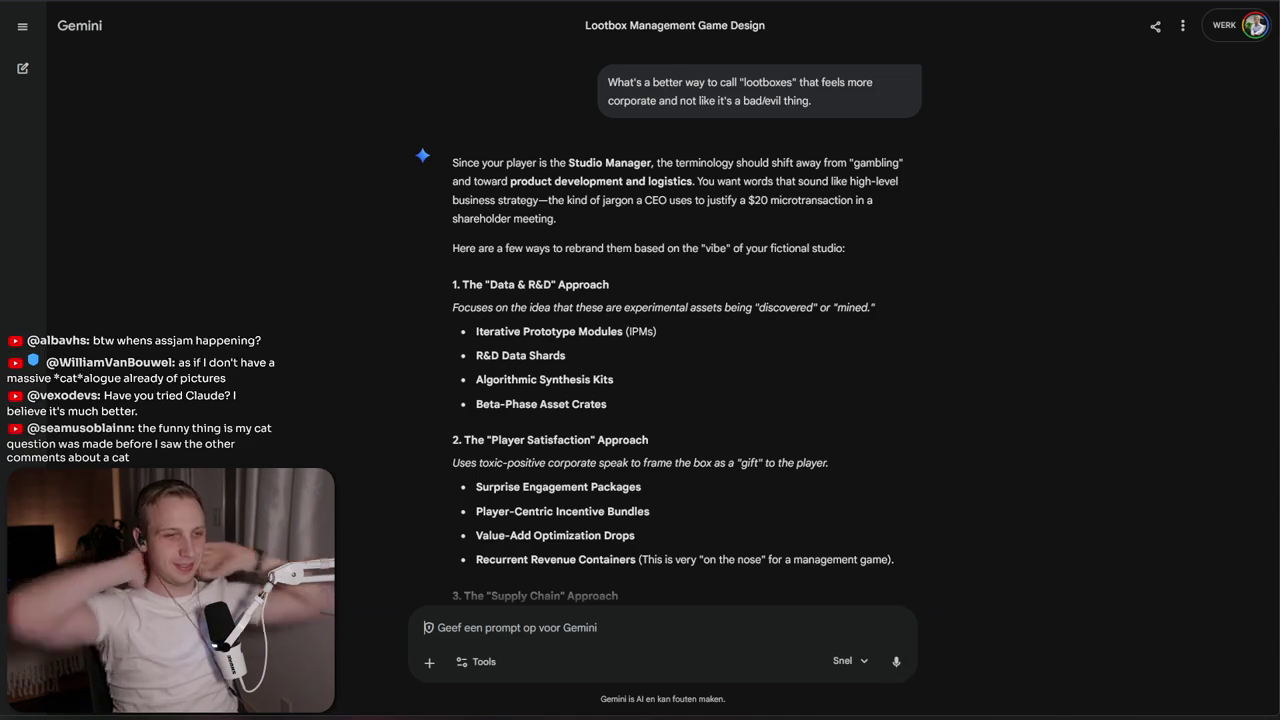
# Follow up with 'Just one word' and select the answer Deliverables
pyautogui.write('Just one word')
pyautogui.press('Return')
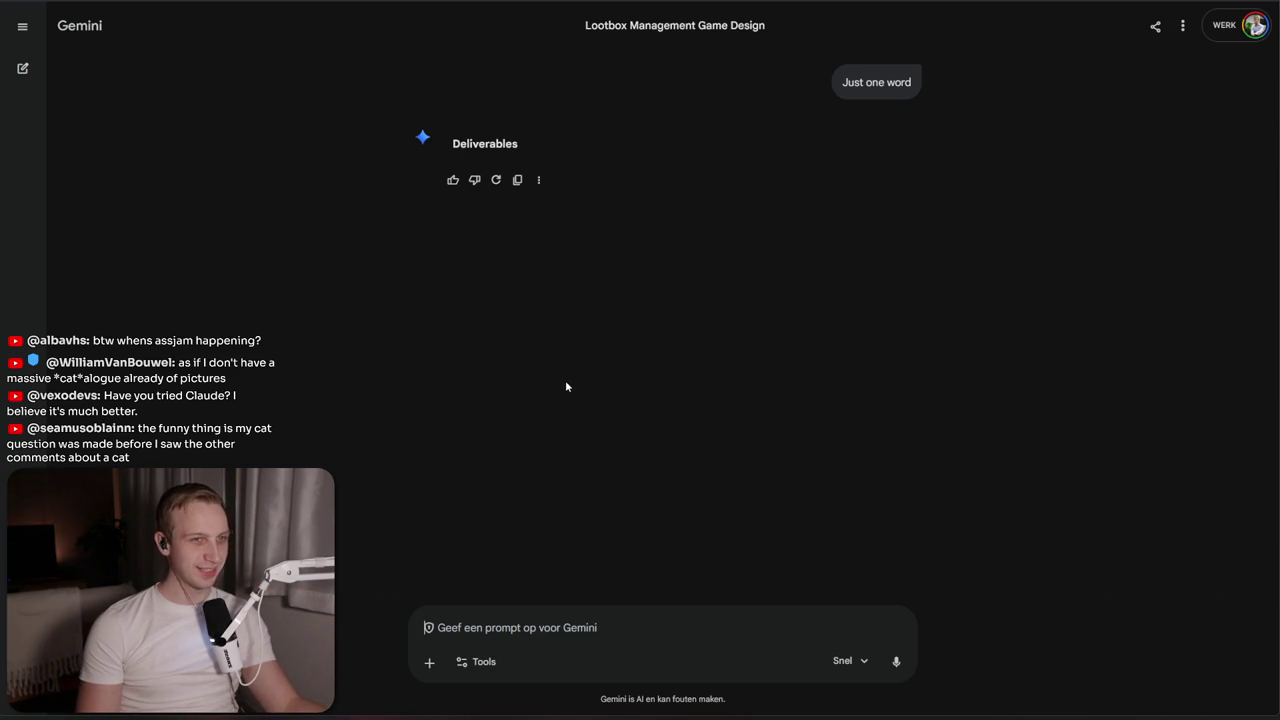
pyautogui.scroll(2, 725, 336)
pyautogui.moveTo(673, 300); pyautogui.dragTo(625, 262)
pyautogui.click(625, 262)
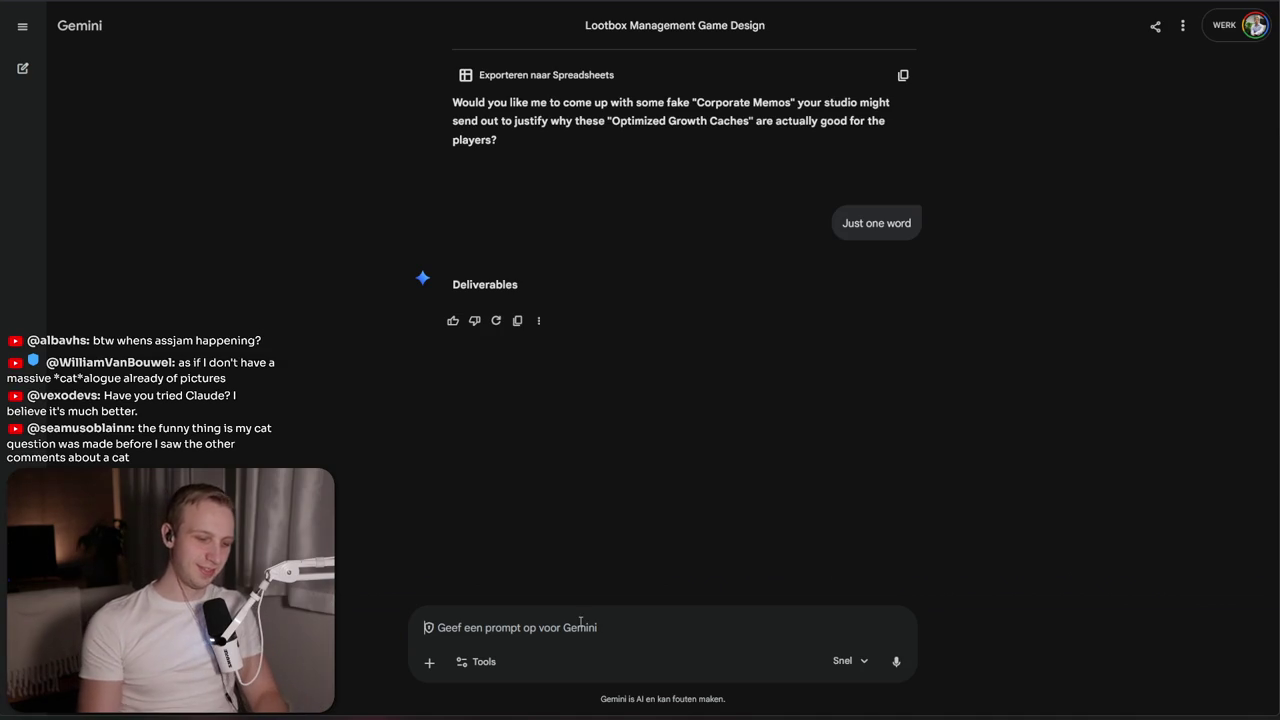
# Ask for multiple one-word suggestions and read the first ones: Assets, Modules, Packages
pyautogui.write('No, j')
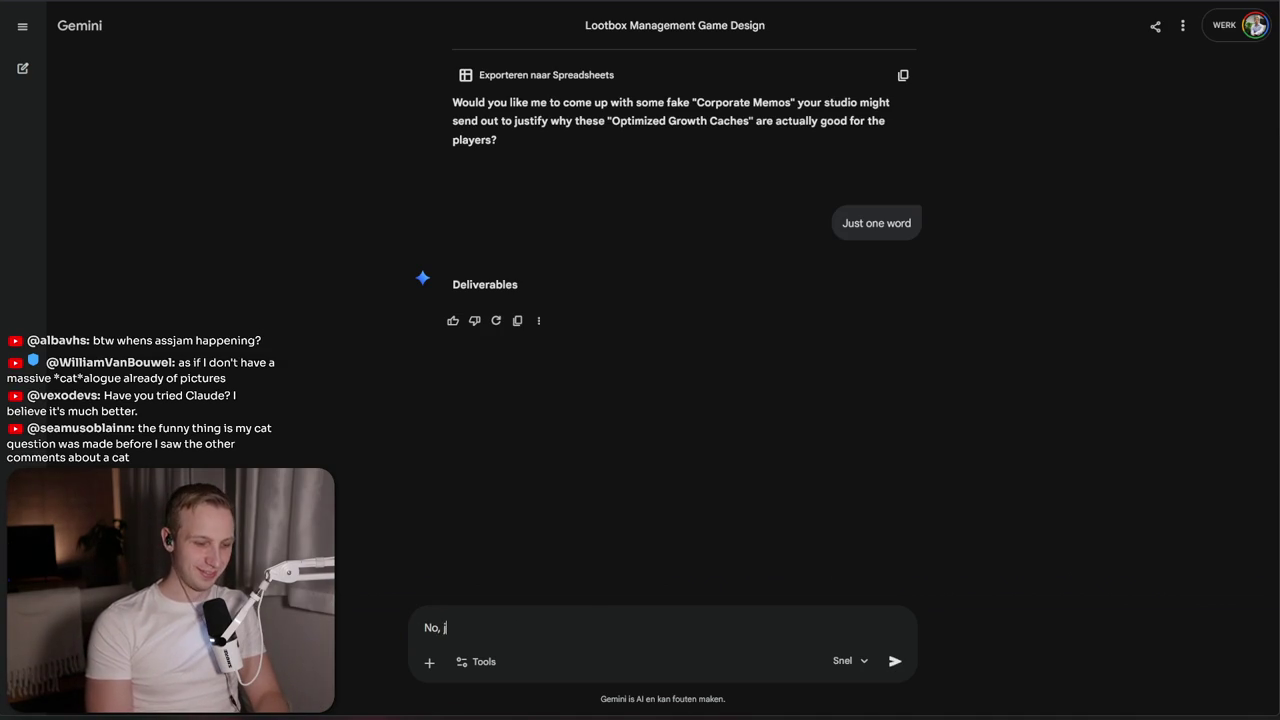
pyautogui.press('BackSpace')
pyautogui.write('mul')
pyautogui.write('suggestions, one word ea')
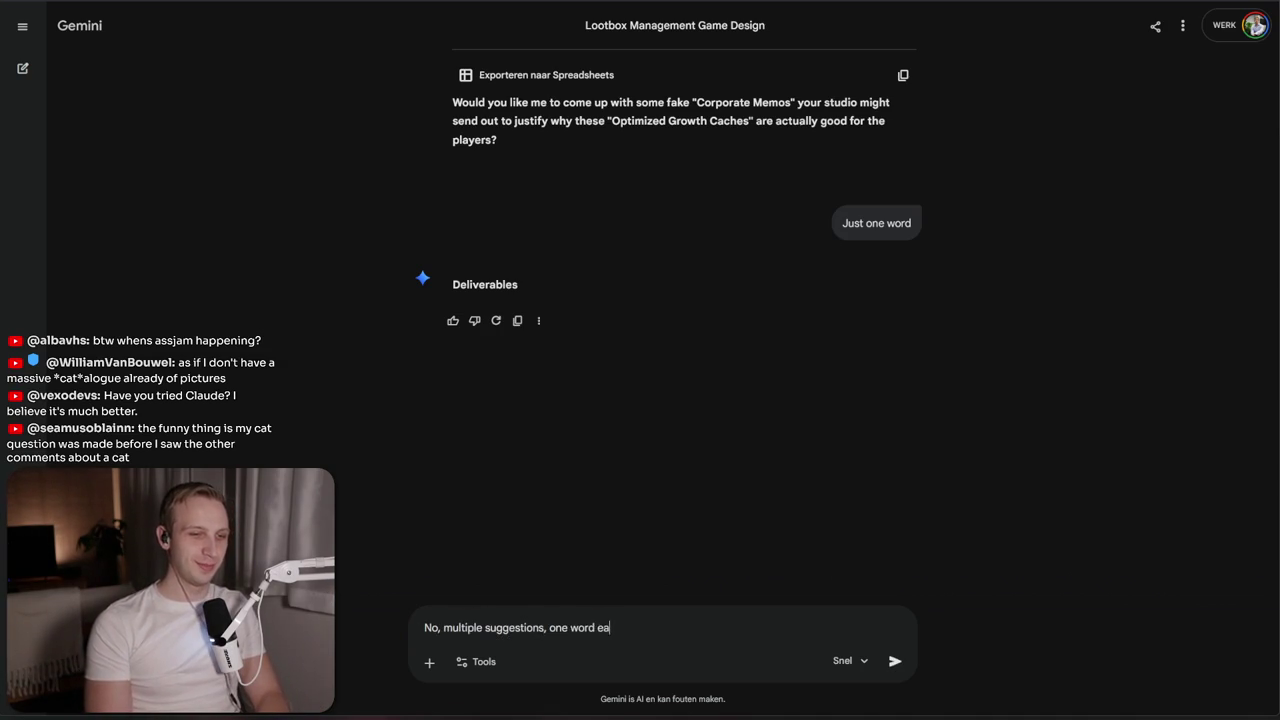
pyautogui.write('ch')
pyautogui.press('Return')
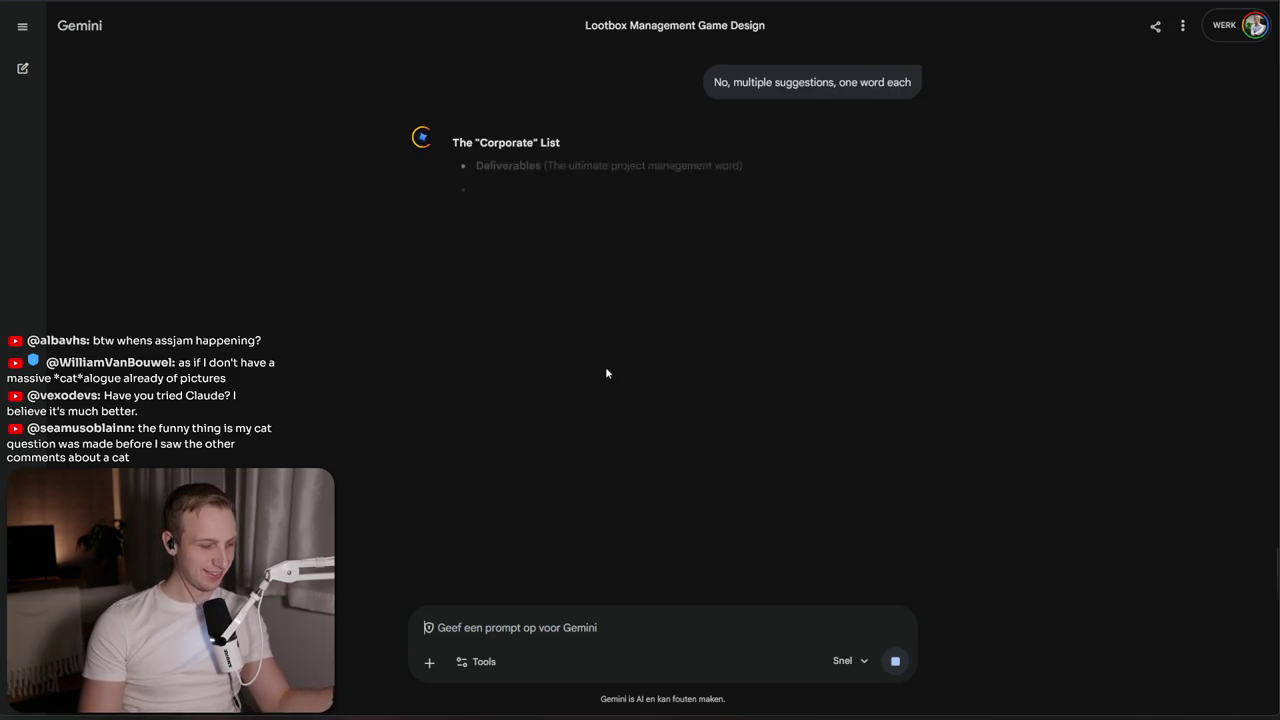
pyautogui.doubleClick(493, 260)
pyautogui.doubleClick(508, 286)
pyautogui.doubleClick(500, 308)
pyautogui.tripleClick(500, 308)
# Read the remaining suggestions, Bundles, Containers and the Aggressively Corporate list's Engagements
pyautogui.doubleClick(497, 357)
pyautogui.click(540, 393)
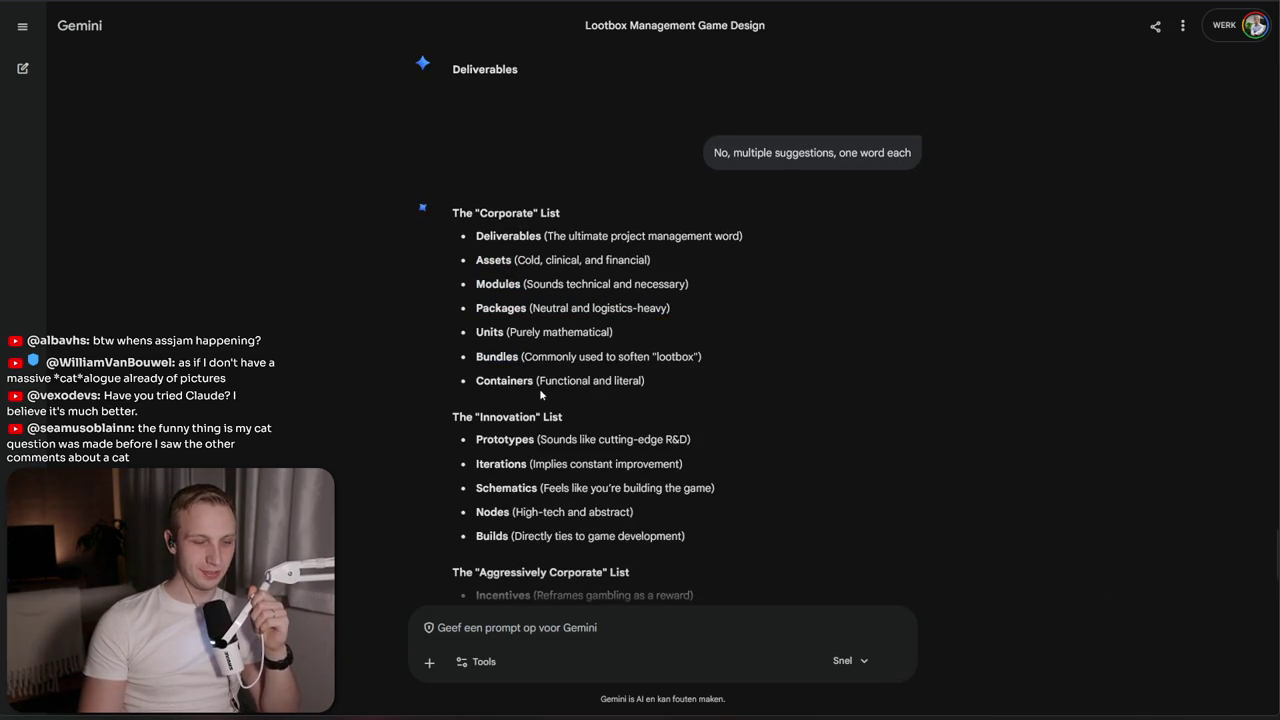
pyautogui.doubleClick(503, 386)
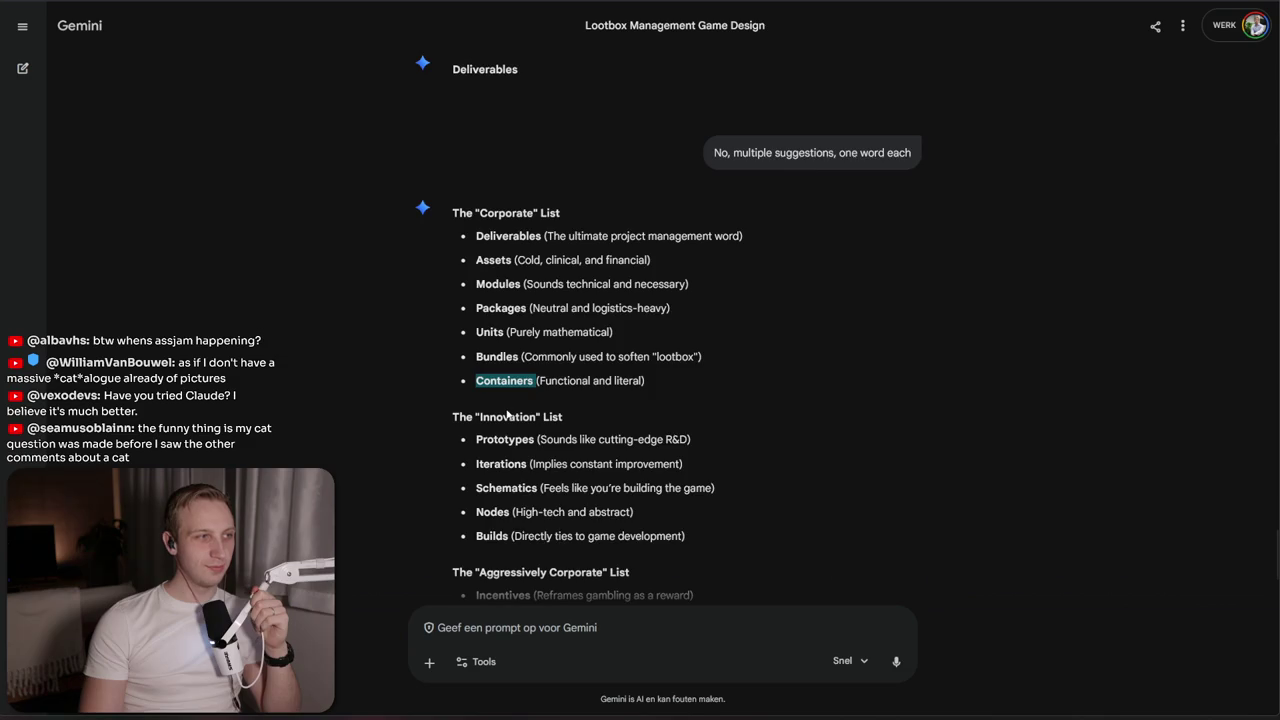
pyautogui.scroll(-2, 507, 414)
pyautogui.click(512, 395)
pyautogui.doubleClick(531, 428)
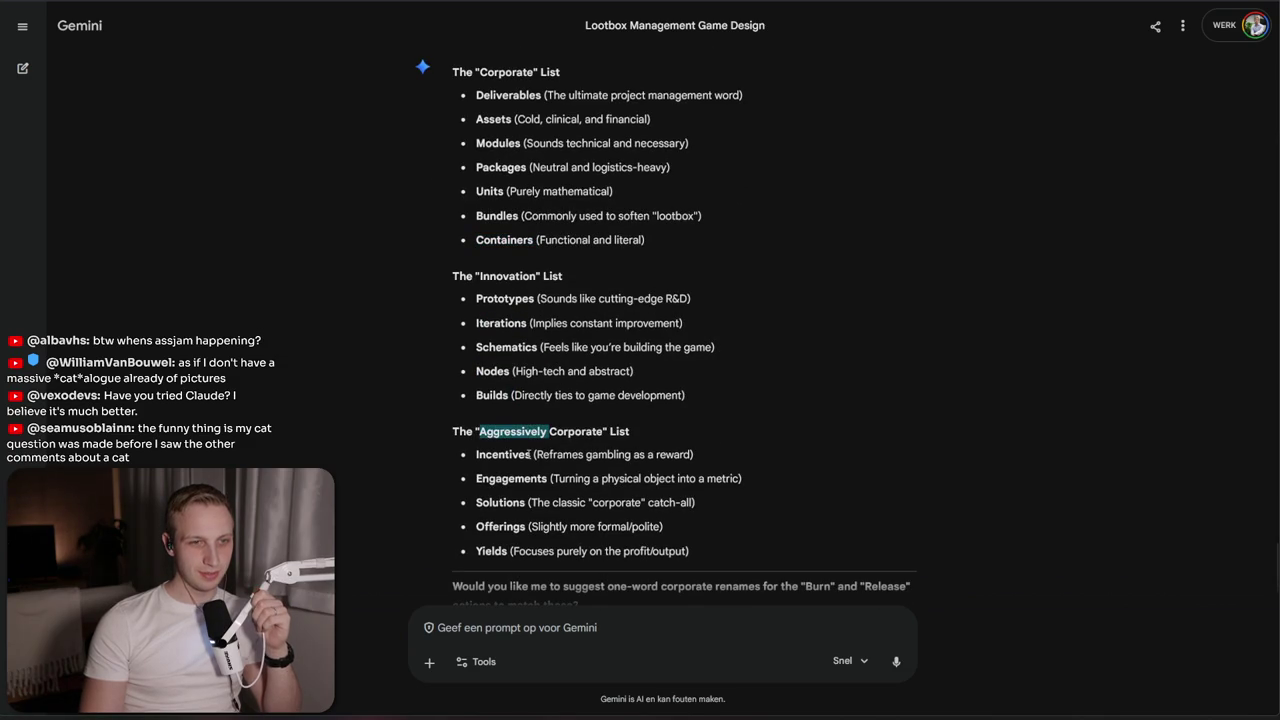
pyautogui.doubleClick(526, 477)
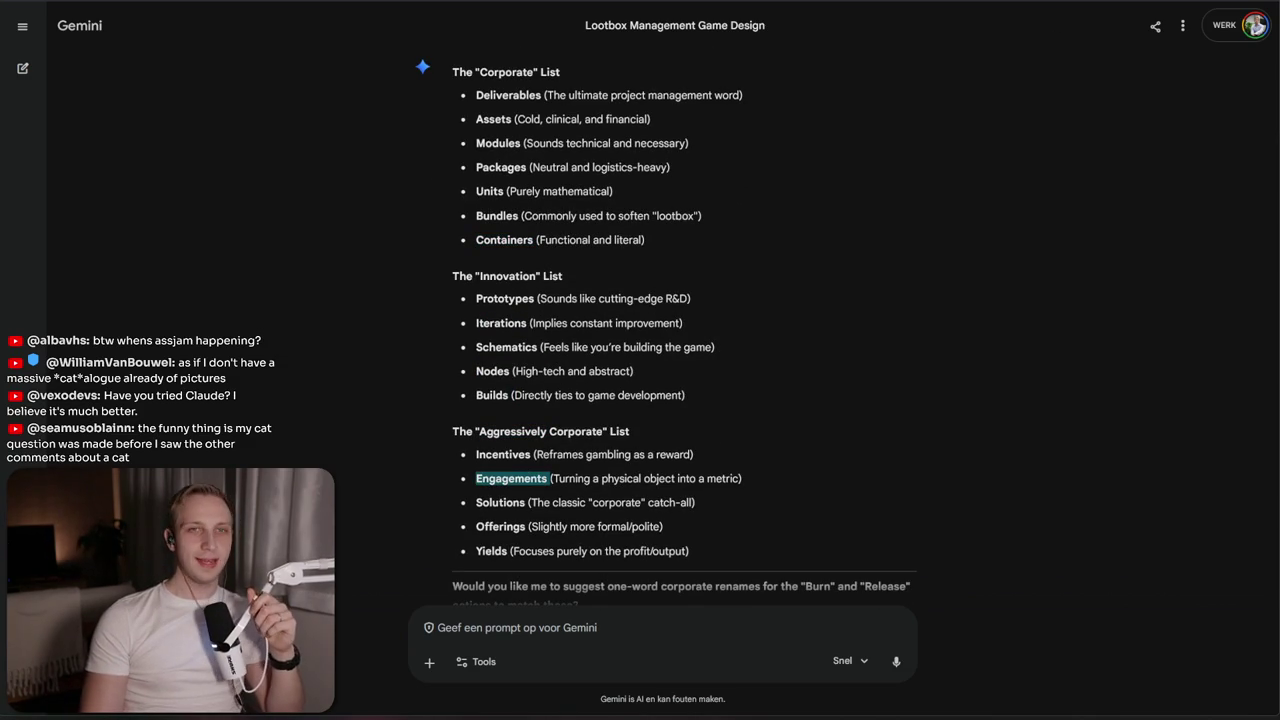
pyautogui.hotkey('ctrl', 'Tab')
# Expand the Supporter Pack's completed checklist and read the content survey's simulated gambling questions
pyautogui.scroll(-1, 357, 476)
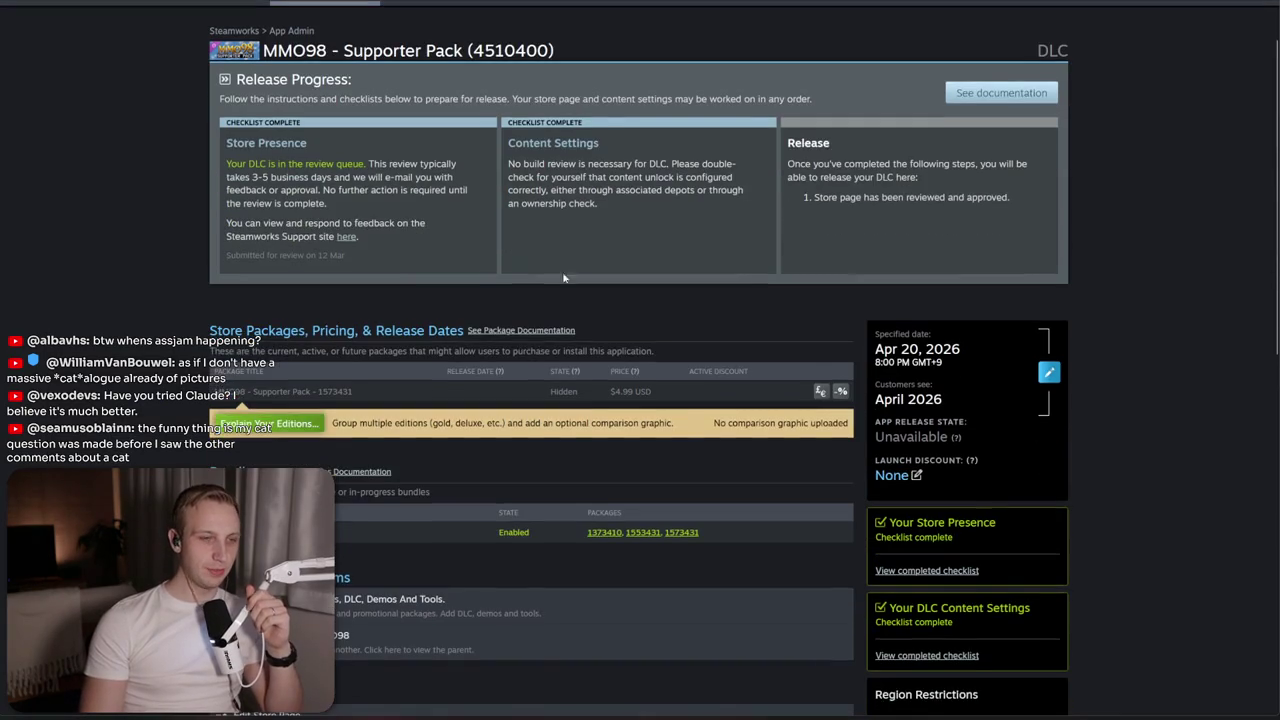
pyautogui.scroll(-3, 408, 491)
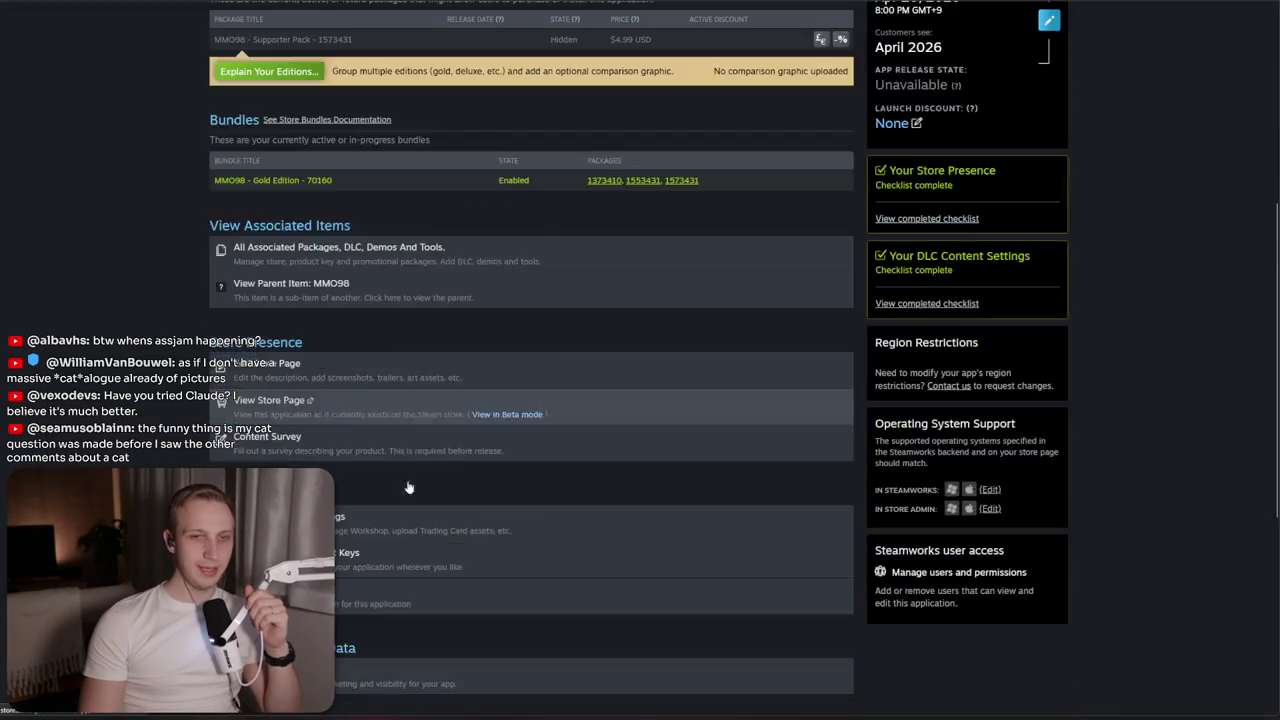
pyautogui.click(929, 218)
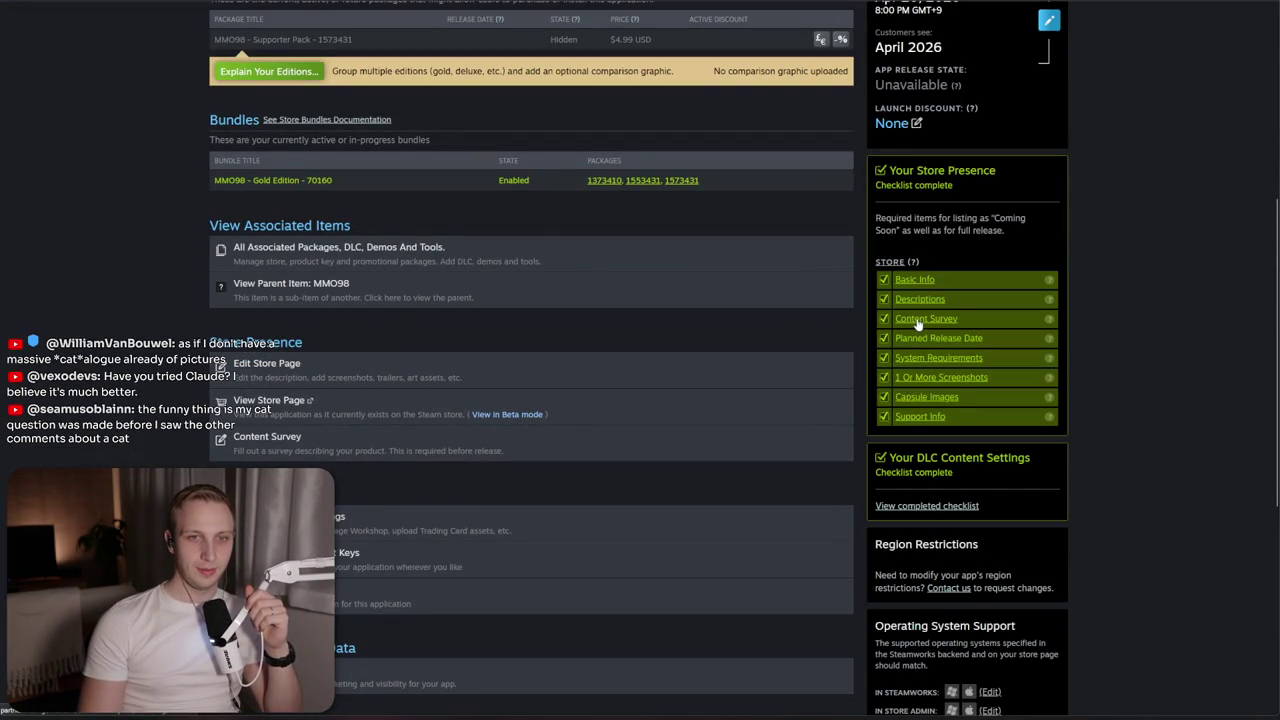
pyautogui.scroll(-15, 640, 316)
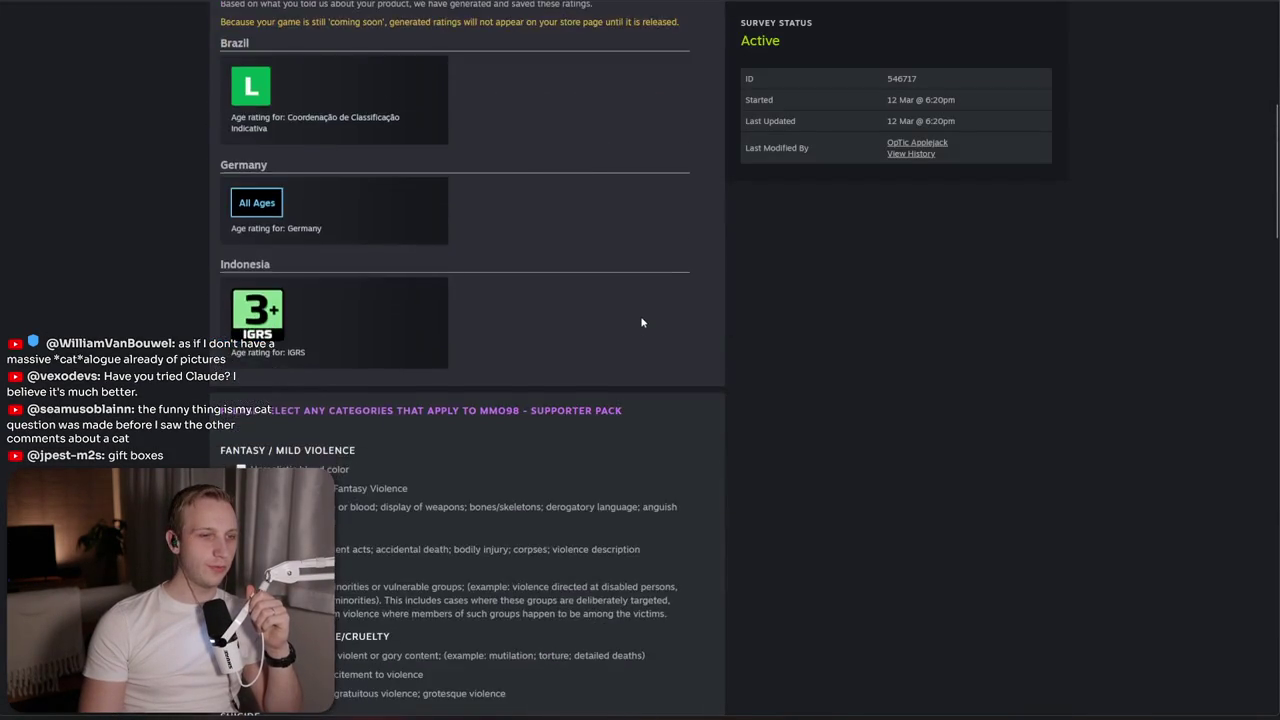
pyautogui.scroll(-4, 641, 322)
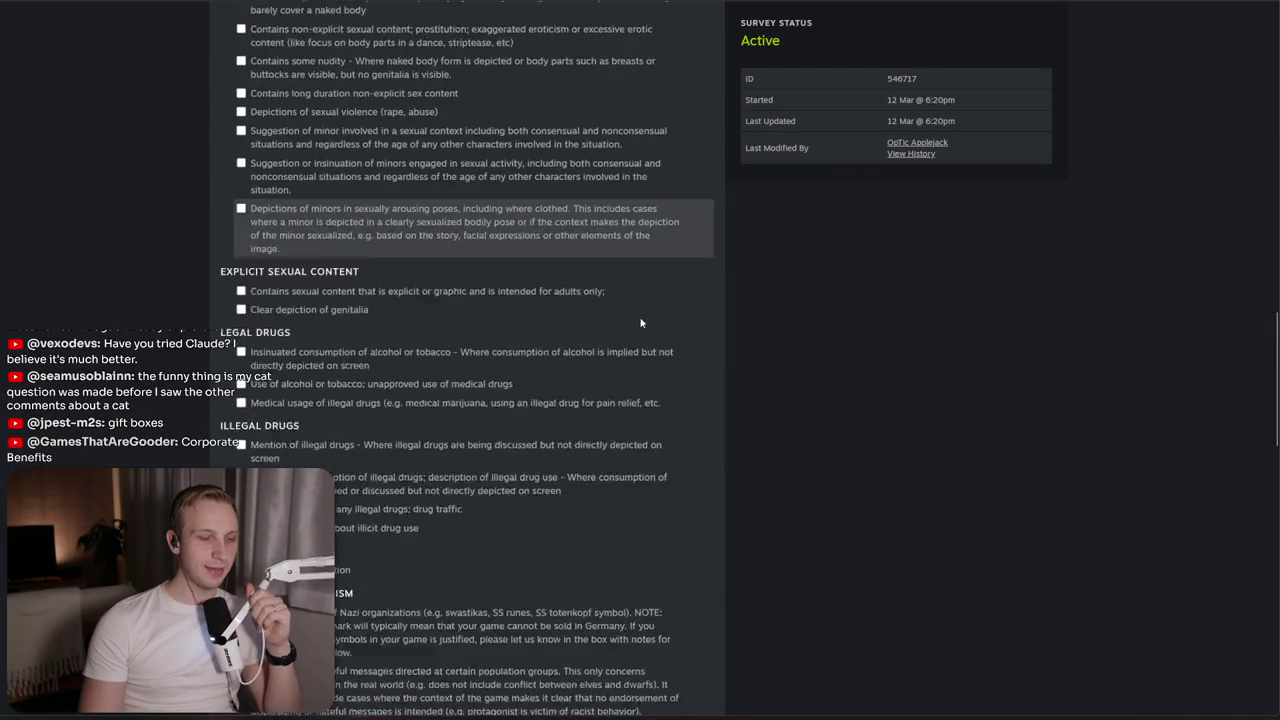
pyautogui.scroll(-5, 641, 322)
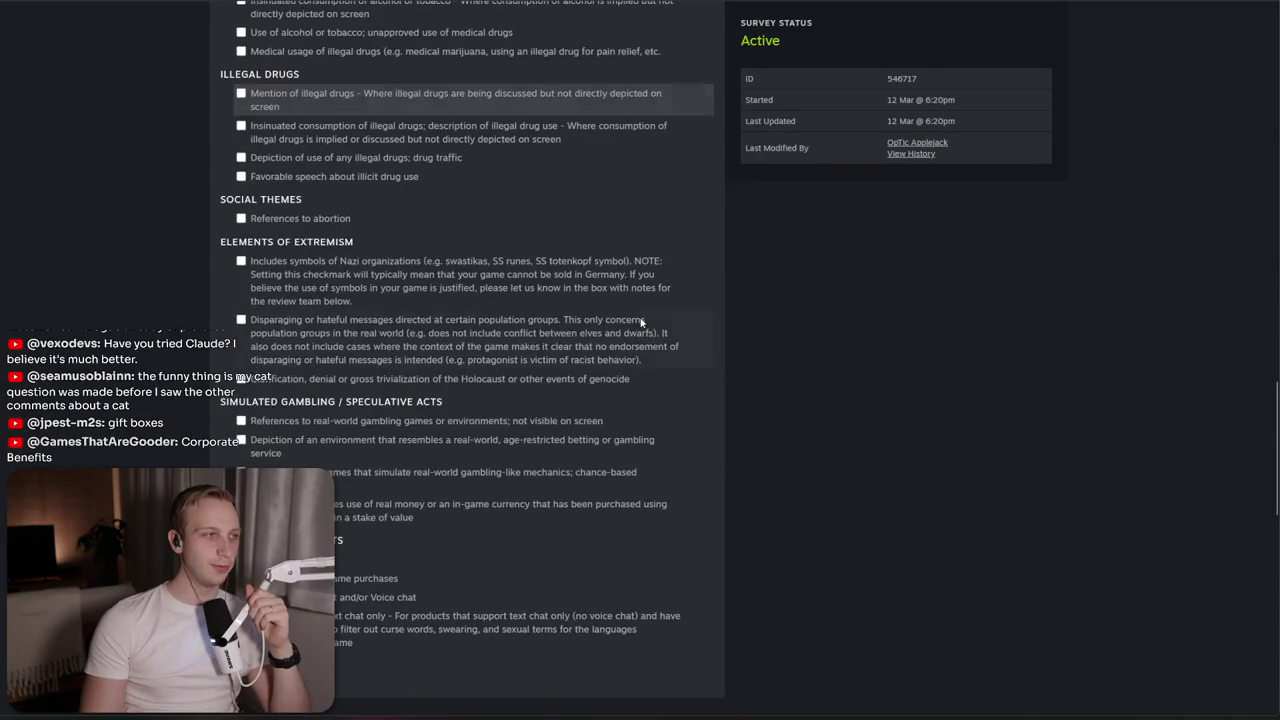
pyautogui.scroll(-5, 600, 335)
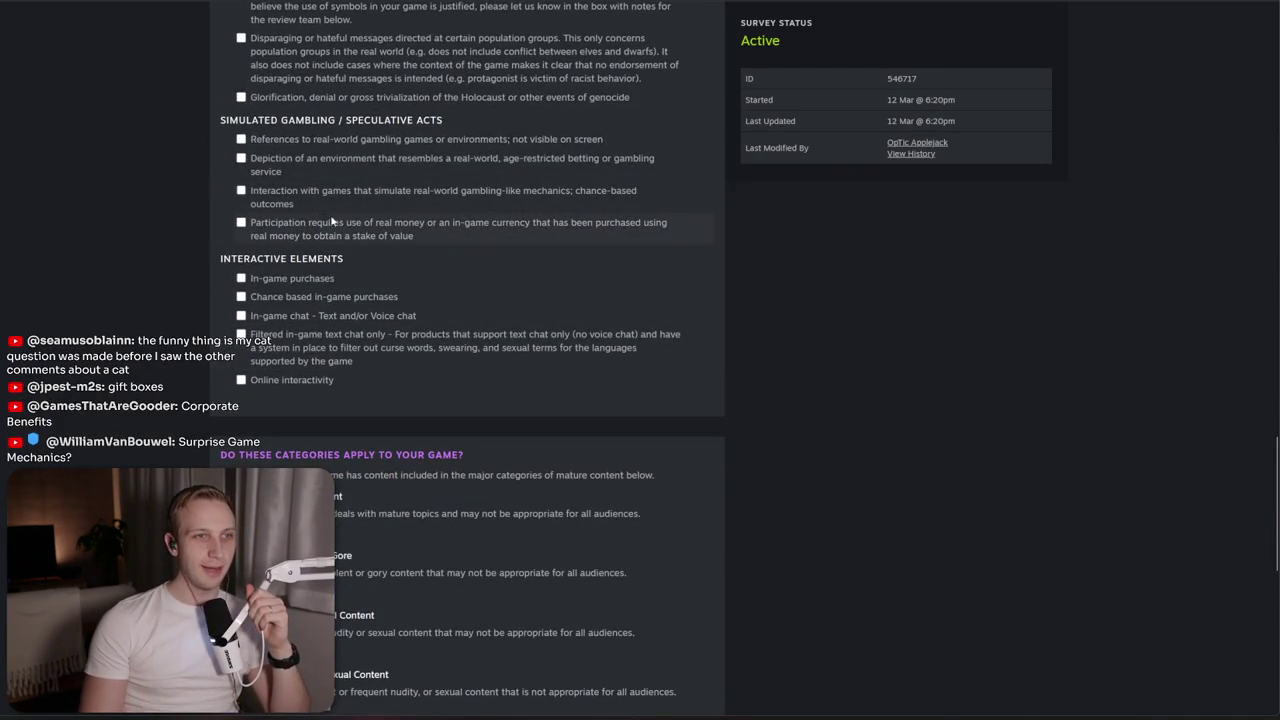
pyautogui.moveTo(238, 130)
pyautogui.mouseDown()
pyautogui.moveTo(453, 115)
pyautogui.moveTo(274, 139)
pyautogui.moveTo(216, 119)
pyautogui.moveTo(220, 212)
pyautogui.mouseUp()
pyautogui.click(220, 215)
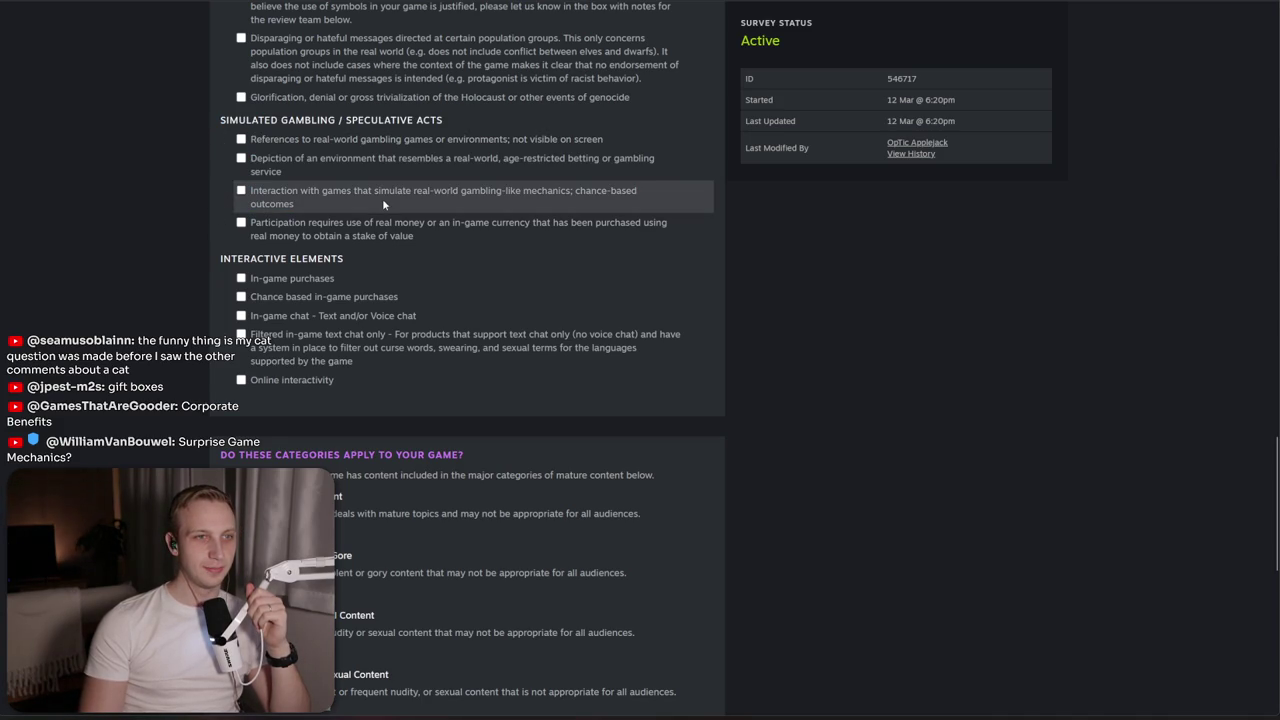
pyautogui.moveTo(382, 205); pyautogui.dragTo(232, 165)
pyautogui.click(822, 257)
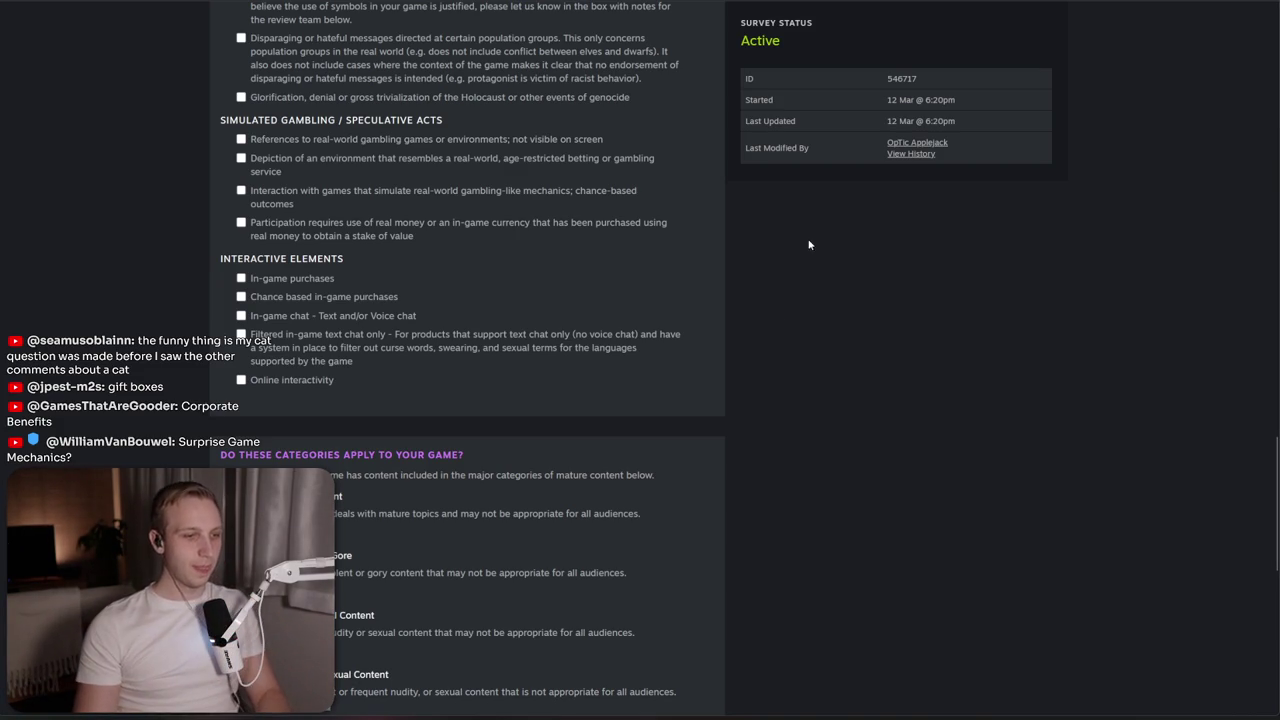
pyautogui.hotkey('alt', 'Tab')
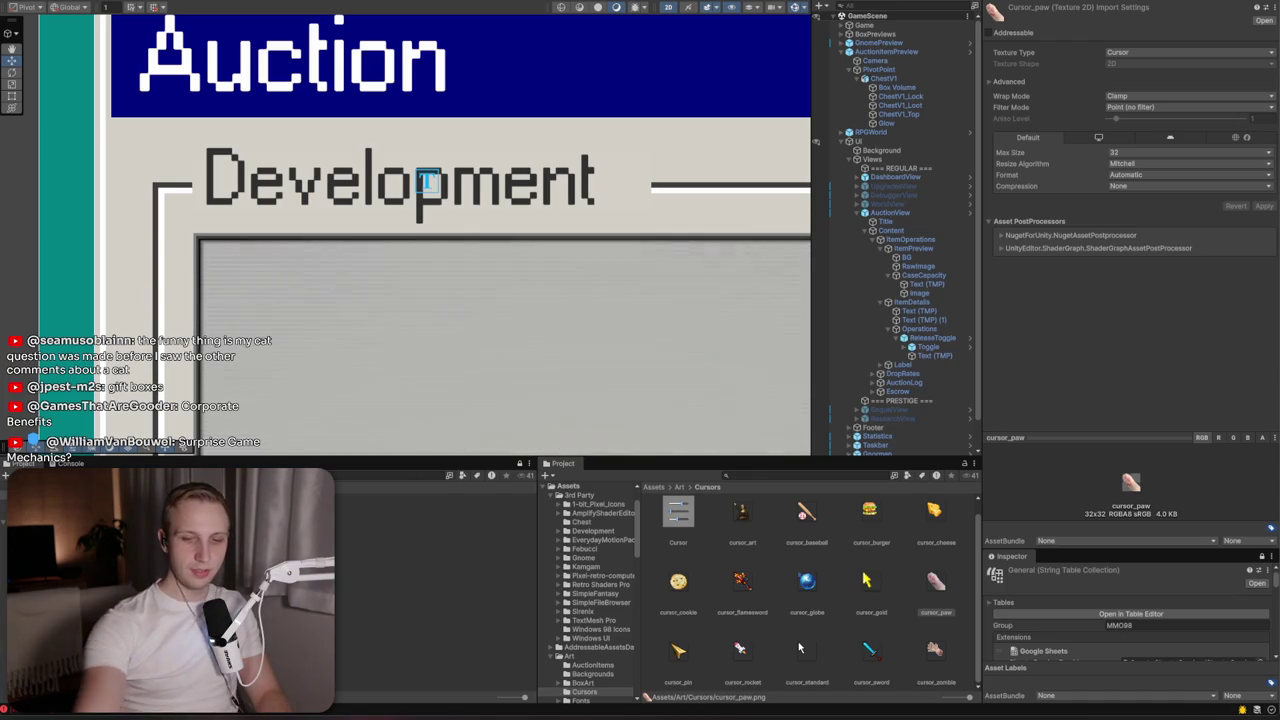
pyautogui.click(435, 200)
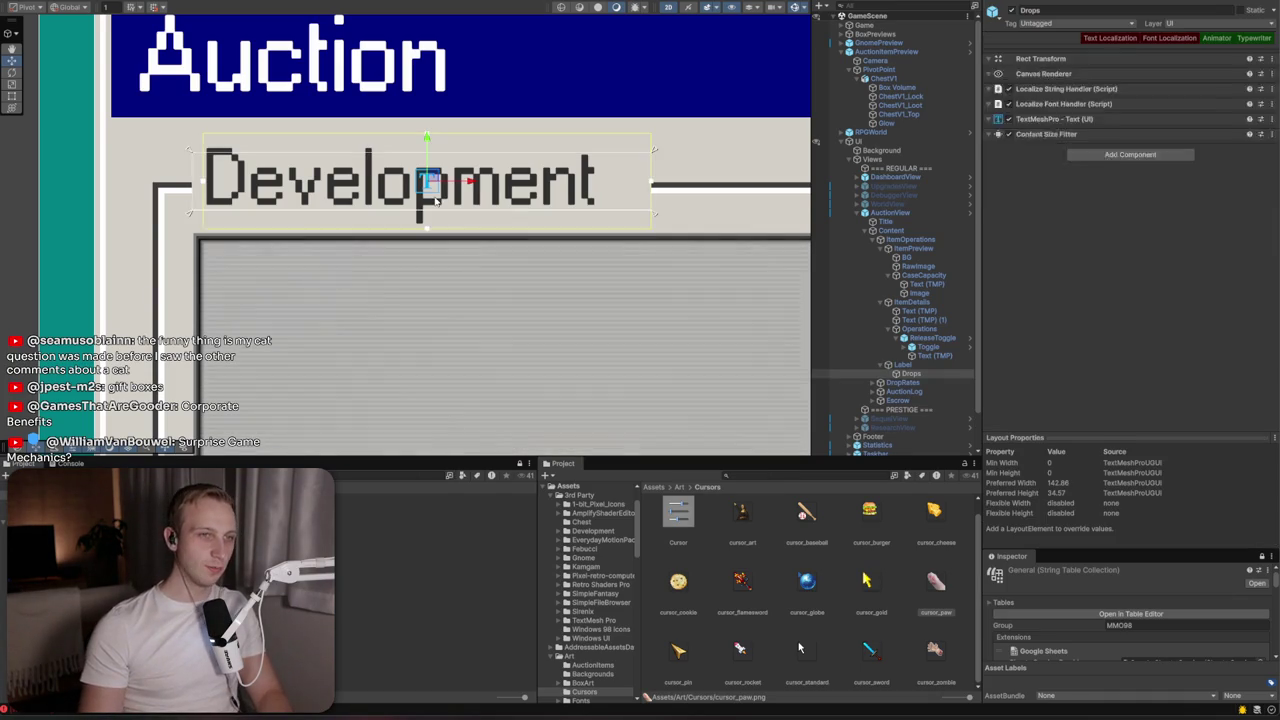
pyautogui.scroll(-6, 435, 200)
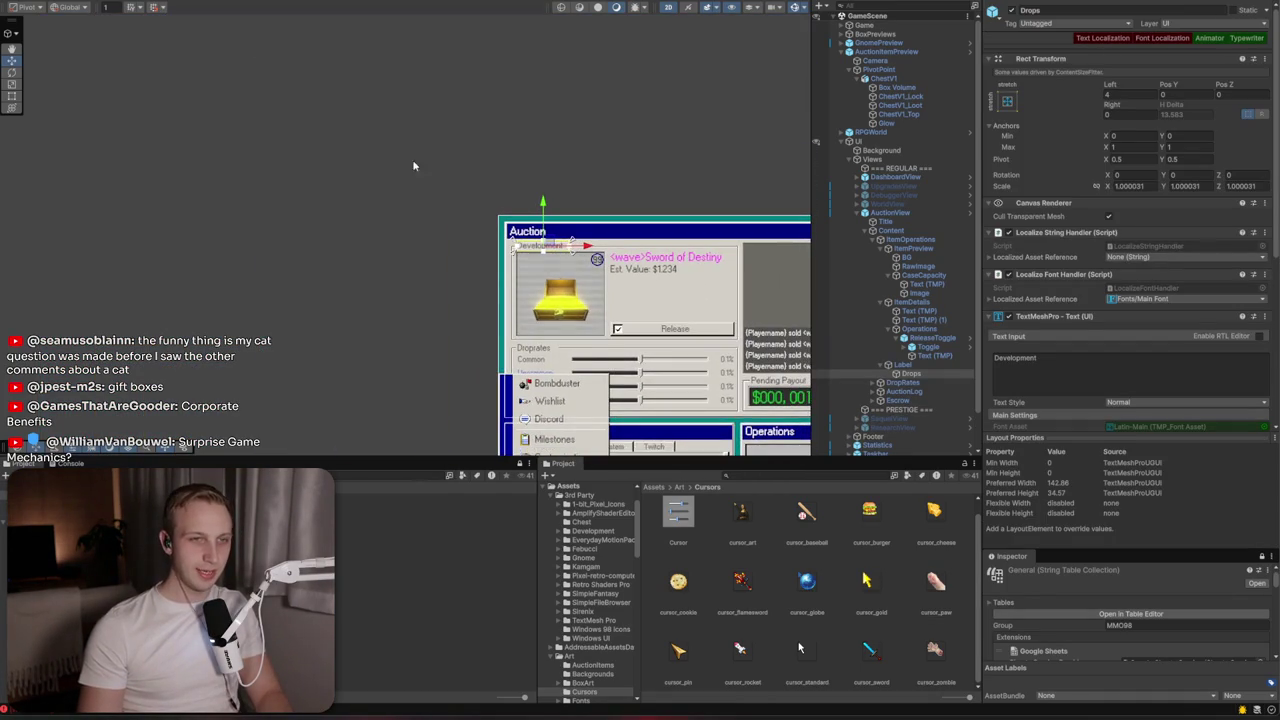
pyautogui.scroll(4, 516, 250)
pyautogui.scroll(1, 514, 251)
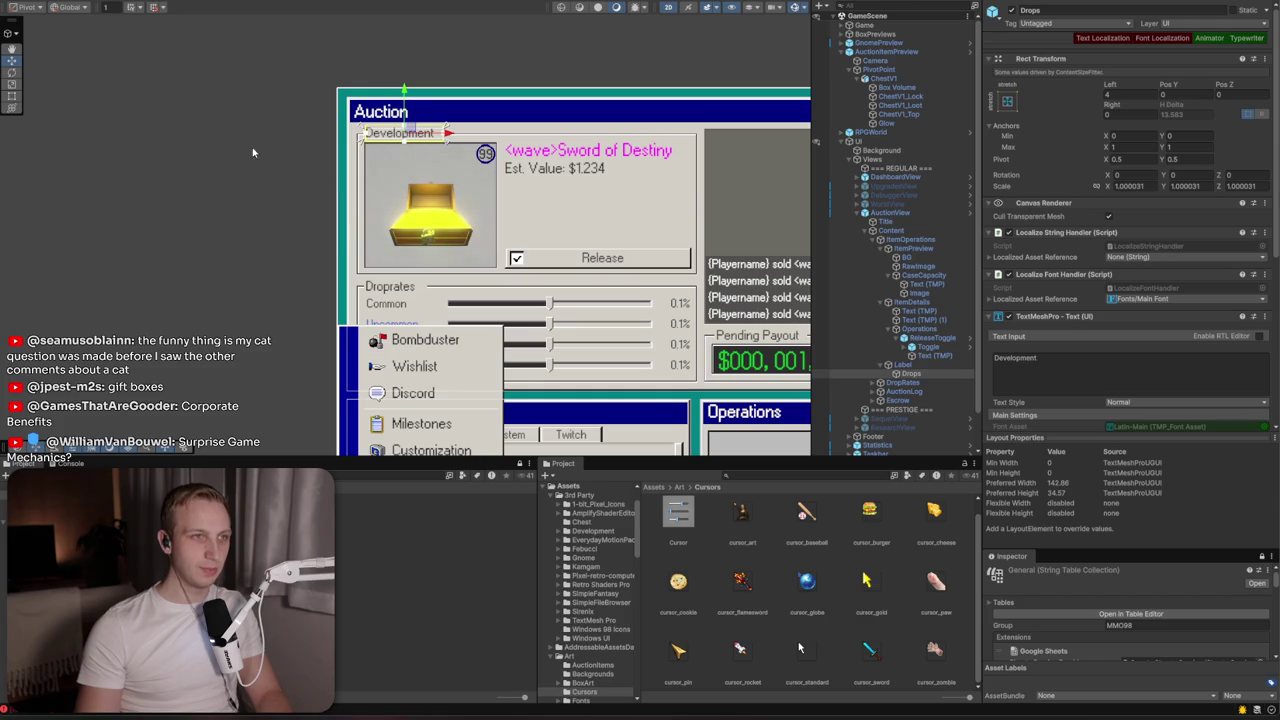
pyautogui.scroll(-2, 253, 152)
pyautogui.scroll(1, 186, 209)
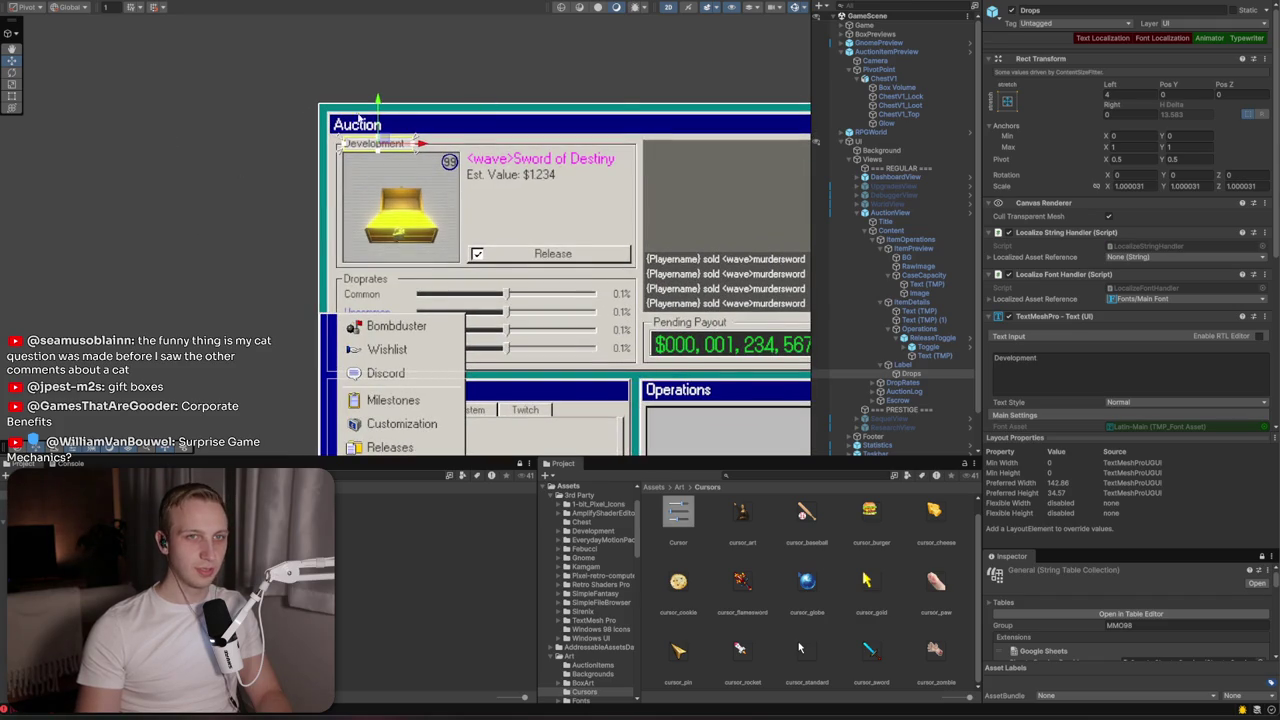
pyautogui.scroll(-1, 684, 75)
pyautogui.scroll(2, 684, 75)
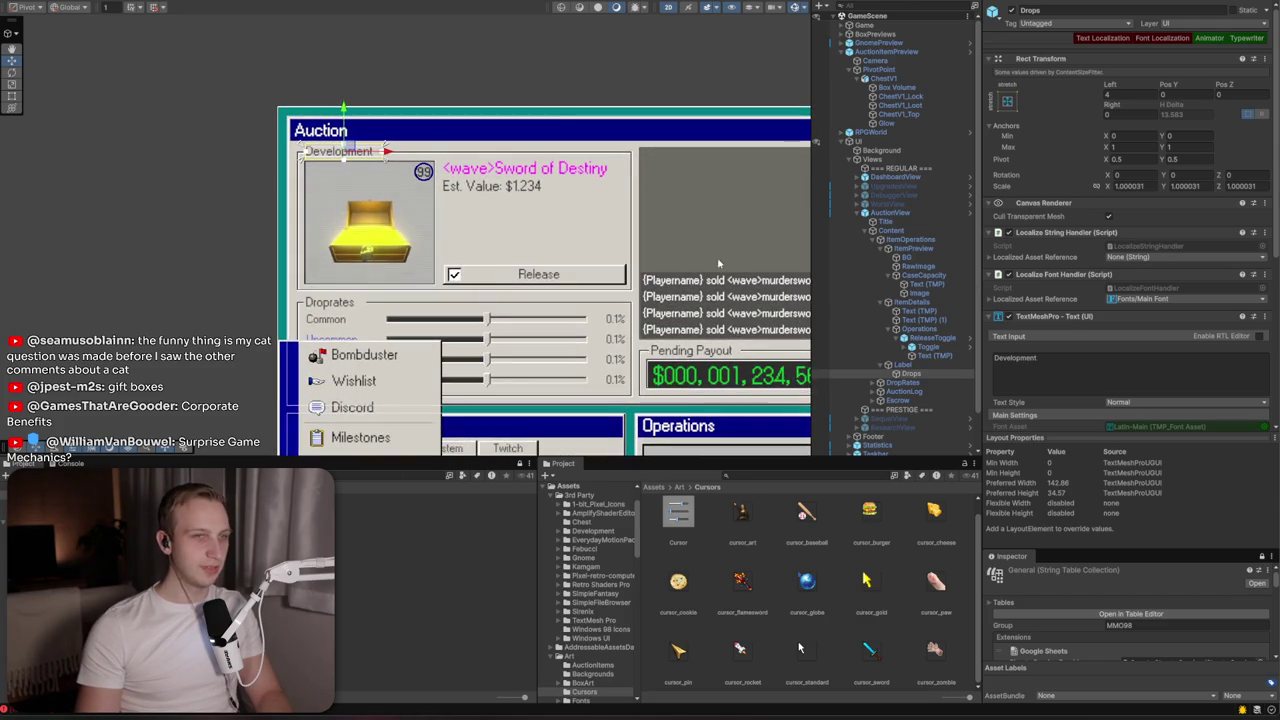
pyautogui.click(895, 364)
pyautogui.moveTo(400, 193); pyautogui.dragTo(345, 215)
pyautogui.scroll(-1, 345, 215)
pyautogui.scroll(3, 258, 184)
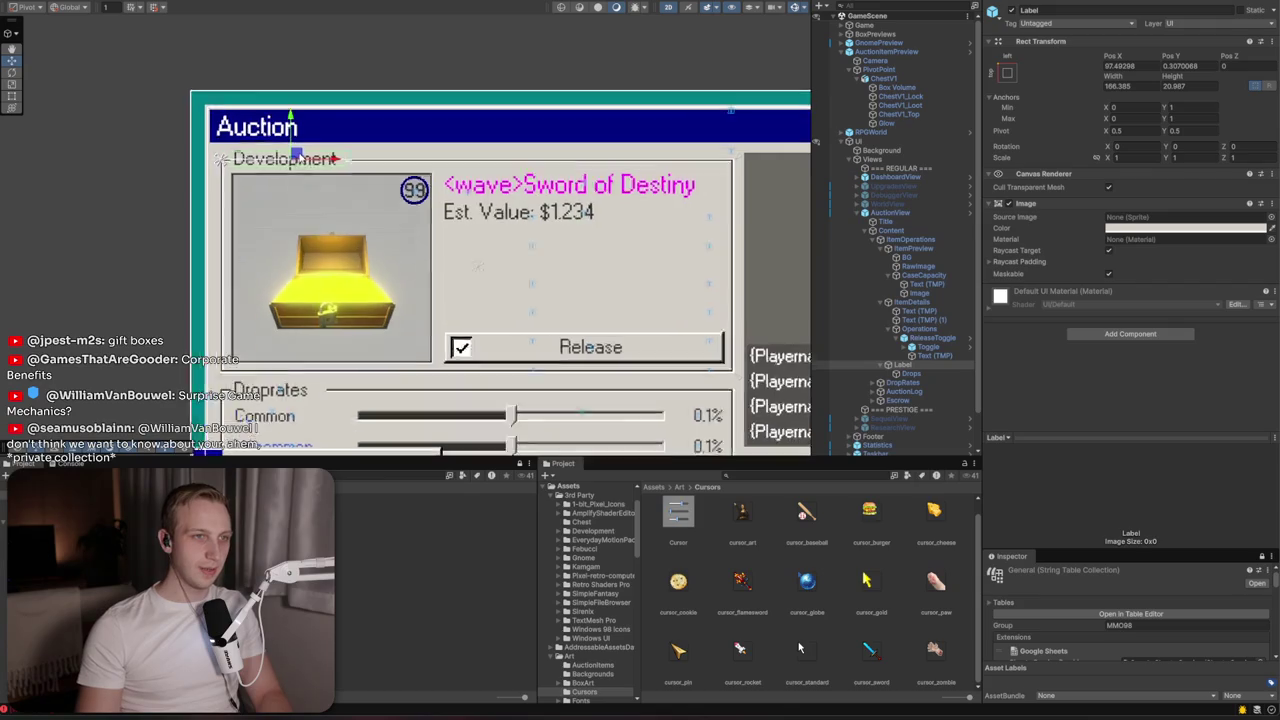
pyautogui.scroll(2, 303, 188)
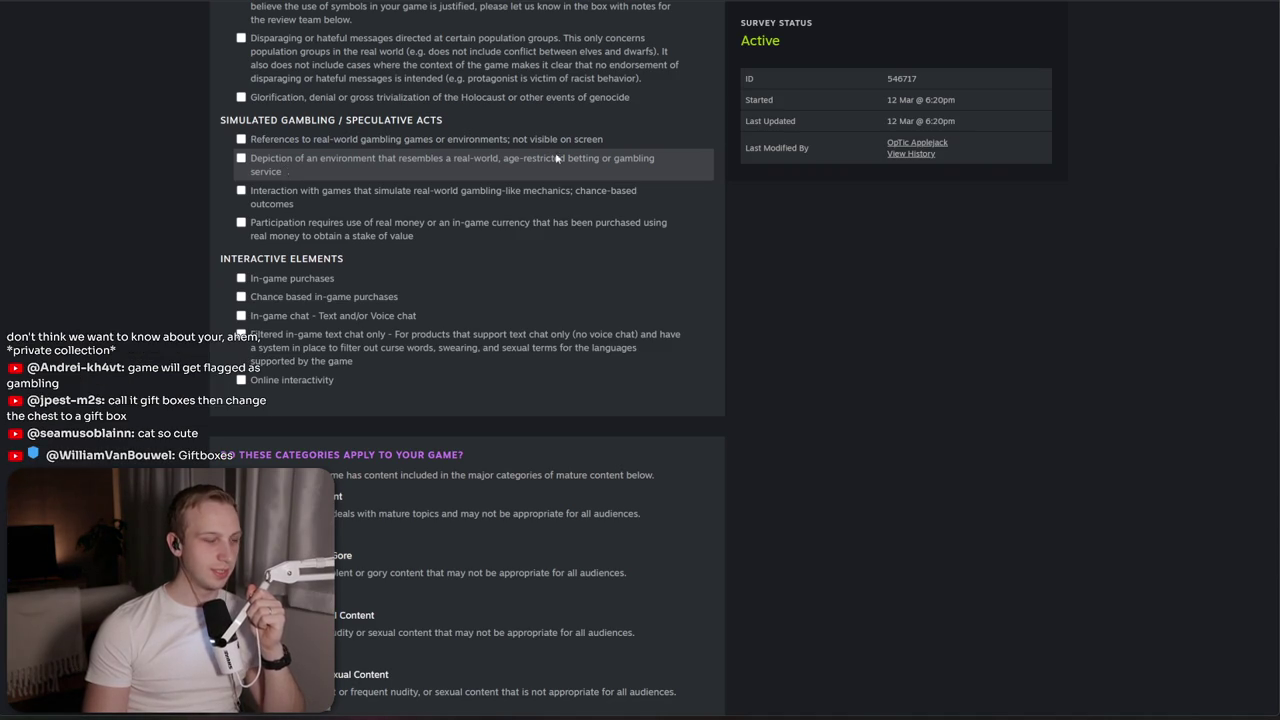
# Go back to the Steamworks dashboard and open Google Drive in a new tab
pyautogui.hotkey('alt', 'Left')
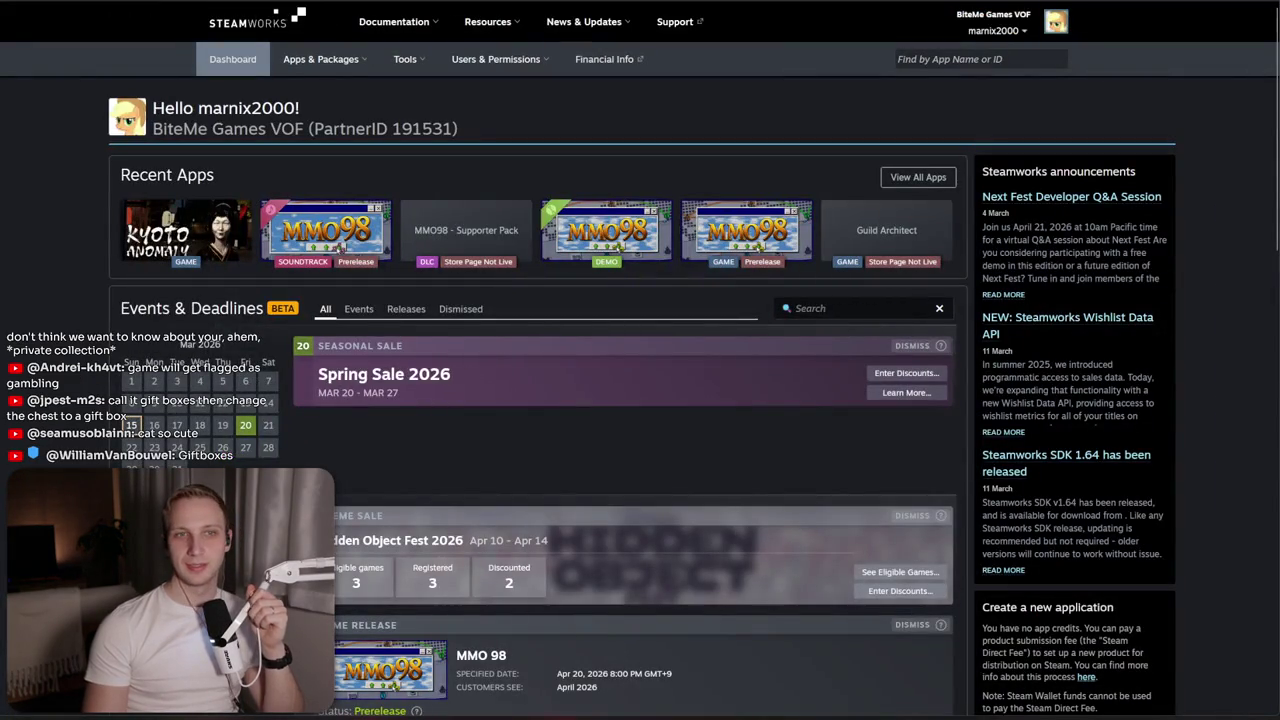
pyautogui.hotkey('ctrl', 't')
pyautogui.write('drive')
pyautogui.press('Return')
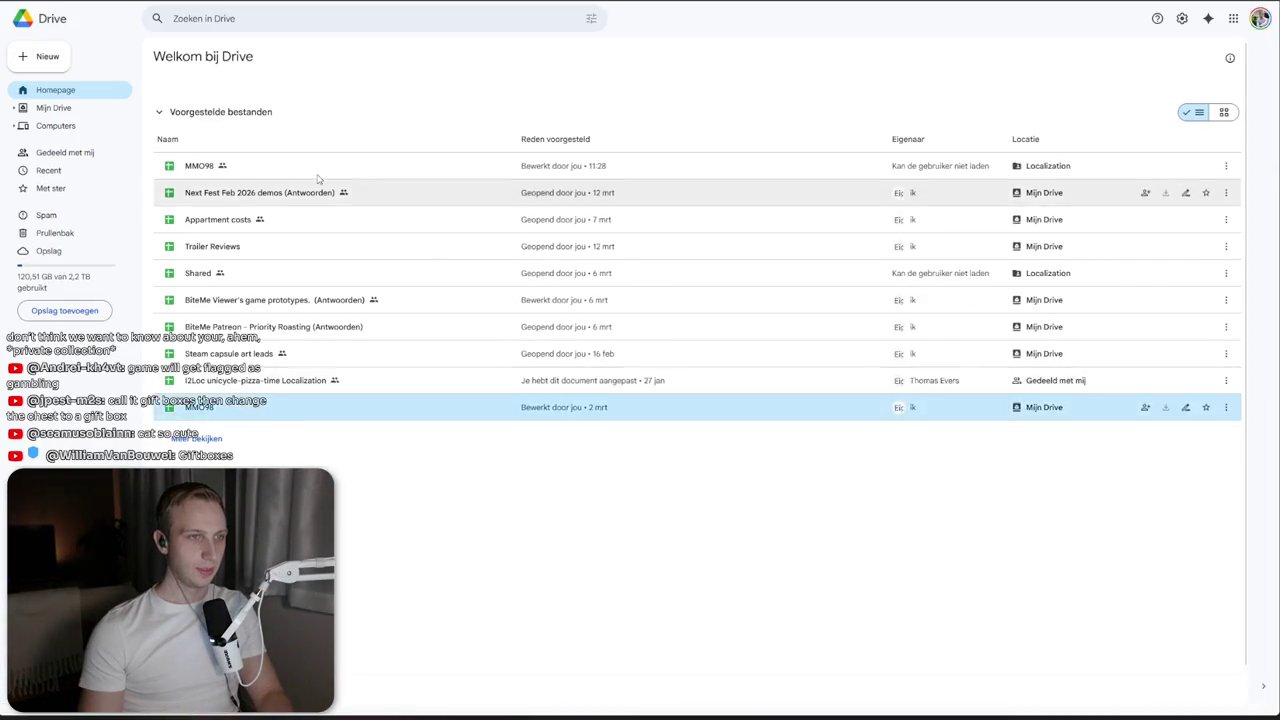
# Open the MMO98 spreadsheet from Drive and dismiss the signed-in account notice
pyautogui.press('Return')
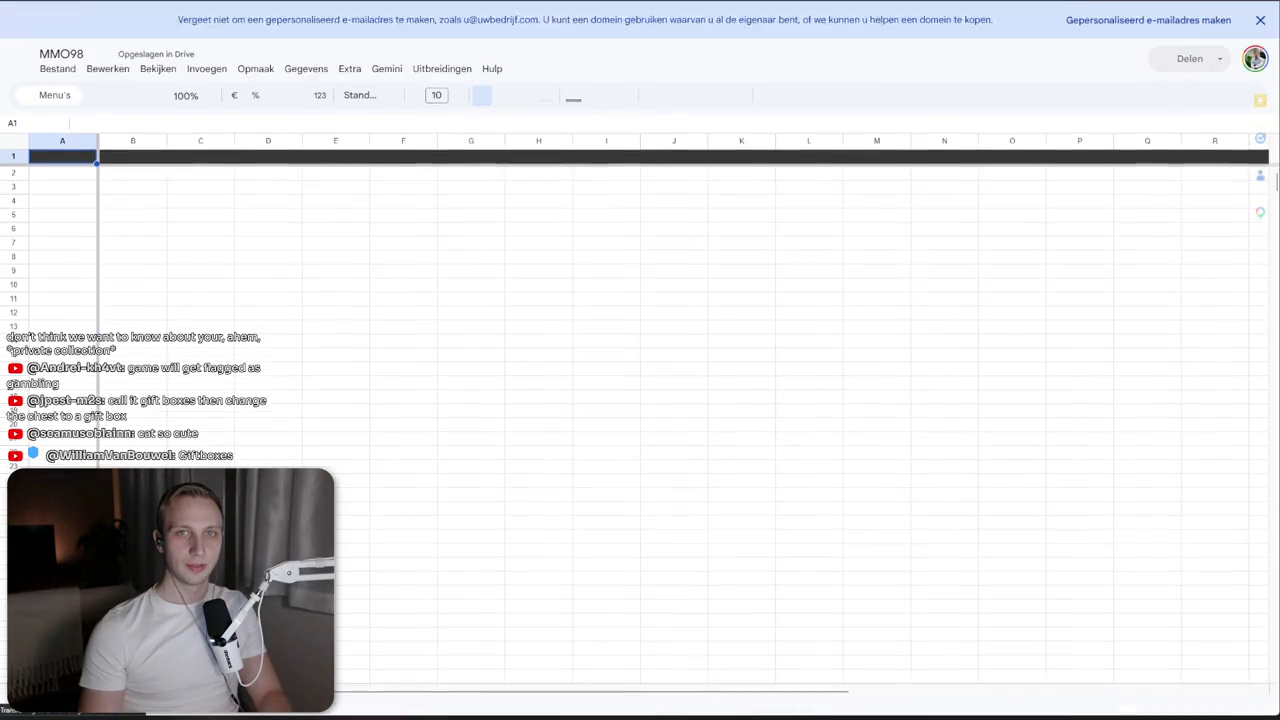
pyautogui.hotkey('alt', 'Left')
pyautogui.press('Return')
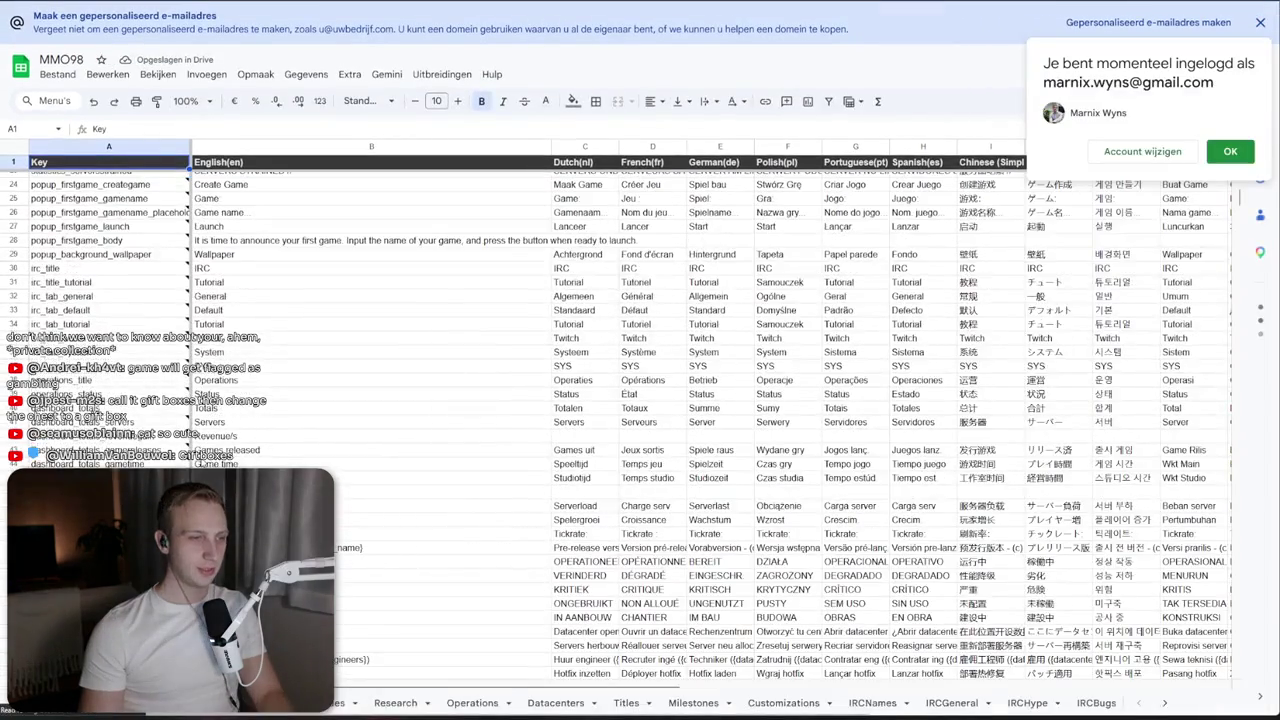
pyautogui.scroll(-10, 700, 420)
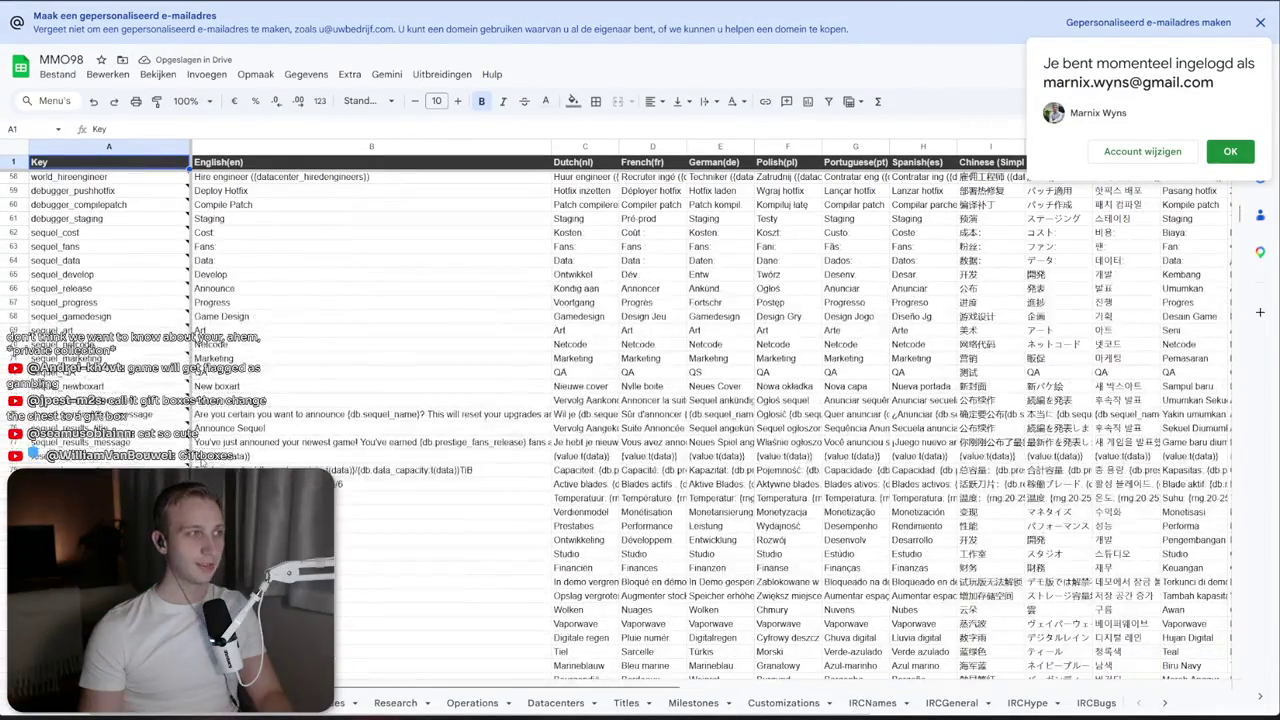
pyautogui.click(1228, 148)
pyautogui.scroll(-12, 790, 350)
# Search the English text column to locate the auction_rarity keys
pyautogui.click(352, 556)
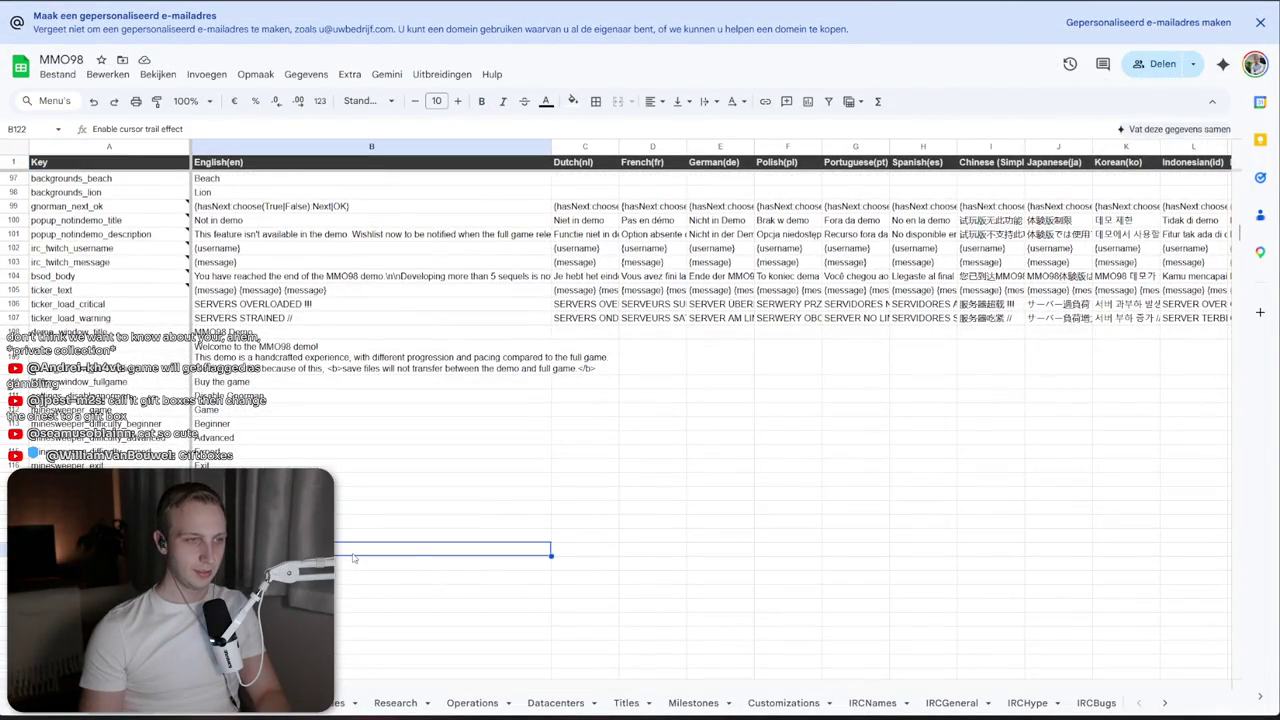
pyautogui.hotkey('ctrl', 'f')
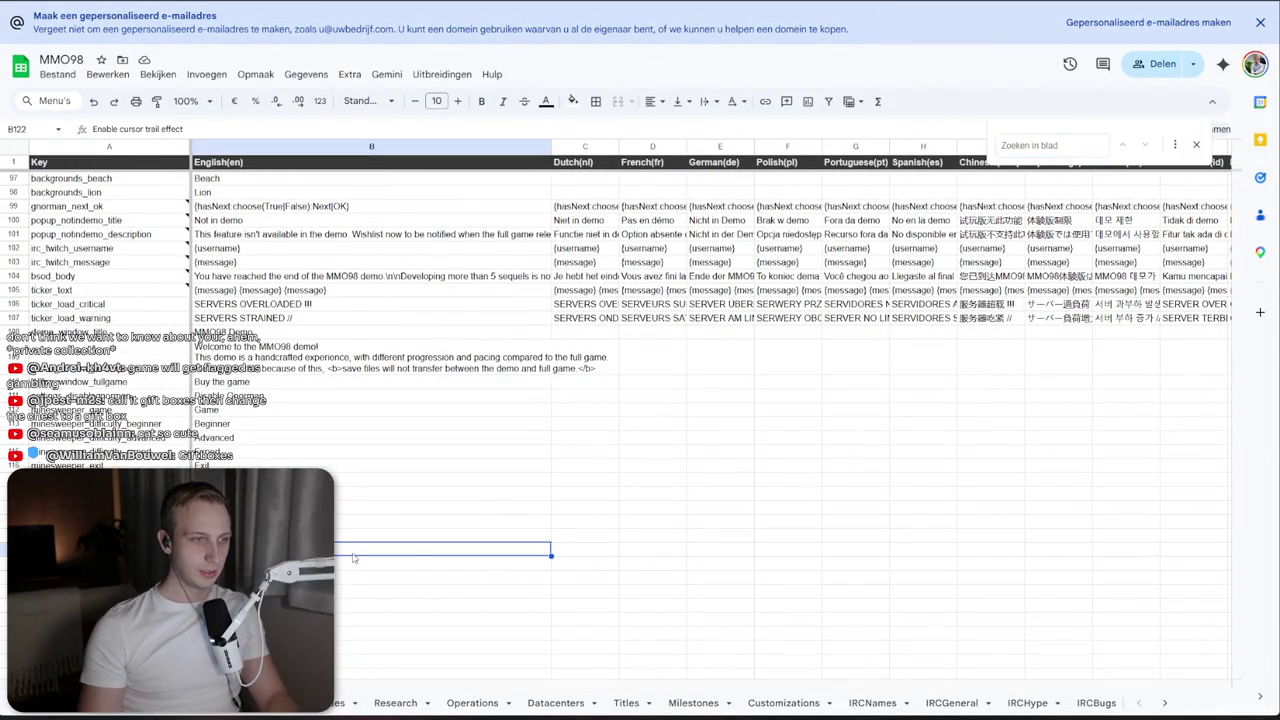
pyautogui.press('Escape')
pyautogui.scroll(-4, 352, 558)
pyautogui.click(100, 466)
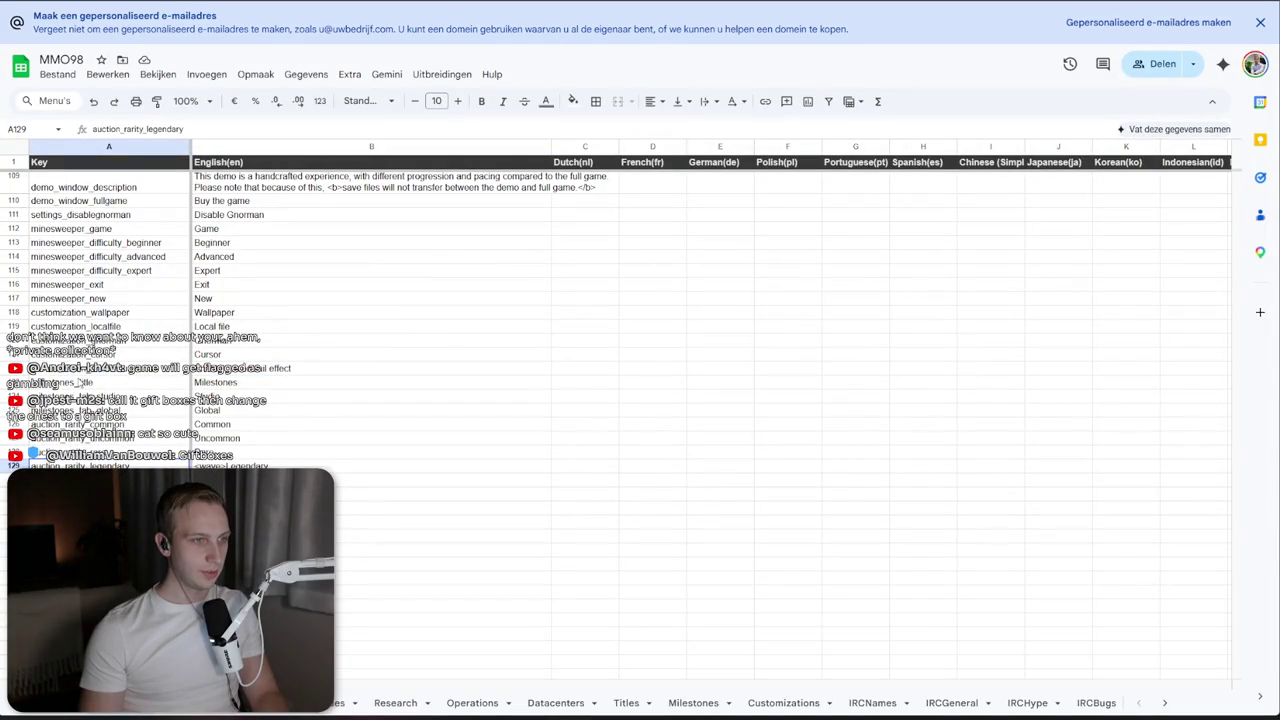
pyautogui.hotkey('alt', 'Tab')
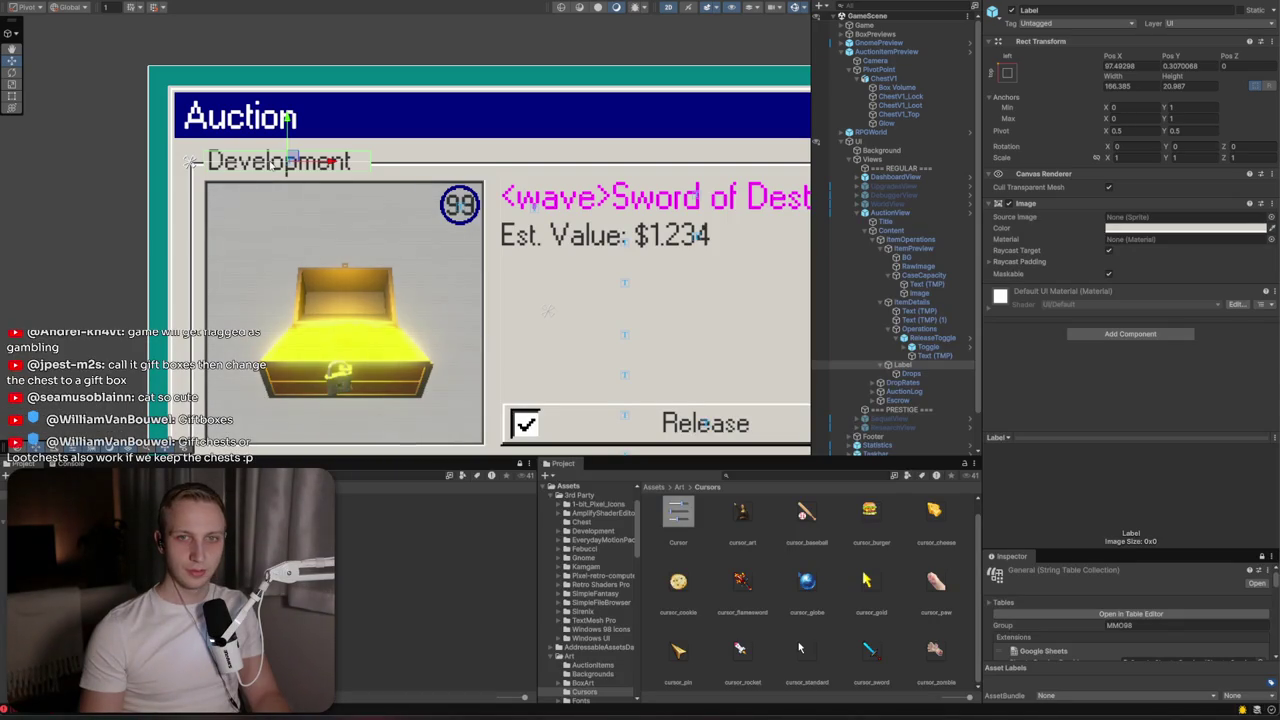
# Select the Drops text object and delete its Development label text
pyautogui.click(923, 373)
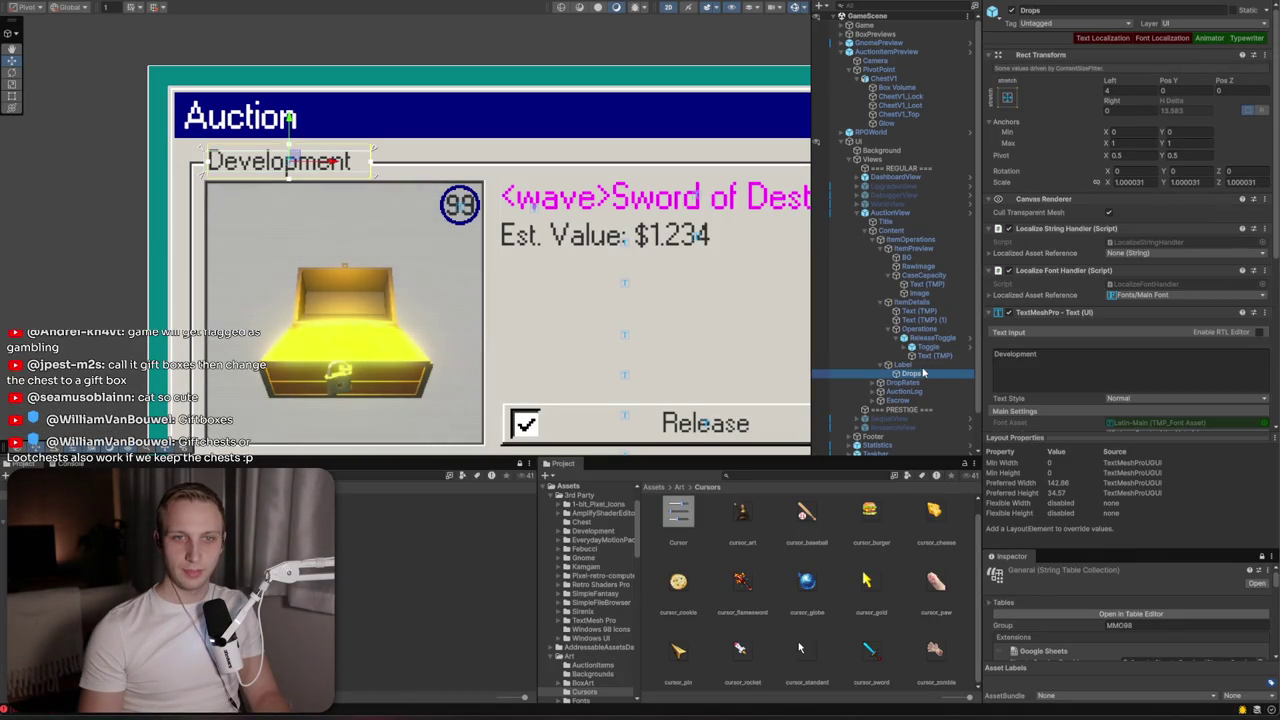
pyautogui.scroll(-3, 1117, 196)
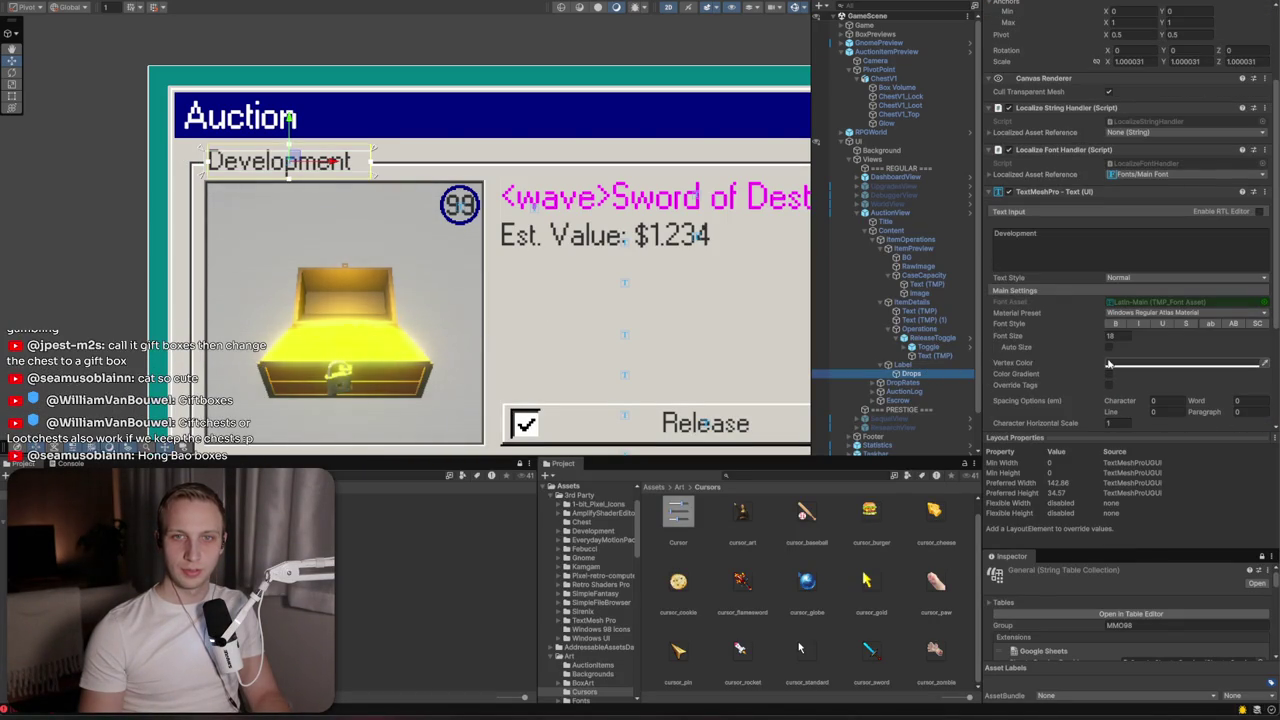
pyautogui.click(1098, 227)
pyautogui.hotkey('ctrl', 'a')
pyautogui.press('BackSpace')
pyautogui.hotkey('alt', 'Tab')
# Insert a new row 126 with an auction_ key and English text 'Lootchests'
pyautogui.rightClick(86, 424)
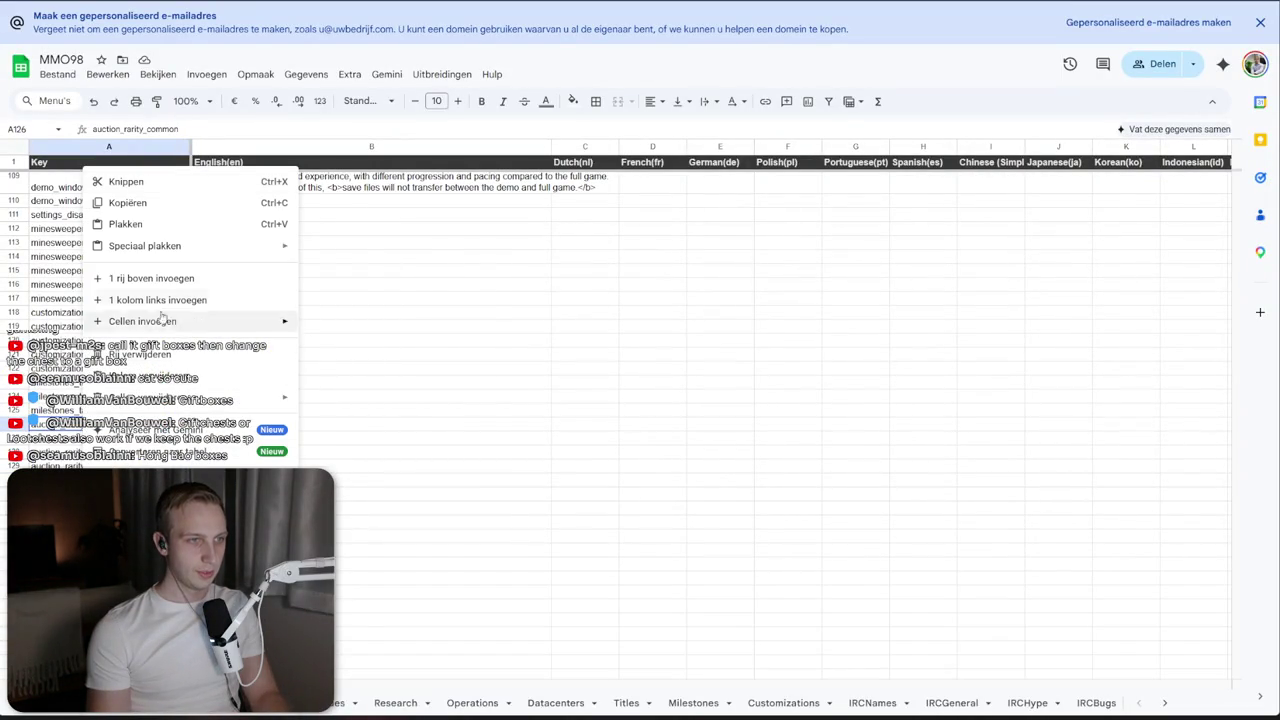
pyautogui.click(166, 284)
pyautogui.write('auction_gift')
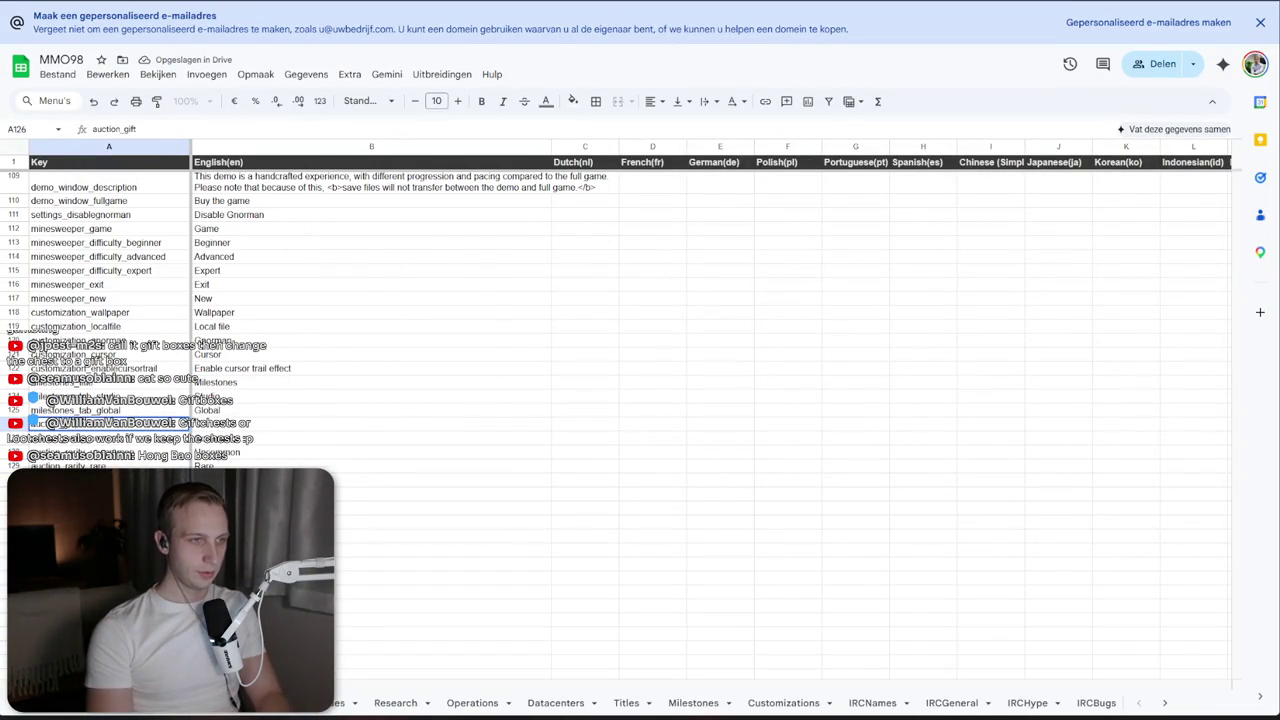
pyautogui.press('Tab')
pyautogui.write('G')
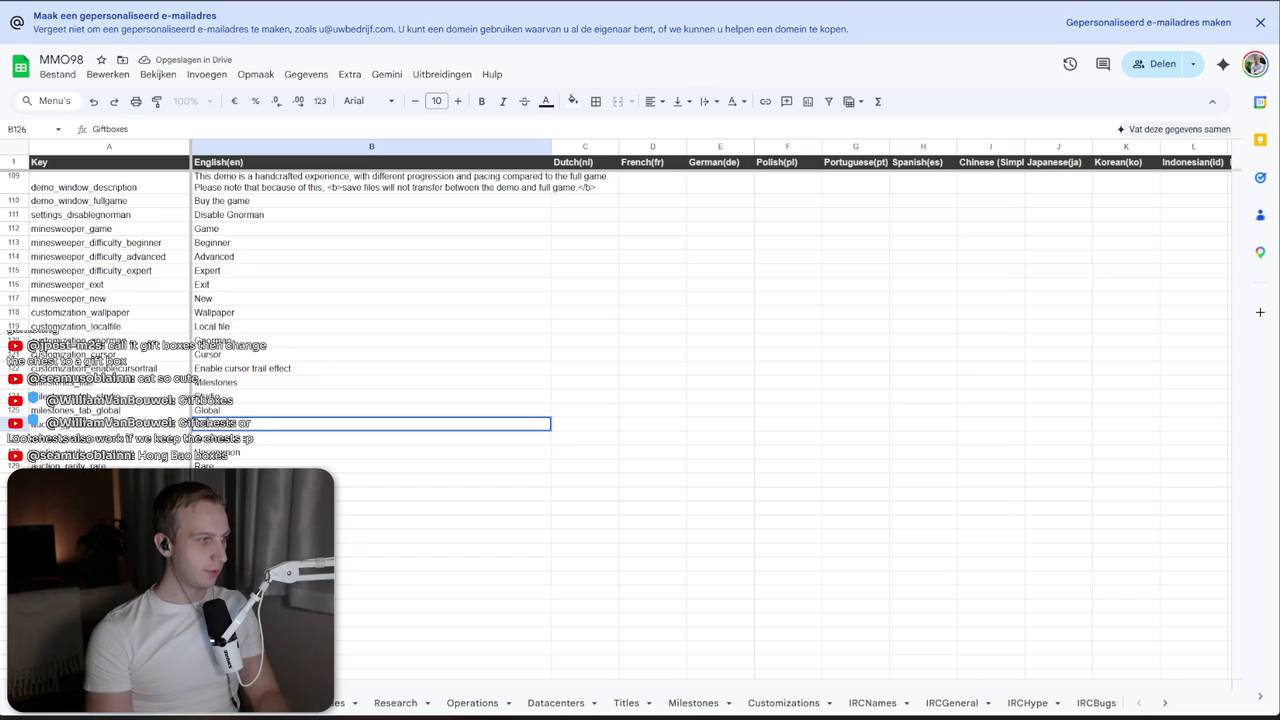
pyautogui.press('BackSpace')
pyautogui.press('BackSpace')
pyautogui.press('BackSpace')
pyautogui.write('Lootchests')
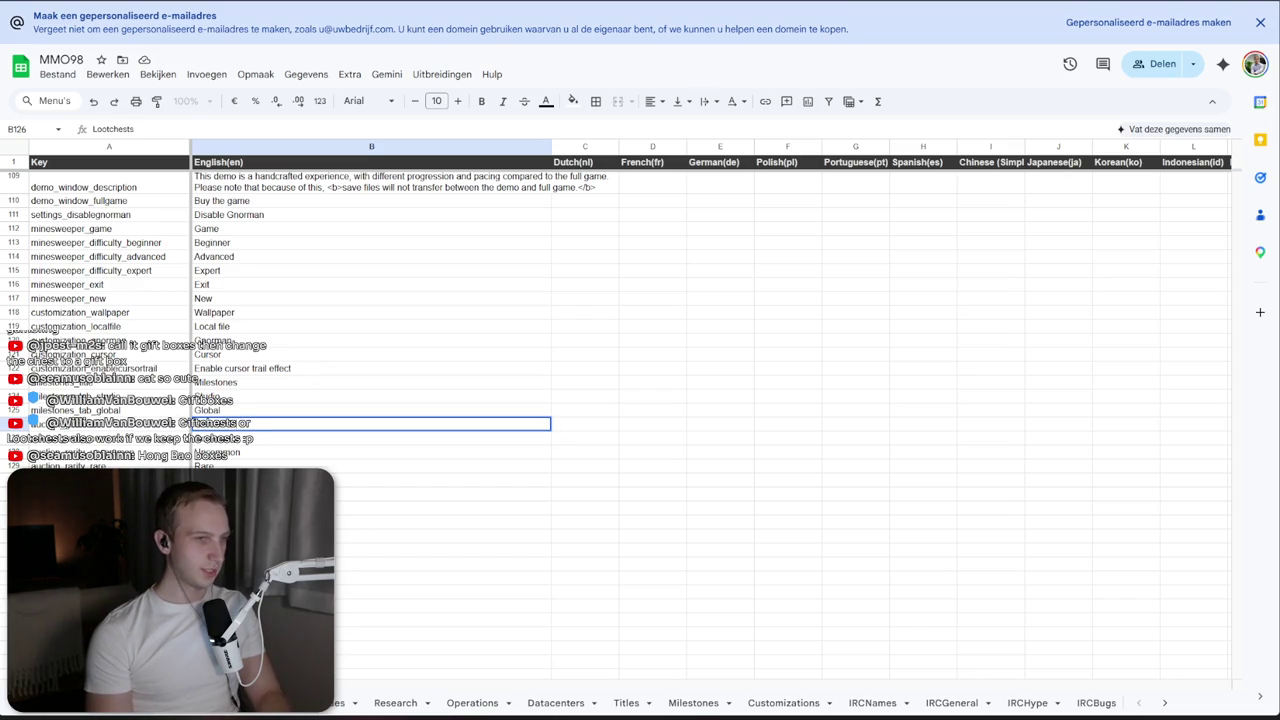
pyautogui.press('Return')
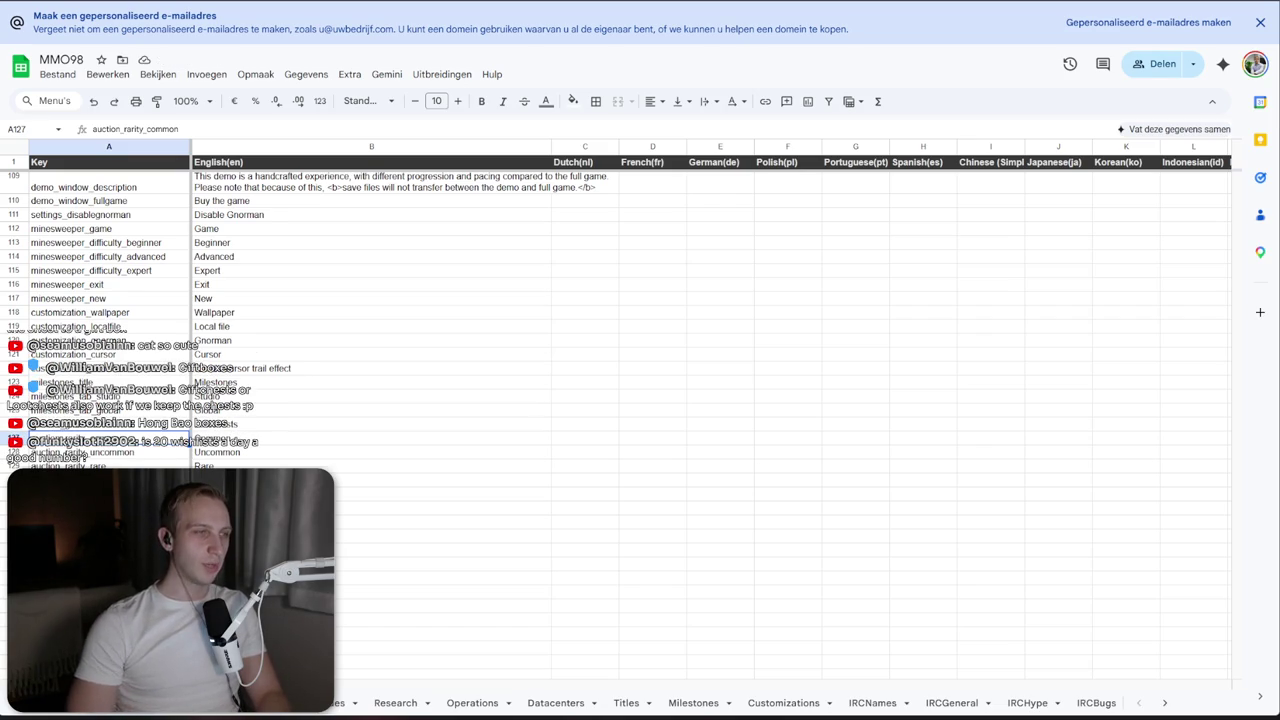
pyautogui.hotkey('alt', 'Tab')
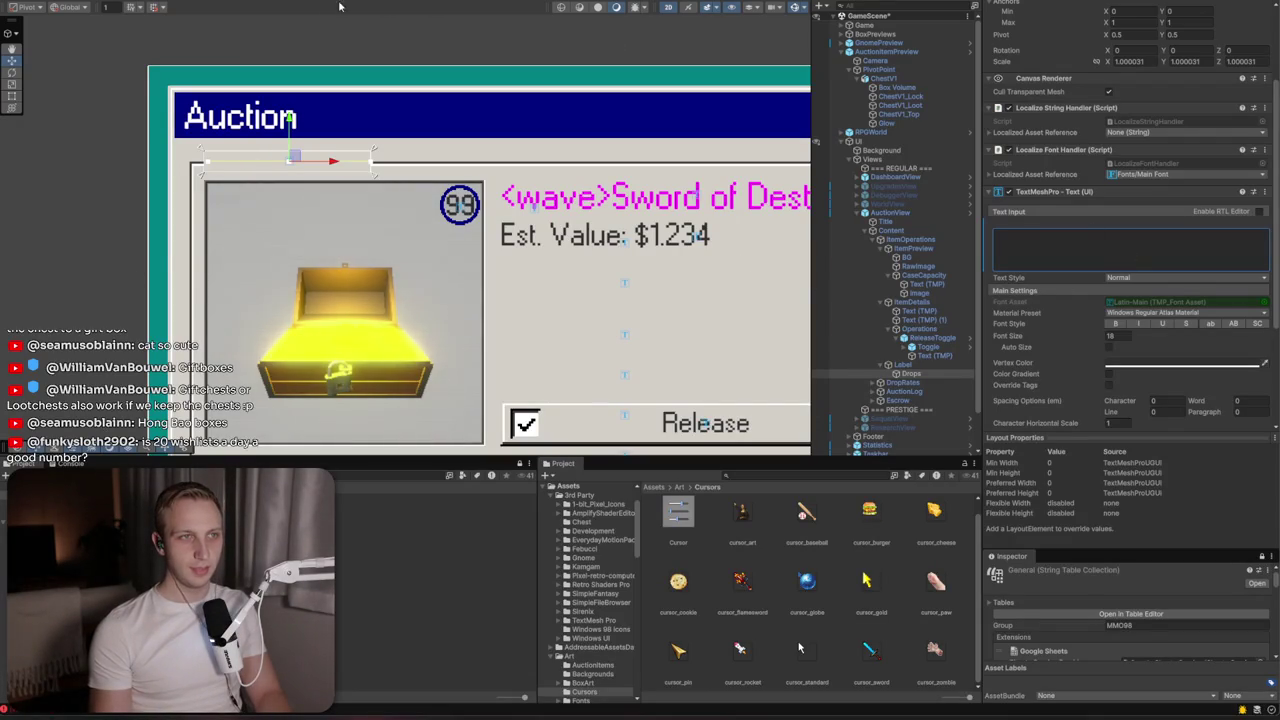
# Assign the auction_giftboxes localized string to the Auction label so it reads 'Lootchests'
pyautogui.click(169, 3)
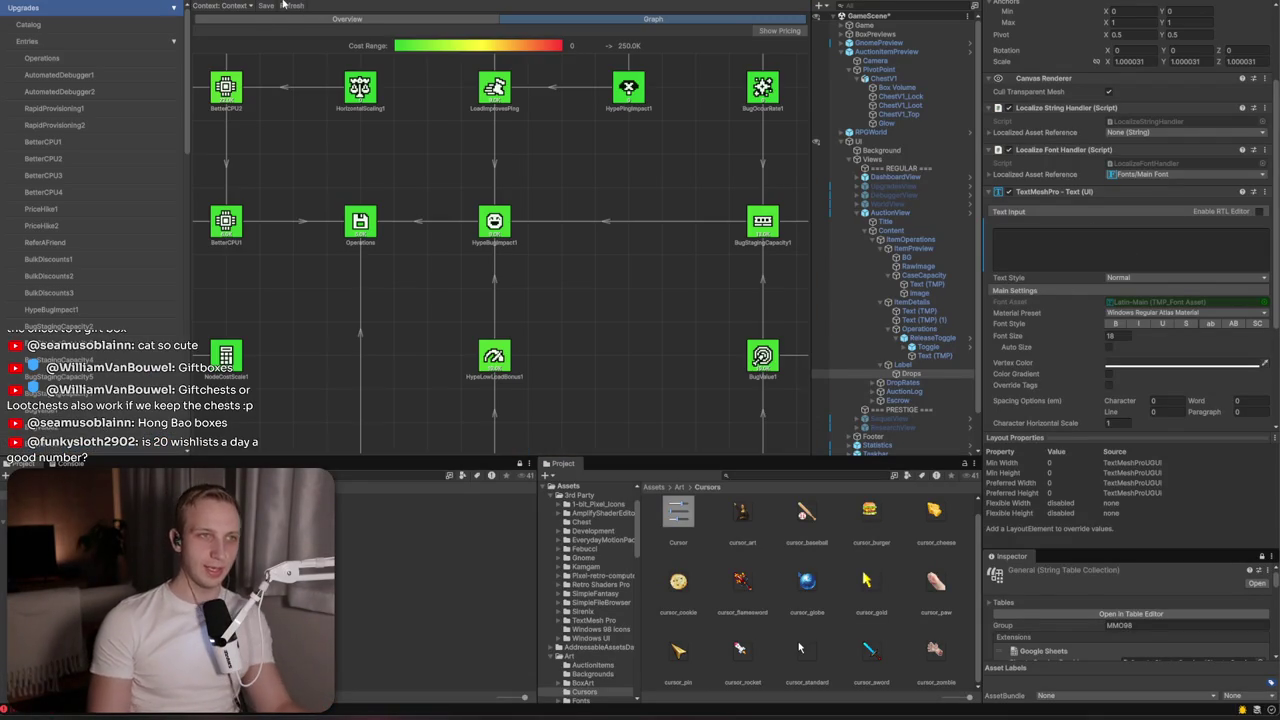
pyautogui.click(279, 7)
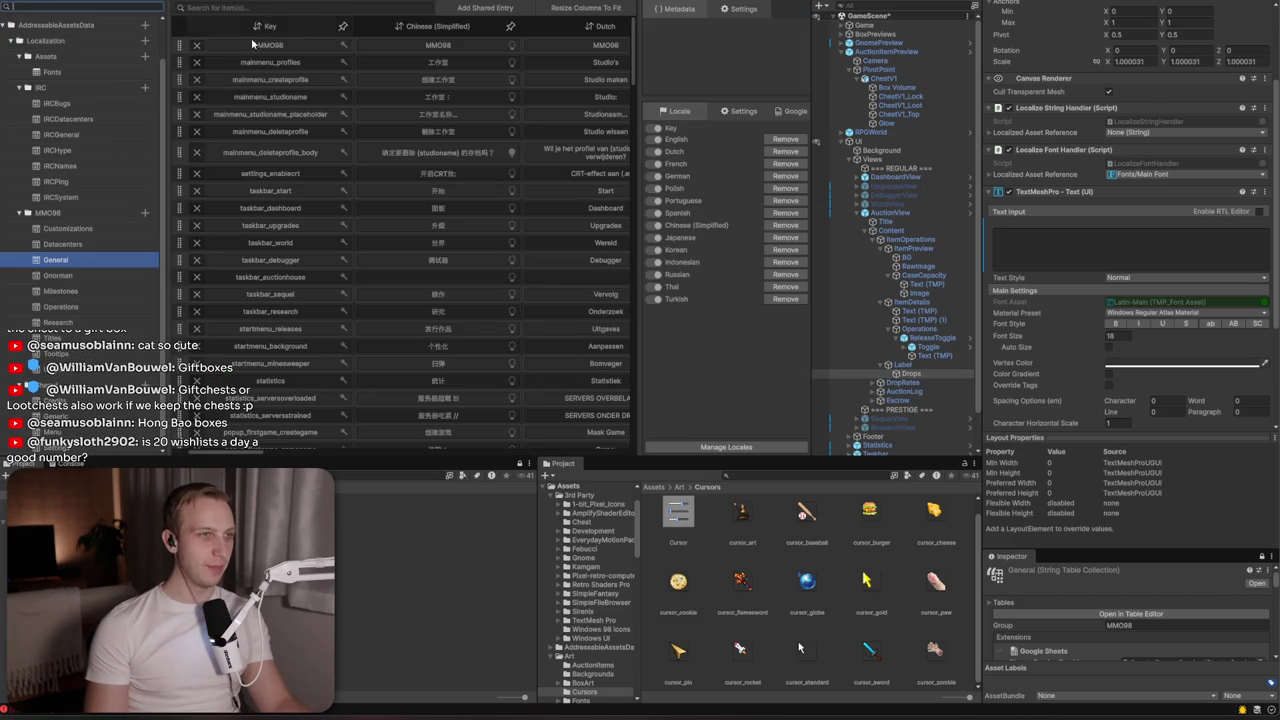
pyautogui.click(796, 112)
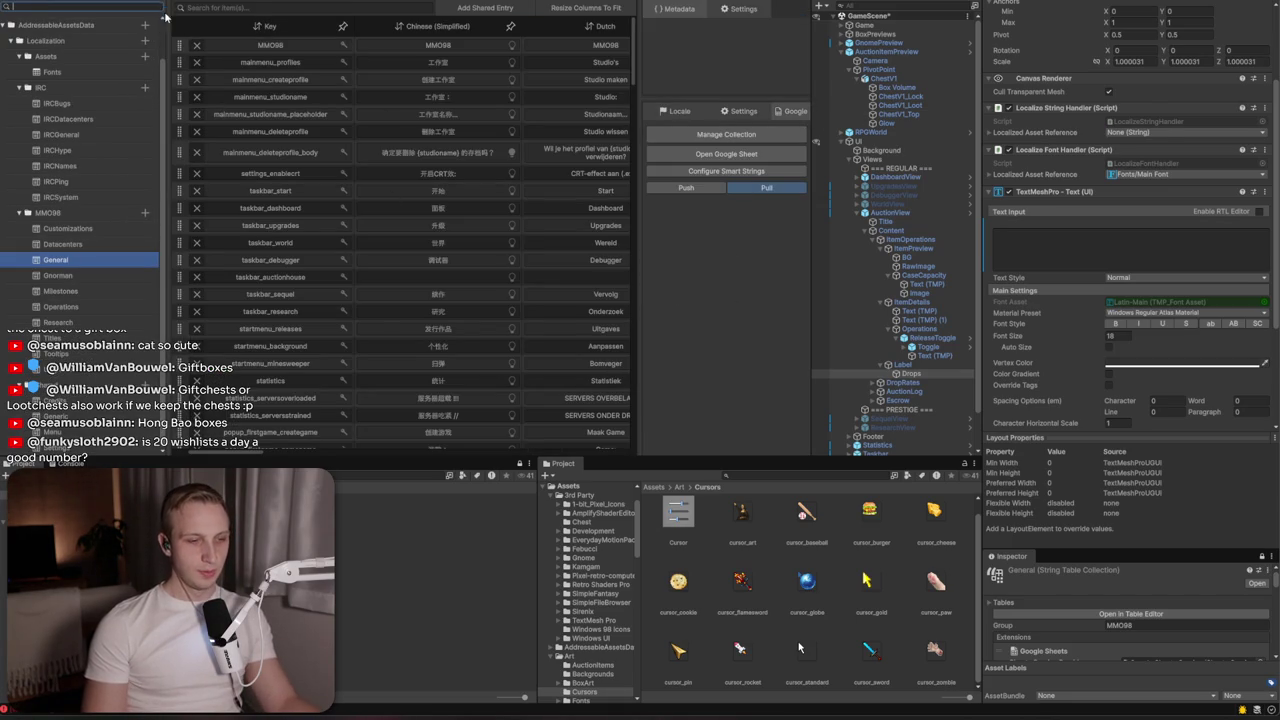
pyautogui.click(115, 2)
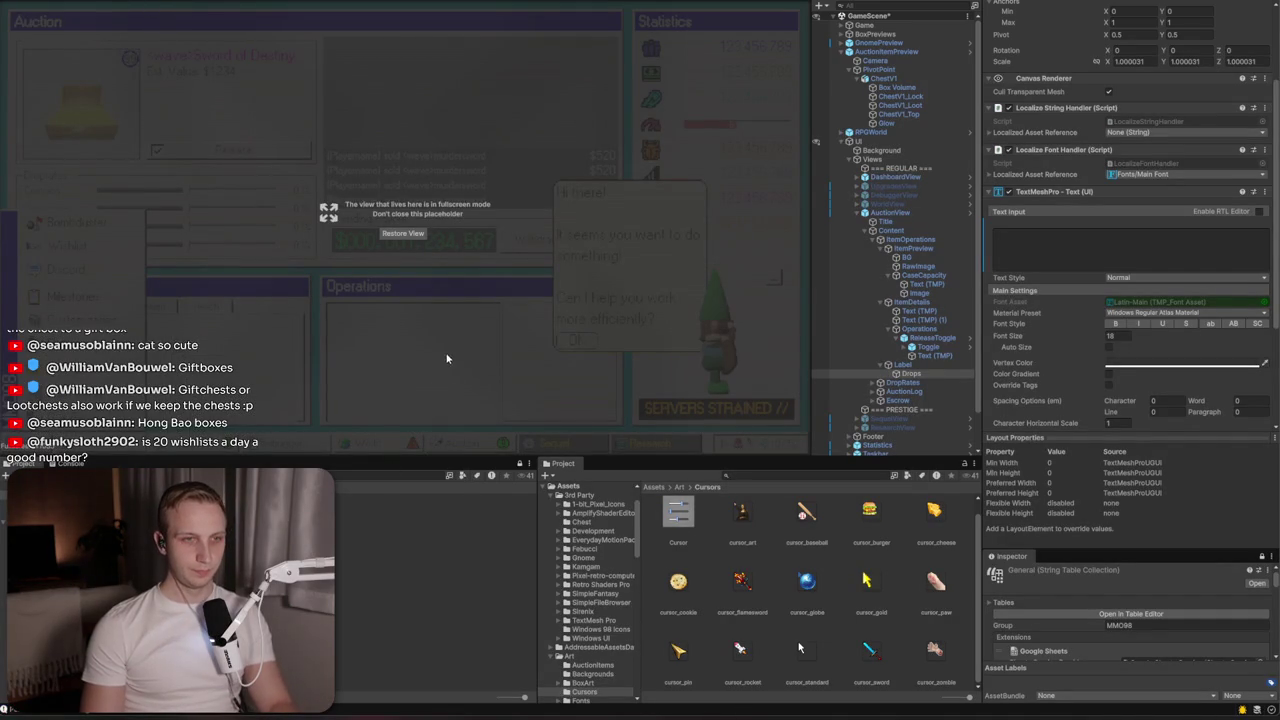
pyautogui.click(404, 233)
pyautogui.click(93, 4)
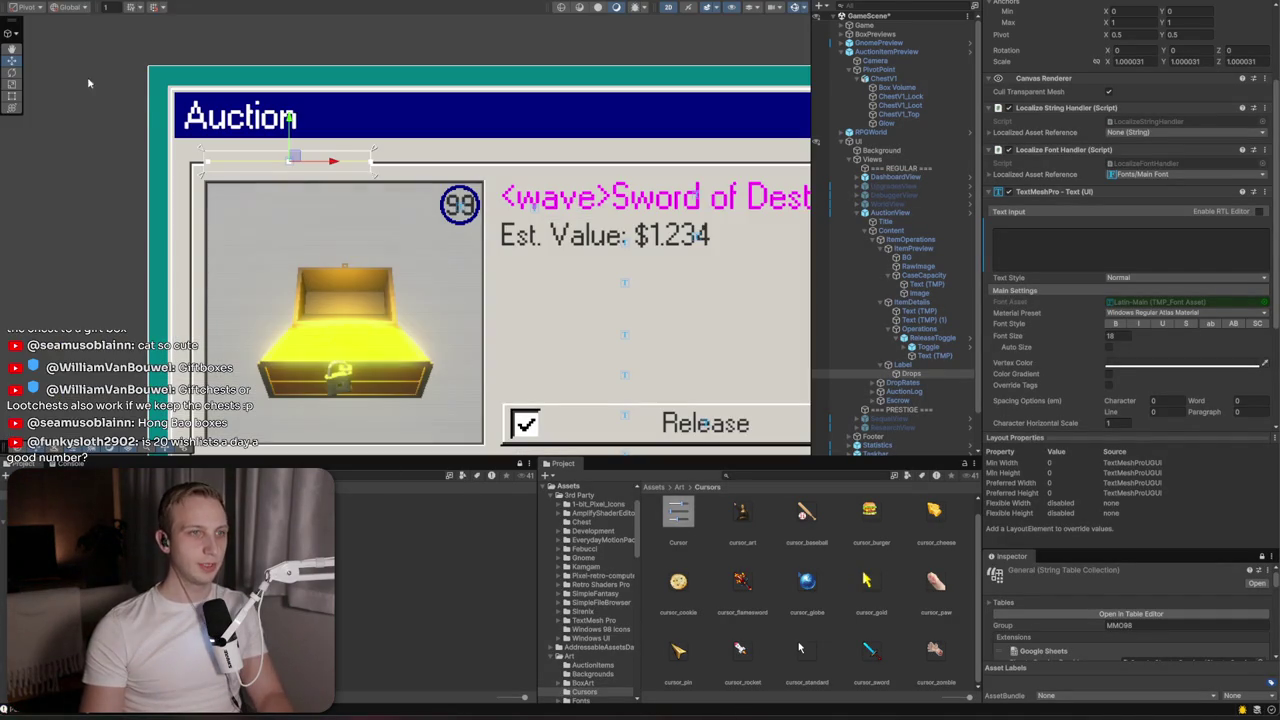
pyautogui.click(1158, 133)
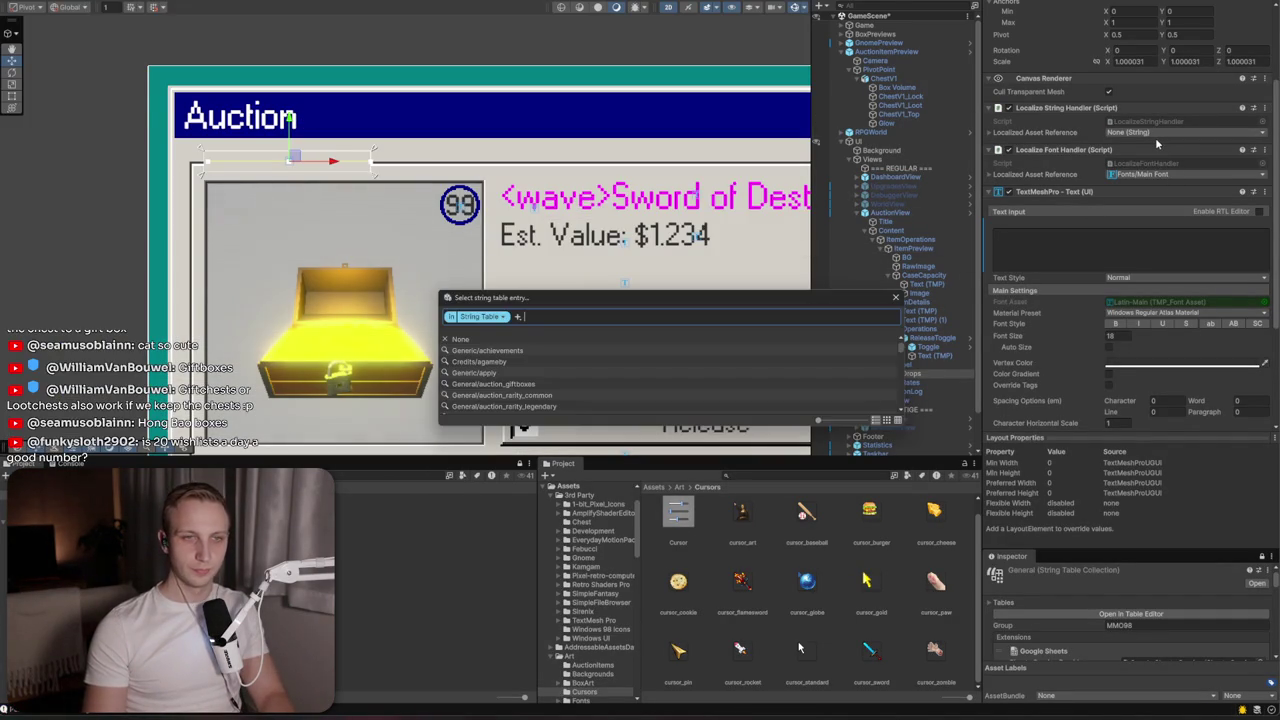
pyautogui.write('lootc')
pyautogui.press('Down')
pyautogui.press('Down')
pyautogui.press('Return')
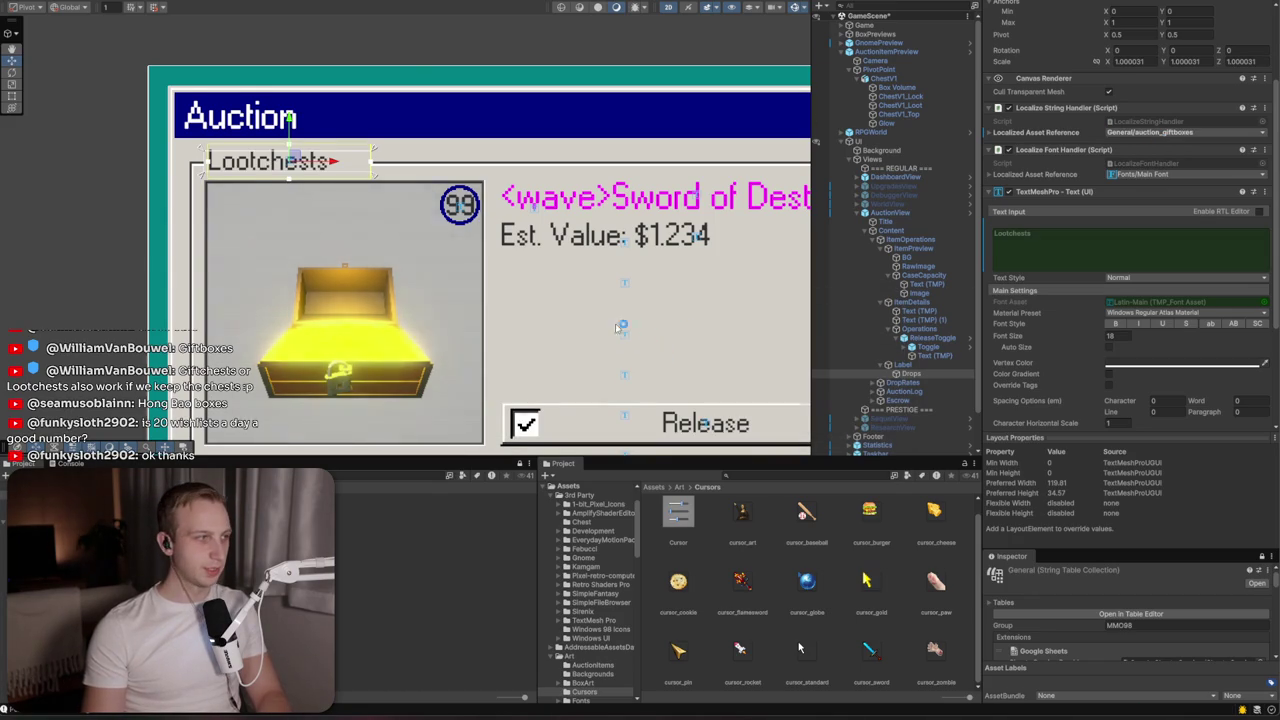
# Pan the scene to the Release toggle button and select it
pyautogui.moveTo(621, 326); pyautogui.dragTo(373, 266)
pyautogui.scroll(-1, 488, 311)
pyautogui.click(453, 330)
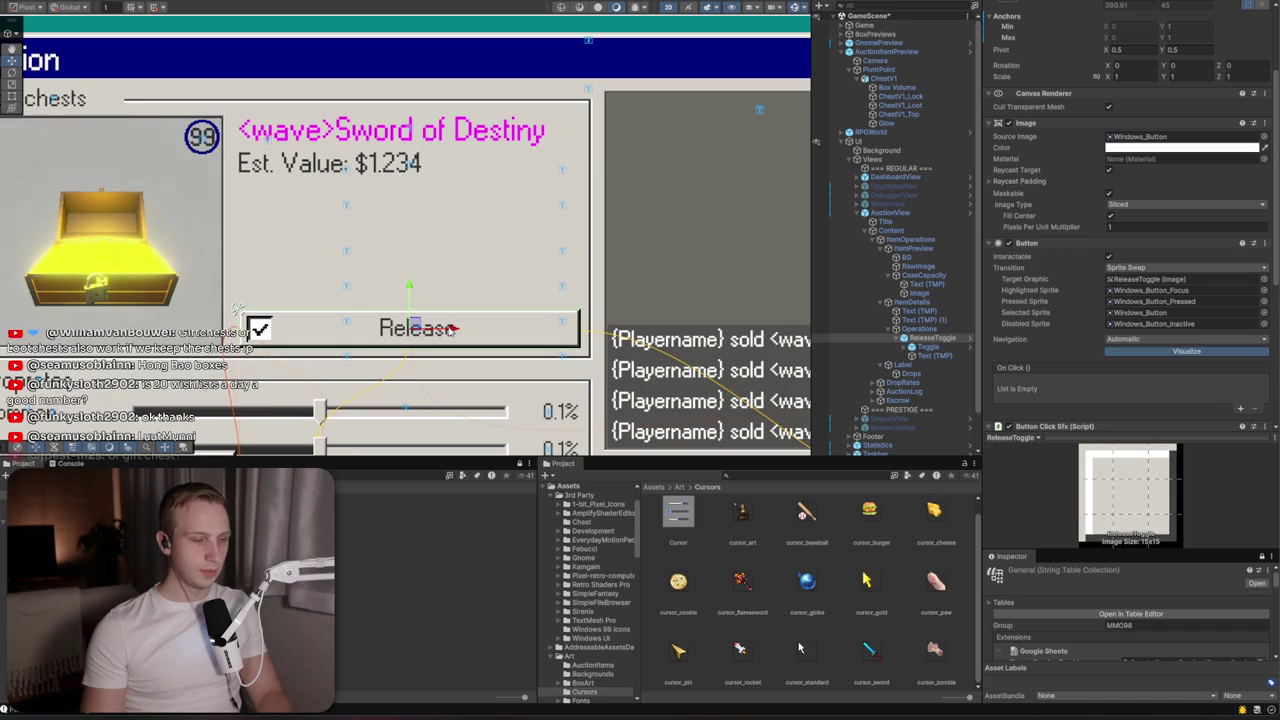
pyautogui.hotkey('alt', 'Tab')
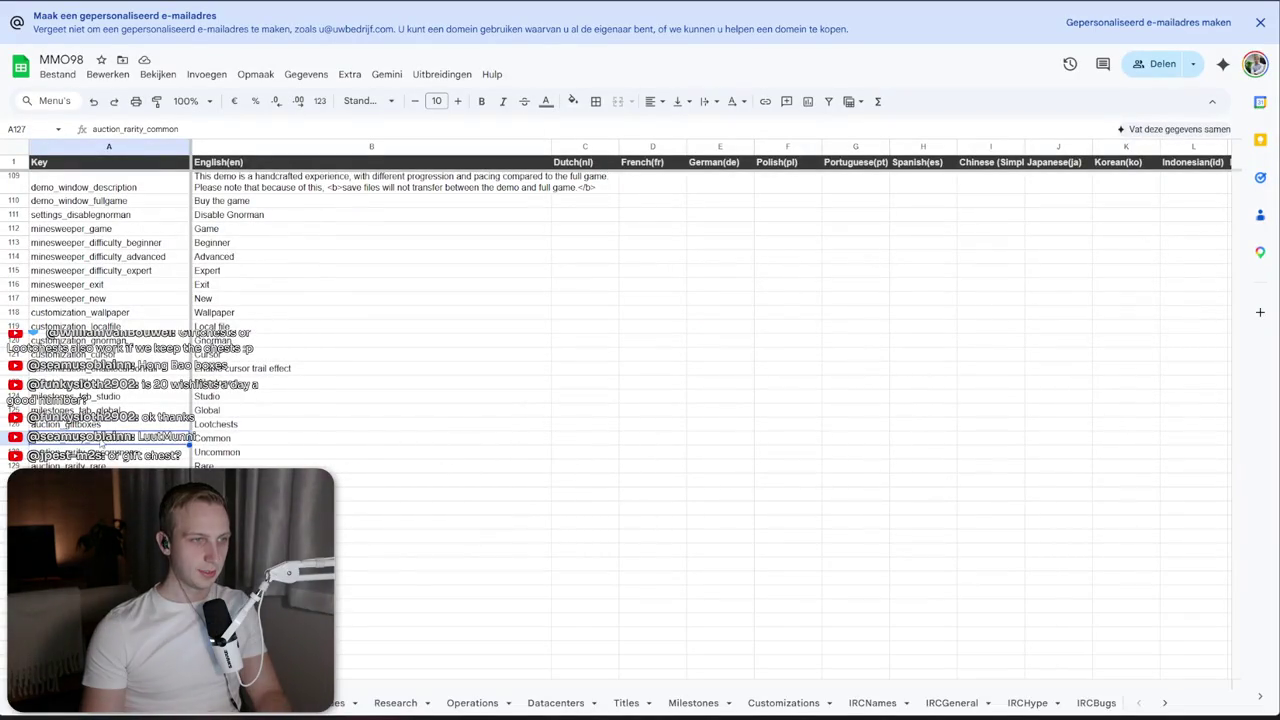
# Insert a blank row above row 127 and enter an auction key
pyautogui.rightClick(100, 442)
pyautogui.click(162, 278)
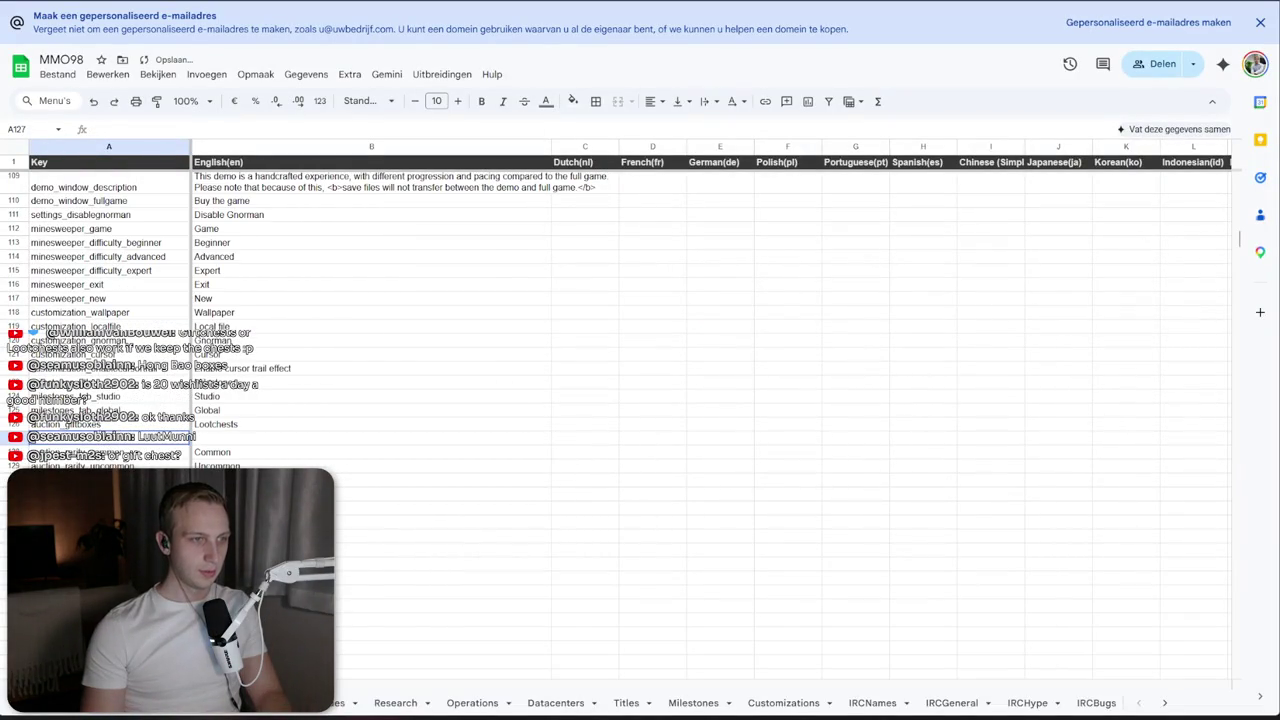
pyautogui.write('auction')
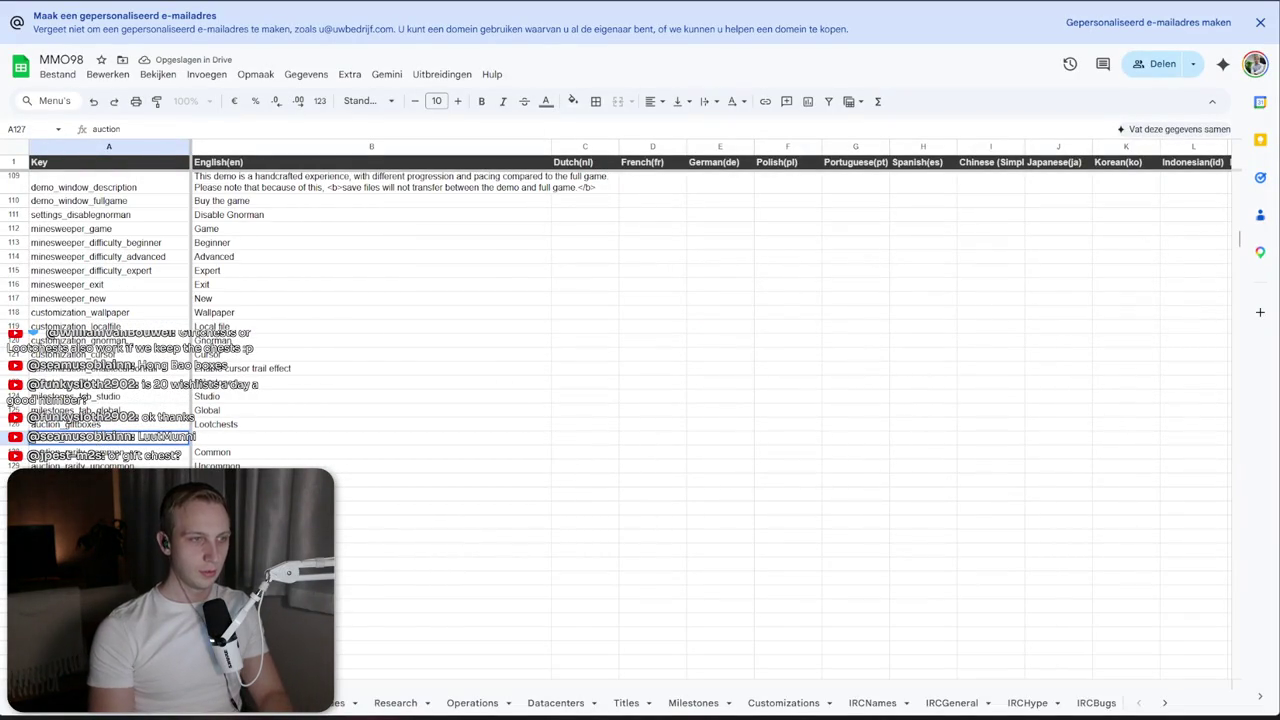
pyautogui.press('Return')
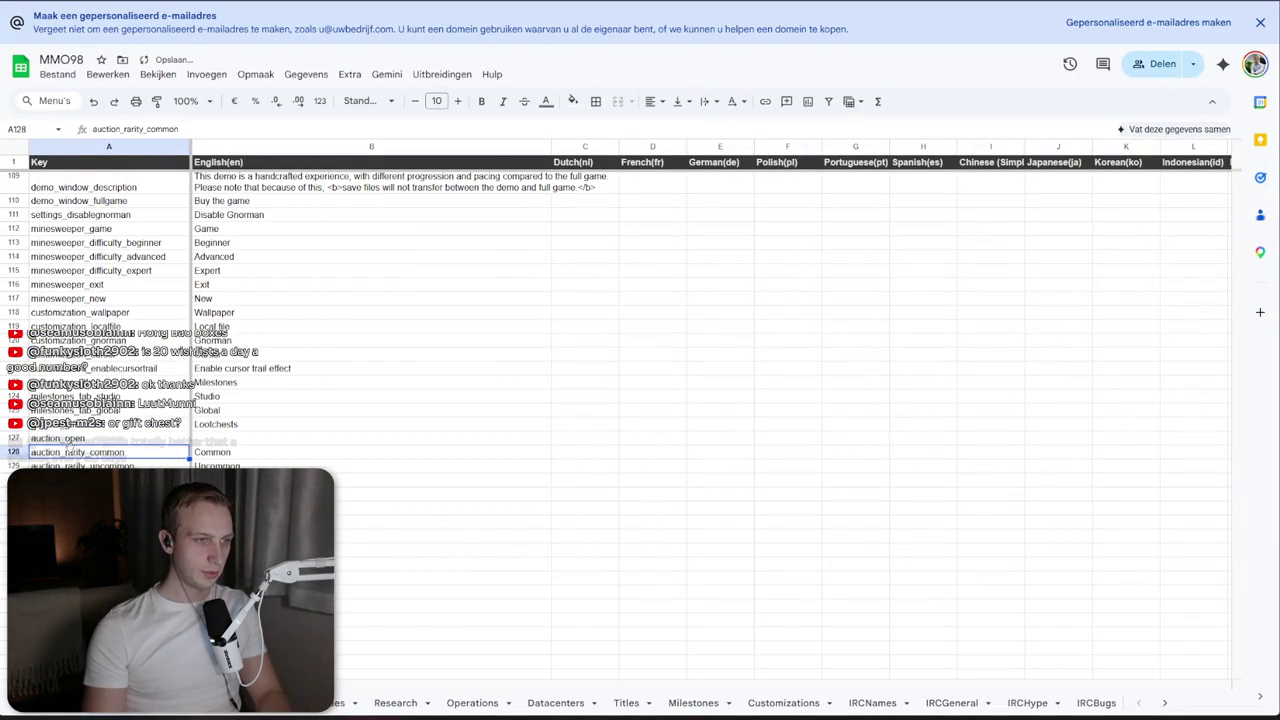
# Insert another row above auction_rarity_common with an auction_ key and English text 'Salvage'
pyautogui.rightClick(70, 455)
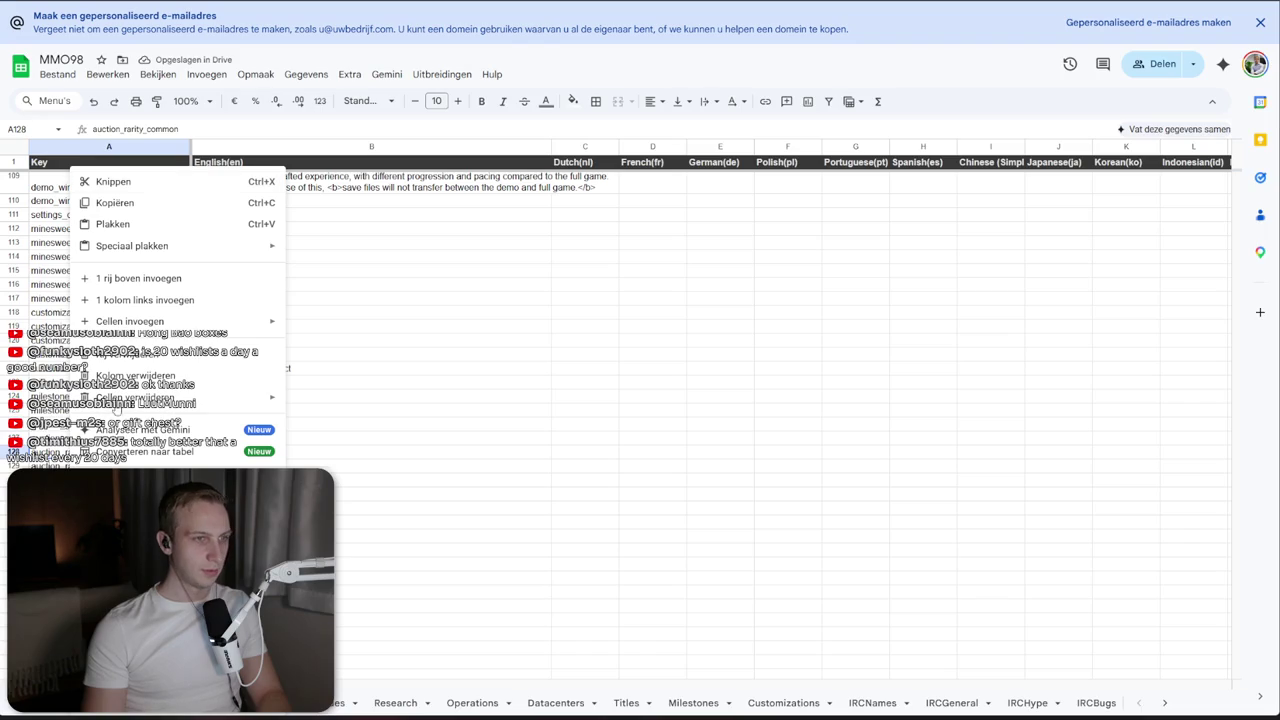
pyautogui.click(160, 283)
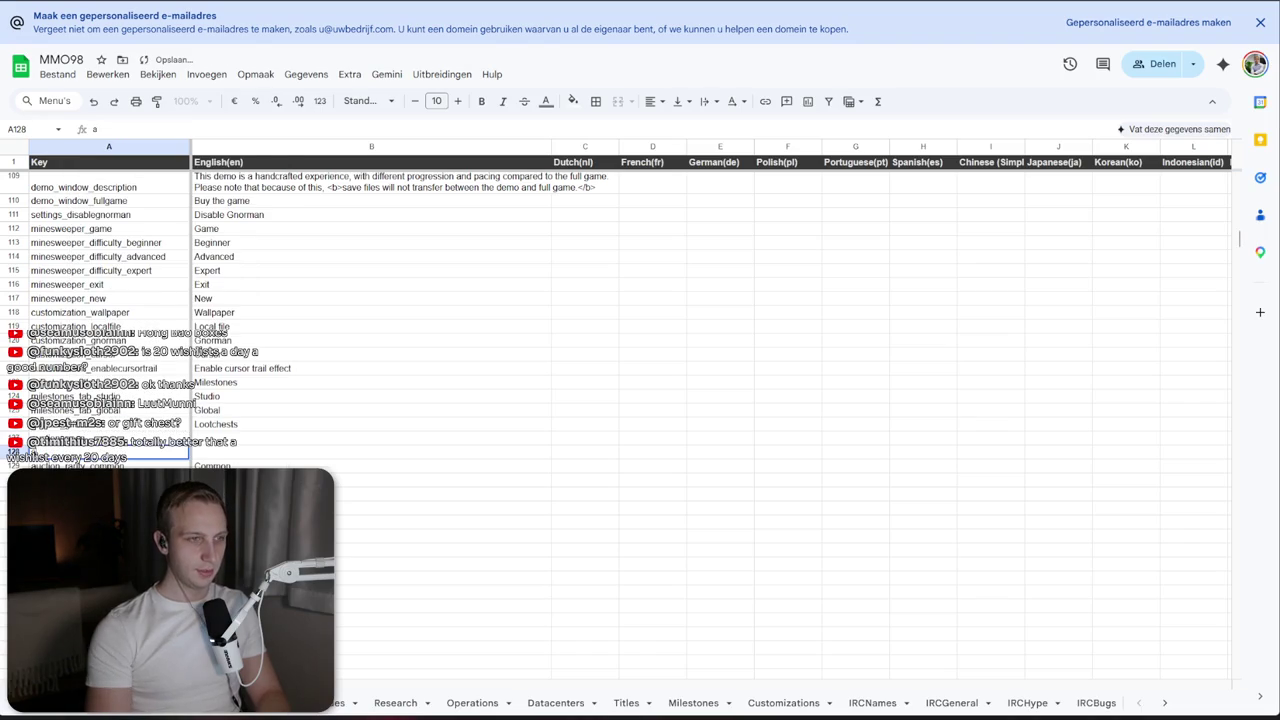
pyautogui.write('auction_salvage')
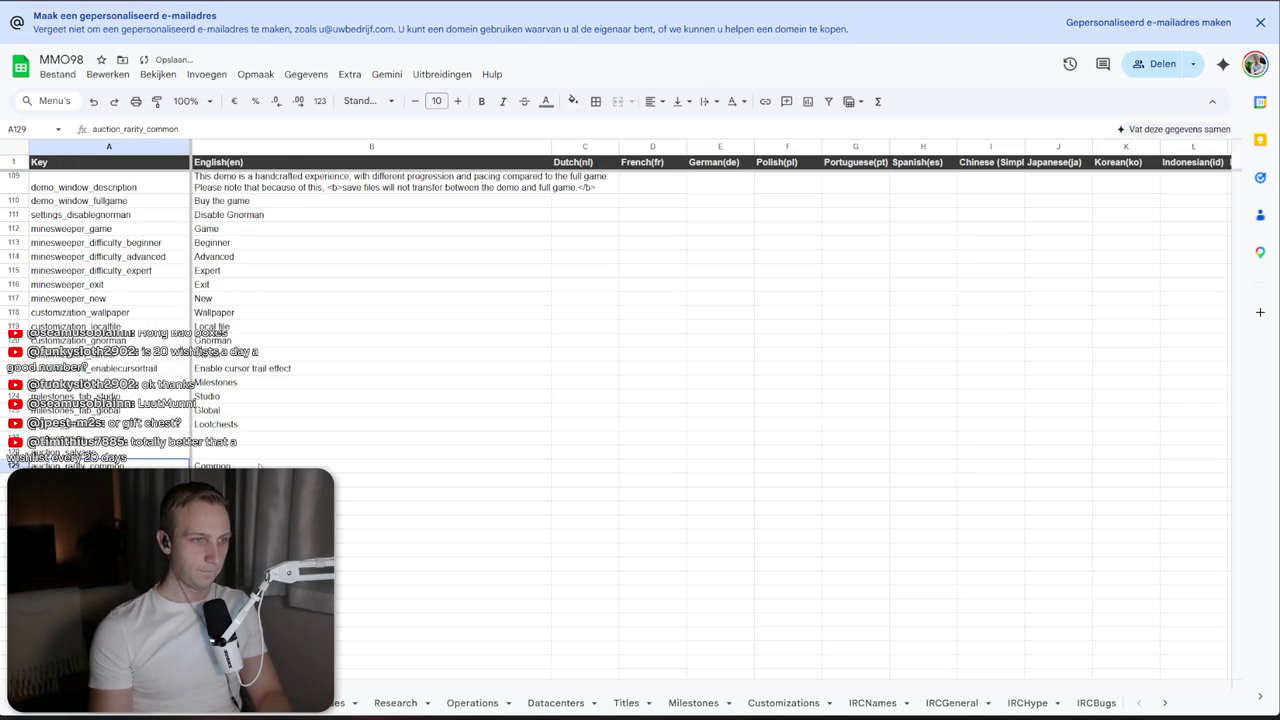
pyautogui.press('Tab')
pyautogui.write('Salvage')
pyautogui.press('Return')
pyautogui.hotkey('alt', 'Tab')
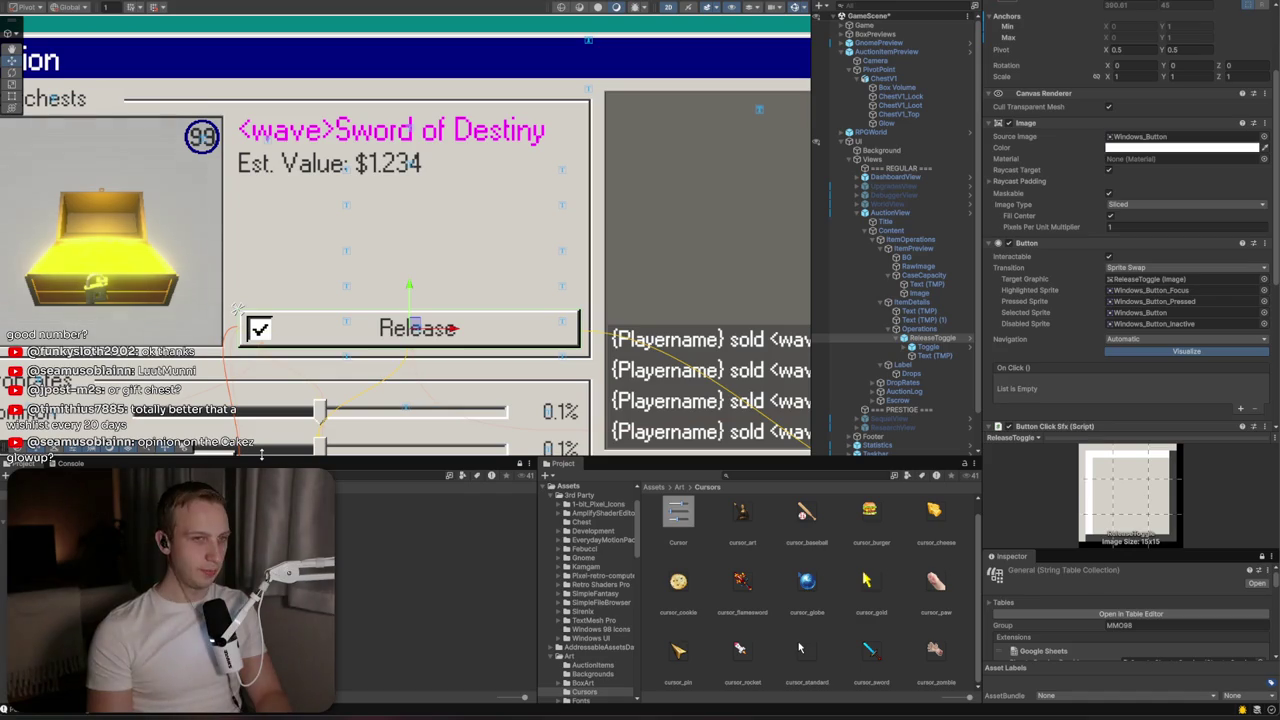
# Deactivate the Release button's Toggle and inspect the Operations container and label layouts
pyautogui.click(935, 347)
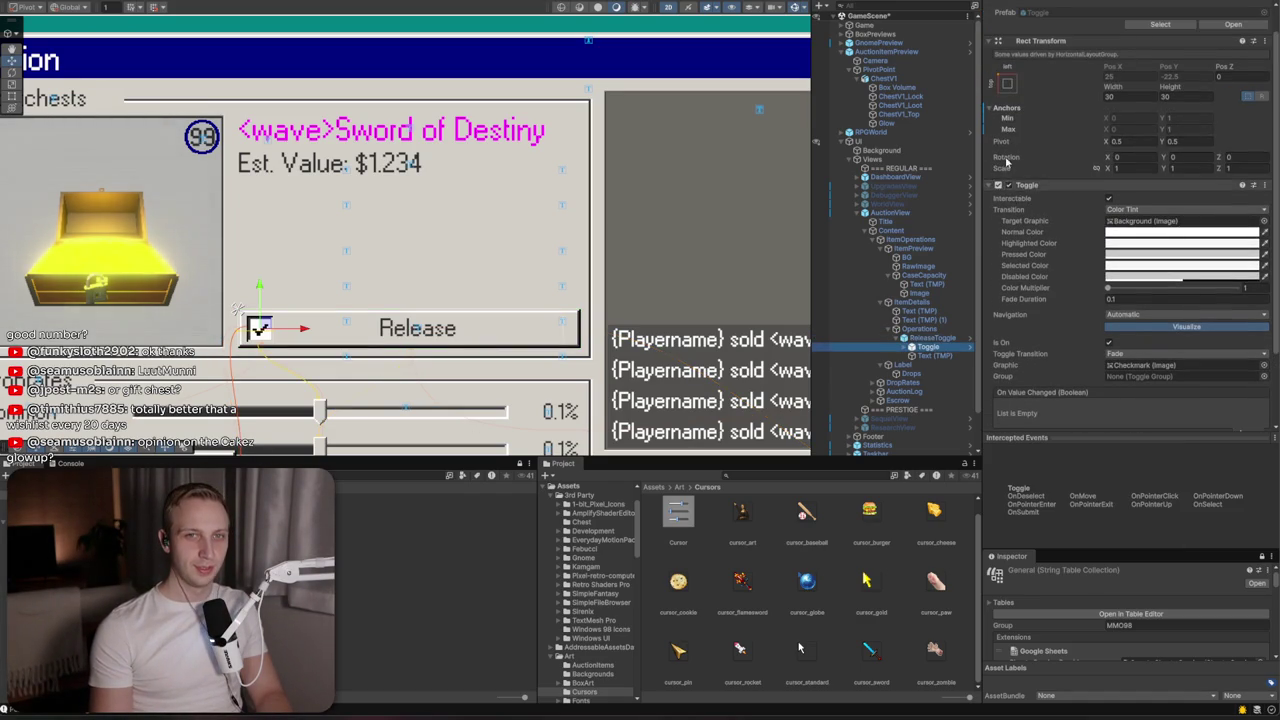
pyautogui.scroll(1, 1018, 222)
pyautogui.click(1010, 11)
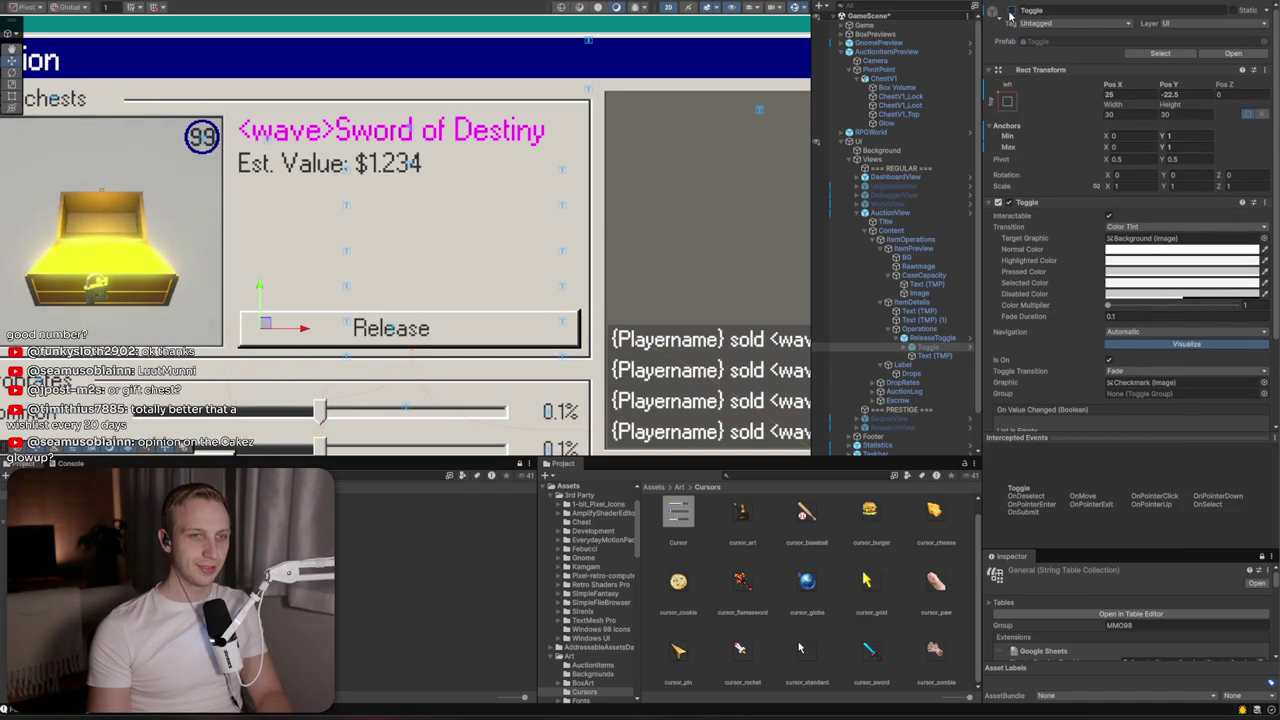
pyautogui.click(925, 338)
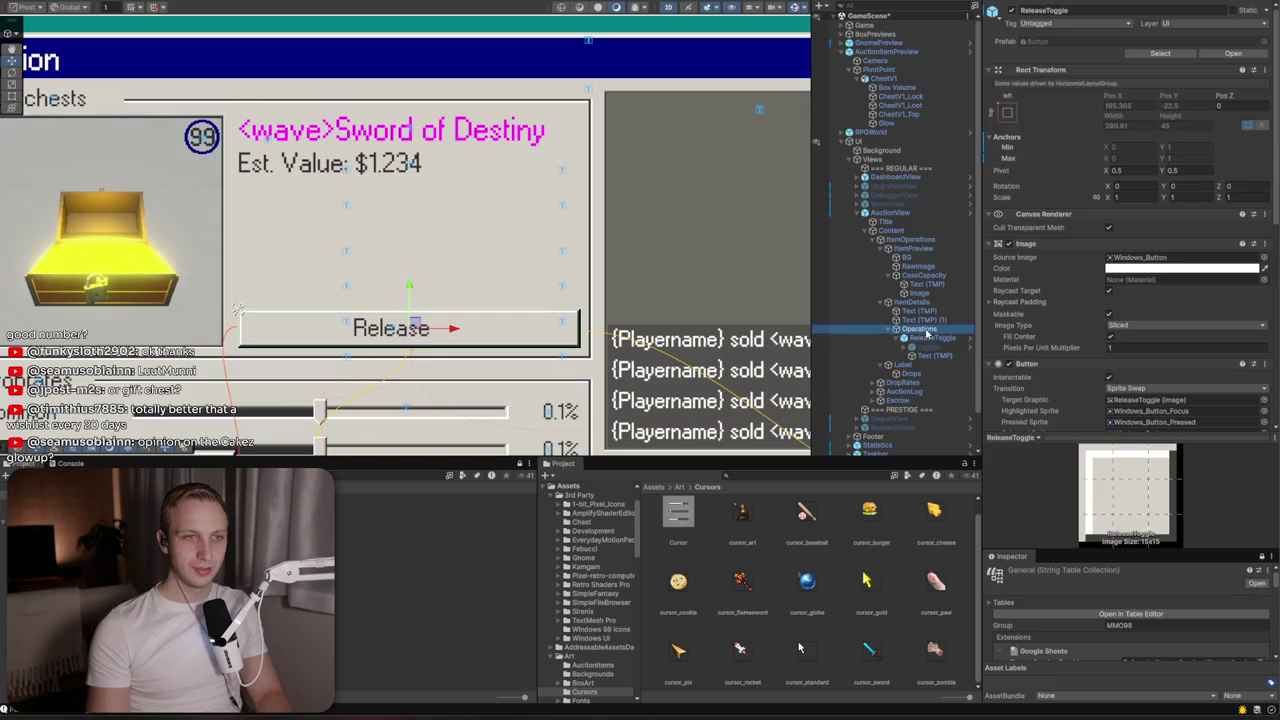
pyautogui.click(925, 330)
pyautogui.click(925, 338)
pyautogui.click(925, 355)
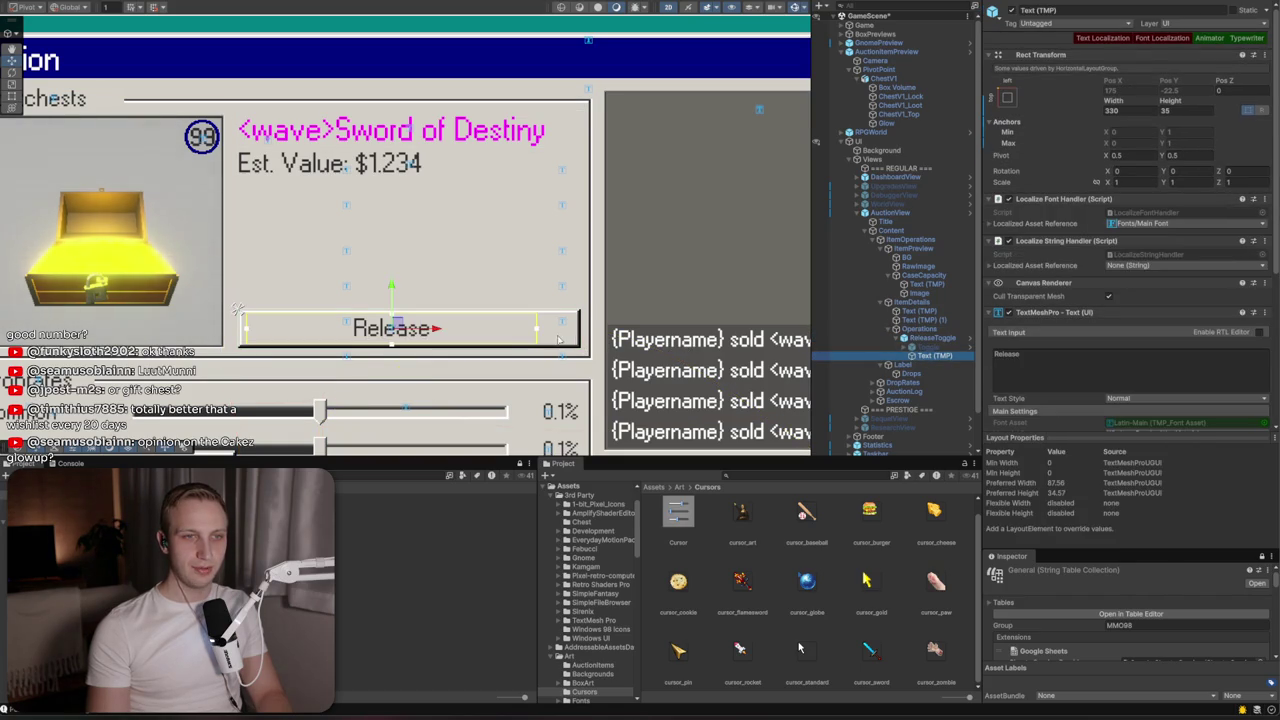
pyautogui.click(925, 338)
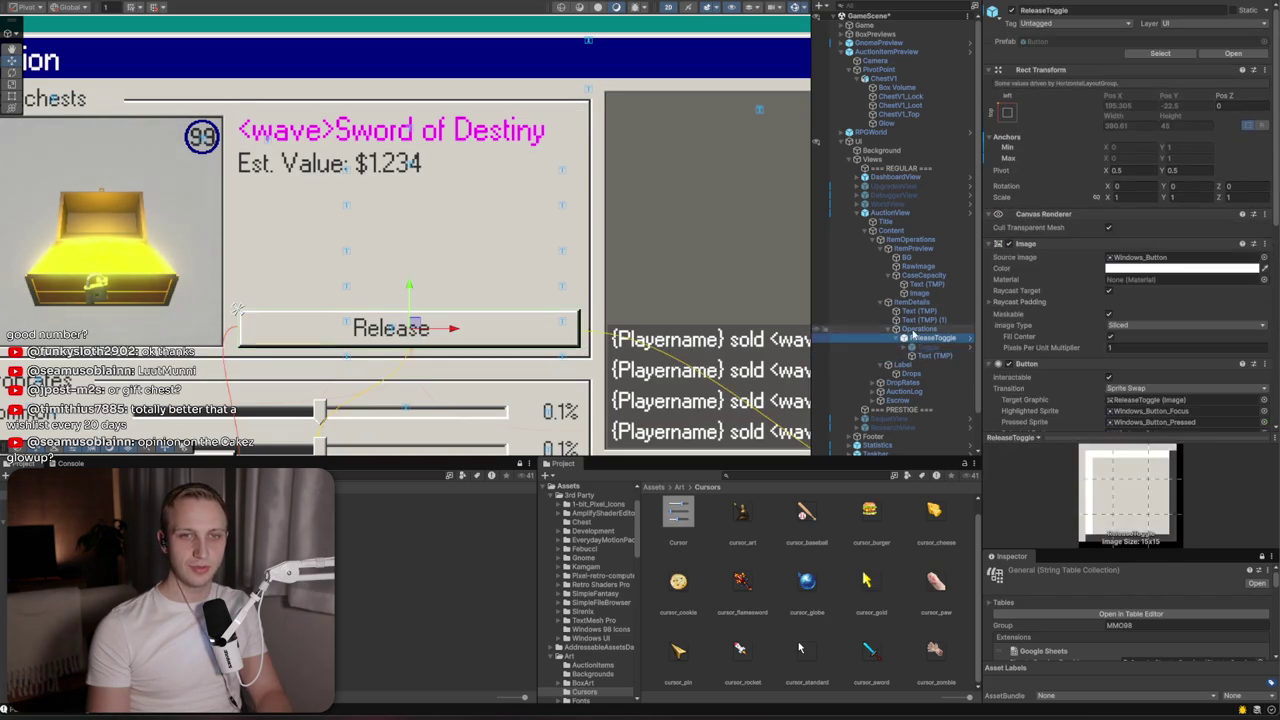
pyautogui.click(920, 329)
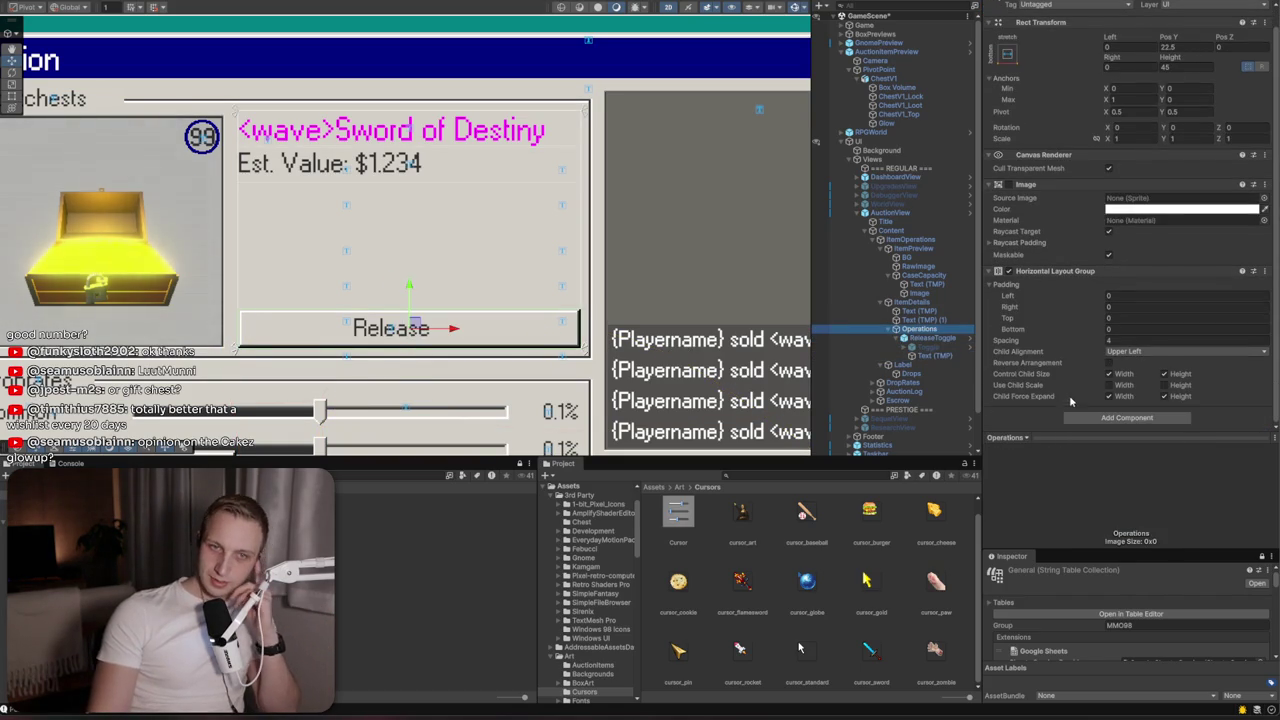
# Enable Control Child Size Width and Child Force Expand Width on ReleaseToggle, then reactivate the Toggle
pyautogui.click(938, 339)
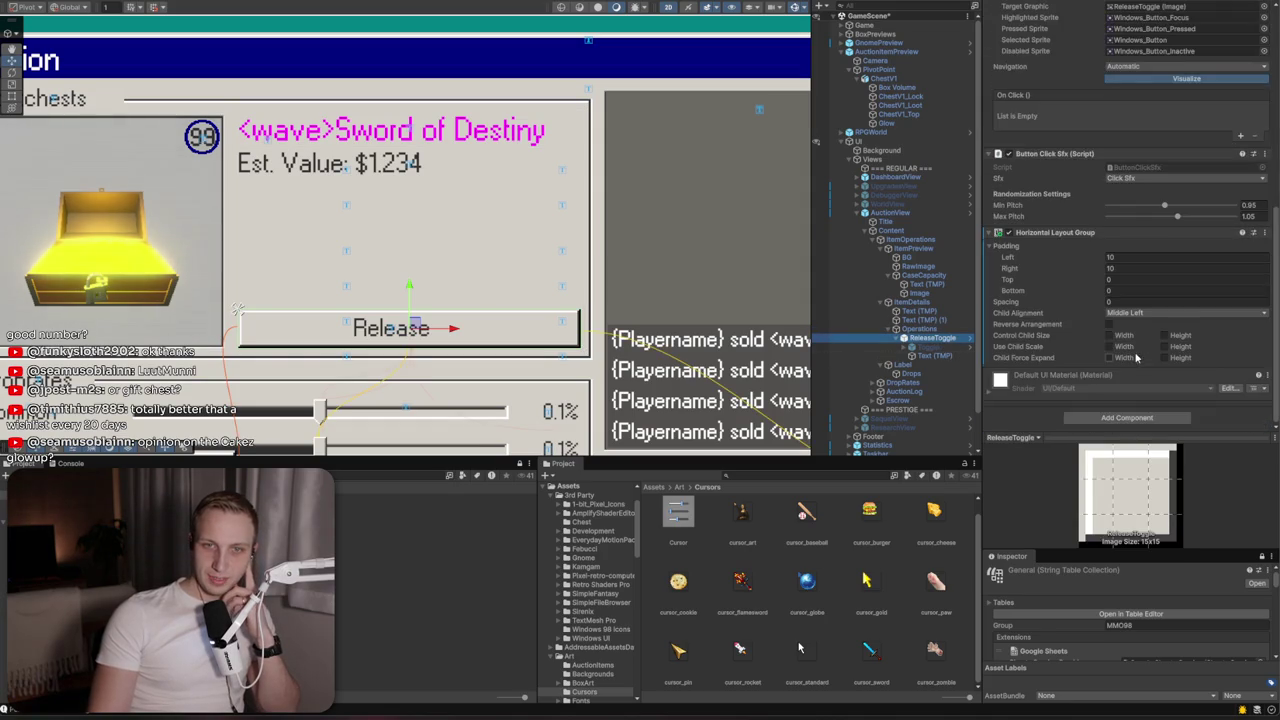
pyautogui.click(1109, 337)
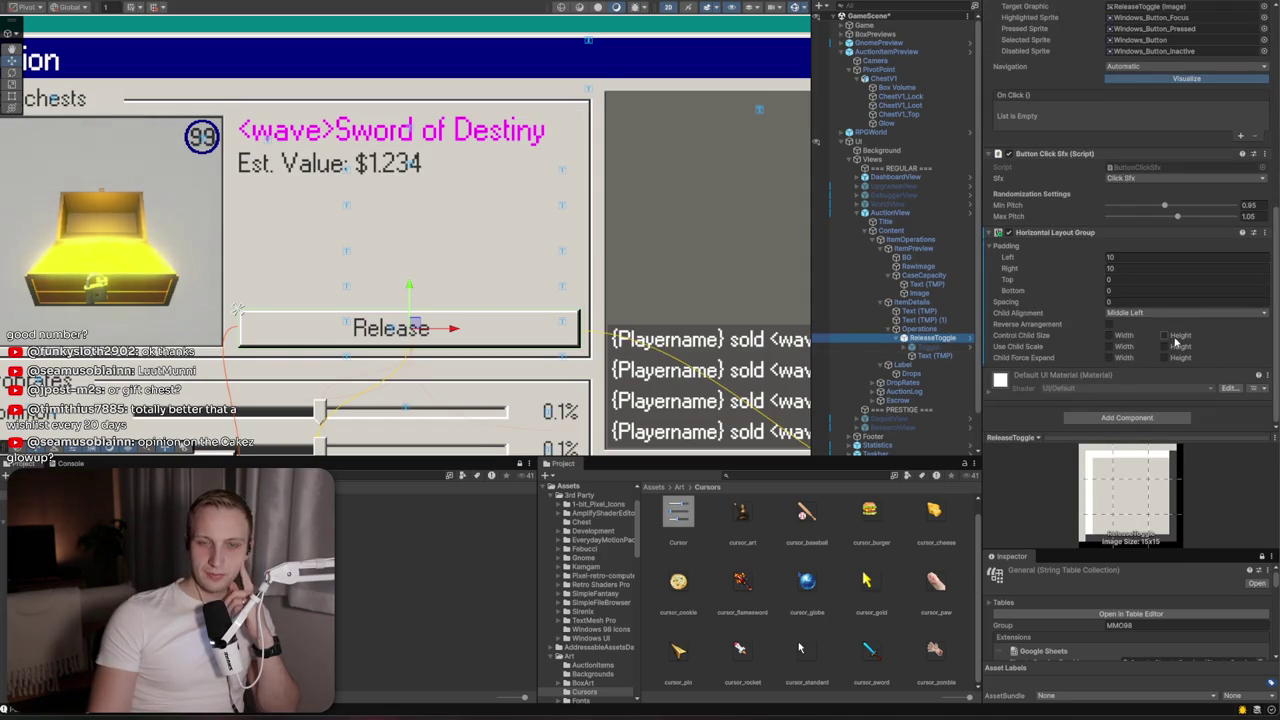
pyautogui.click(1123, 358)
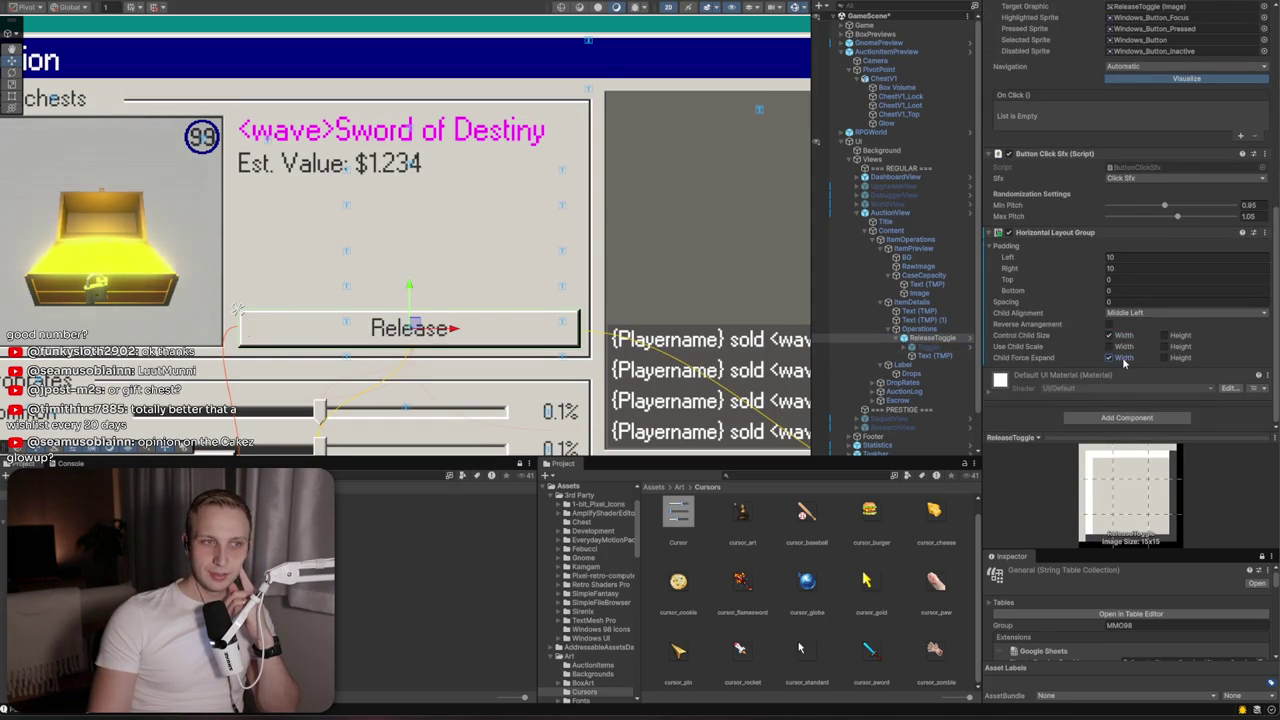
pyautogui.click(905, 347)
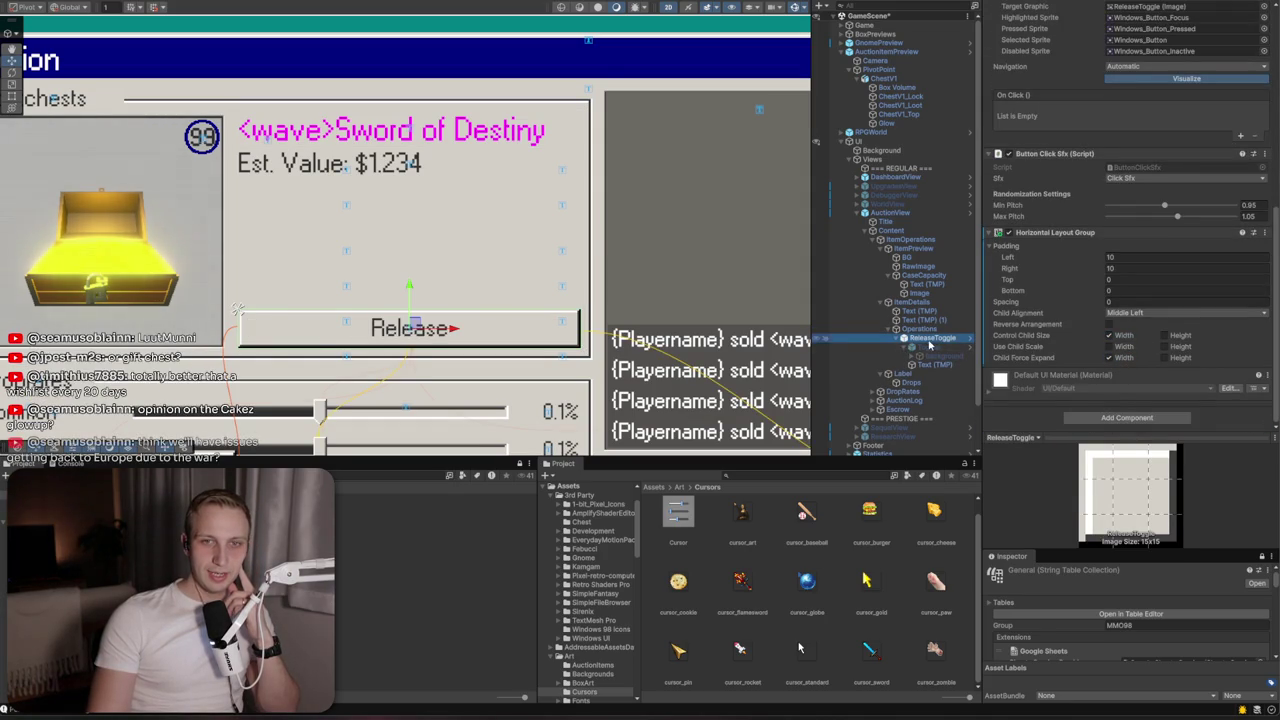
pyautogui.click(932, 347)
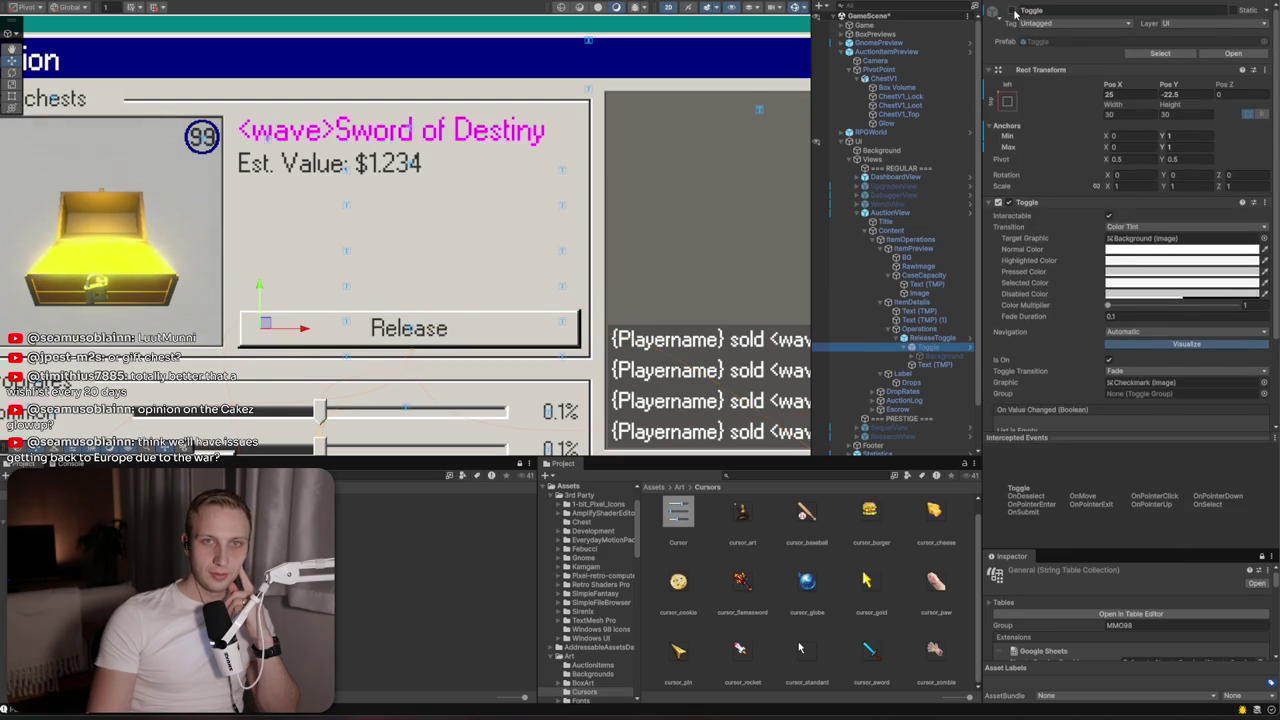
pyautogui.click(1011, 11)
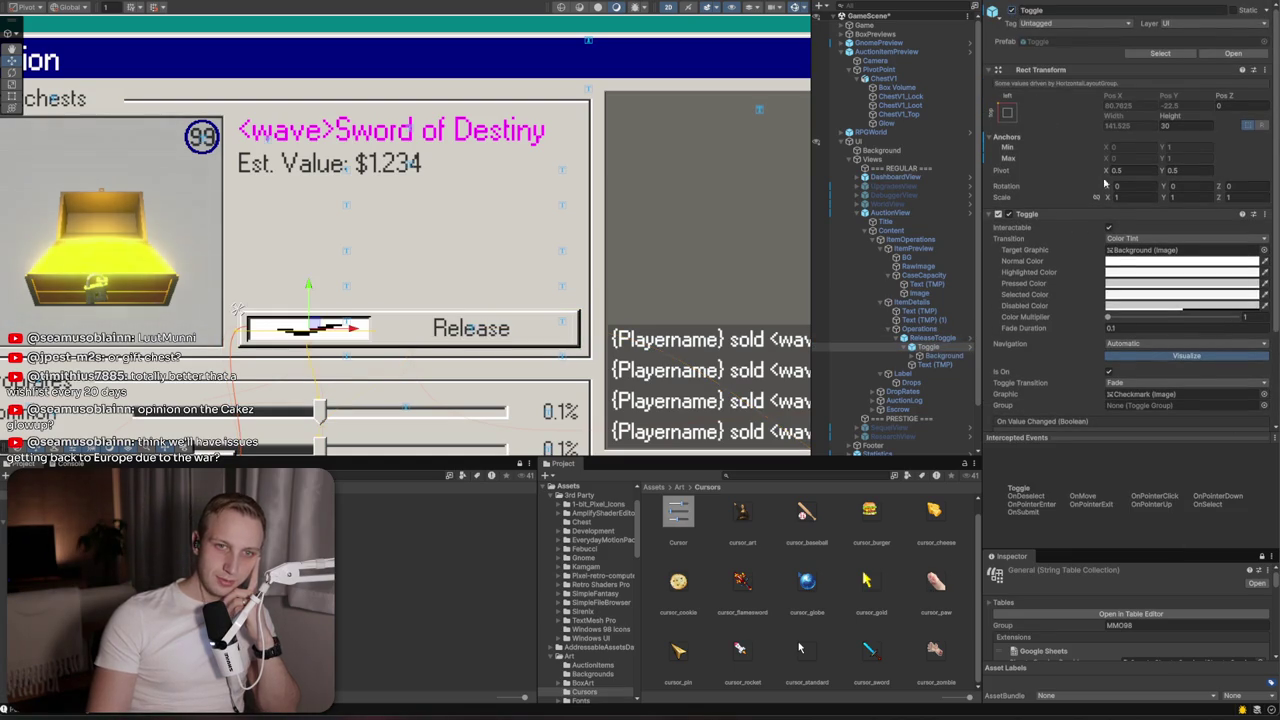
# Set the Toggle's pivot to 0.5, 0.5
pyautogui.click(1114, 171)
pyautogui.moveTo(1114, 171)
pyautogui.mouseDown()
pyautogui.moveTo(1080, 176)
pyautogui.moveTo(1108, 172)
pyautogui.mouseUp()
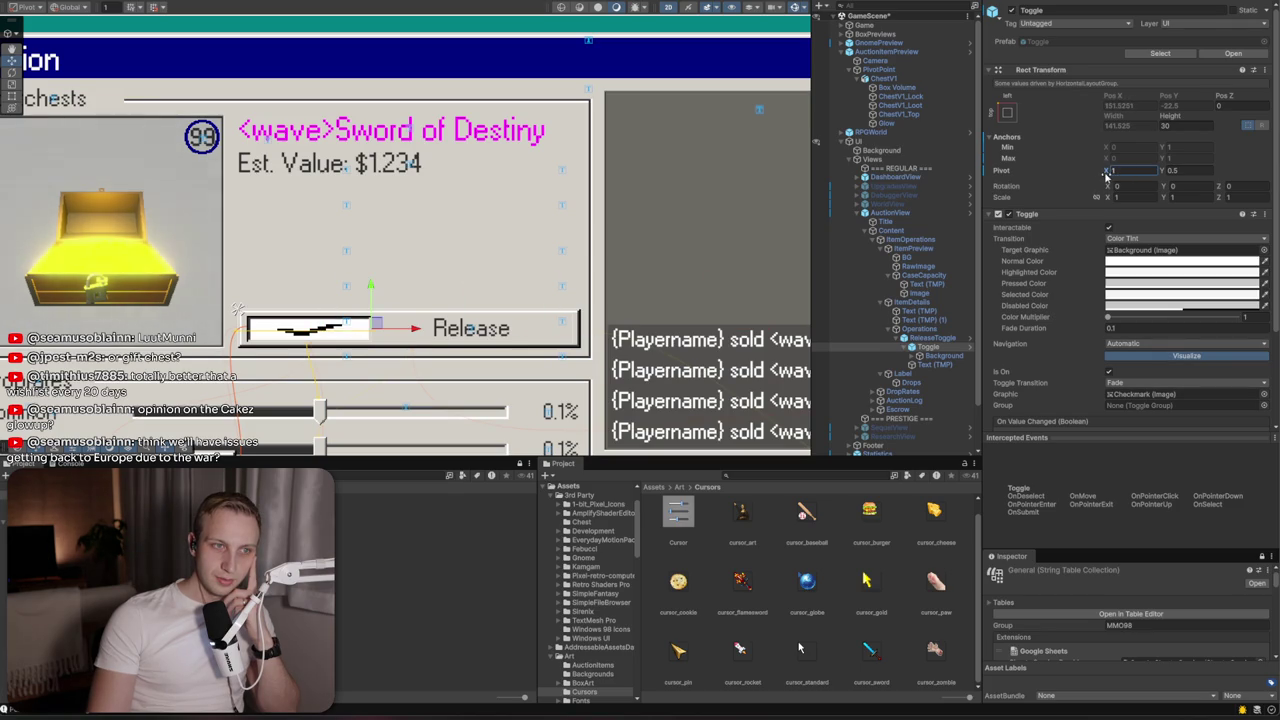
pyautogui.write('0.5')
pyautogui.press('Tab')
pyautogui.write('0.5')
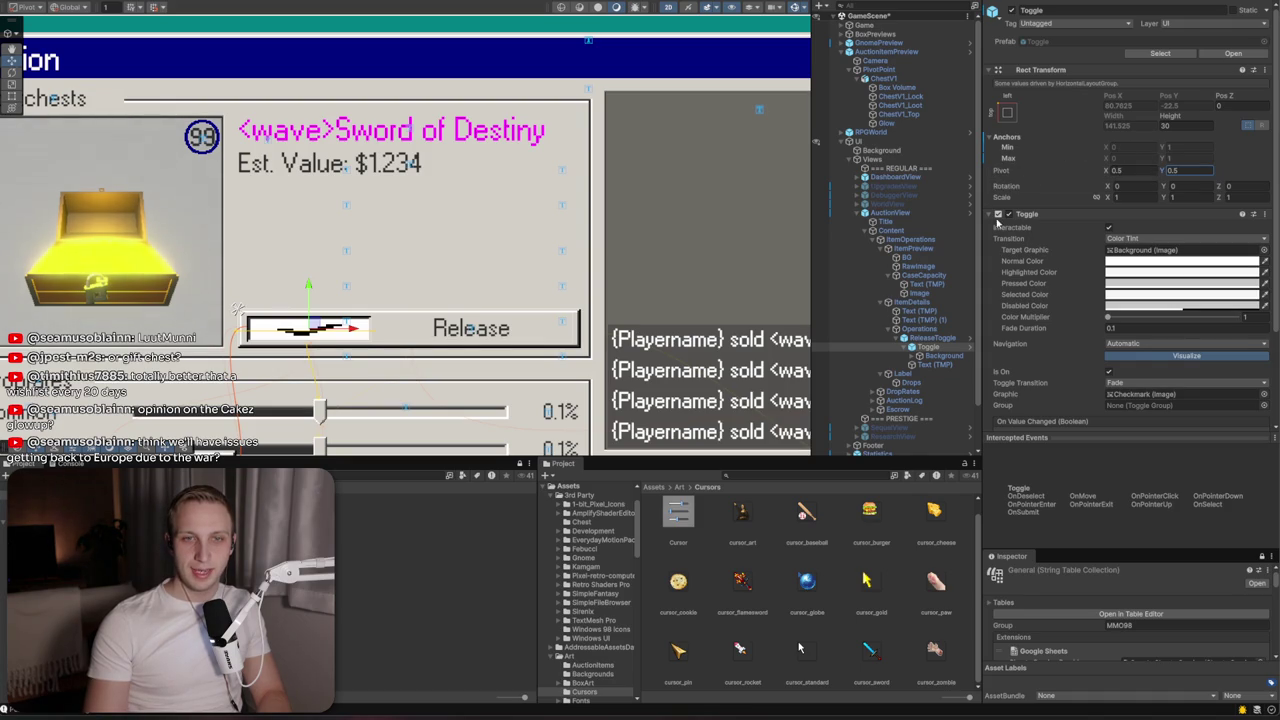
# Reselect ReleaseToggle and switch its Control Child Size Width setting again
pyautogui.click(940, 356)
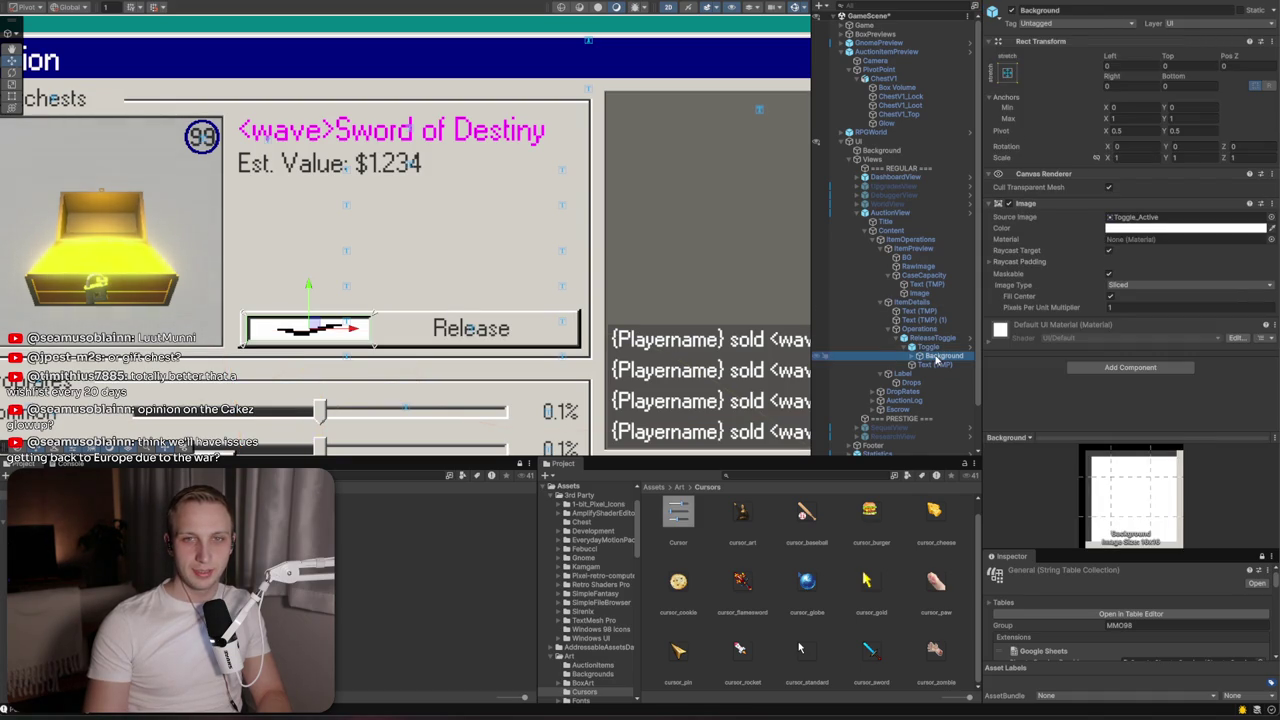
pyautogui.click(937, 347)
pyautogui.click(936, 339)
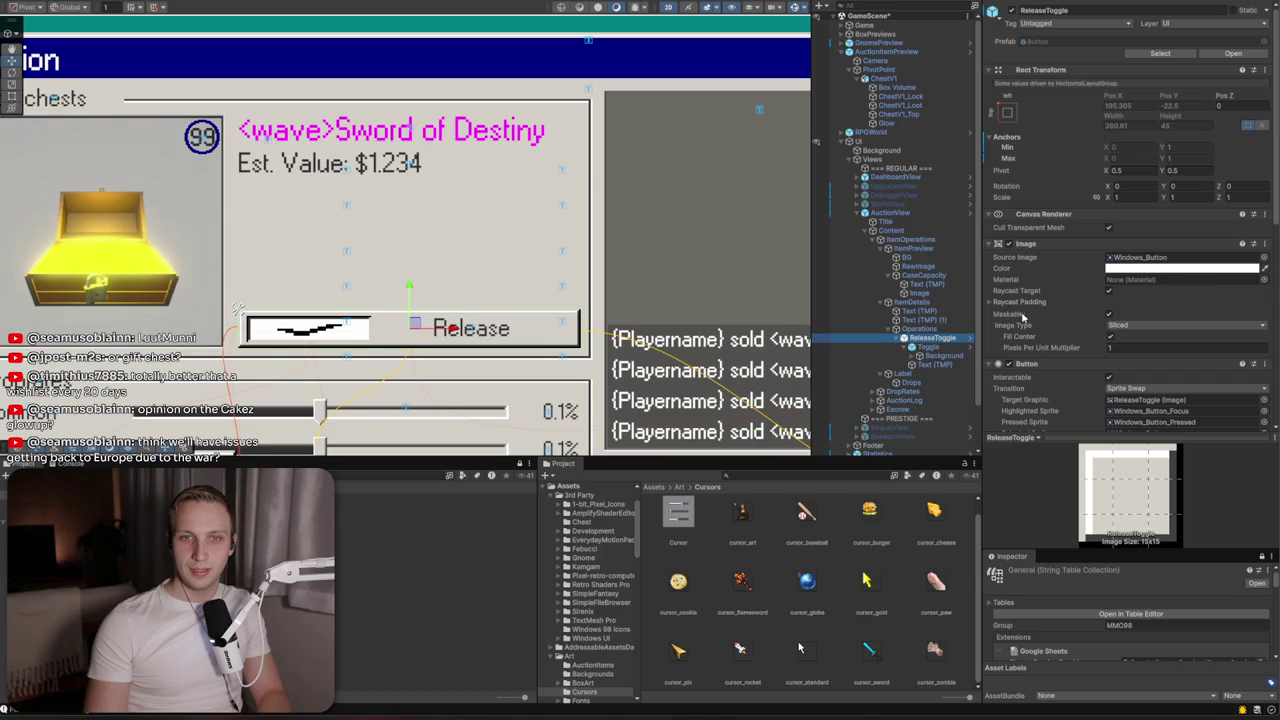
pyautogui.scroll(-5, 1028, 316)
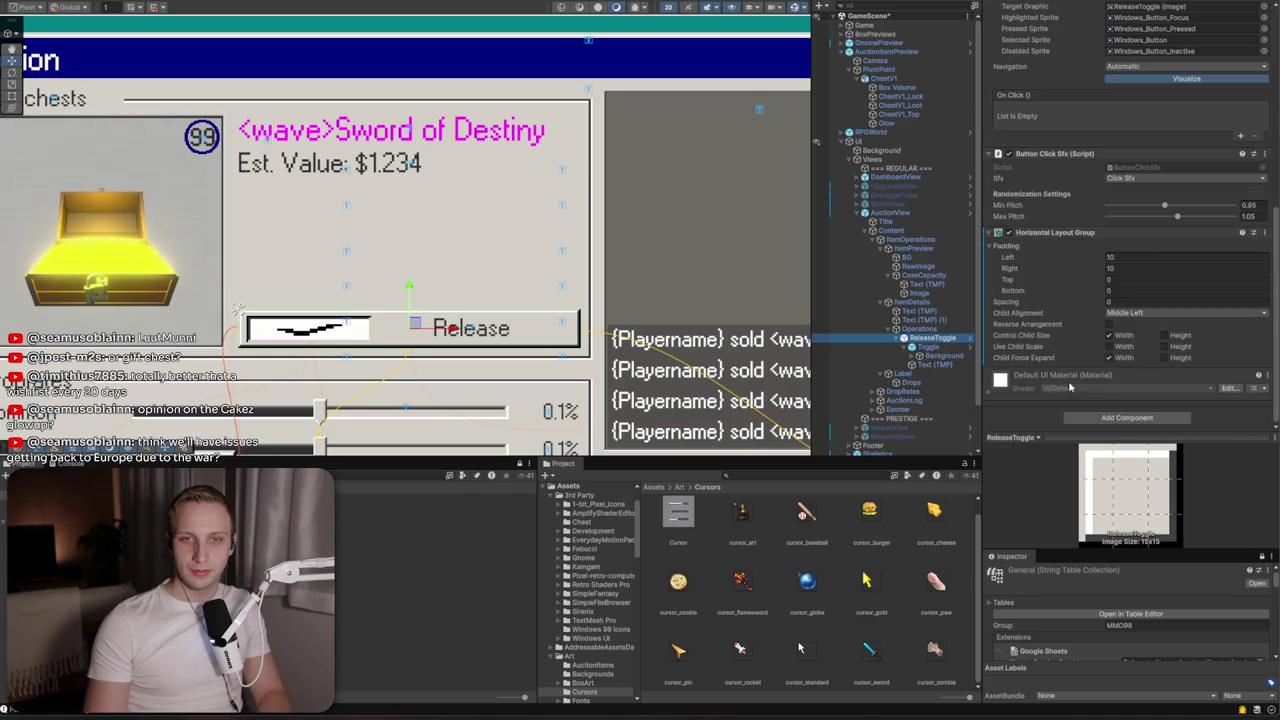
pyautogui.click(1123, 336)
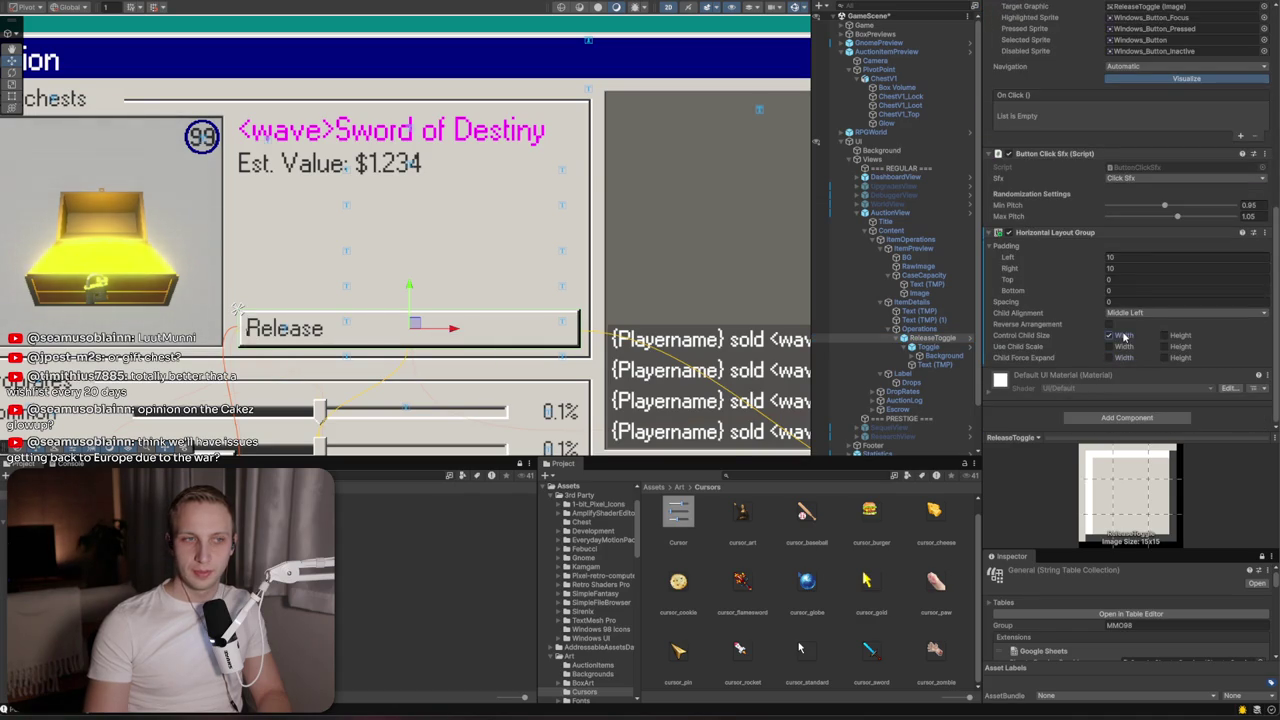
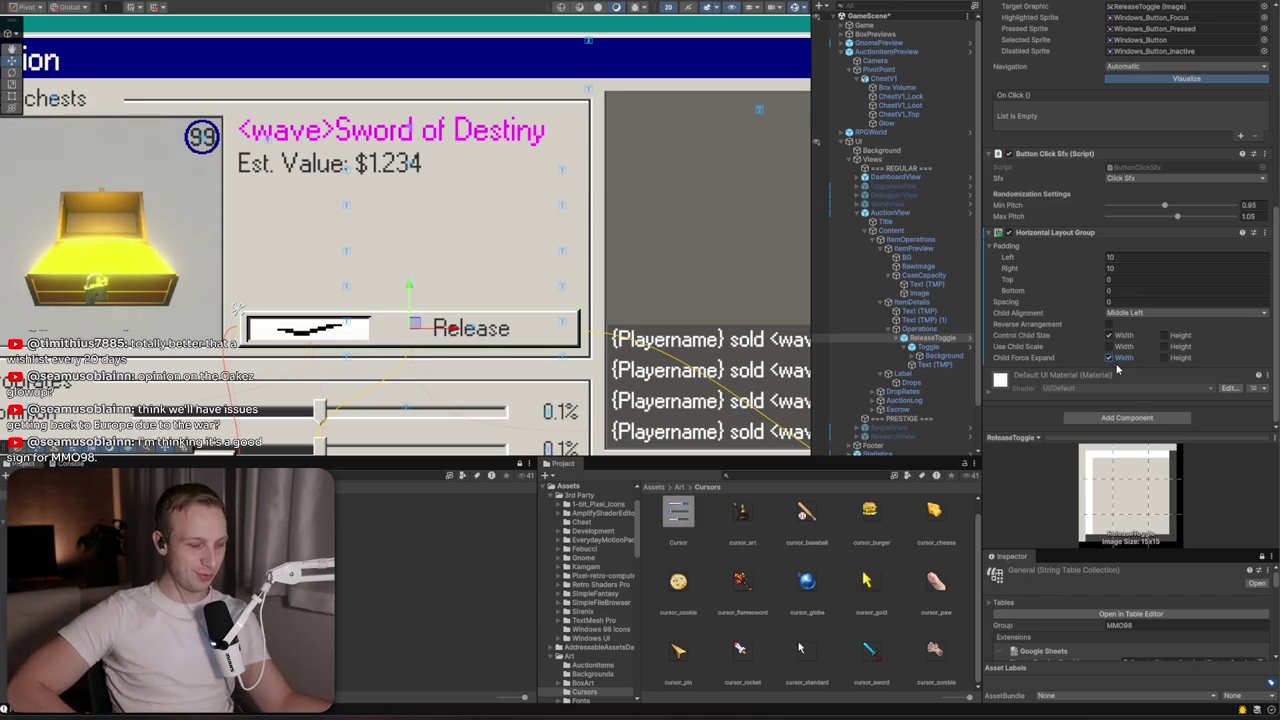
# Make ReleaseToggle's Horizontal Layout Group control child width with Middle Center alignment, then edit Toggle's width
pyautogui.click(1124, 336)
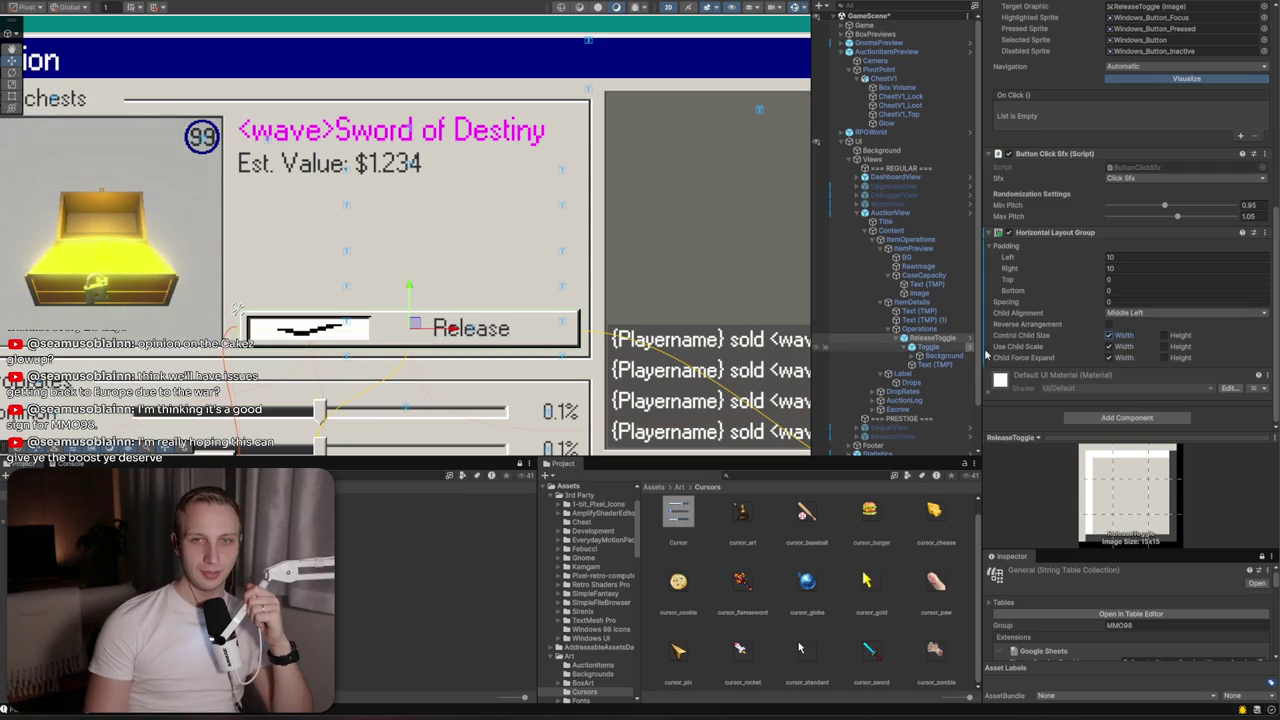
pyautogui.click(954, 349)
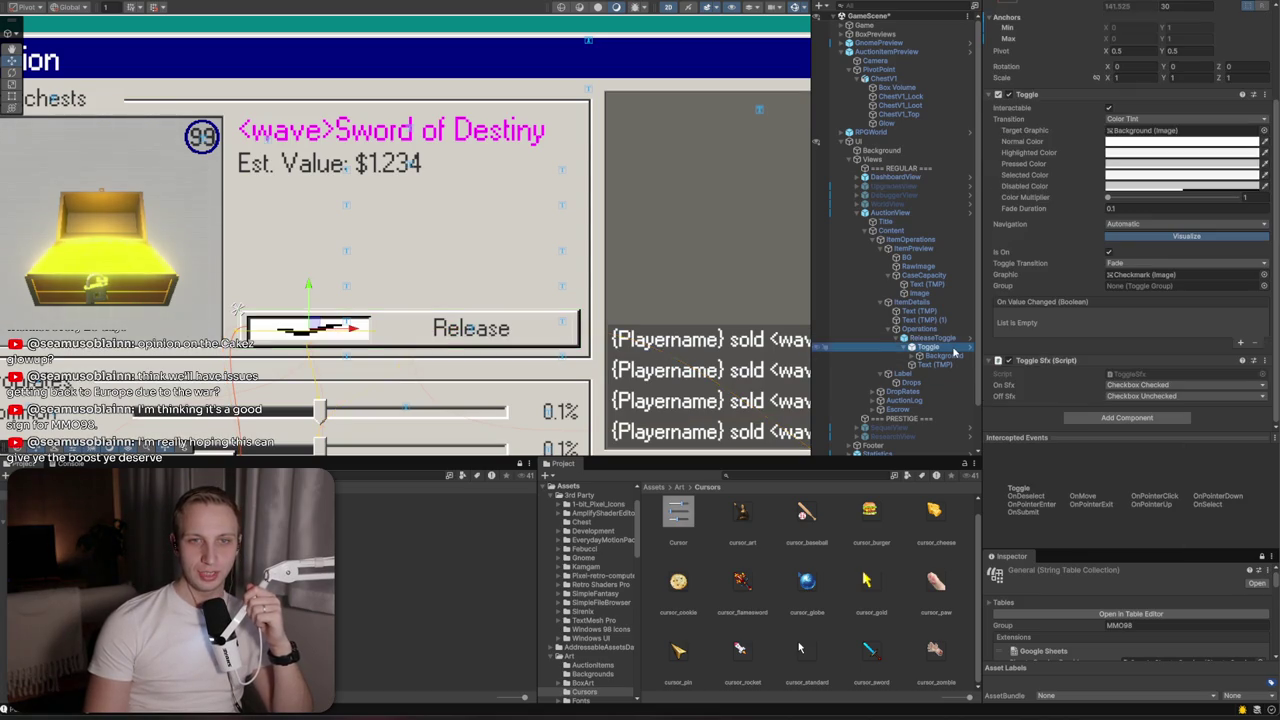
pyautogui.click(1085, 188)
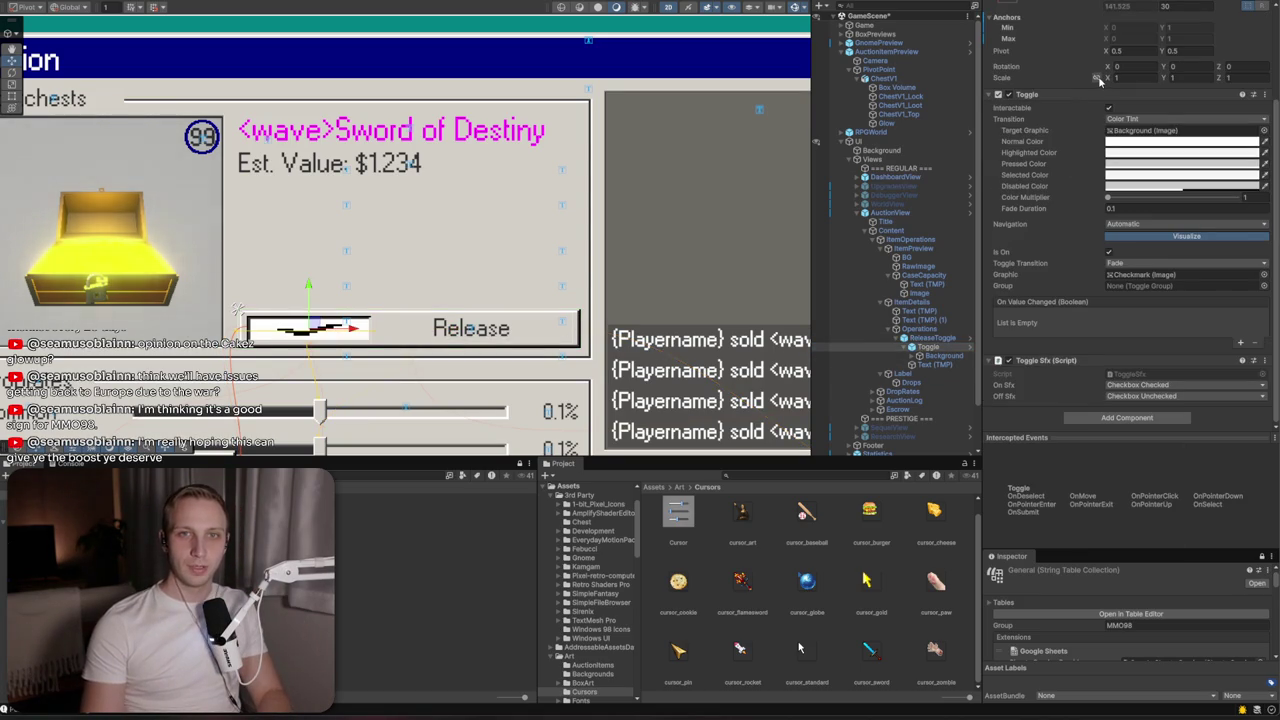
pyautogui.click(932, 338)
pyautogui.click(1126, 404)
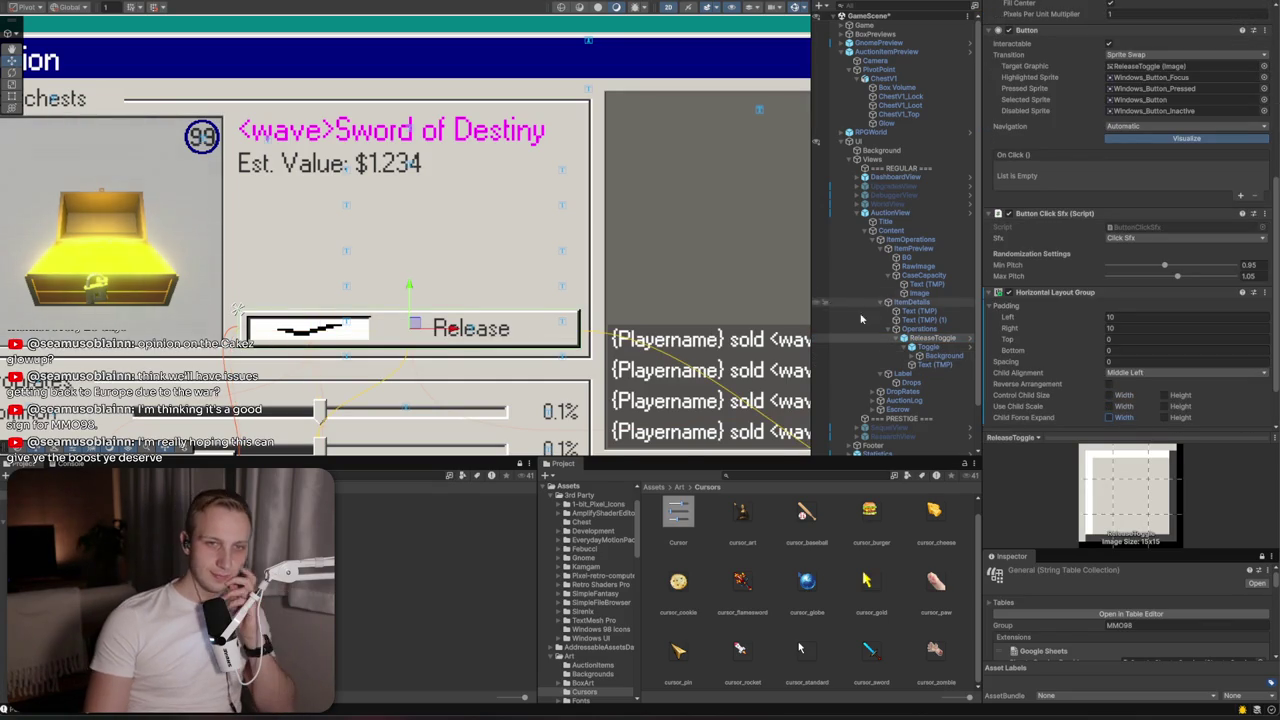
pyautogui.click(1152, 373)
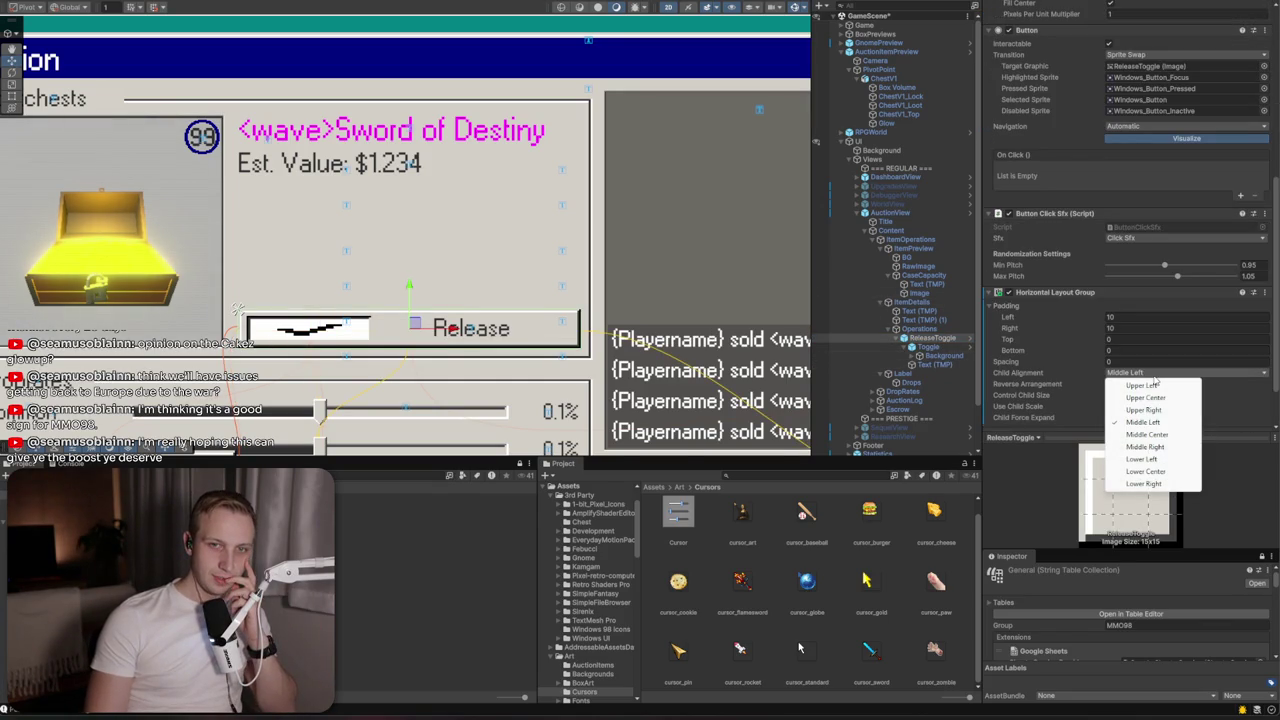
pyautogui.click(1158, 434)
pyautogui.click(924, 347)
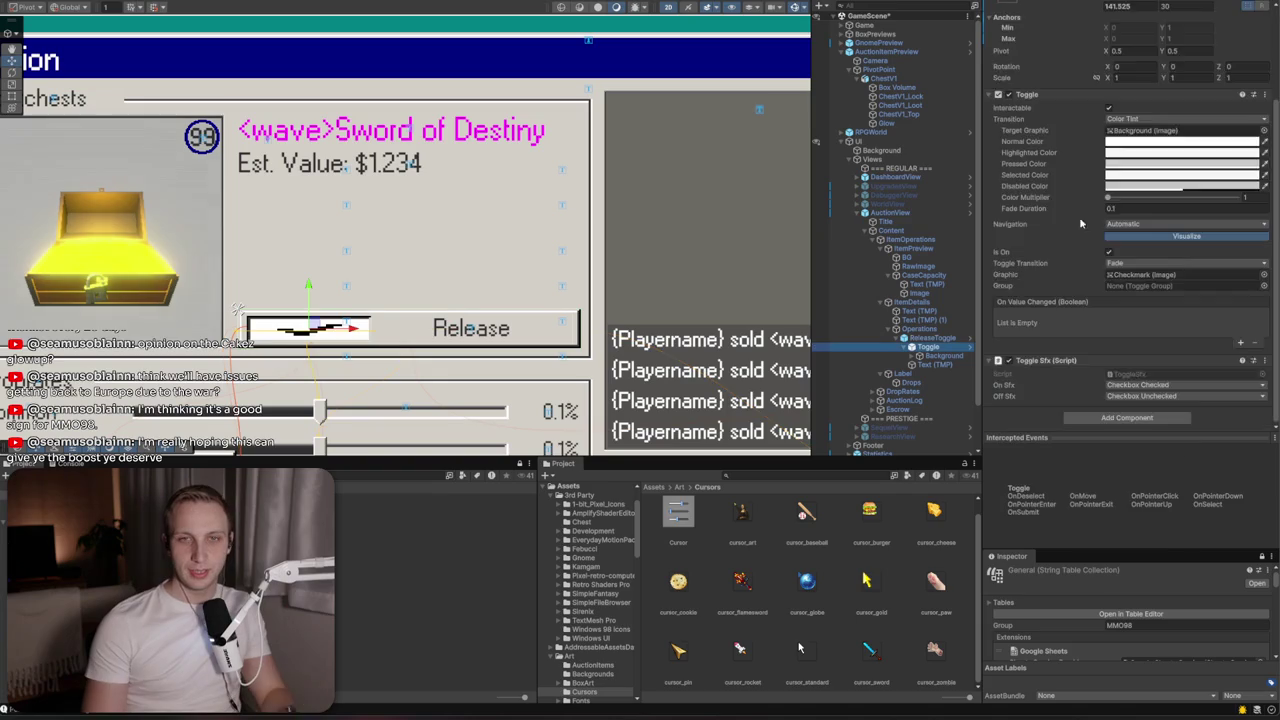
pyautogui.click(1132, 127)
# Set the Toggle child's width to 30
pyautogui.write('330')
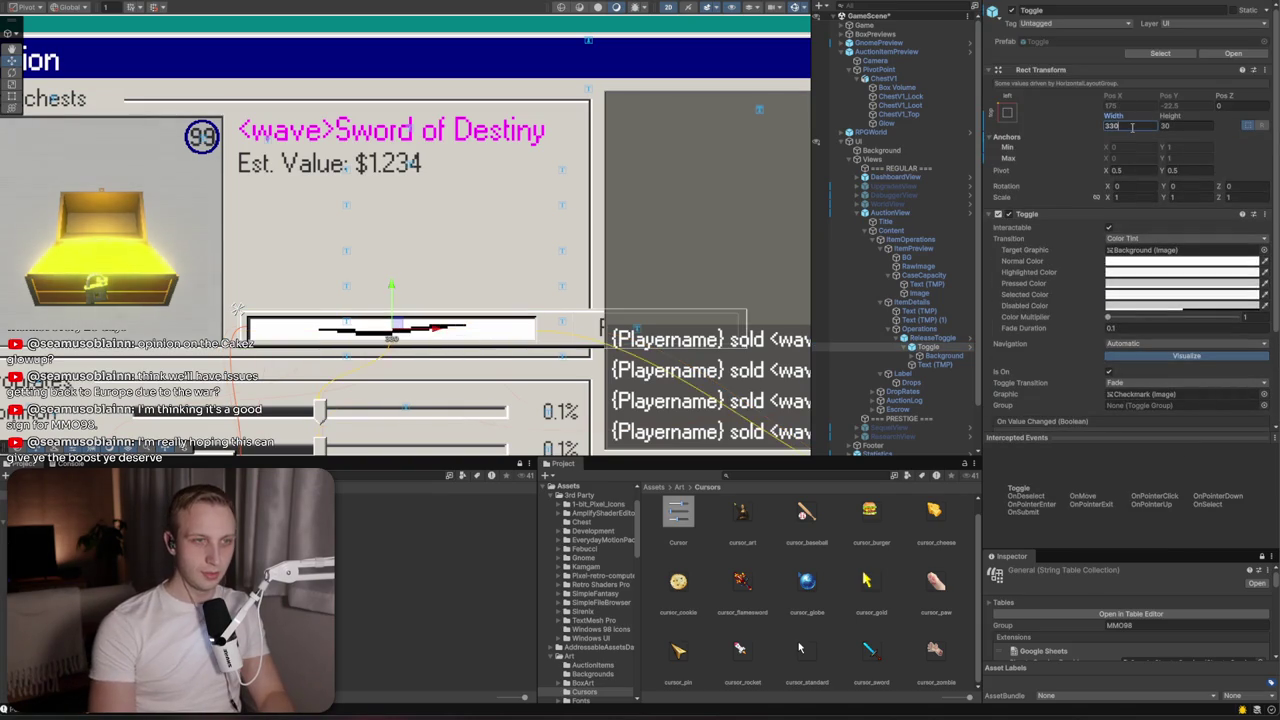
pyautogui.press('BackSpace')
pyautogui.press('BackSpace')
pyautogui.write('0')
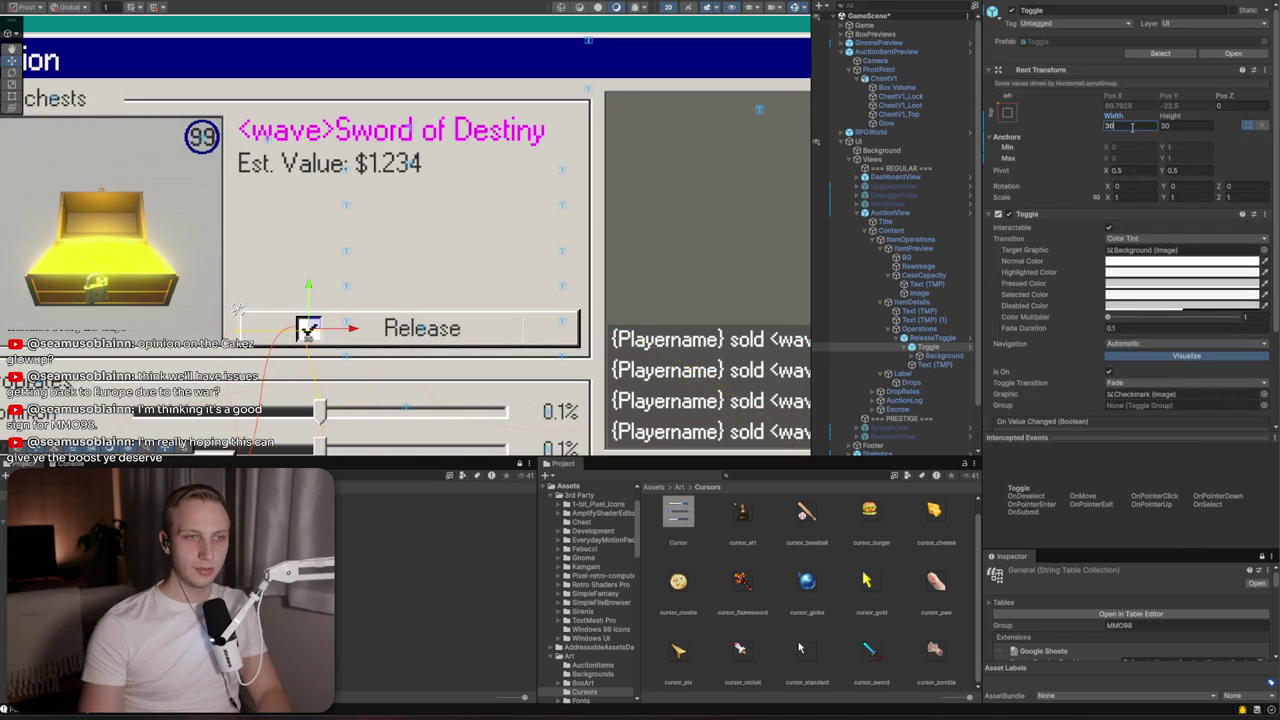
# Give the Release label (Text (TMP)) a width of 340
pyautogui.click(940, 356)
pyautogui.click(935, 366)
pyautogui.click(1150, 112)
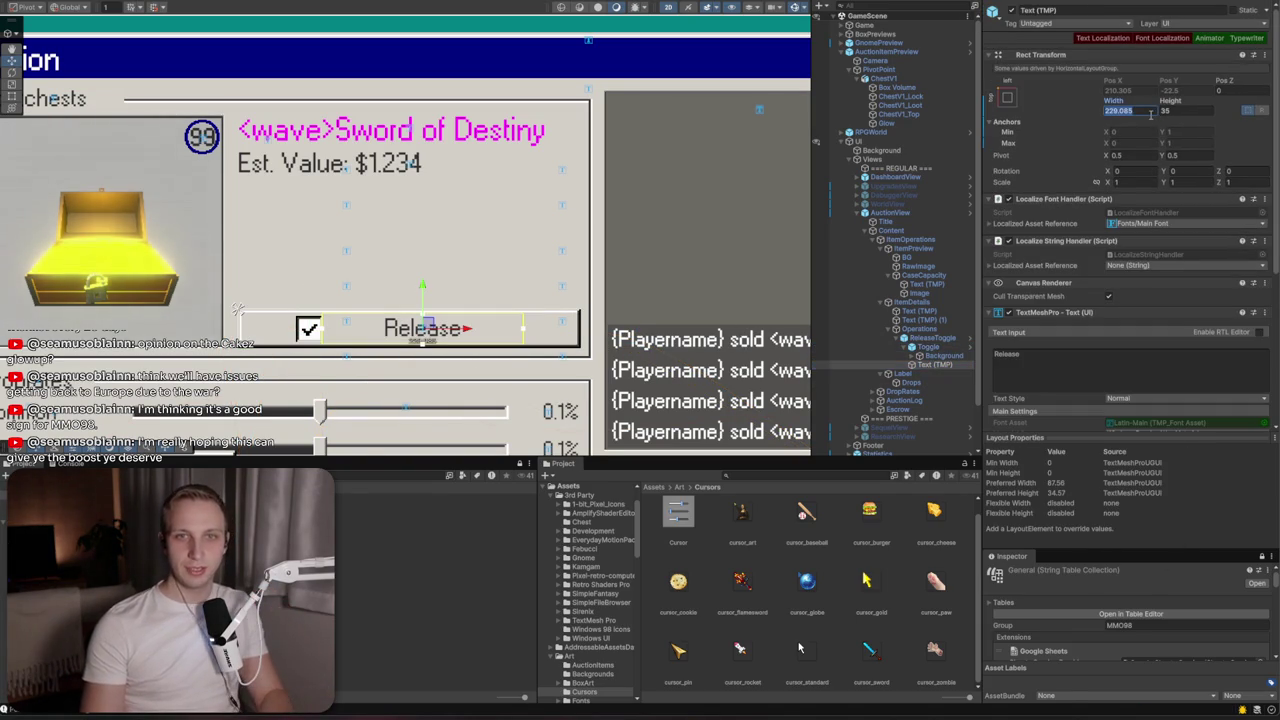
pyautogui.write('330')
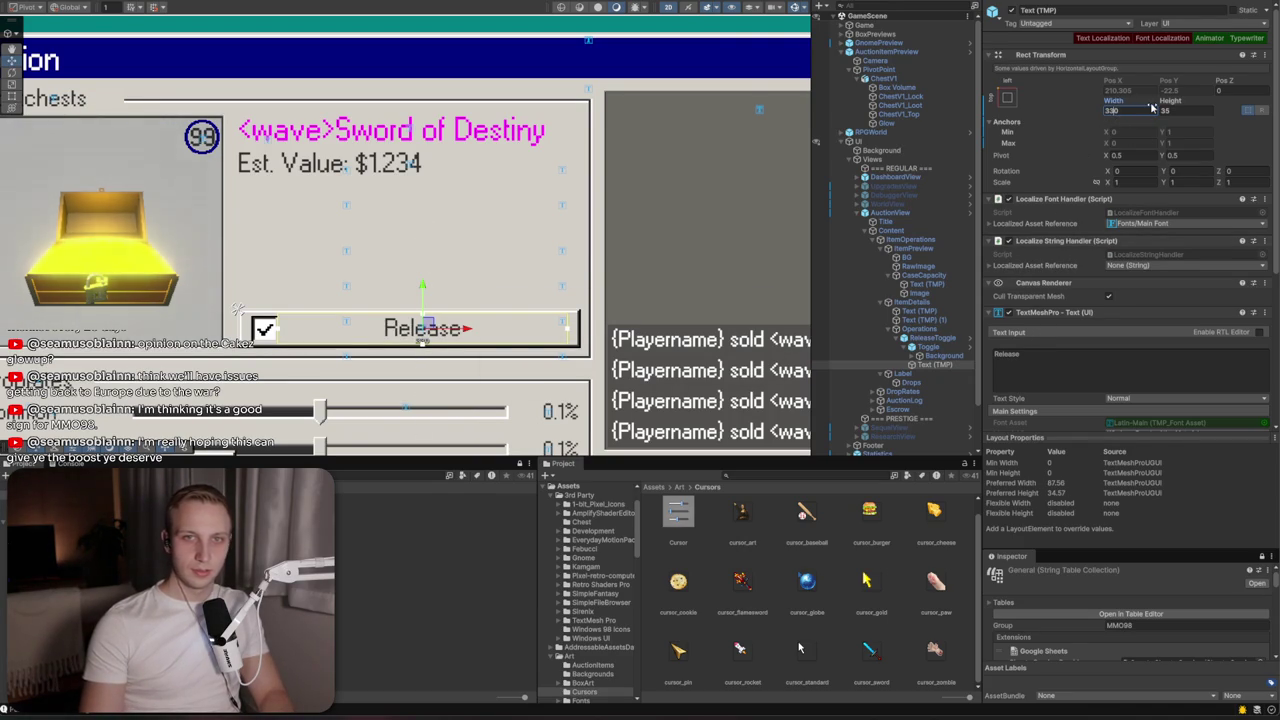
pyautogui.write('334')
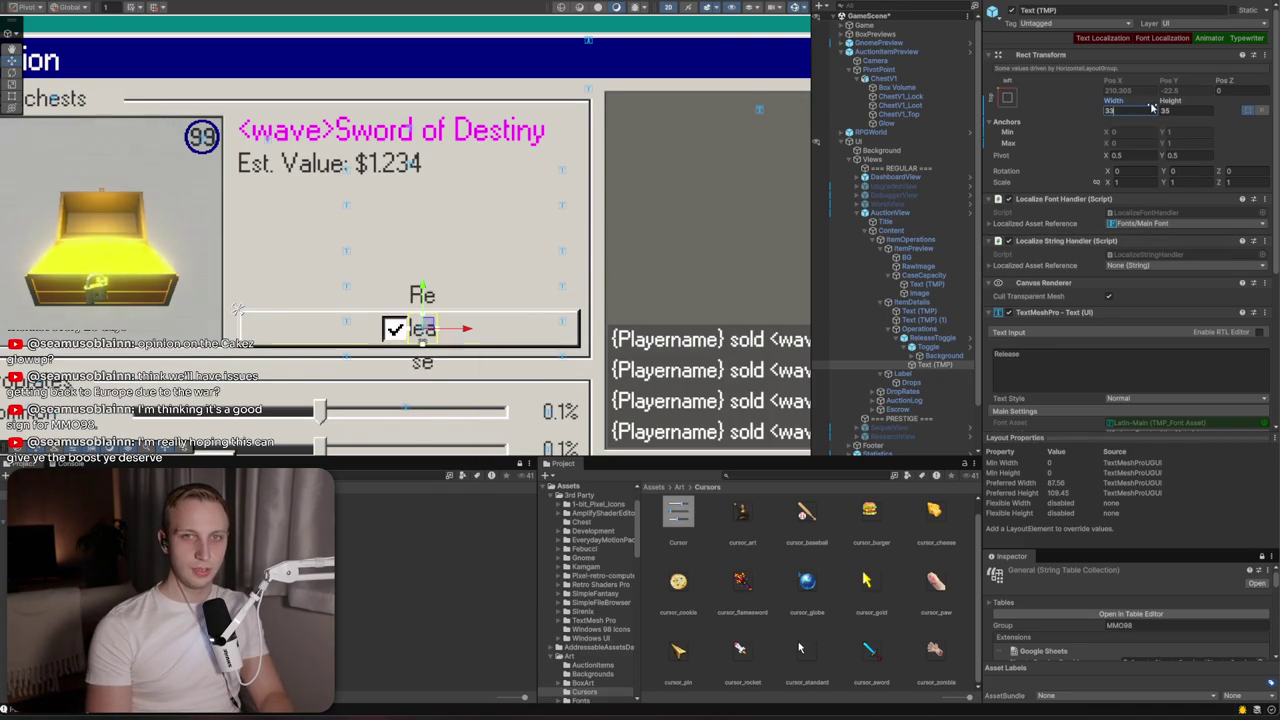
pyautogui.press('BackSpace')
pyautogui.press('BackSpace')
pyautogui.write('40')
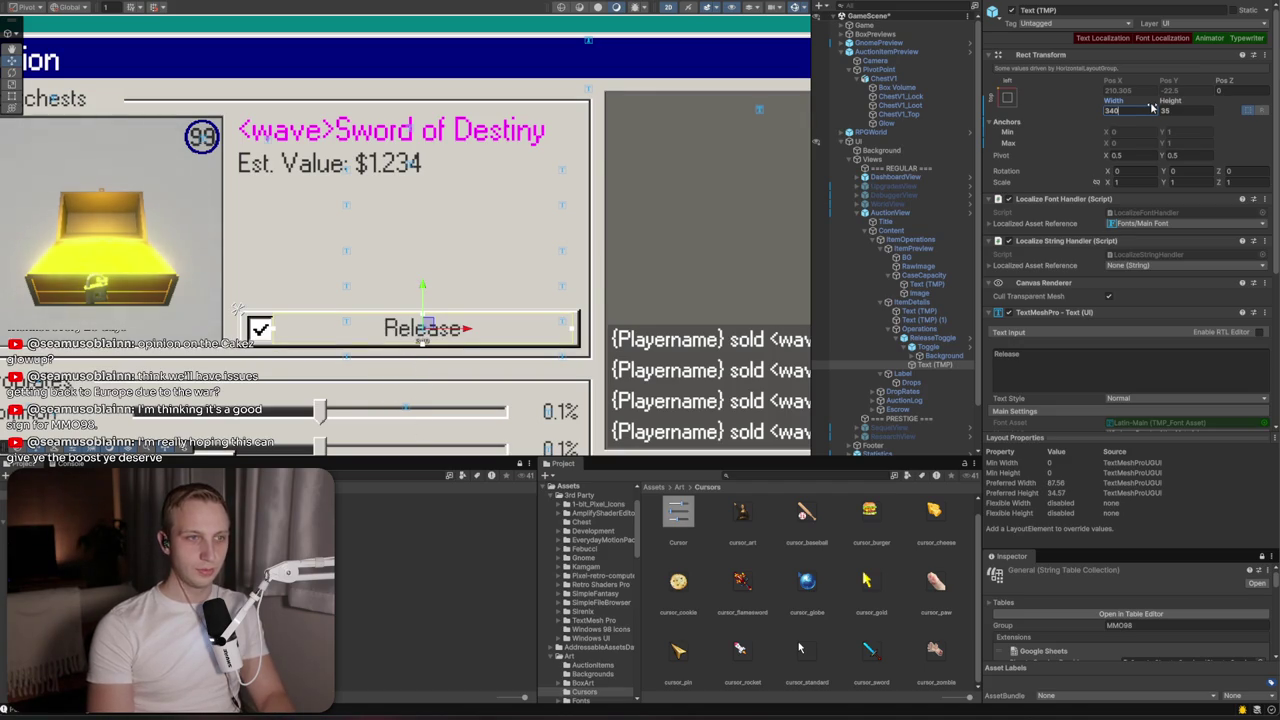
# Toggle the Toggle object's active checkbox off and back on, leaving it enabled
pyautogui.click(931, 347)
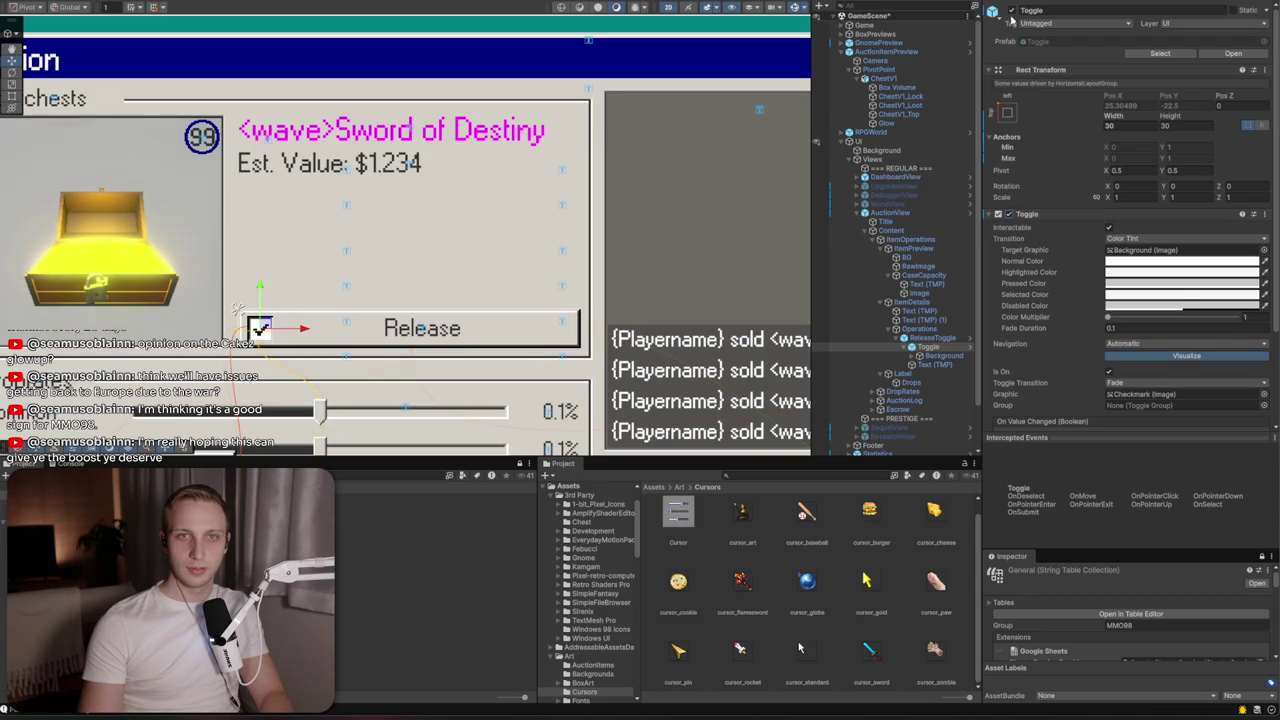
pyautogui.click(1012, 11)
pyautogui.click(1012, 11)
pyautogui.click(1012, 11)
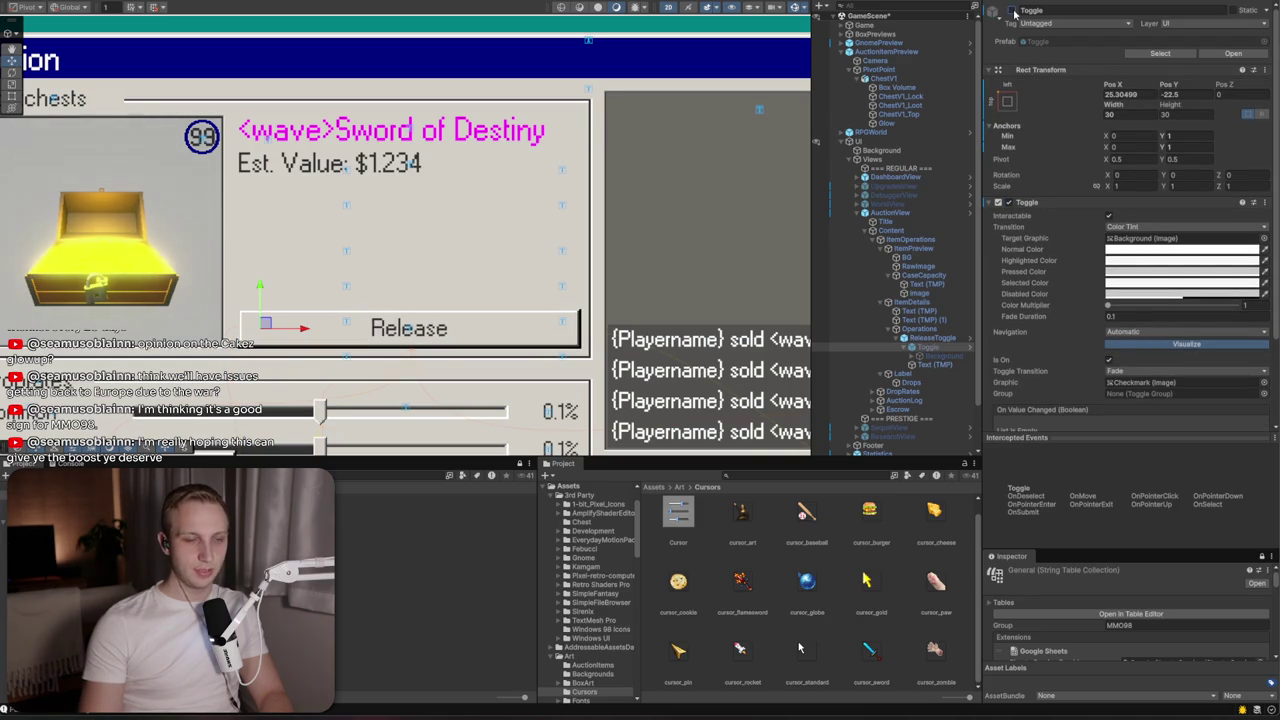
pyautogui.click(1012, 11)
pyautogui.click(1012, 11)
pyautogui.click(1012, 11)
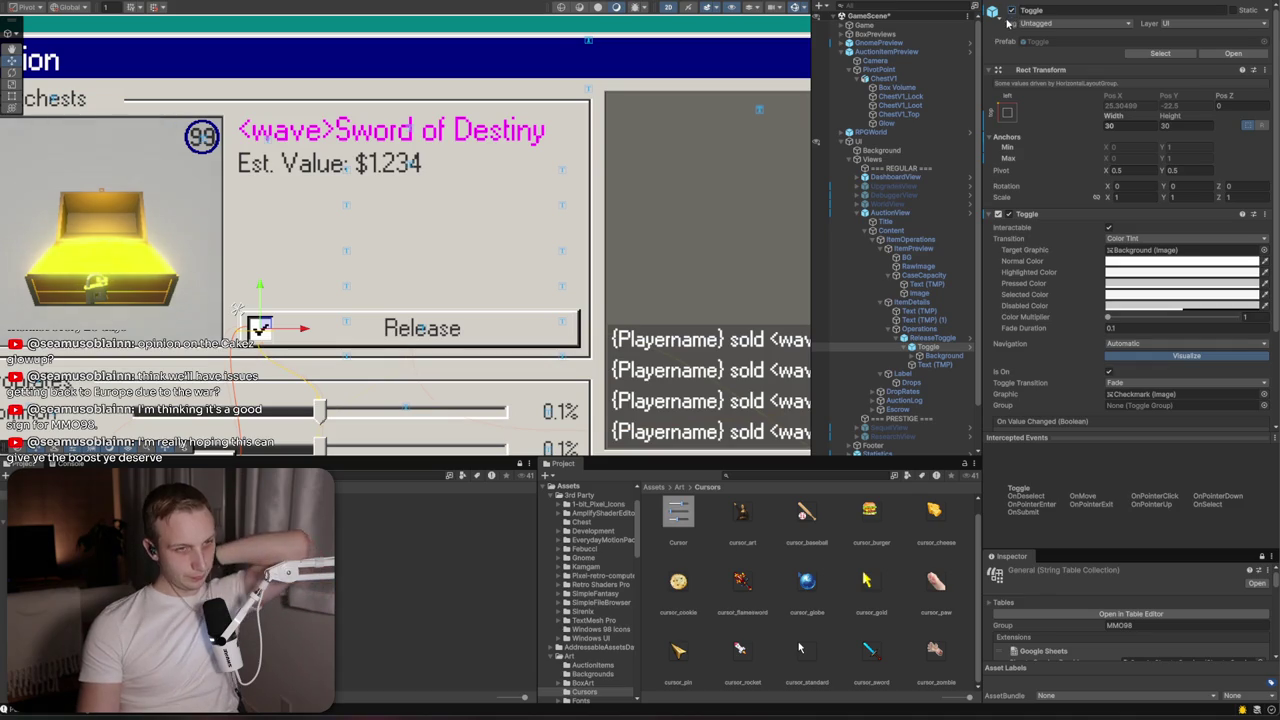
pyautogui.scroll(-2, 641, 171)
pyautogui.scroll(-1, 641, 171)
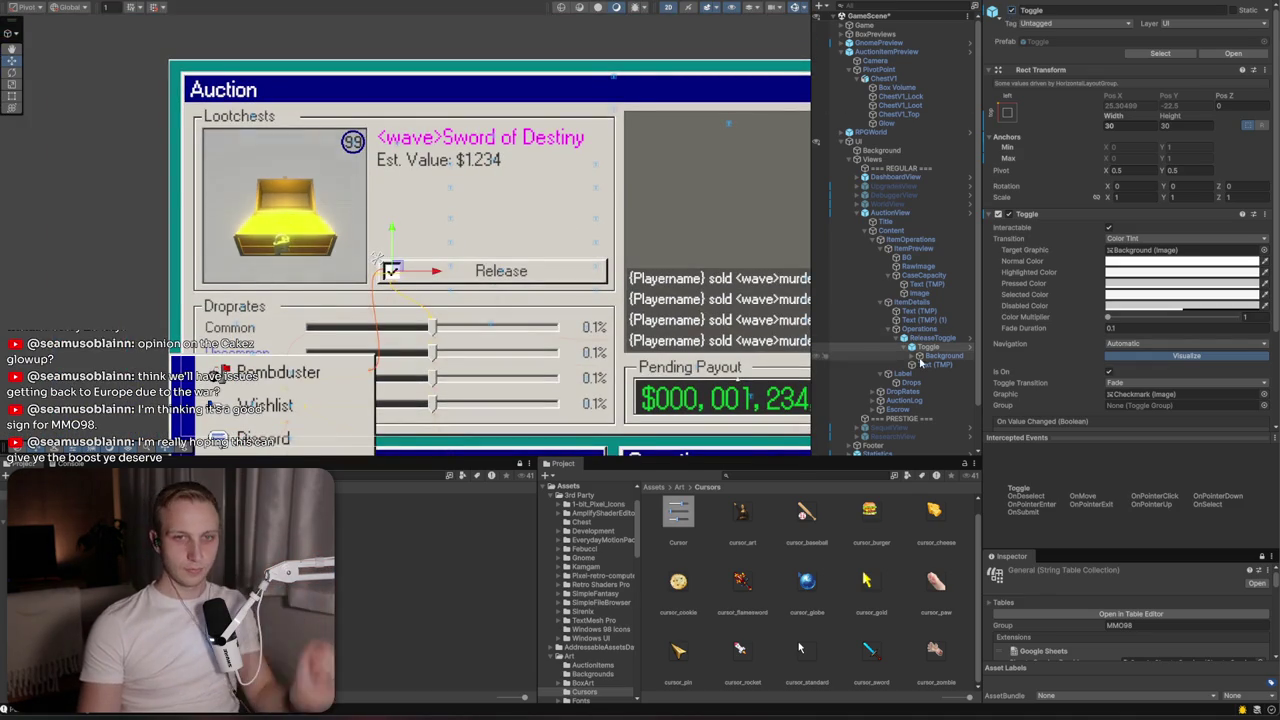
pyautogui.click(910, 338)
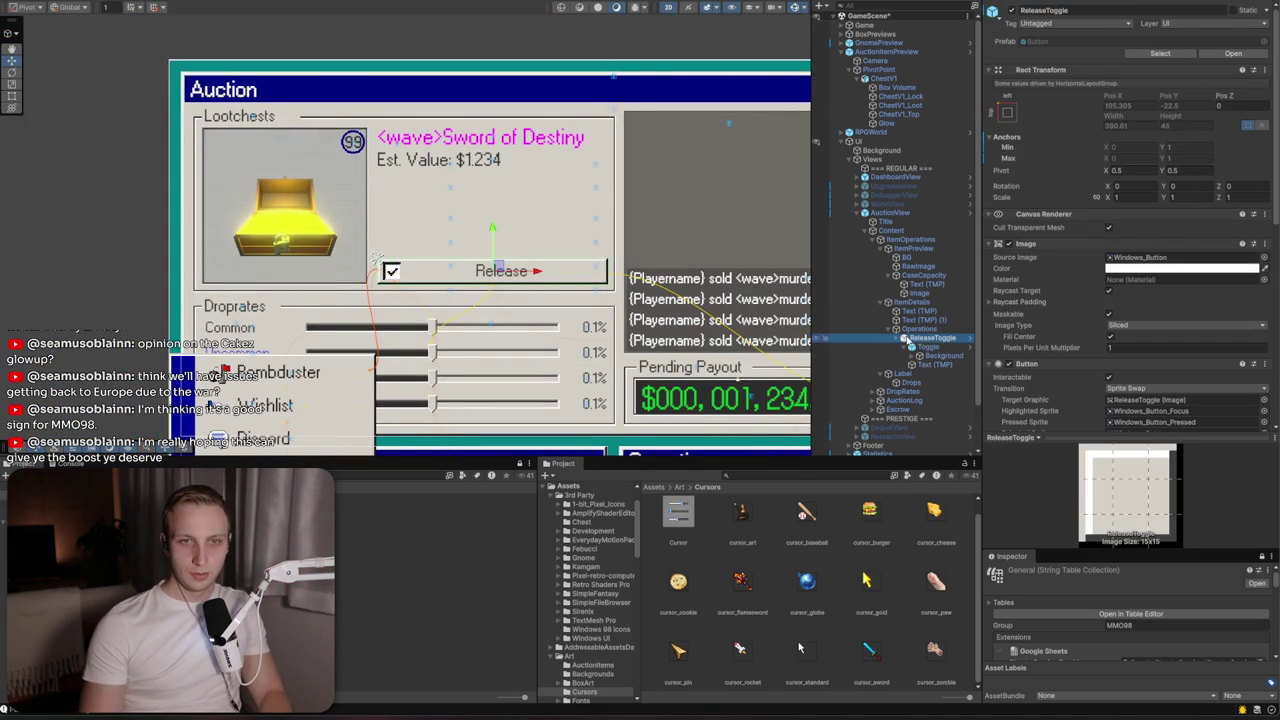
# Rename the ReleaseToggle object to OpenToggle in the Inspector, then switch to Google Sheets
pyautogui.rightClick(910, 329)
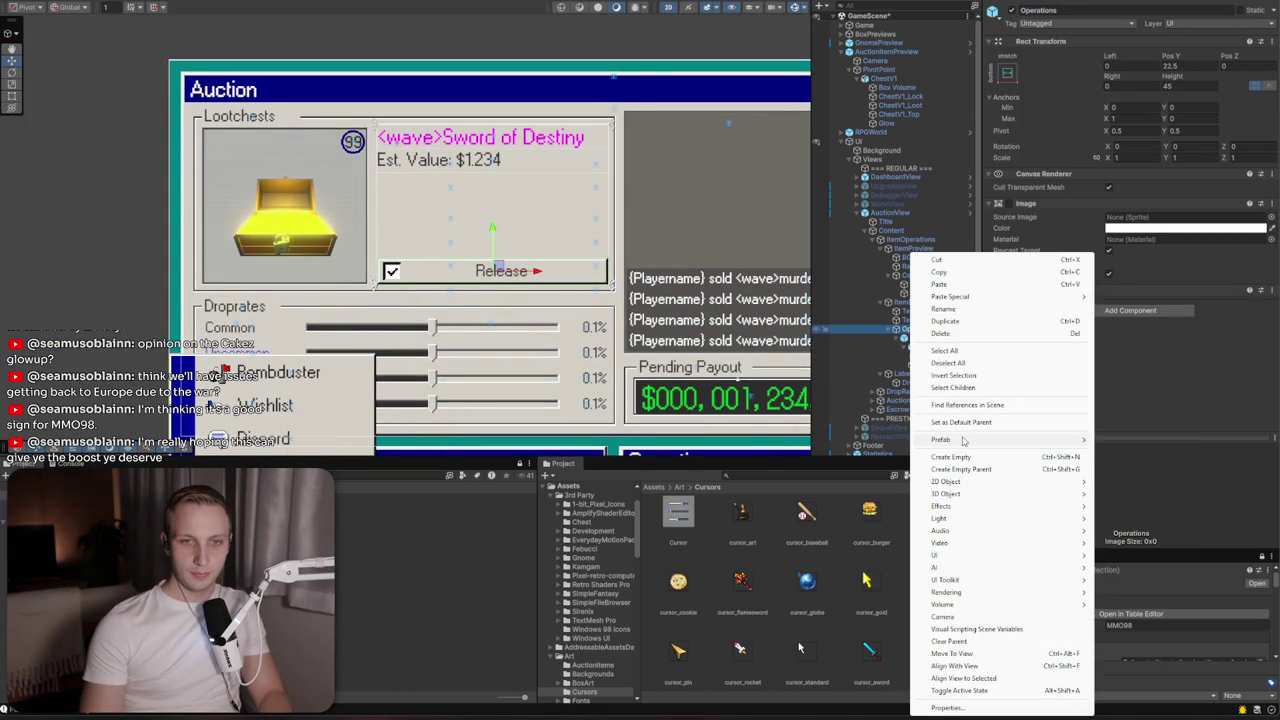
pyautogui.click(896, 340)
pyautogui.click(897, 341)
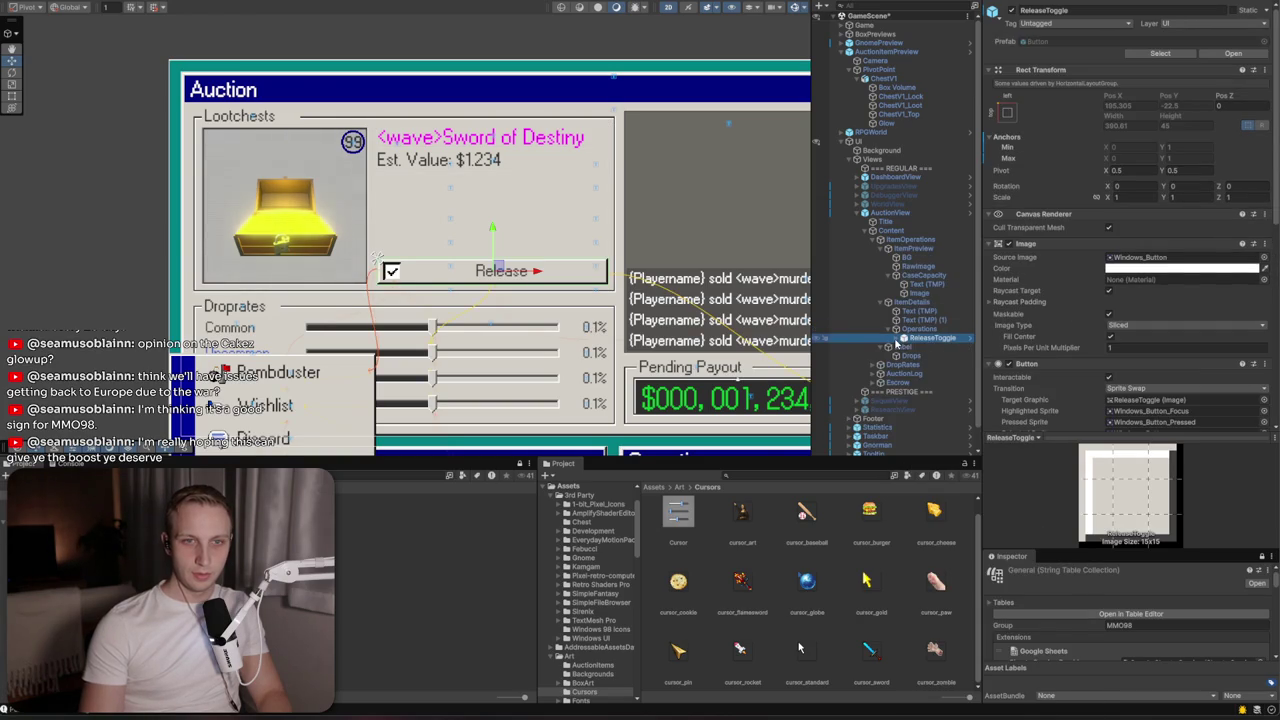
pyautogui.click(1061, 12)
pyautogui.write('C')
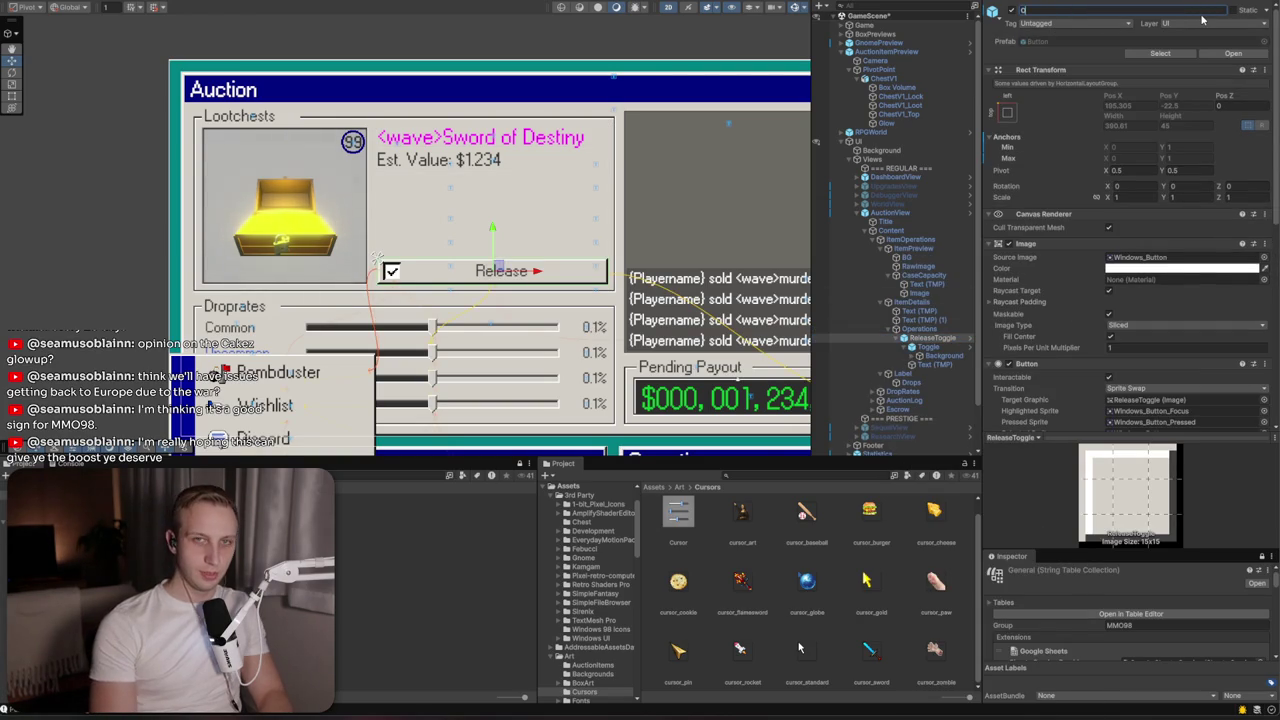
pyautogui.write('enToggle')
pyautogui.press('Return')
pyautogui.hotkey('alt', 'Tab')
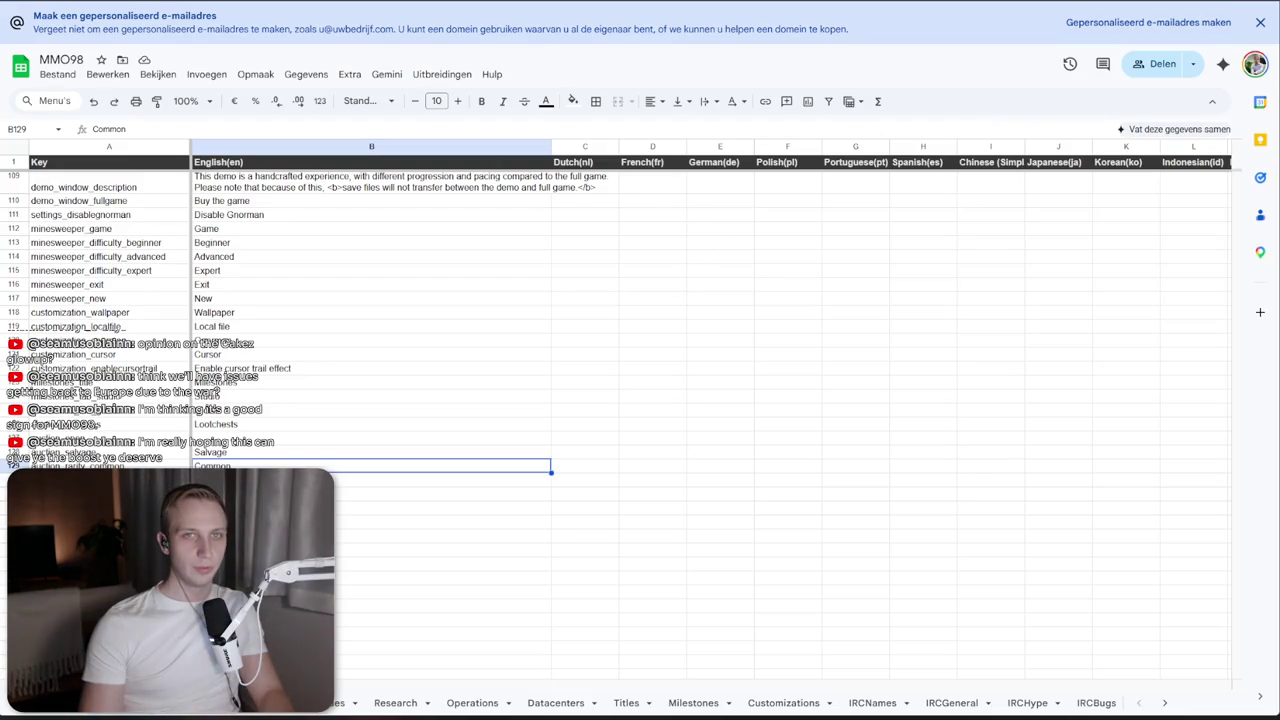
# Ask Gemini for alternative words for opening a lootbox
pyautogui.hotkey('alt', 'Tab')
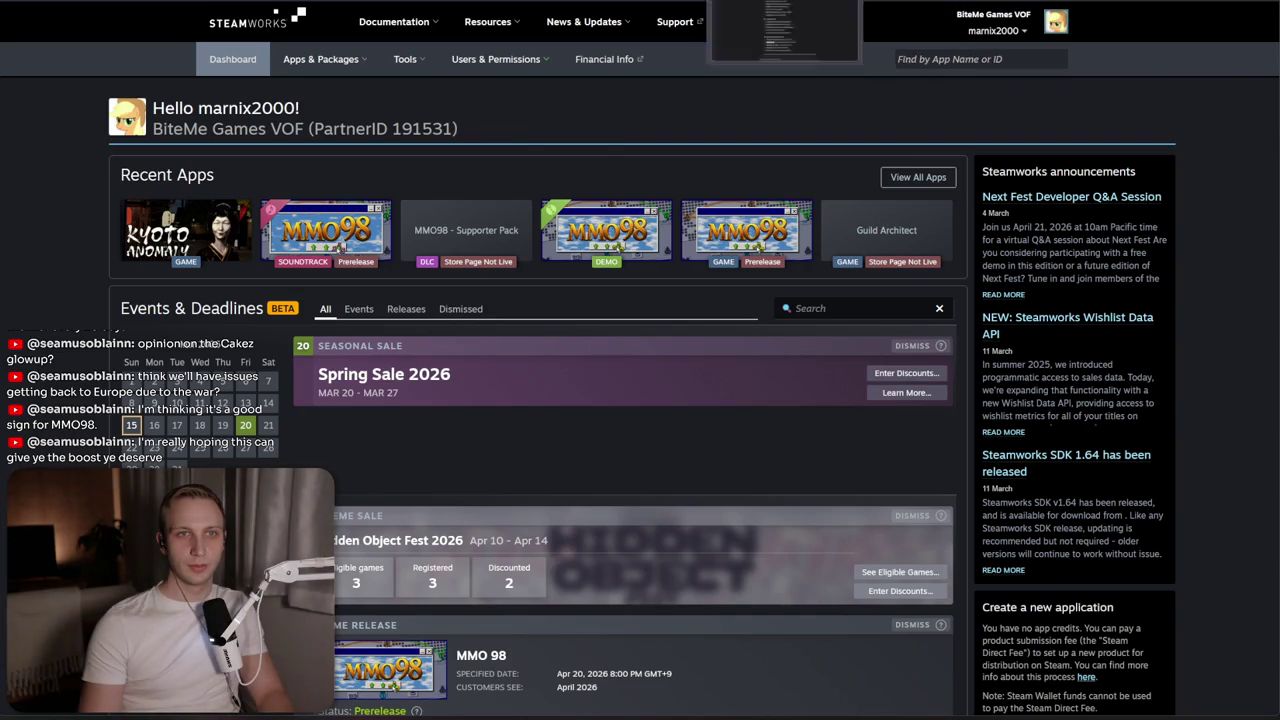
pyautogui.hotkey('alt', 'Tab')
pyautogui.write('Some al')
pyautogui.hotkey('ctrl', 'a')
pyautogui.write('Can you giv')
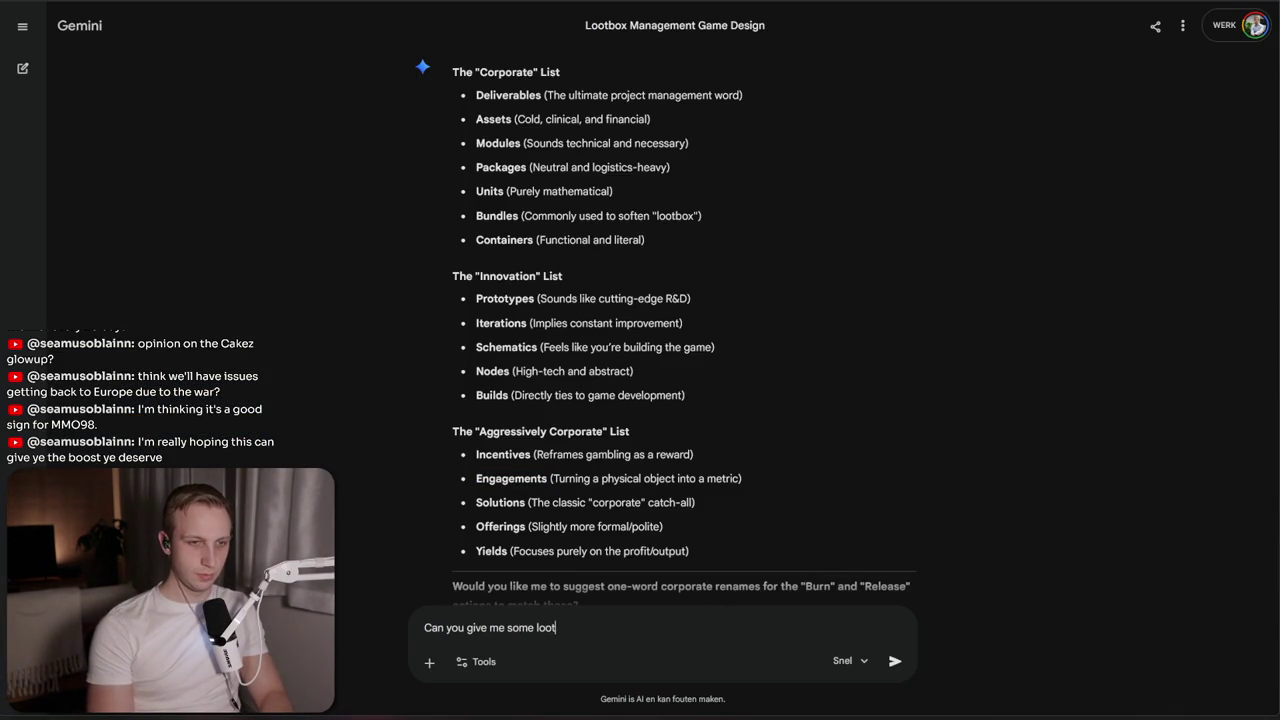
pyautogui.write('ynonyms')
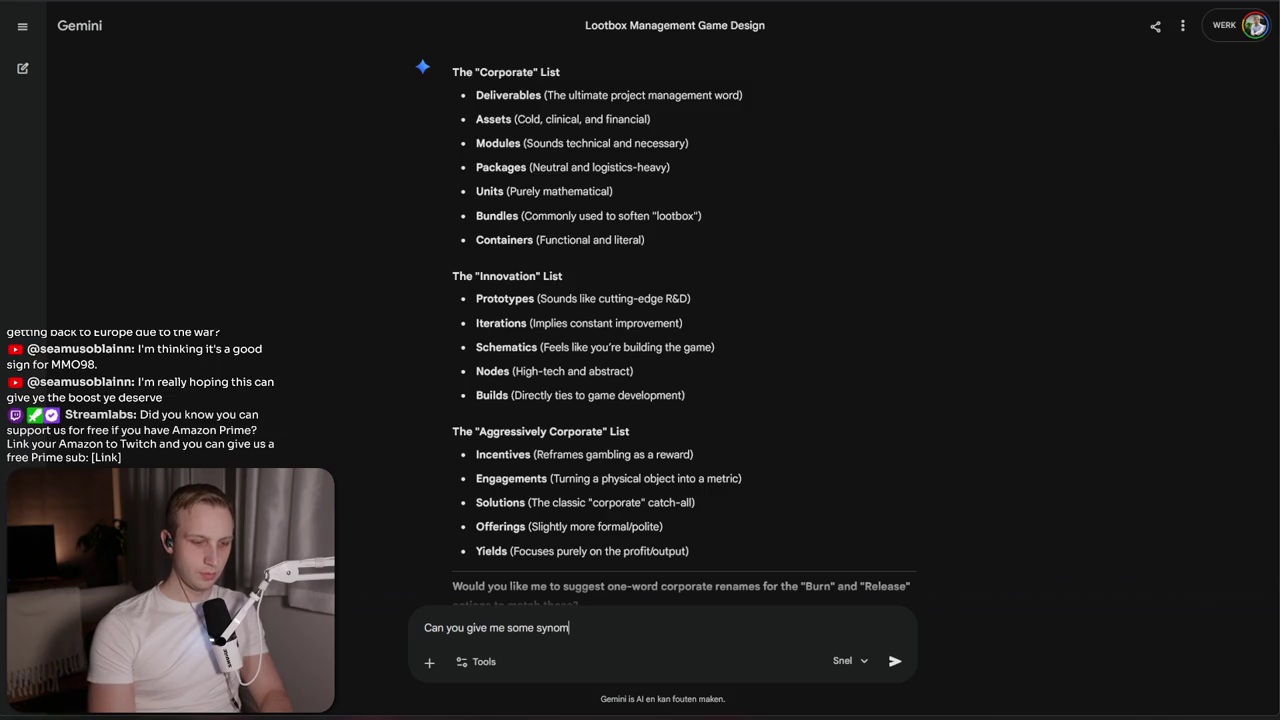
pyautogui.hotkey('ctrl', 'shift', 'Left')
pyautogui.write('alternative ')
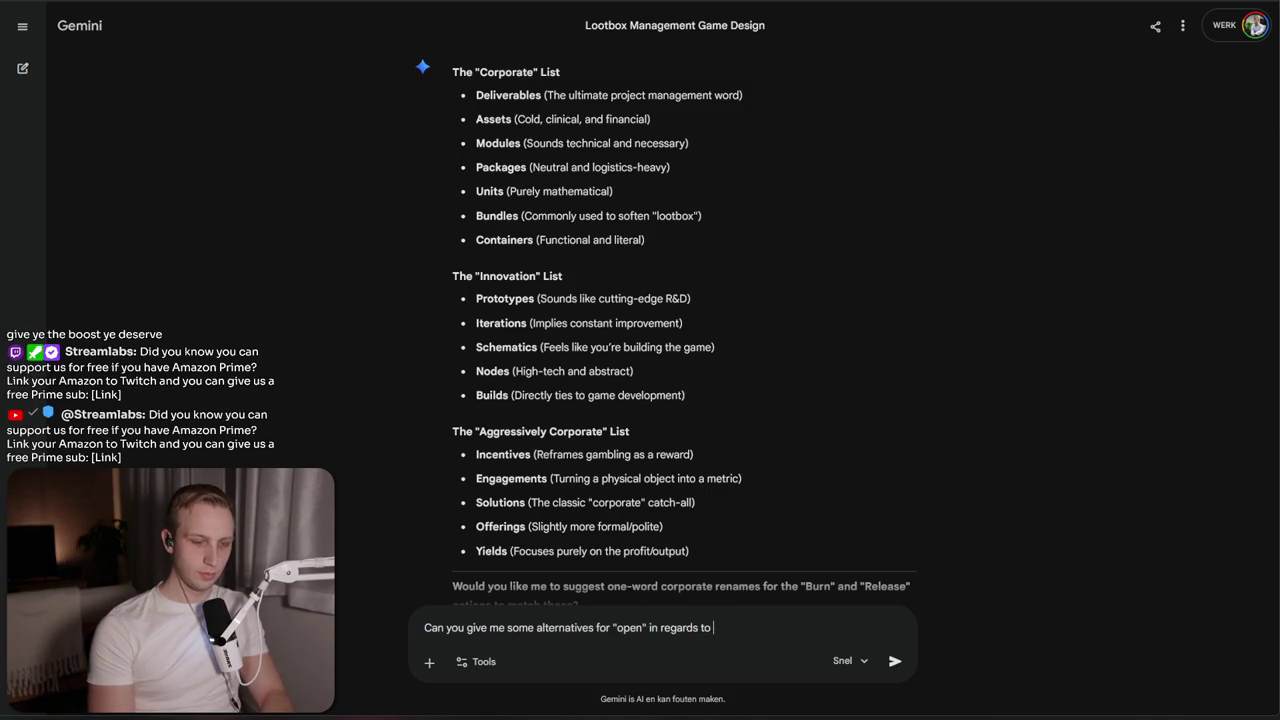
pyautogui.write('ng a ')
pyautogui.write('x')
pyautogui.click(763, 628)
pyautogui.press('BackSpace')
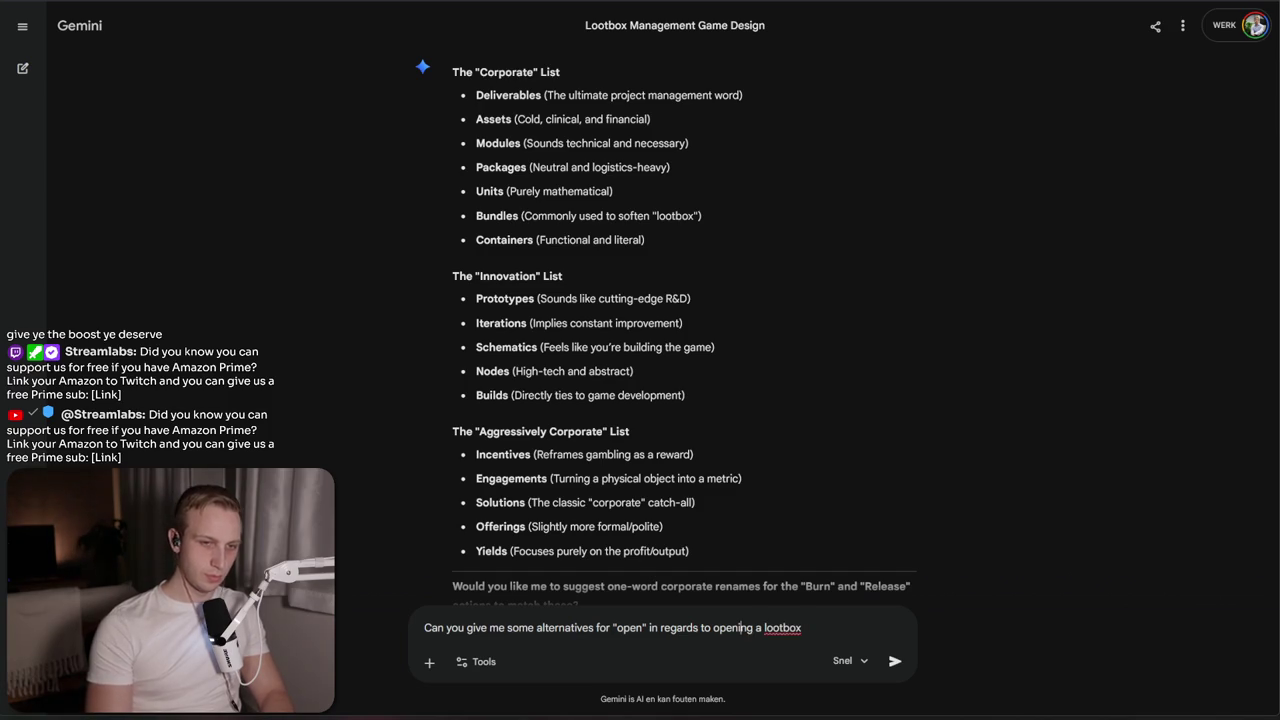
pyautogui.press('Return')
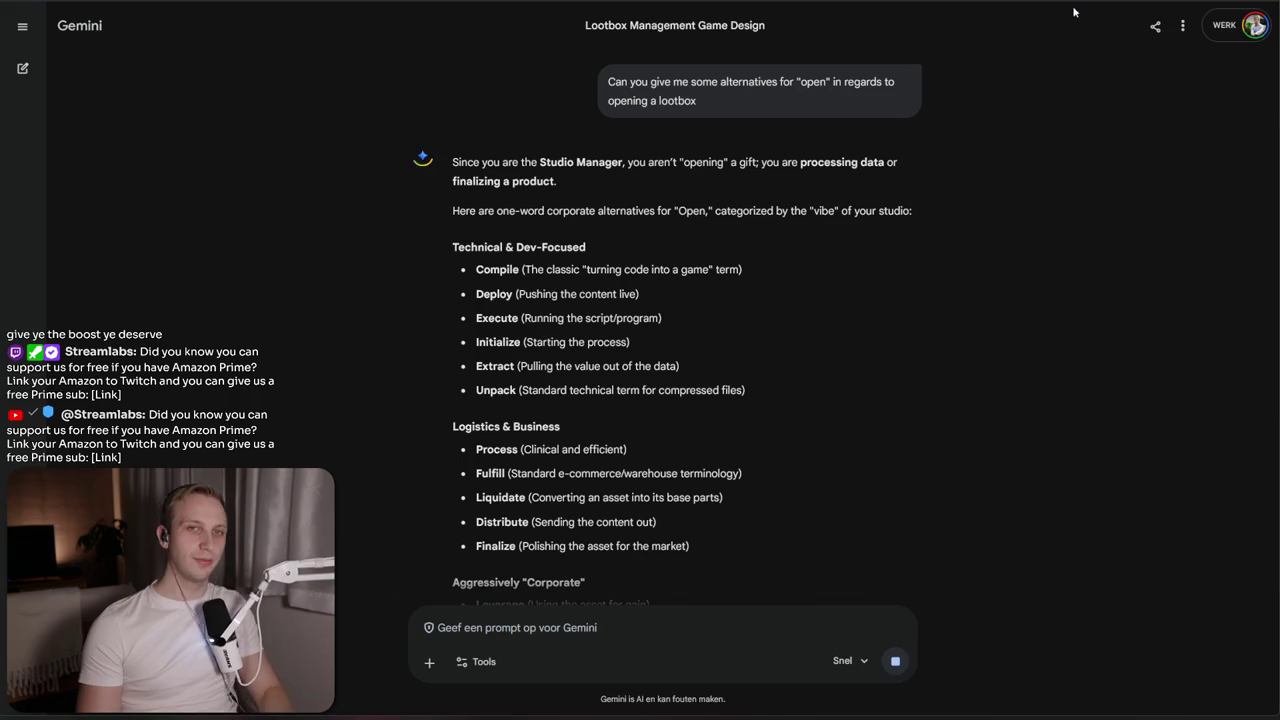
# Send Gemini the follow-up 'Forget the corporate stuff'
pyautogui.write('Forgoet')
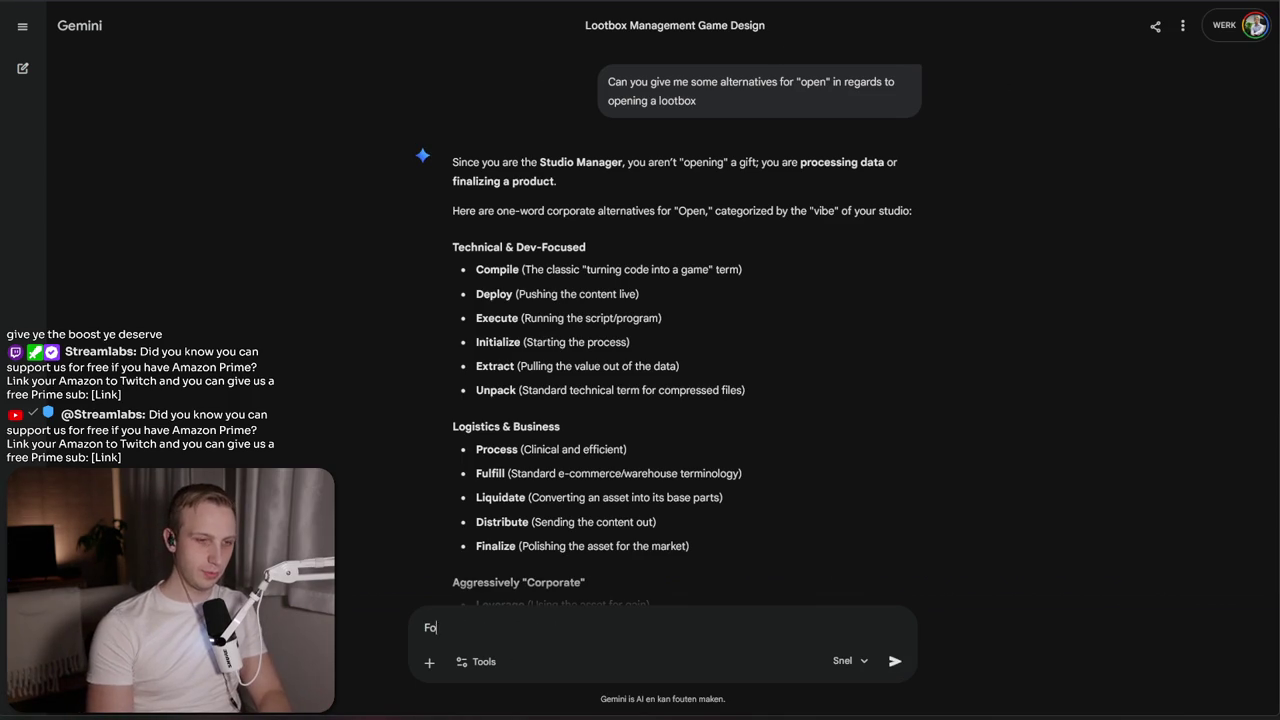
pyautogui.write('t the corop')
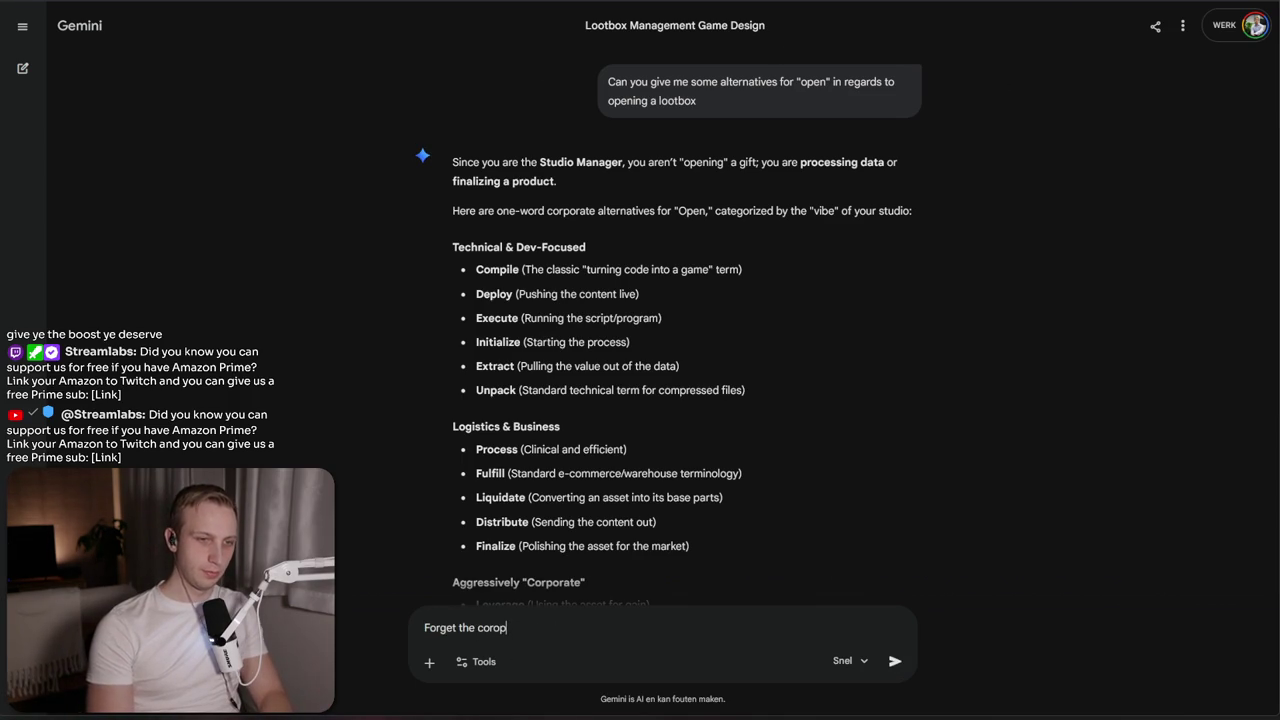
pyautogui.press('BackSpace')
pyautogui.write('corporate stuff')
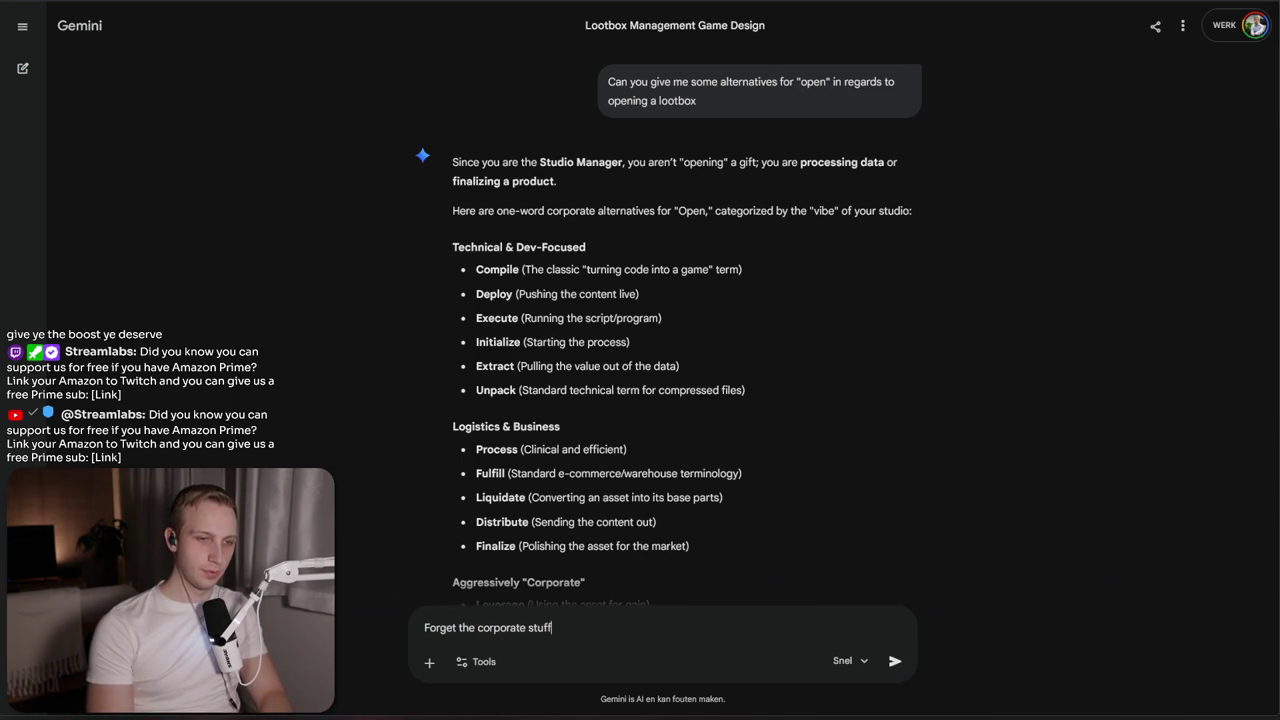
pyautogui.press('Return')
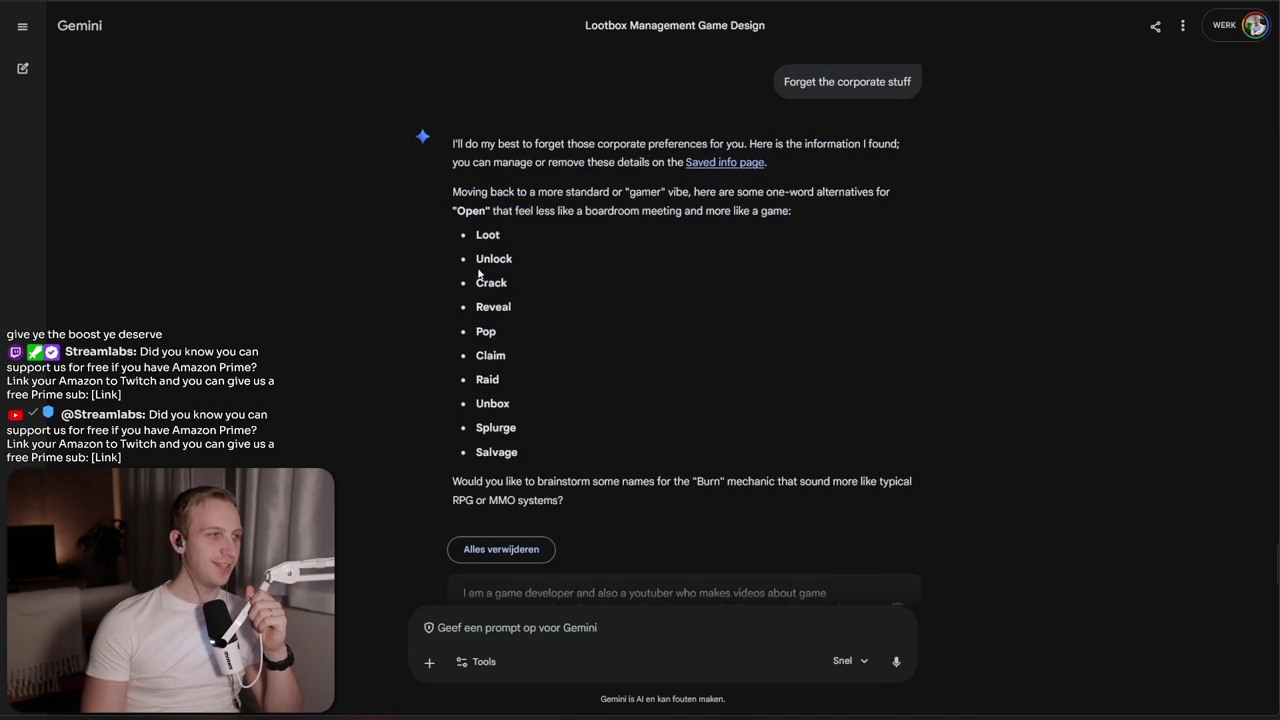
# Read Gemini's alternatives like Unlock, Raid and Salvage, then select cell B127 in the sheet
pyautogui.moveTo(476, 258); pyautogui.dragTo(485, 414)
pyautogui.click(485, 418)
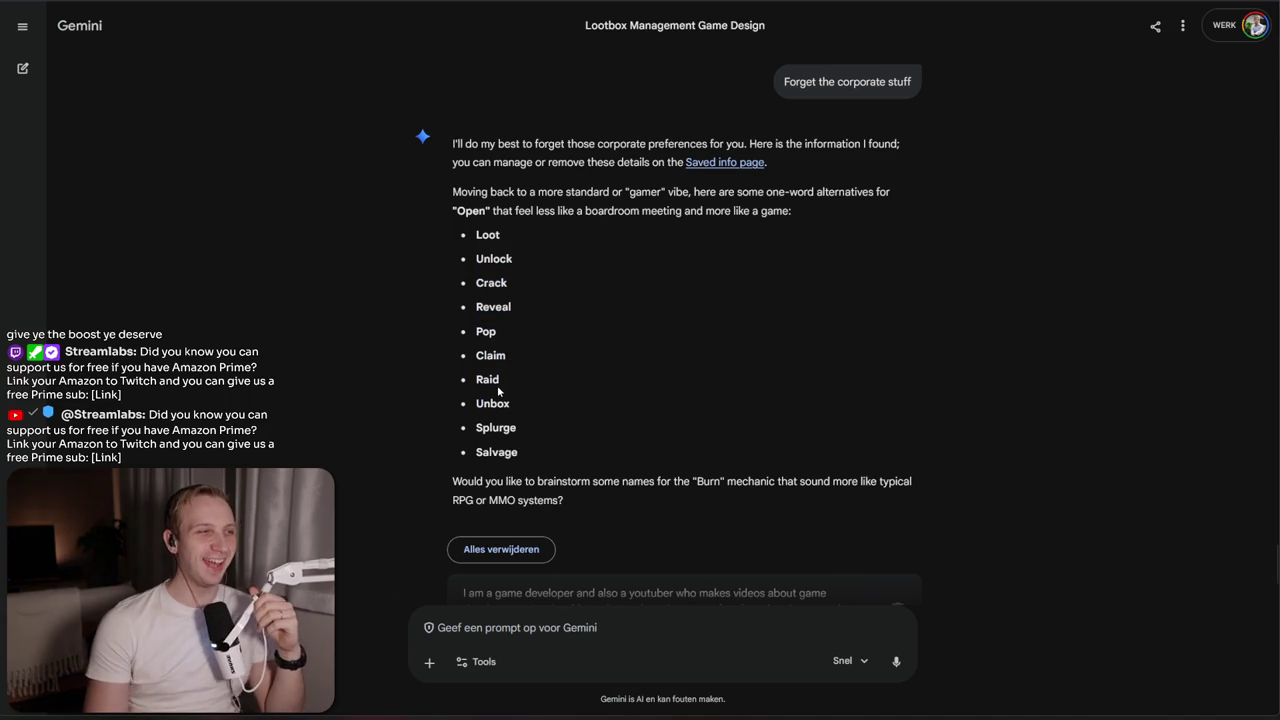
pyautogui.doubleClick(495, 385)
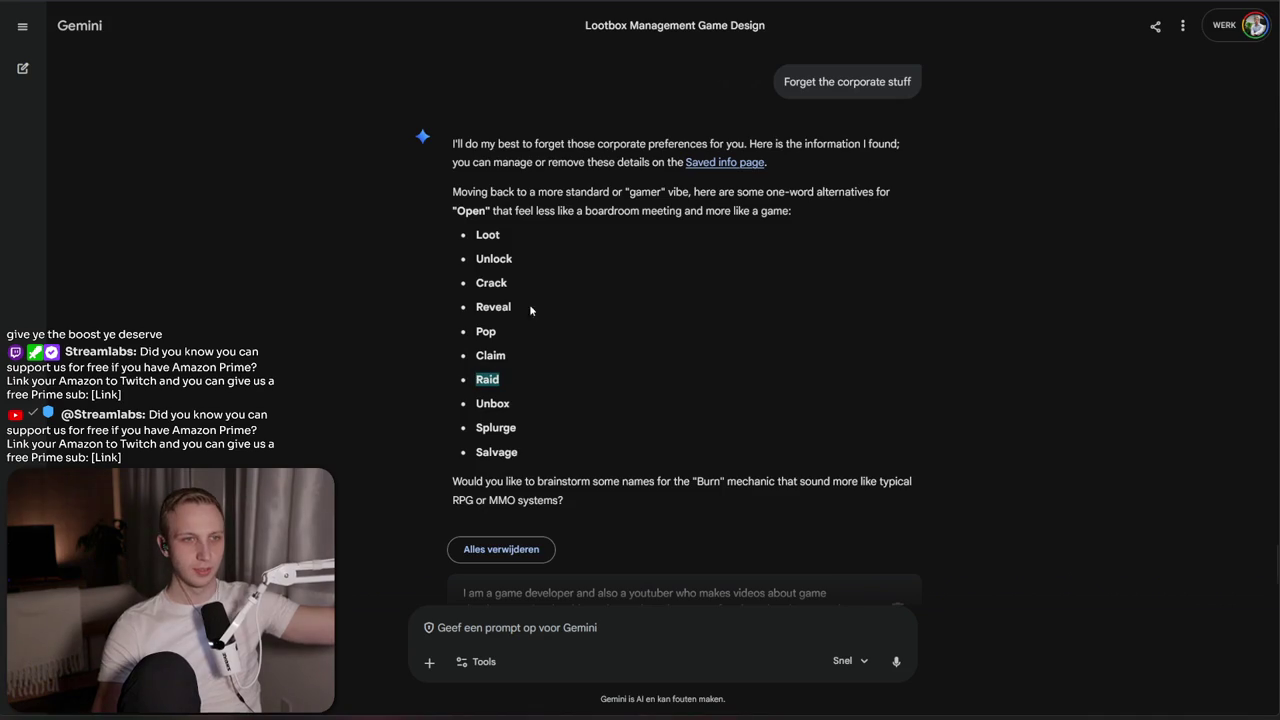
pyautogui.moveTo(517, 285); pyautogui.dragTo(513, 255)
pyautogui.click(512, 262)
pyautogui.click(513, 268)
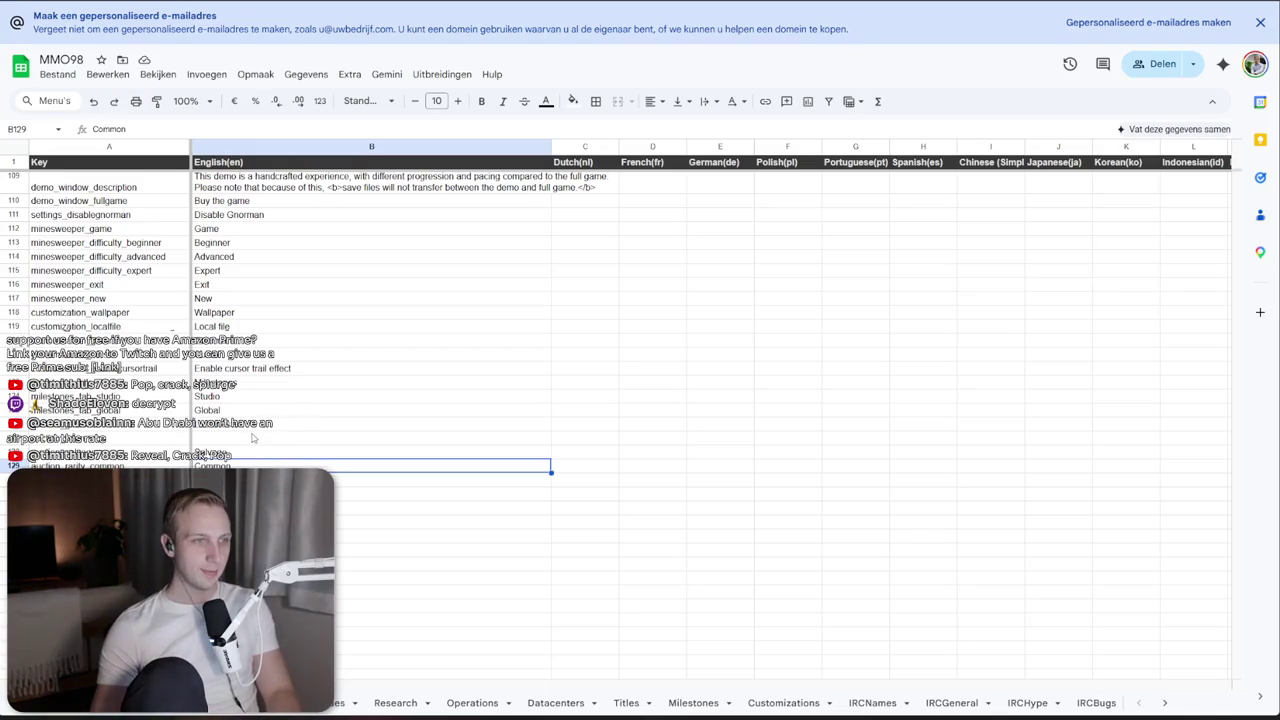
pyautogui.click(252, 437)
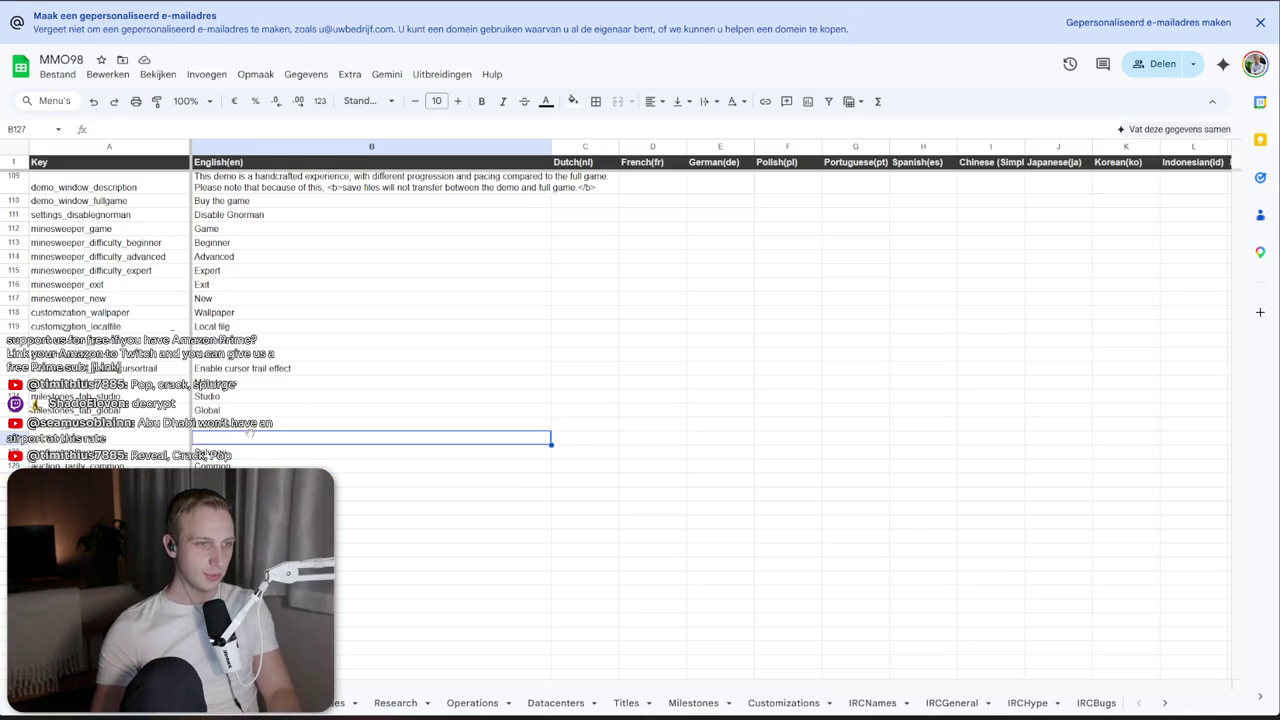
# Paste Lootchests into cell B127 and glance at the lootbox design notes
pyautogui.hotkey('ctrl', 'v')
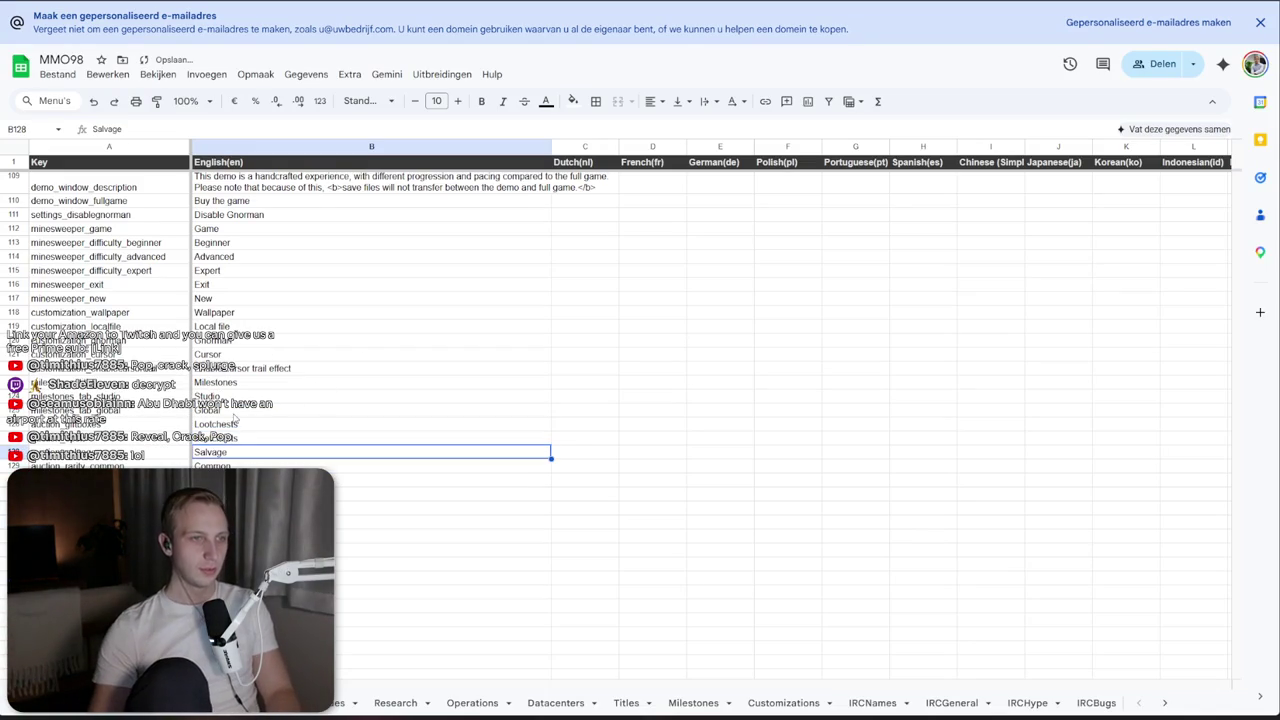
pyautogui.press('Delete')
pyautogui.press('Down')
pyautogui.hotkey('alt', 'Tab')
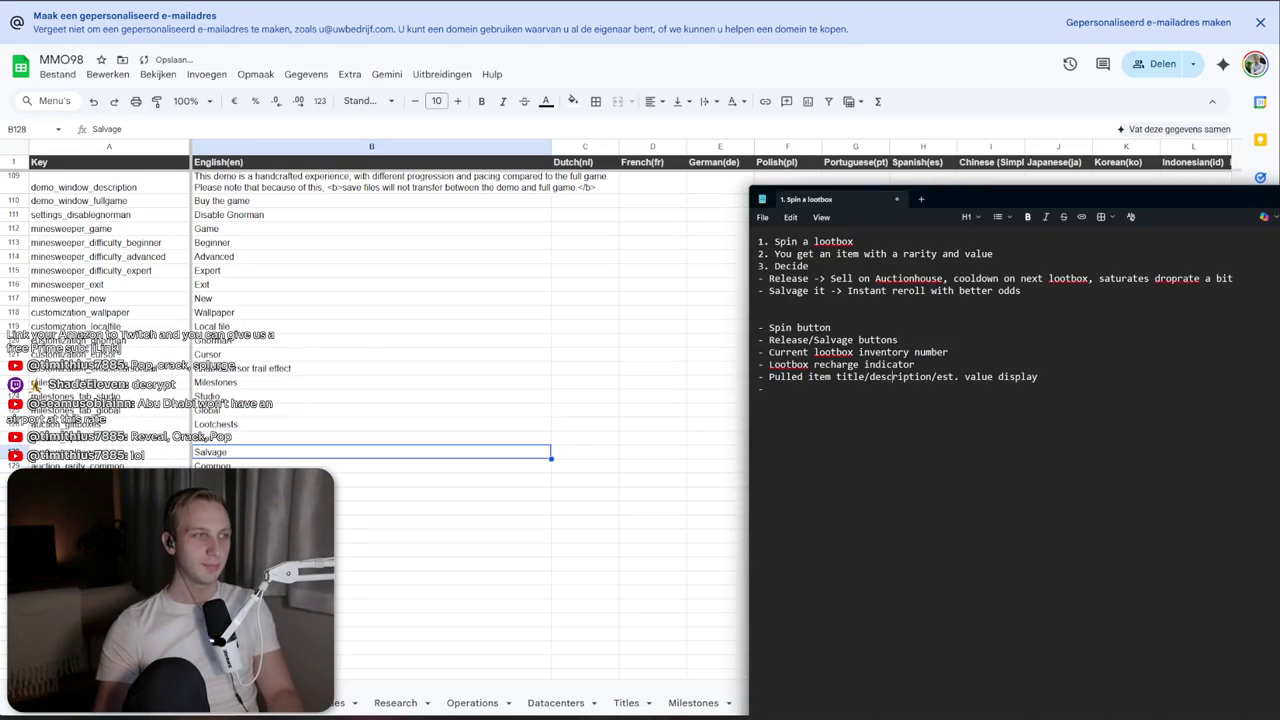
pyautogui.hotkey('alt', 'Tab')
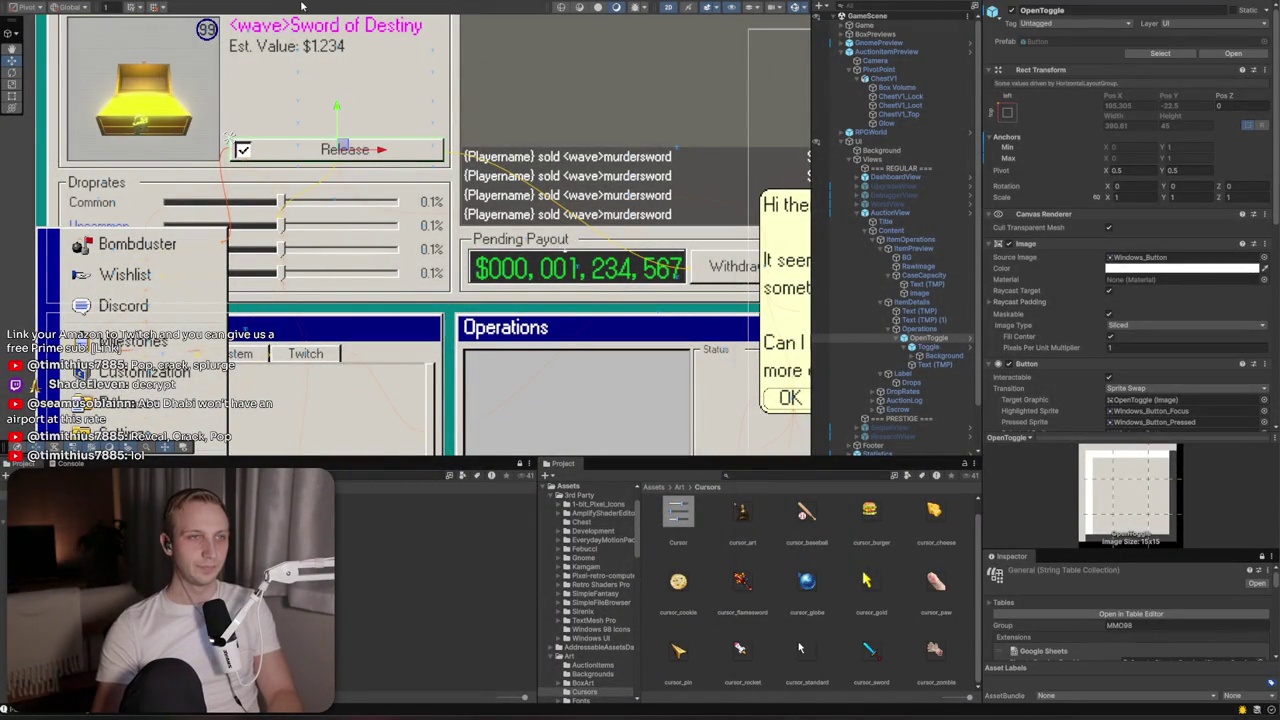
pyautogui.hotkey('alt', 'Tab')
pyautogui.hotkey('alt', 'Tab')
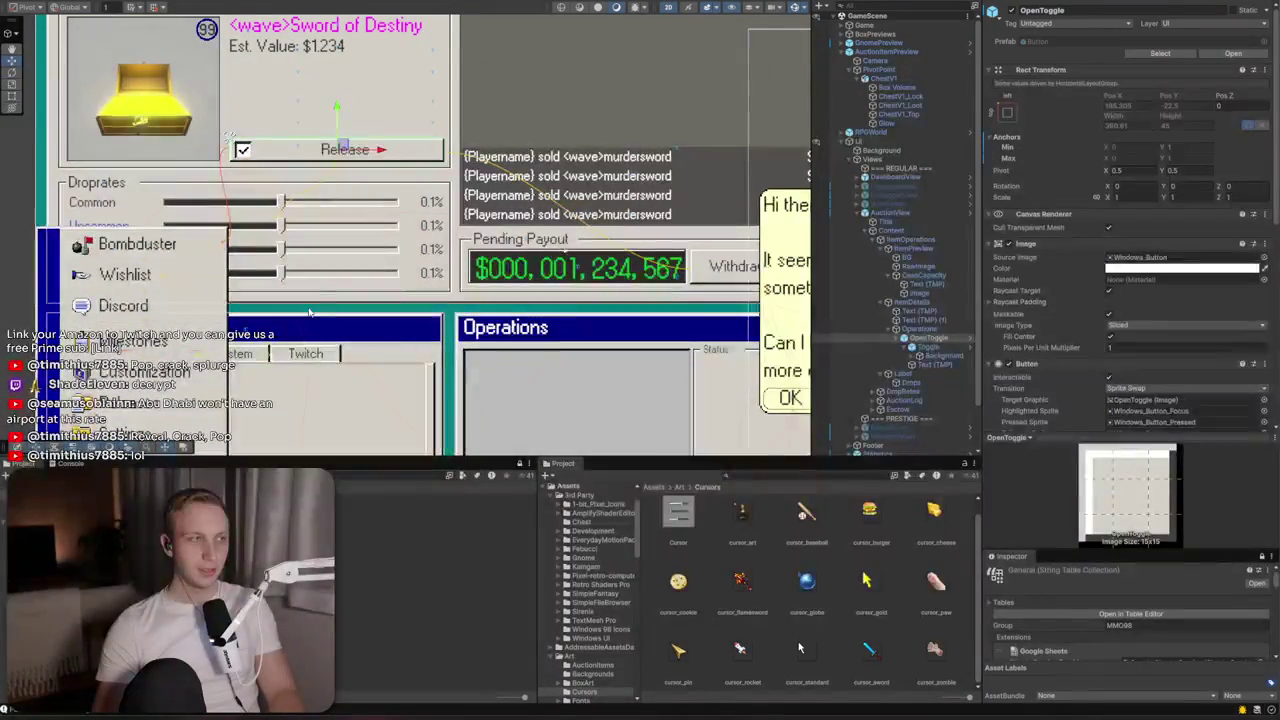
pyautogui.hotkey('alt', 'Tab')
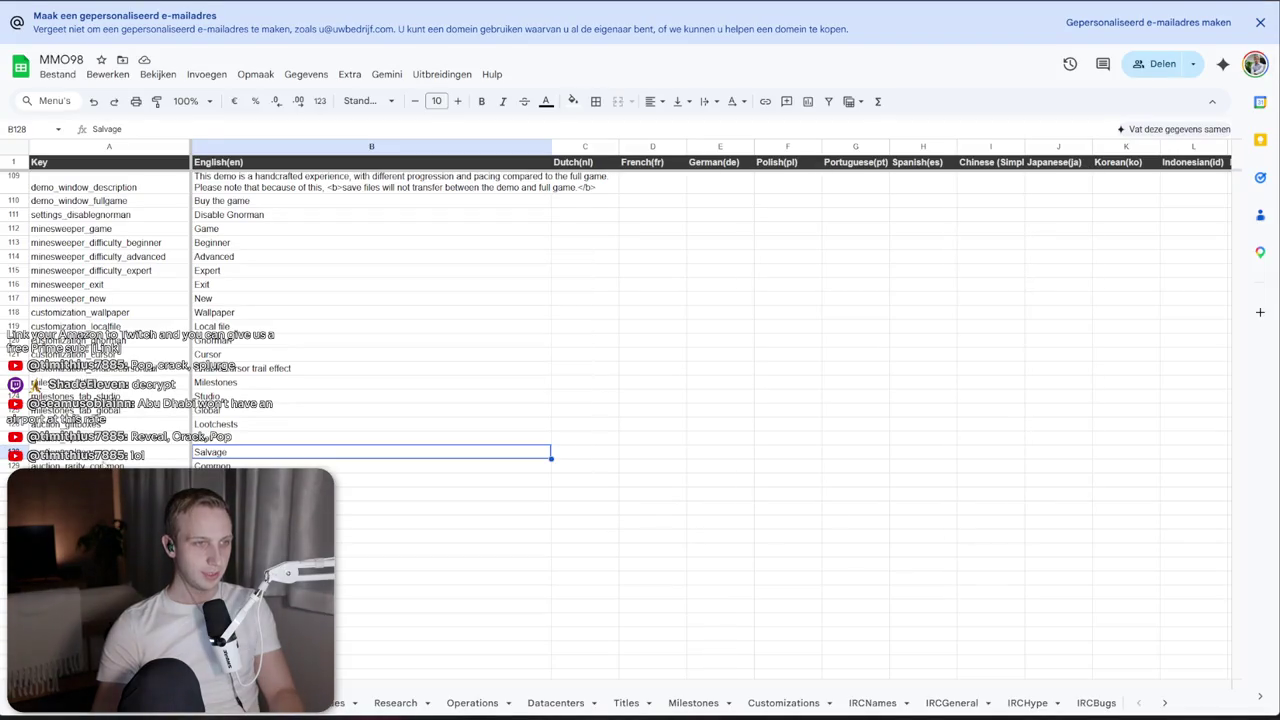
# Add the auction_title_drop key in column A on a newly inserted row
pyautogui.click(102, 465)
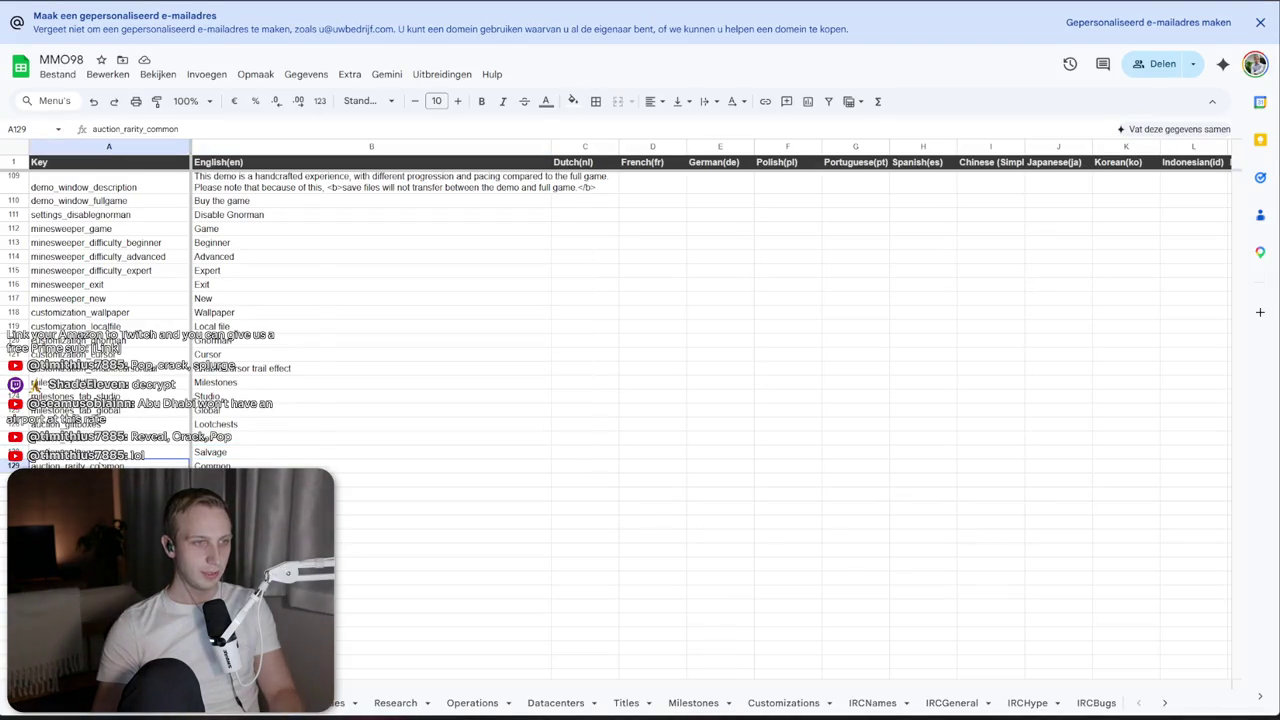
pyautogui.rightClick(102, 465)
pyautogui.click(155, 354)
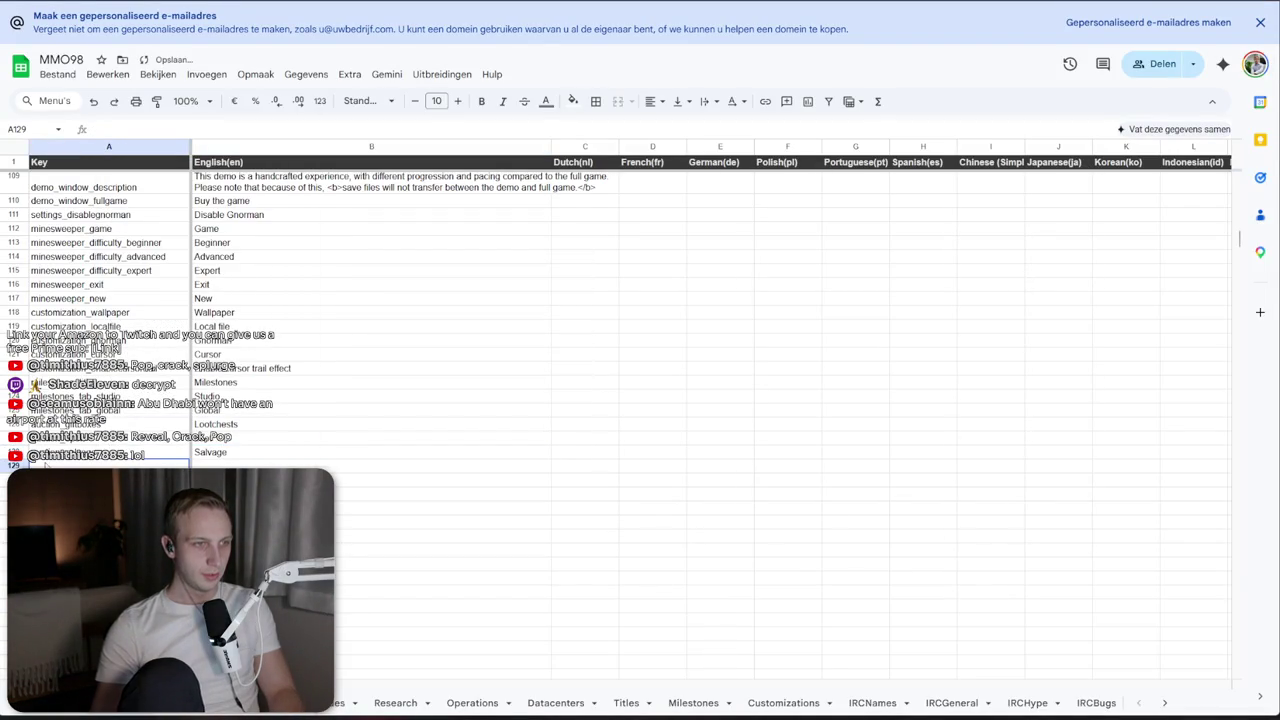
pyautogui.write('auction_sell')
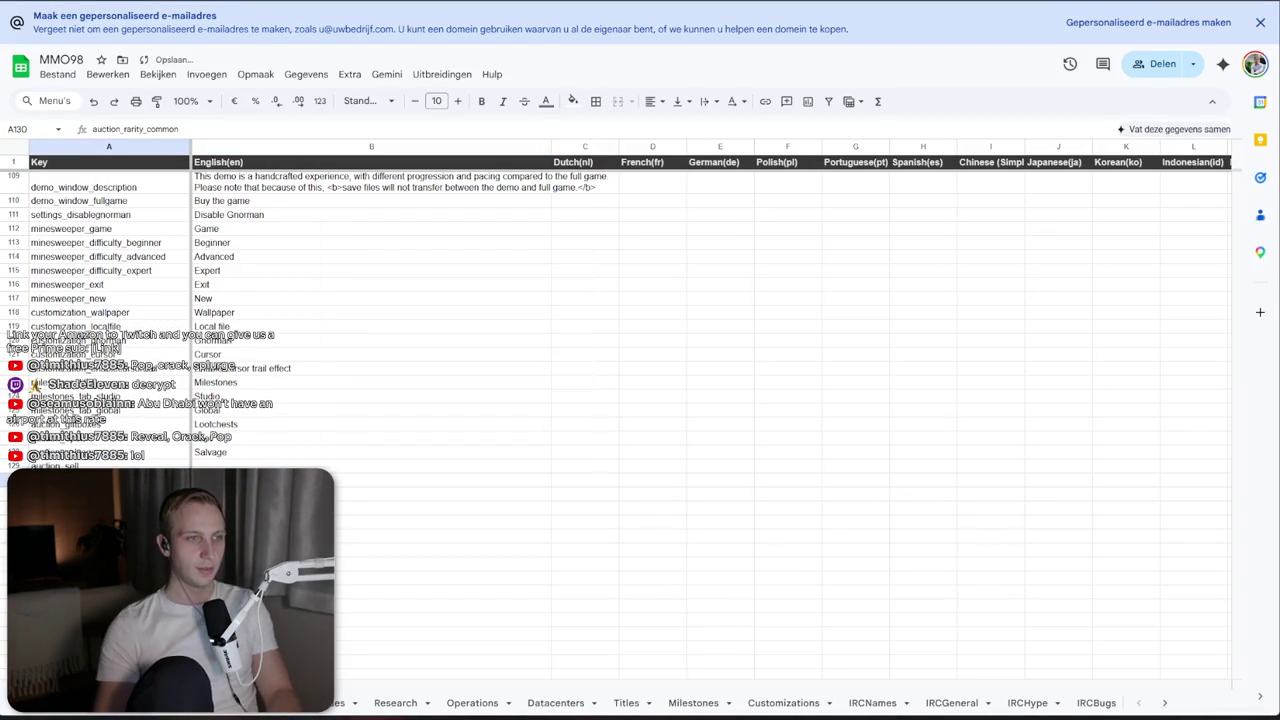
pyautogui.hotkey('alt', 'Tab')
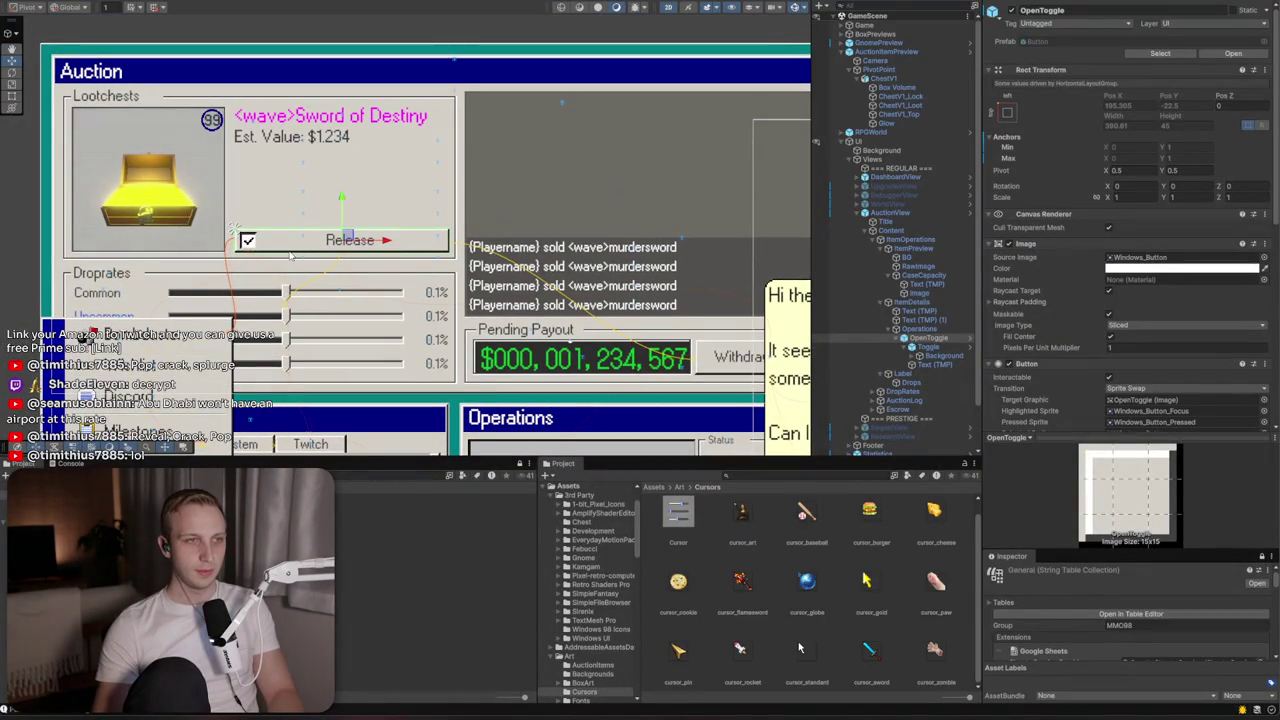
pyautogui.hotkey('alt', 'Tab')
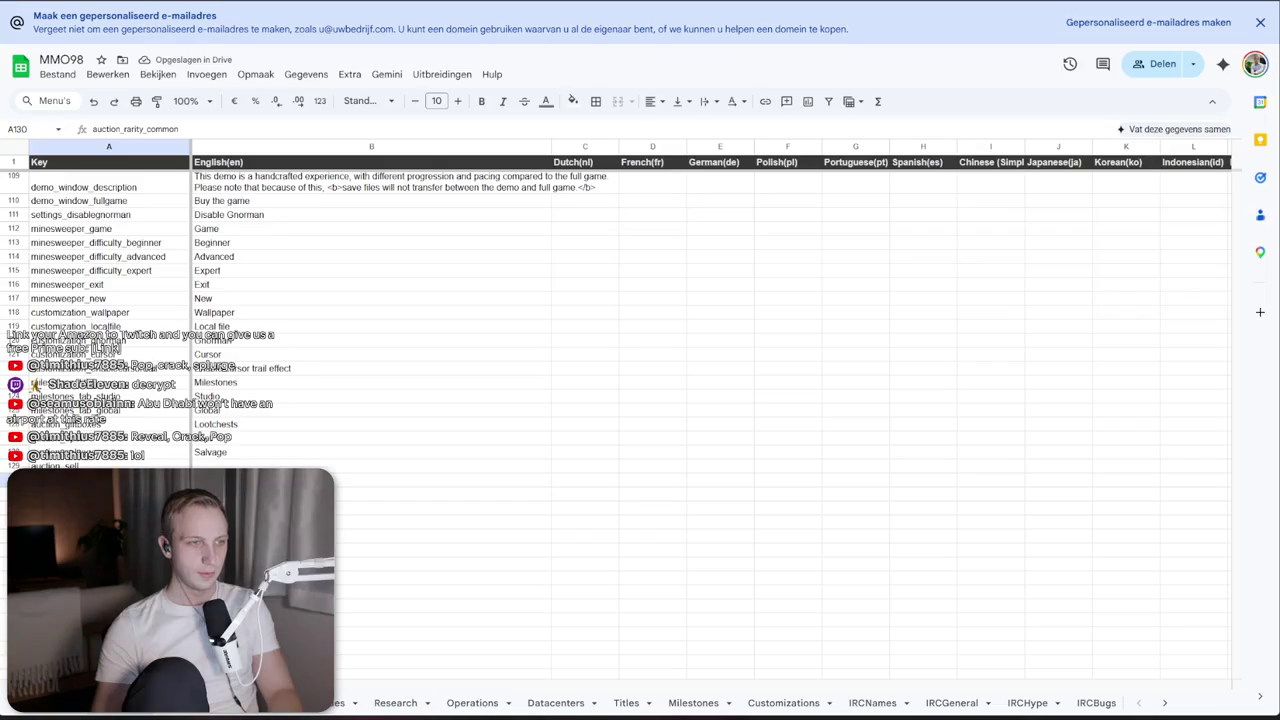
pyautogui.rightClick(106, 174)
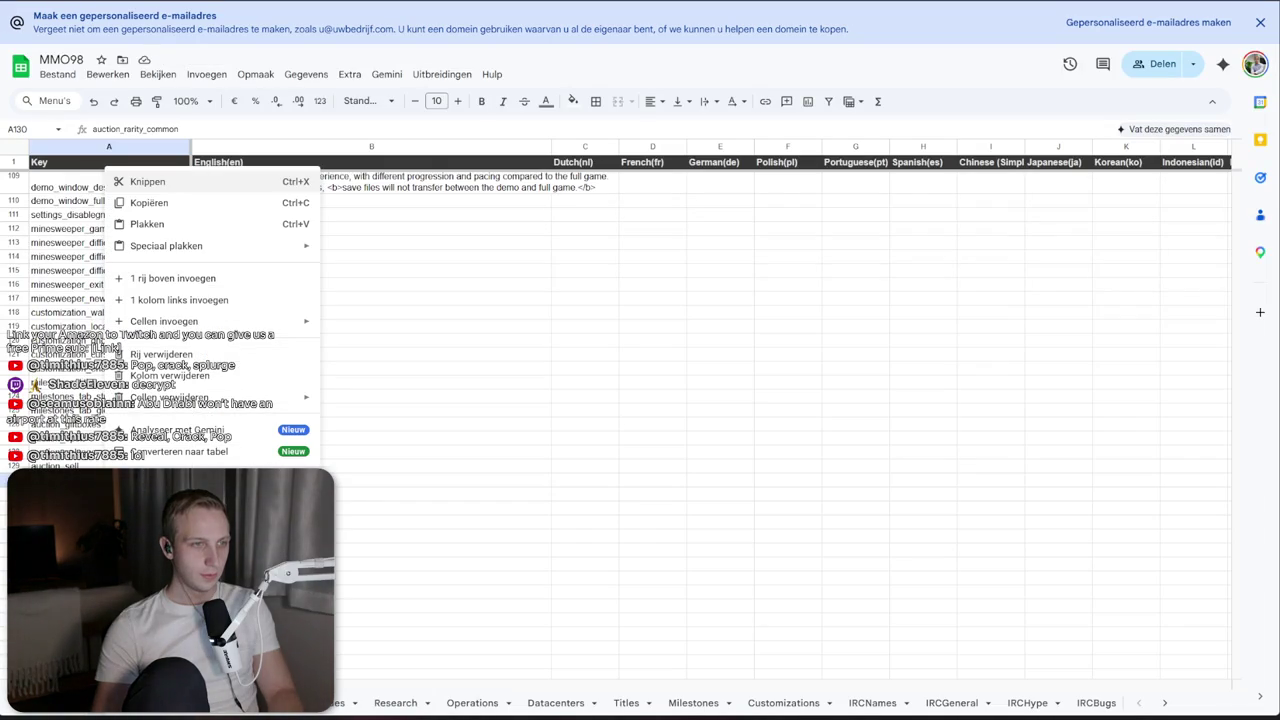
pyautogui.click(197, 278)
pyautogui.write('tion_title_drop')
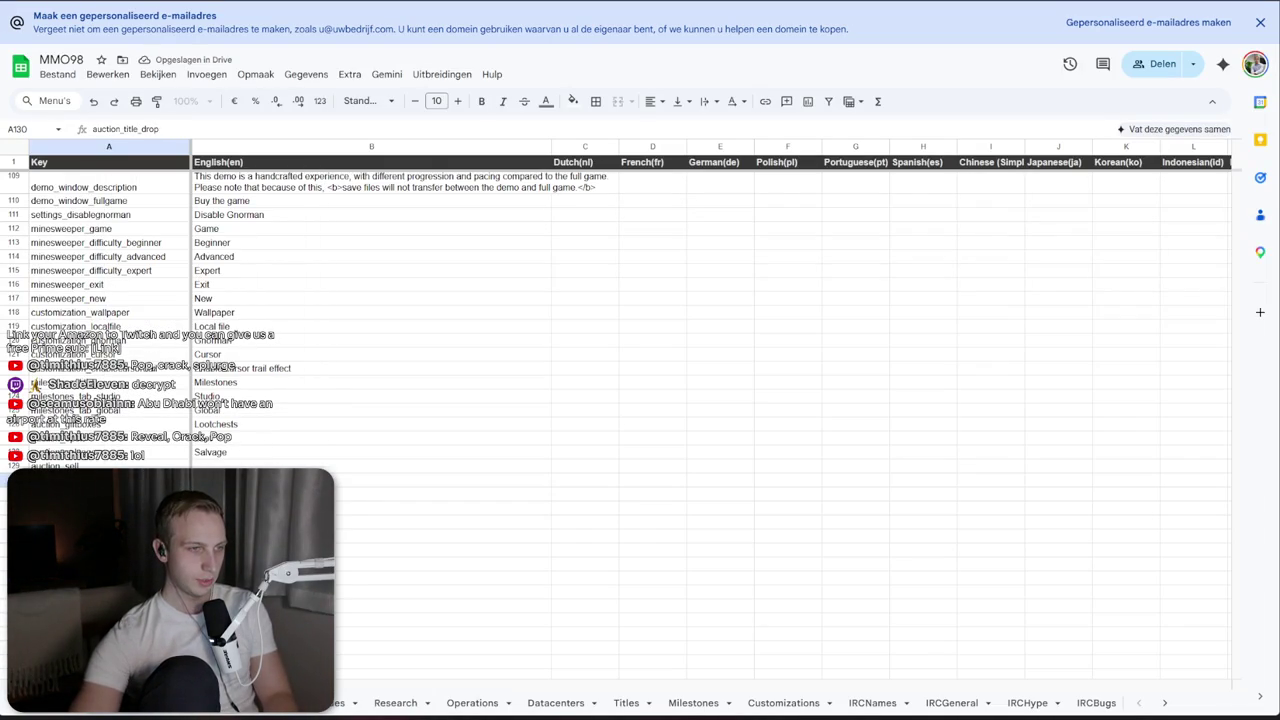
pyautogui.press('Return')
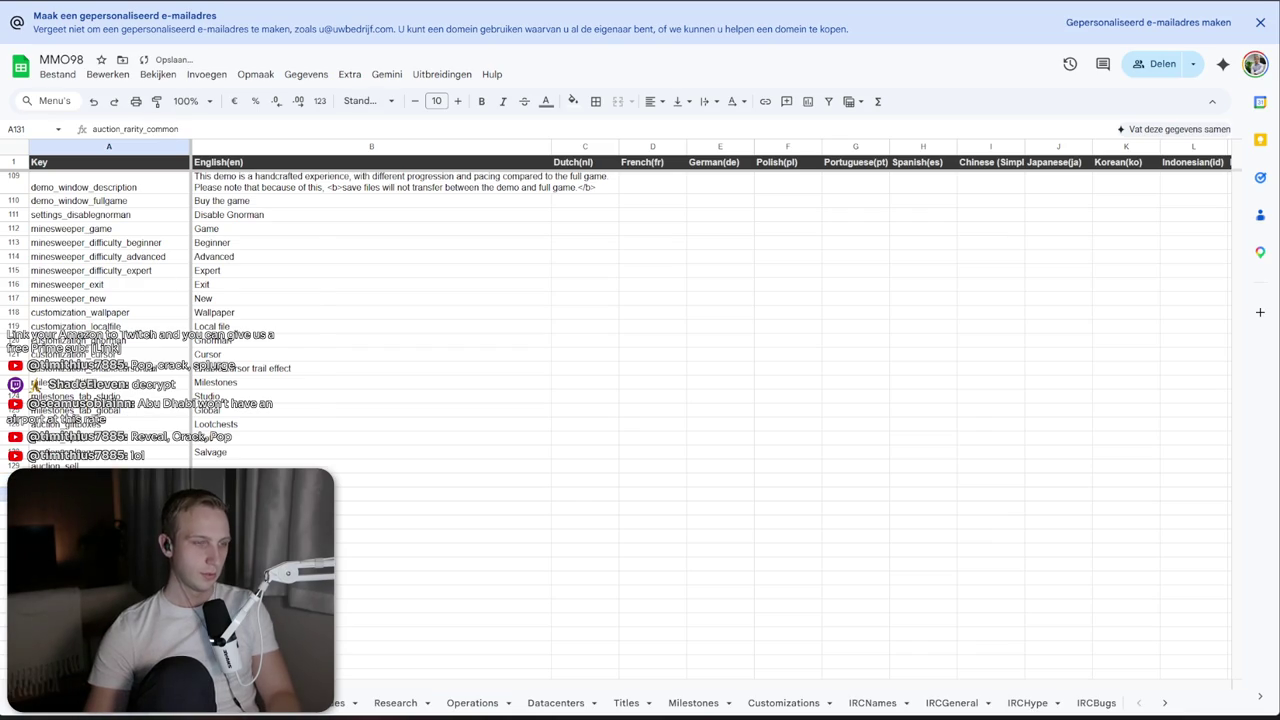
# Insert another row with the auction_title_droprates key and start its English text in B129
pyautogui.rightClick(100, 490)
pyautogui.click(160, 357)
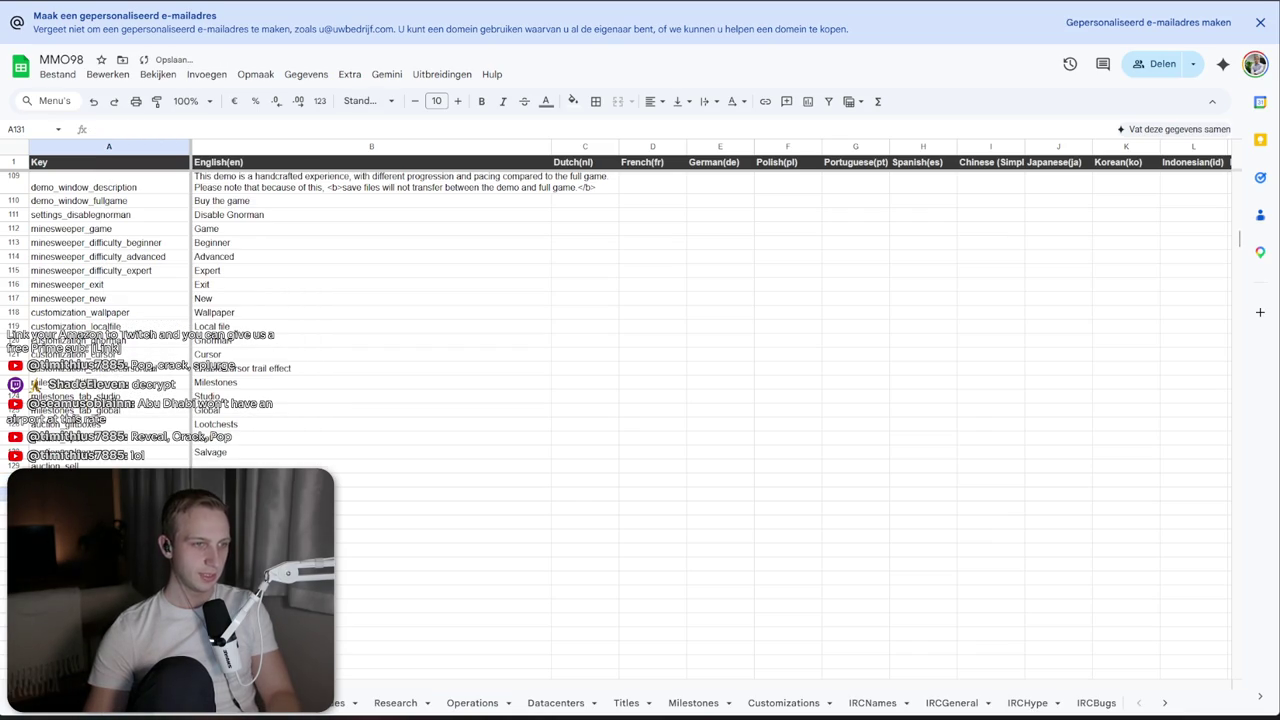
pyautogui.write('auction_title_droprates')
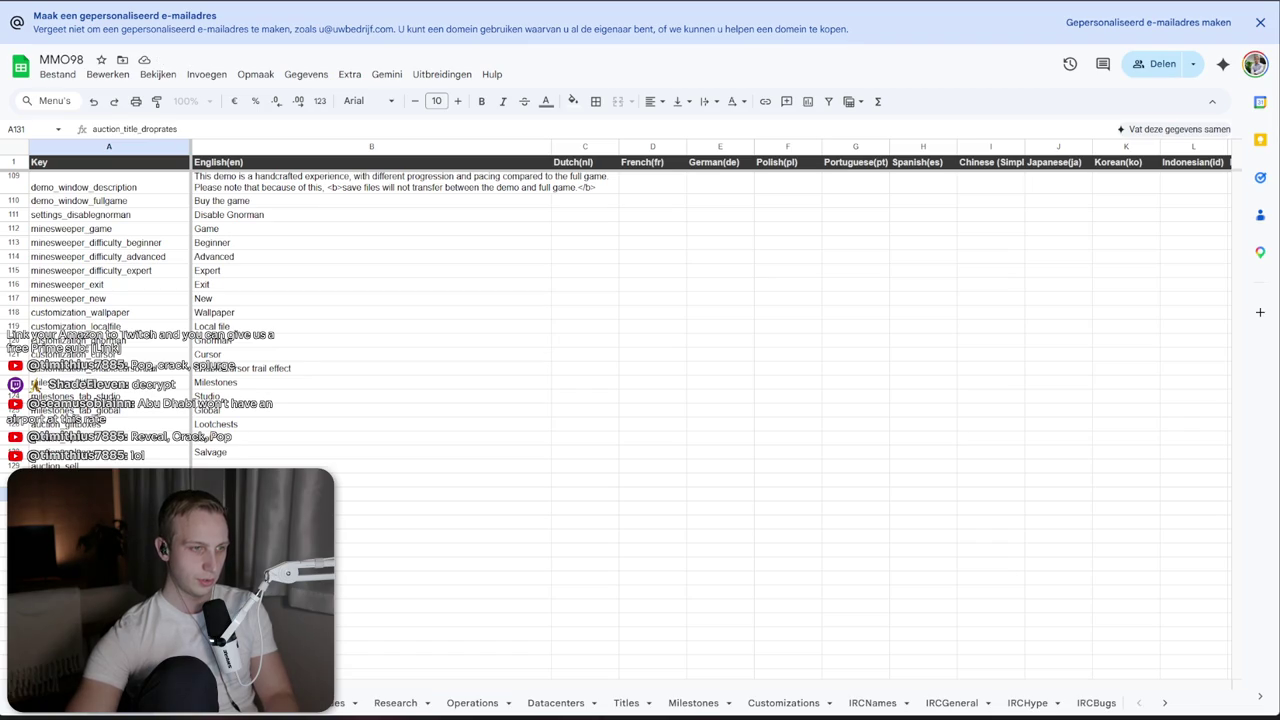
pyautogui.hotkey('alt', 'Tab')
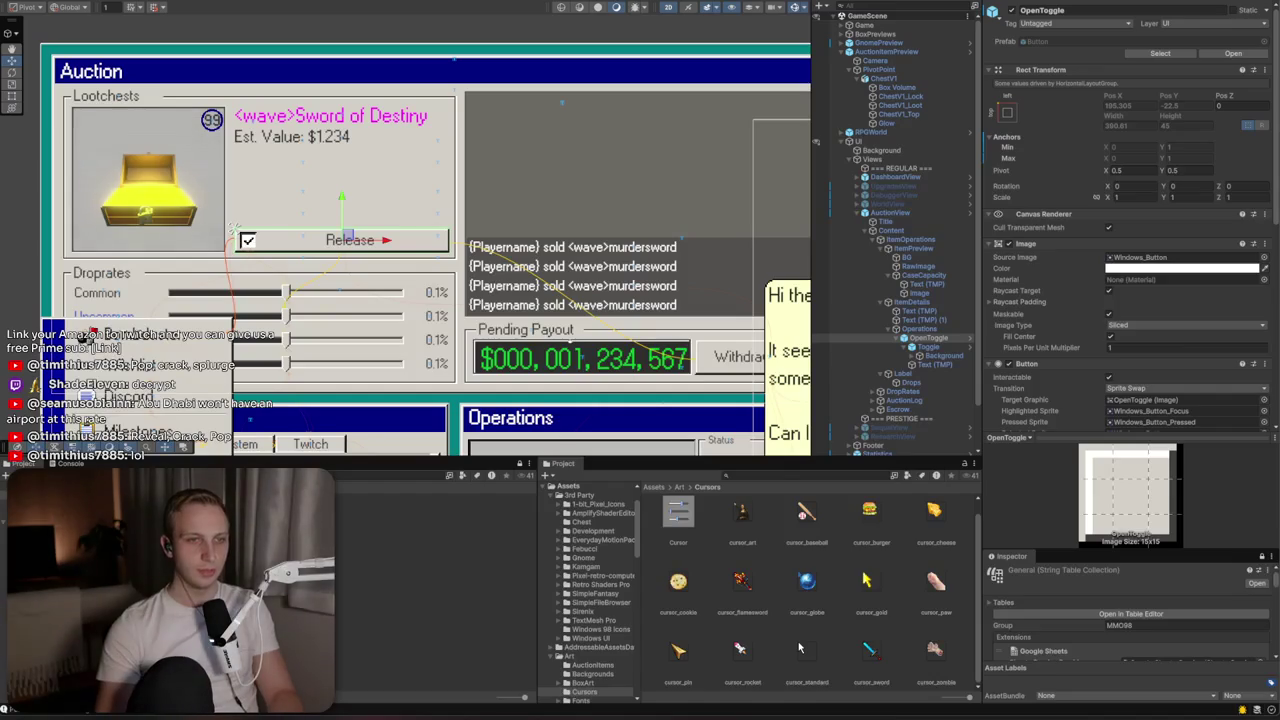
pyautogui.hotkey('alt', 'Tab')
pyautogui.press('Tab')
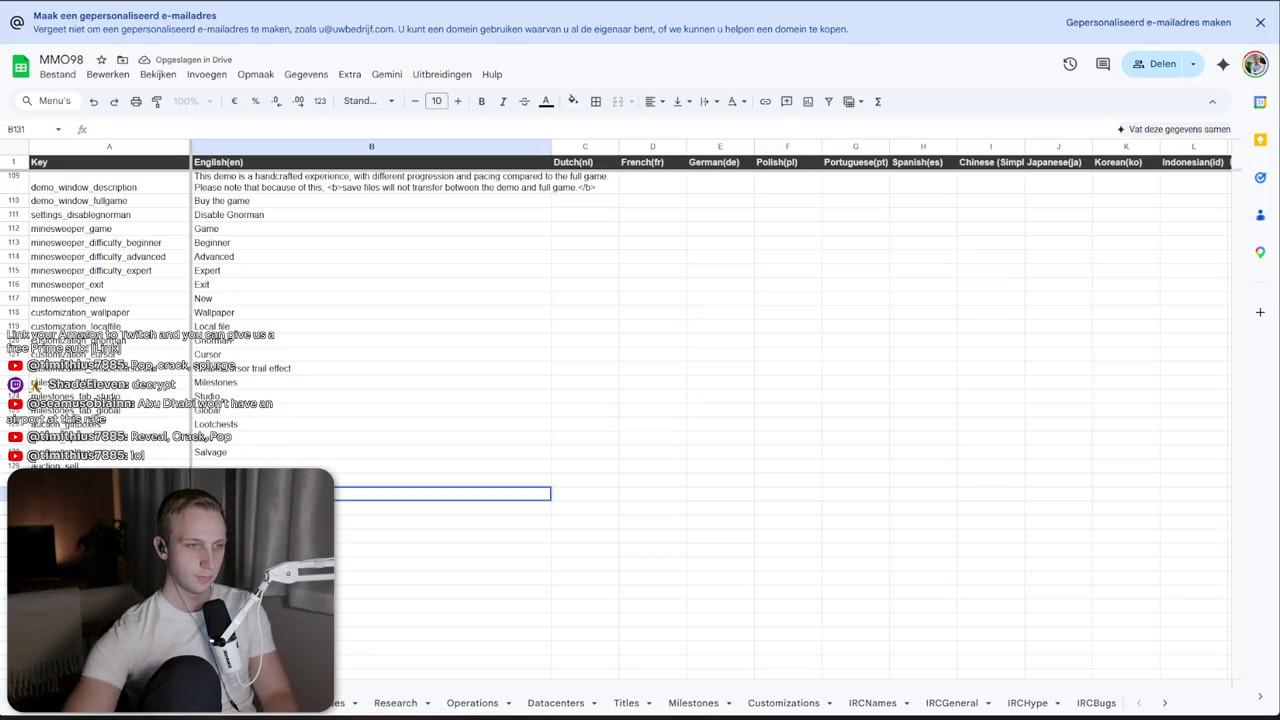
pyautogui.click(440, 479)
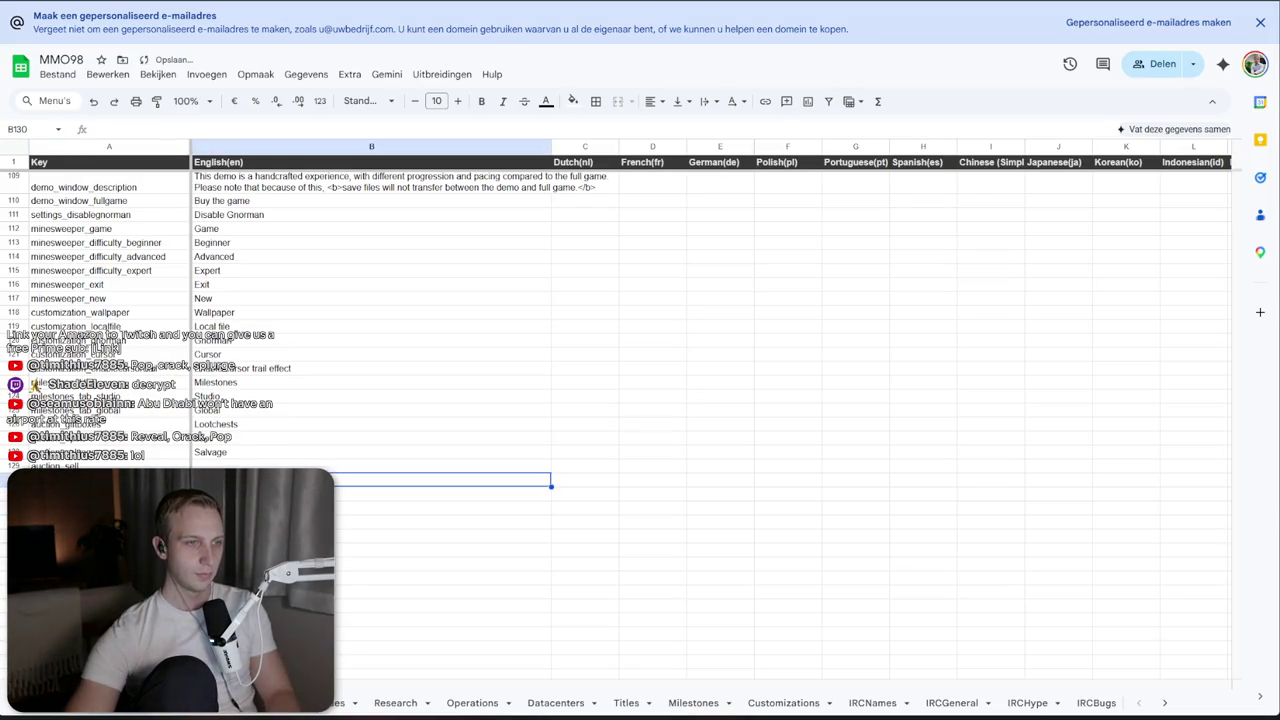
pyautogui.write('Droprate')
pyautogui.click(370, 465)
pyautogui.write('Se')
pyautogui.hotkey('alt', 'Tab')
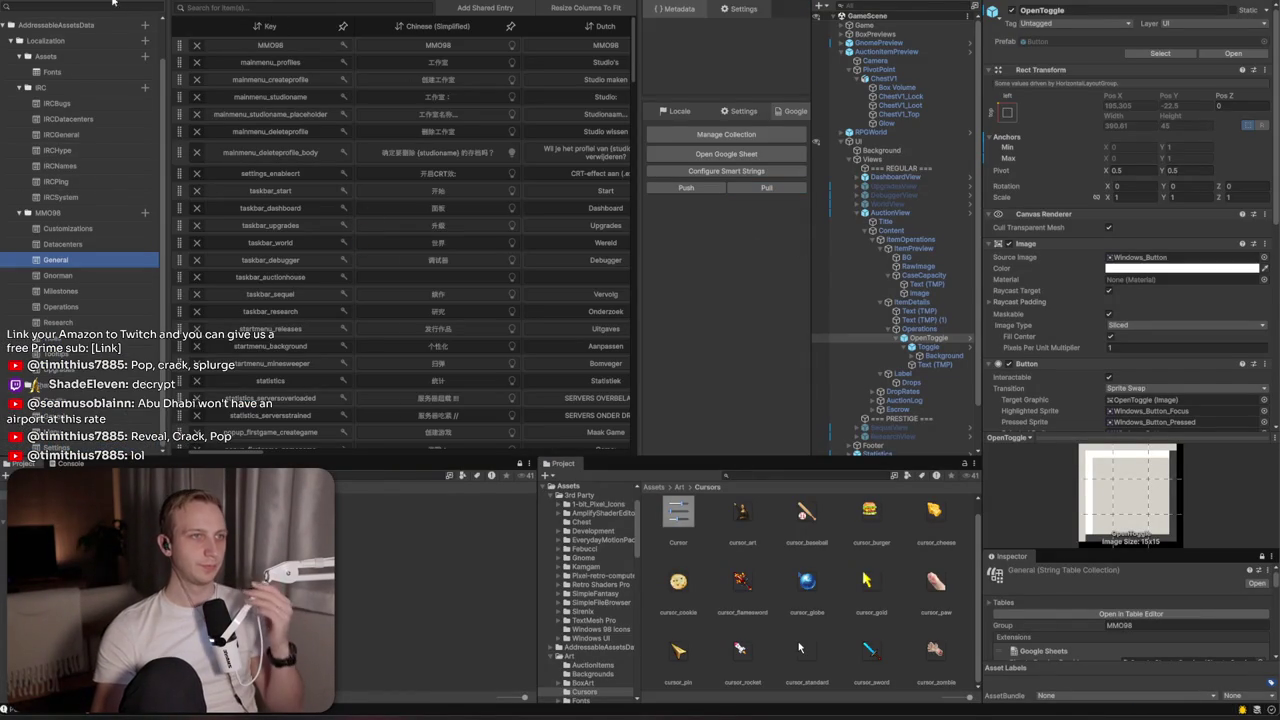
# Return from the Localization Tables to the Game view showing the Auction screen
pyautogui.click(113, 2)
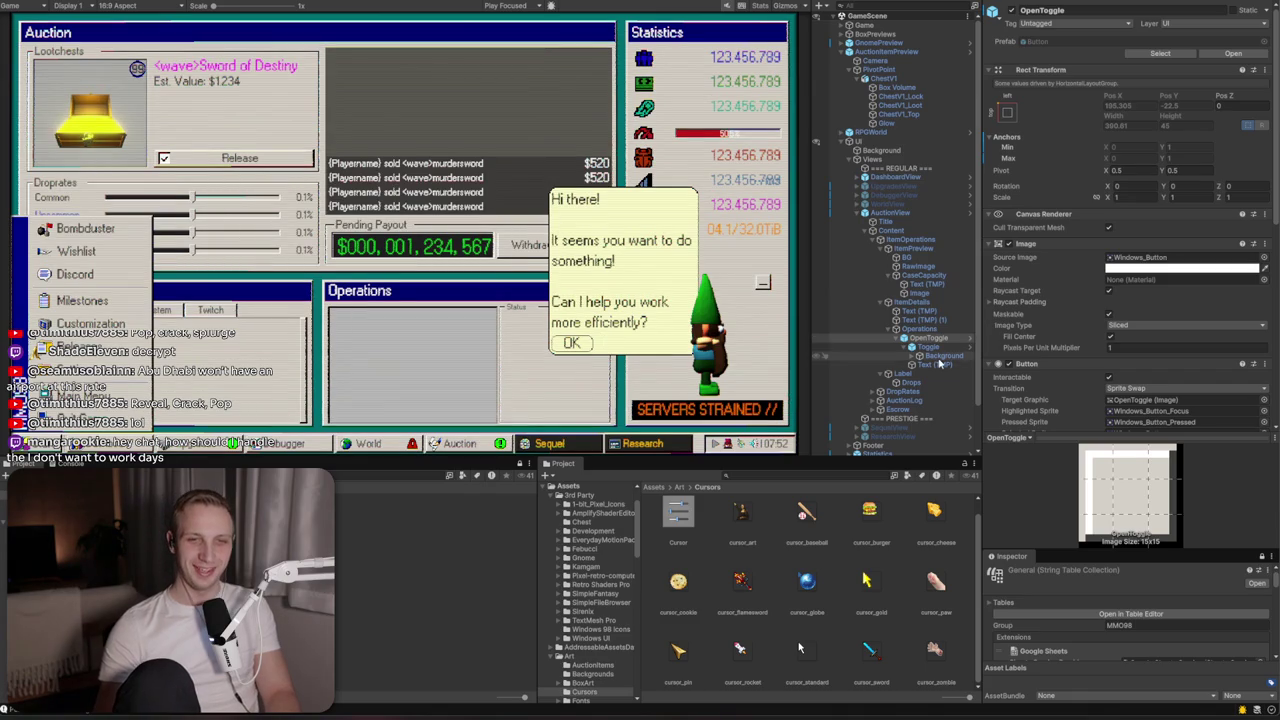
# Restore the Button above OpenToggle with undo and set its Z position to 0
pyautogui.click(940, 356)
pyautogui.click(932, 347)
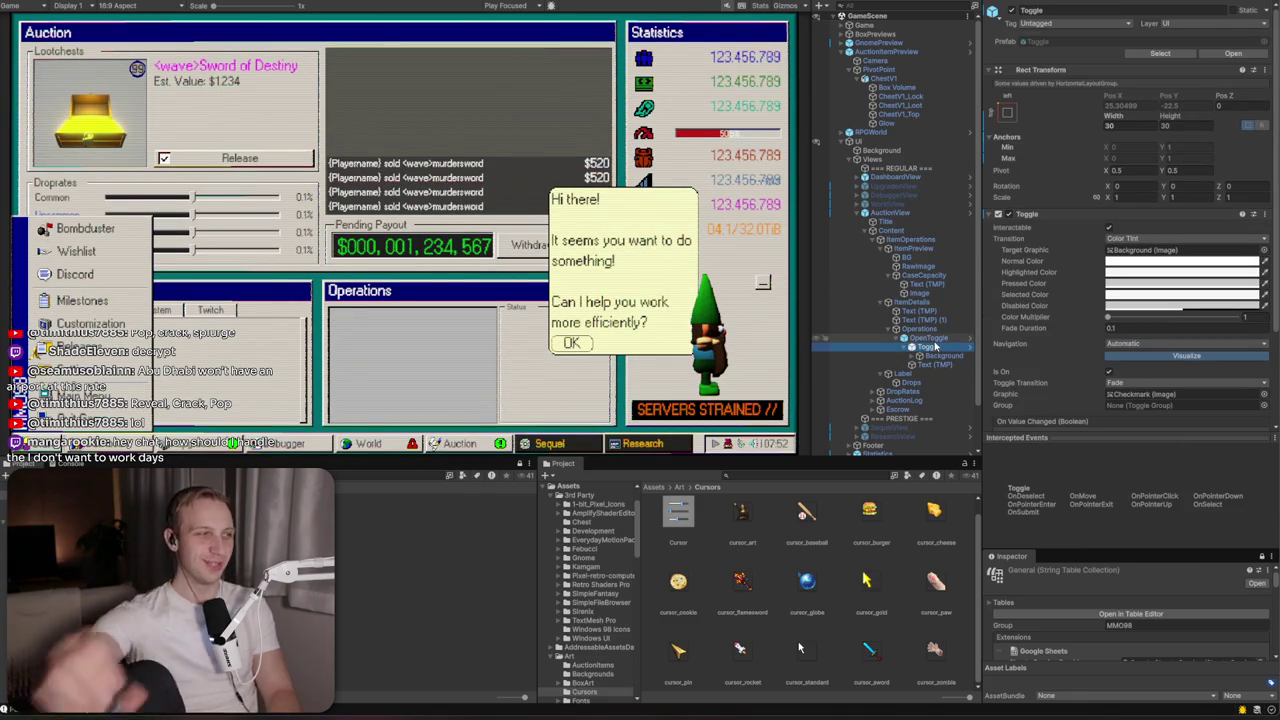
pyautogui.hotkey('ctrl', 'z')
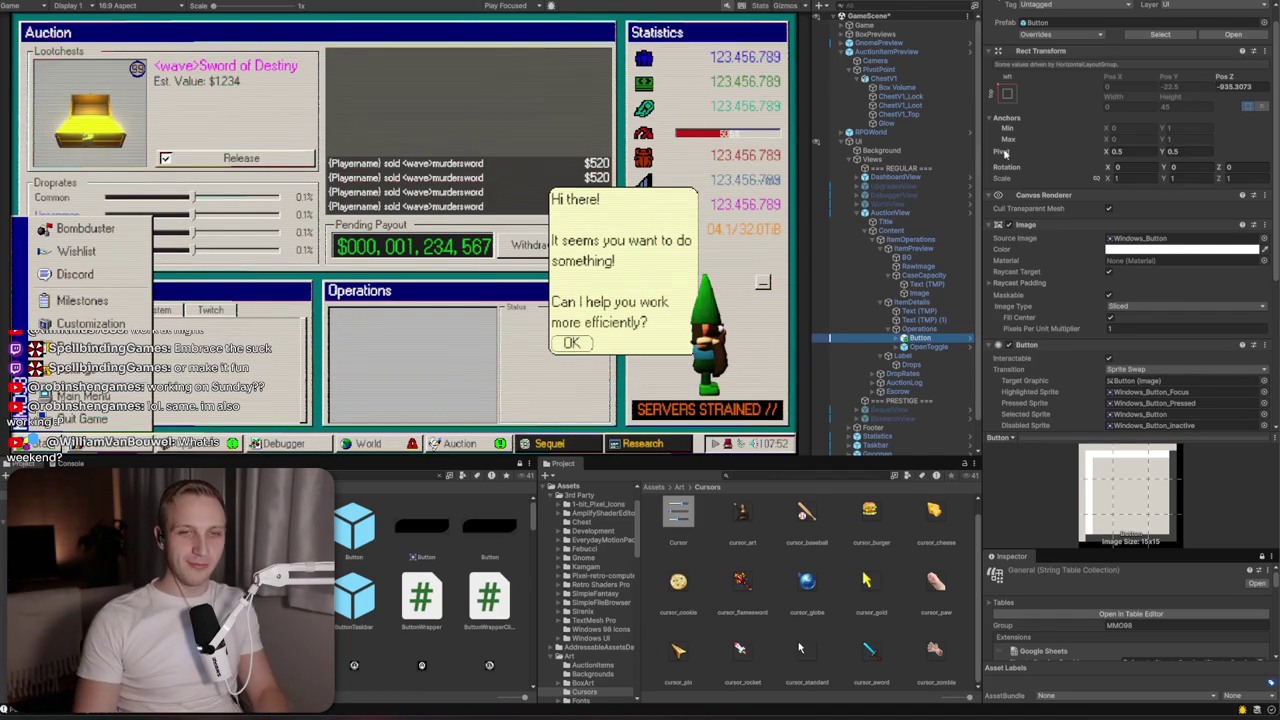
pyautogui.click(1257, 88)
pyautogui.write('0')
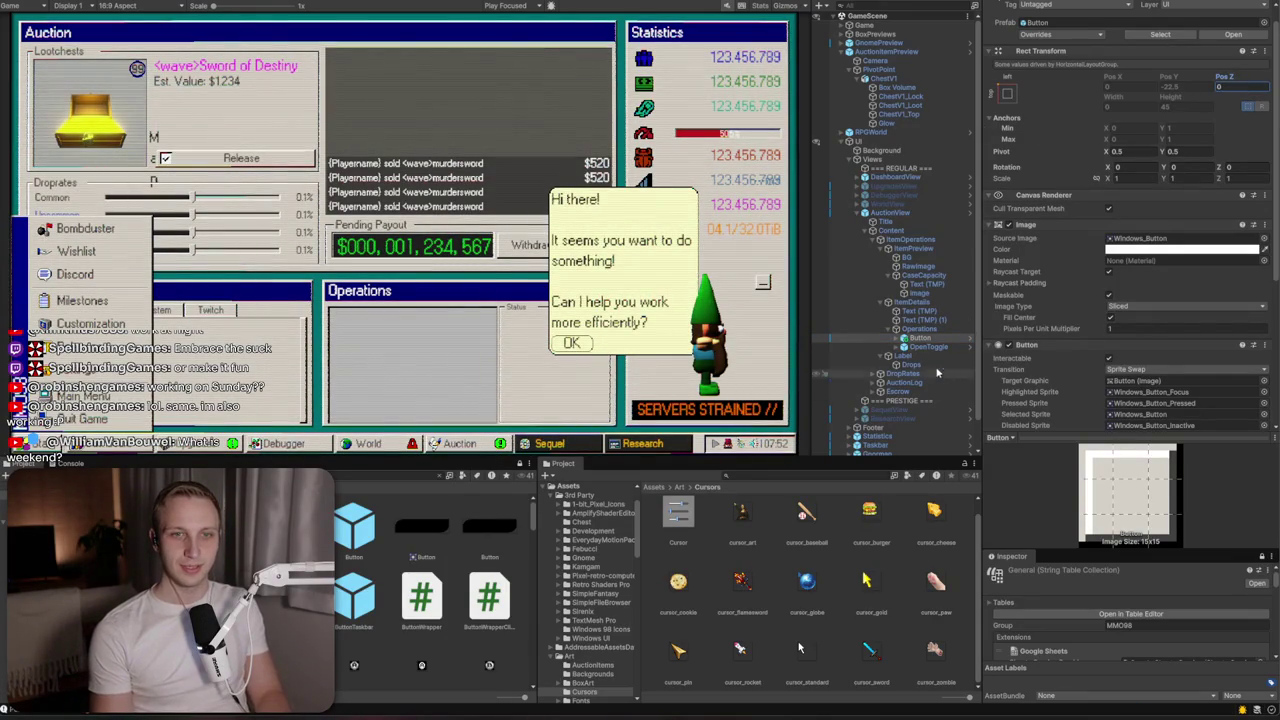
# Type 'asdd' into the Operations Button's label text
pyautogui.click(940, 329)
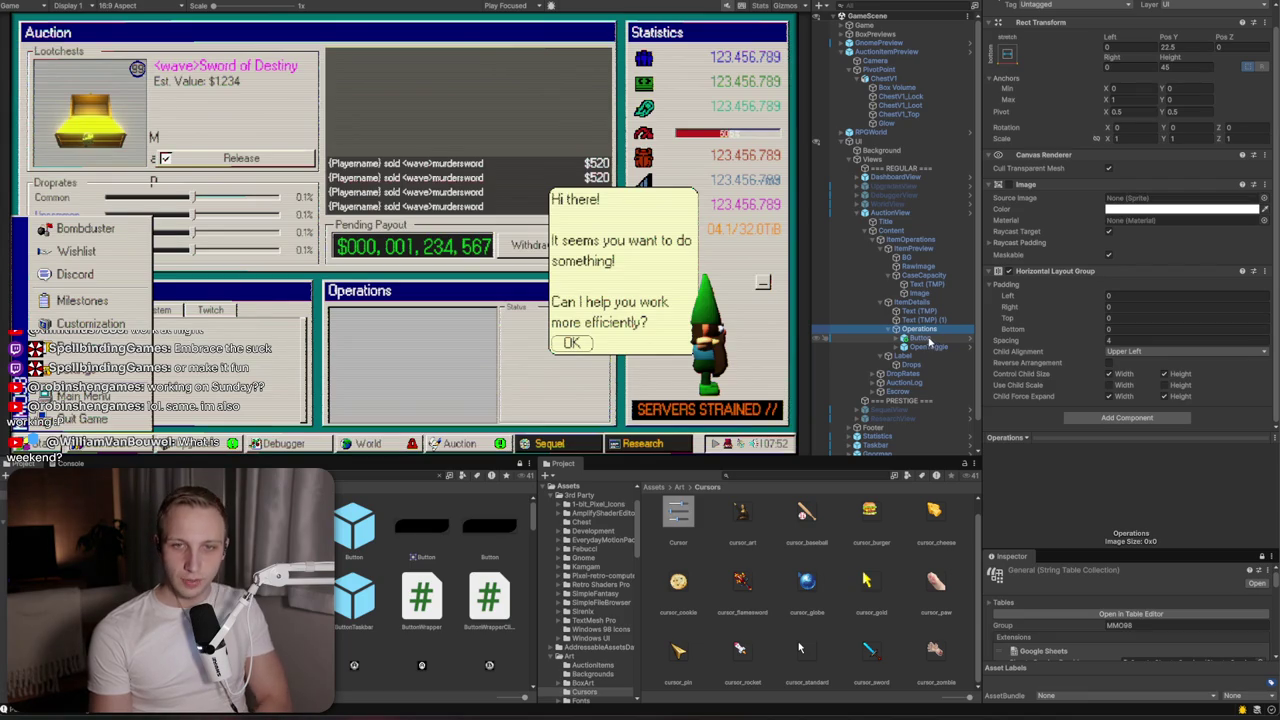
pyautogui.click(931, 341)
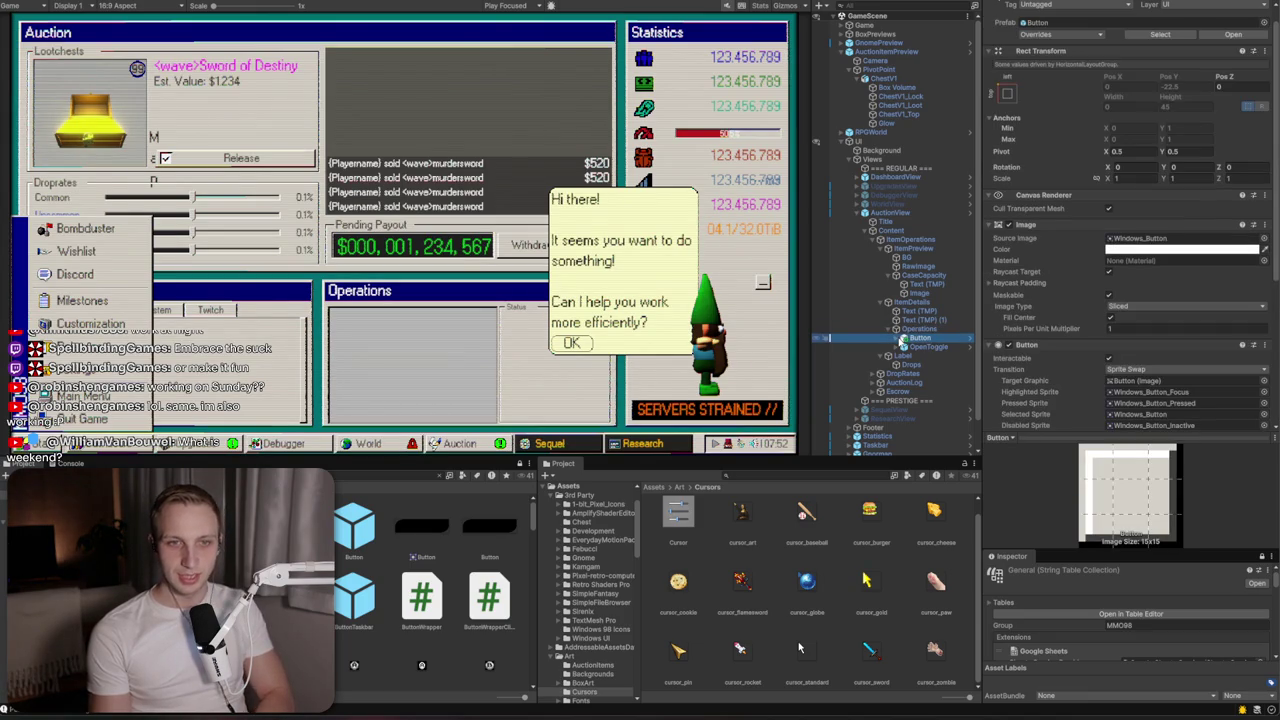
pyautogui.click(897, 339)
pyautogui.click(910, 347)
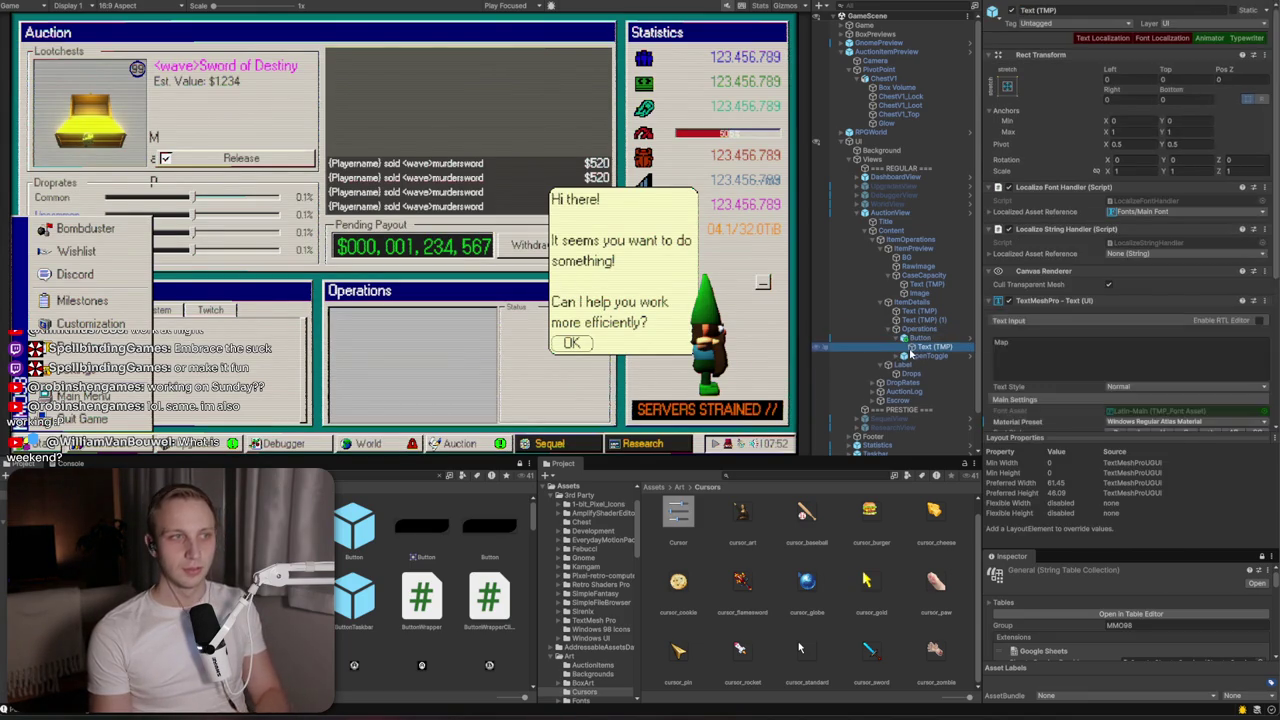
pyautogui.click(1038, 345)
pyautogui.write('asdd')
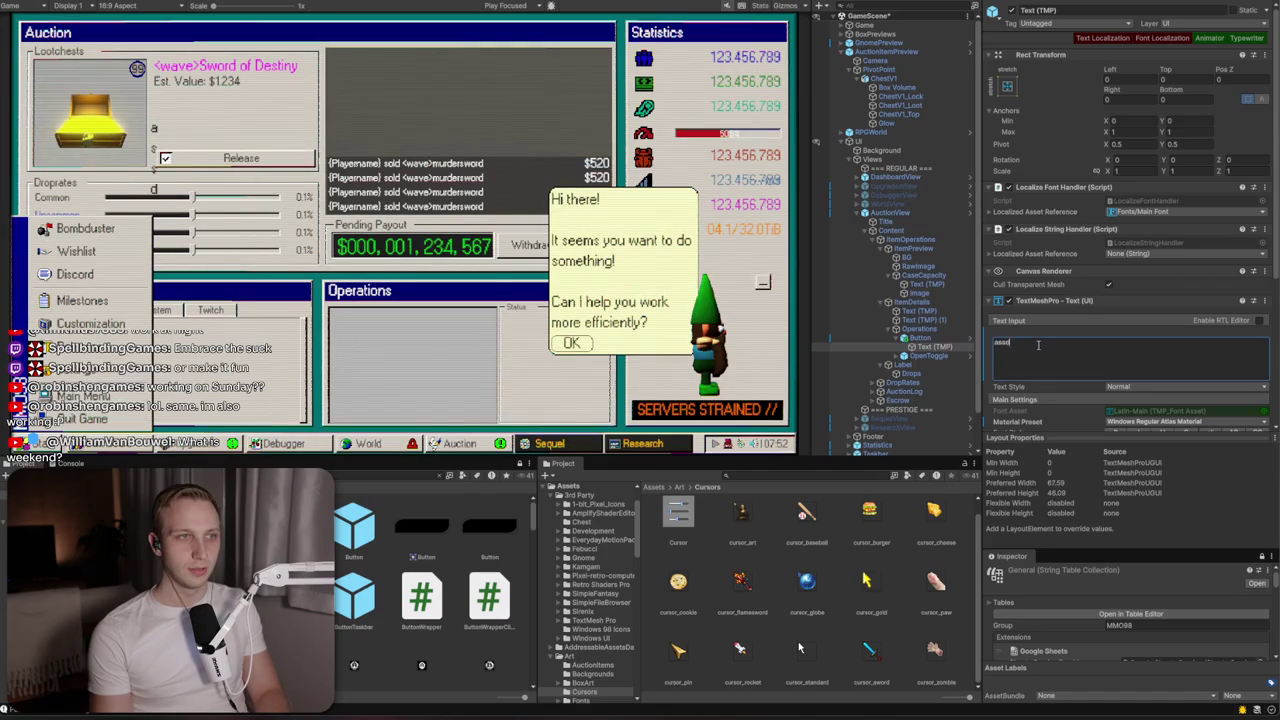
# Untick Control Child Size Height on the Operations Horizontal Layout Group
pyautogui.click(921, 329)
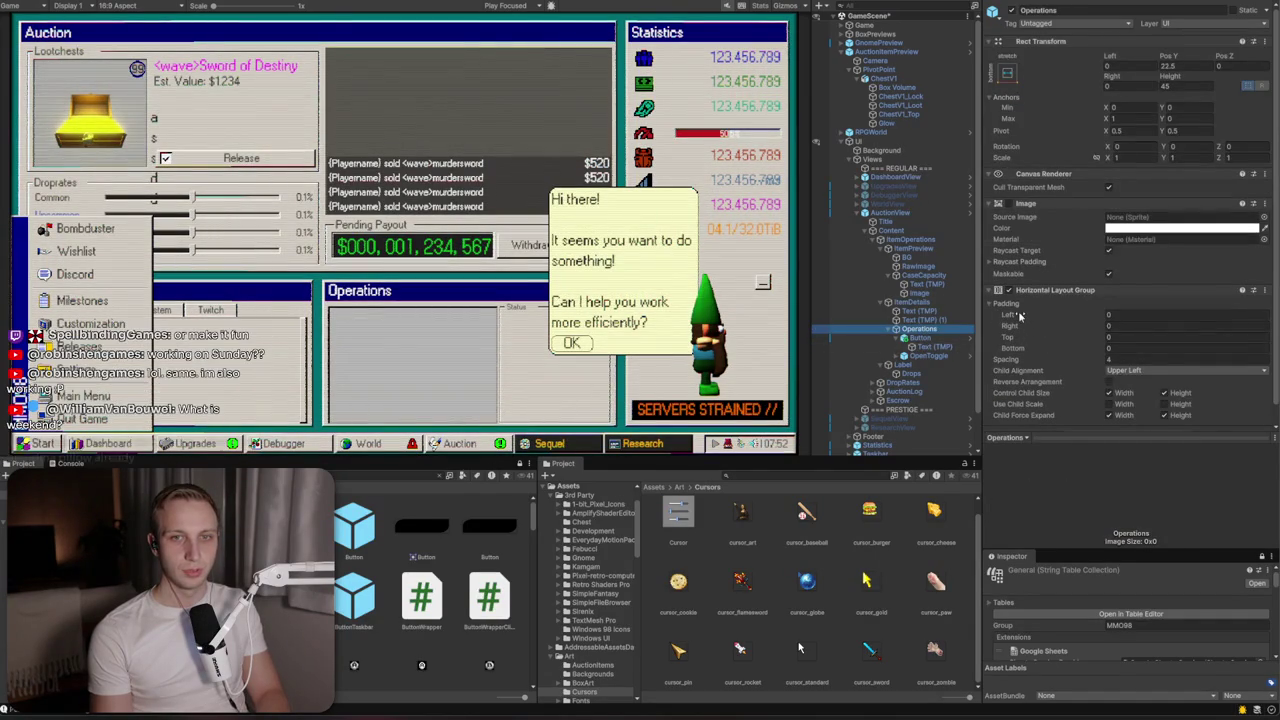
pyautogui.scroll(-1, 1163, 377)
pyautogui.click(1163, 375)
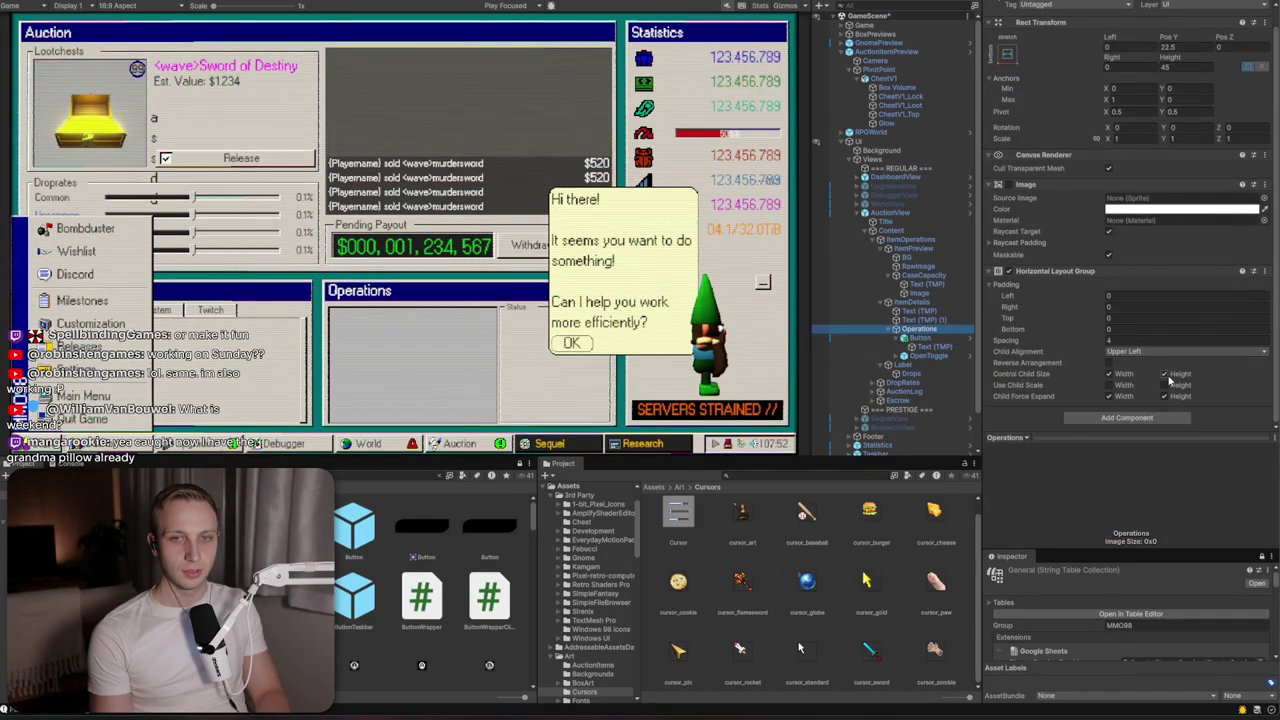
pyautogui.click(919, 338)
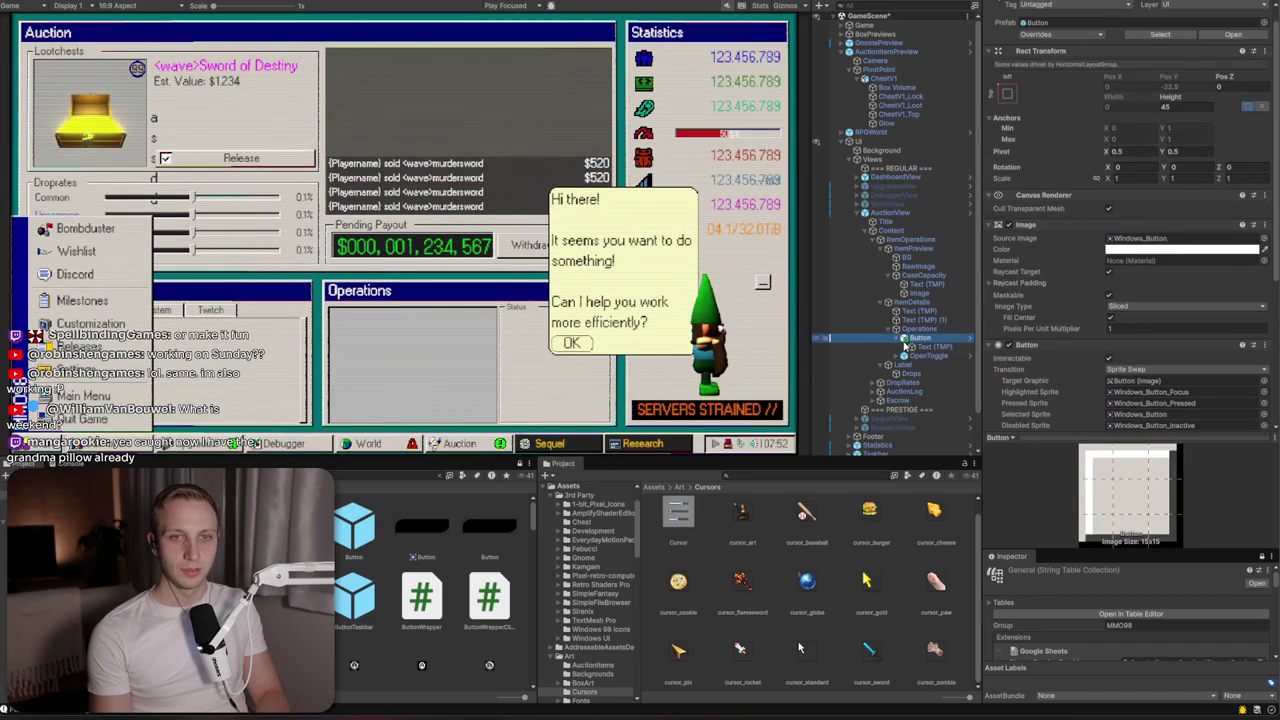
pyautogui.click(926, 356)
pyautogui.click(925, 329)
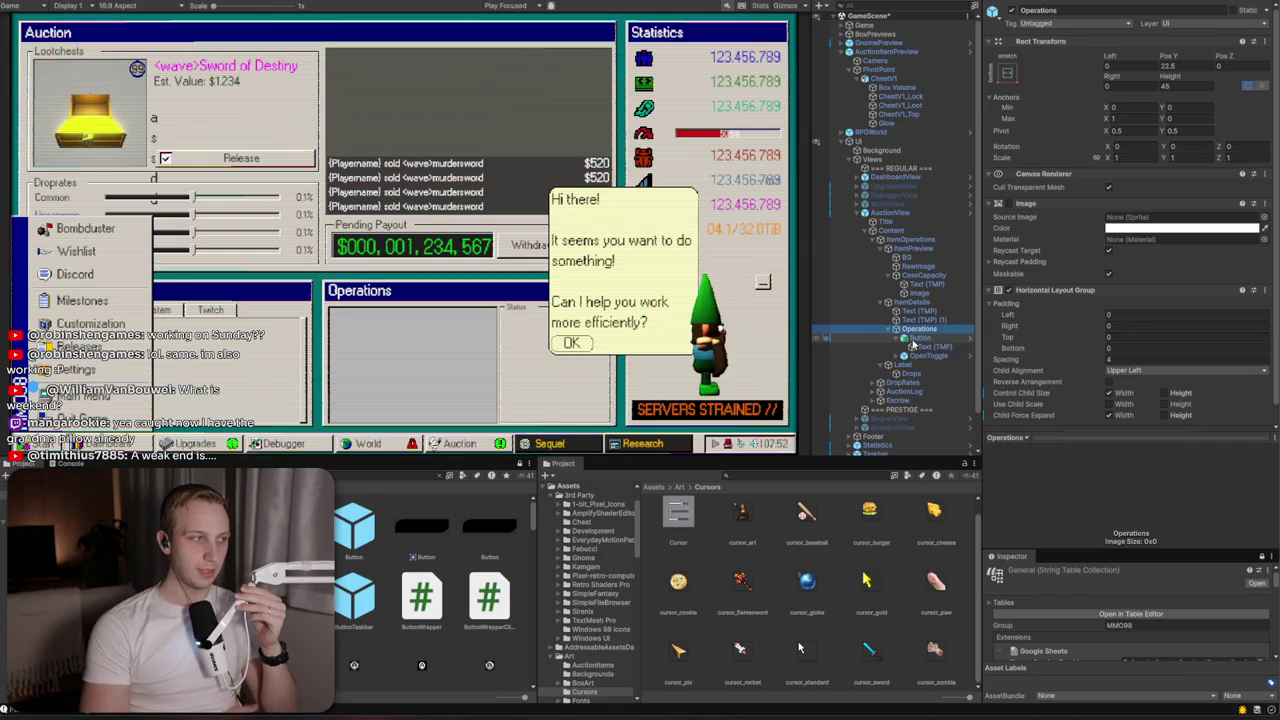
# Remove the Horizontal Layout Group component from Operations
pyautogui.moveTo(913, 344); pyautogui.dragTo(914, 329)
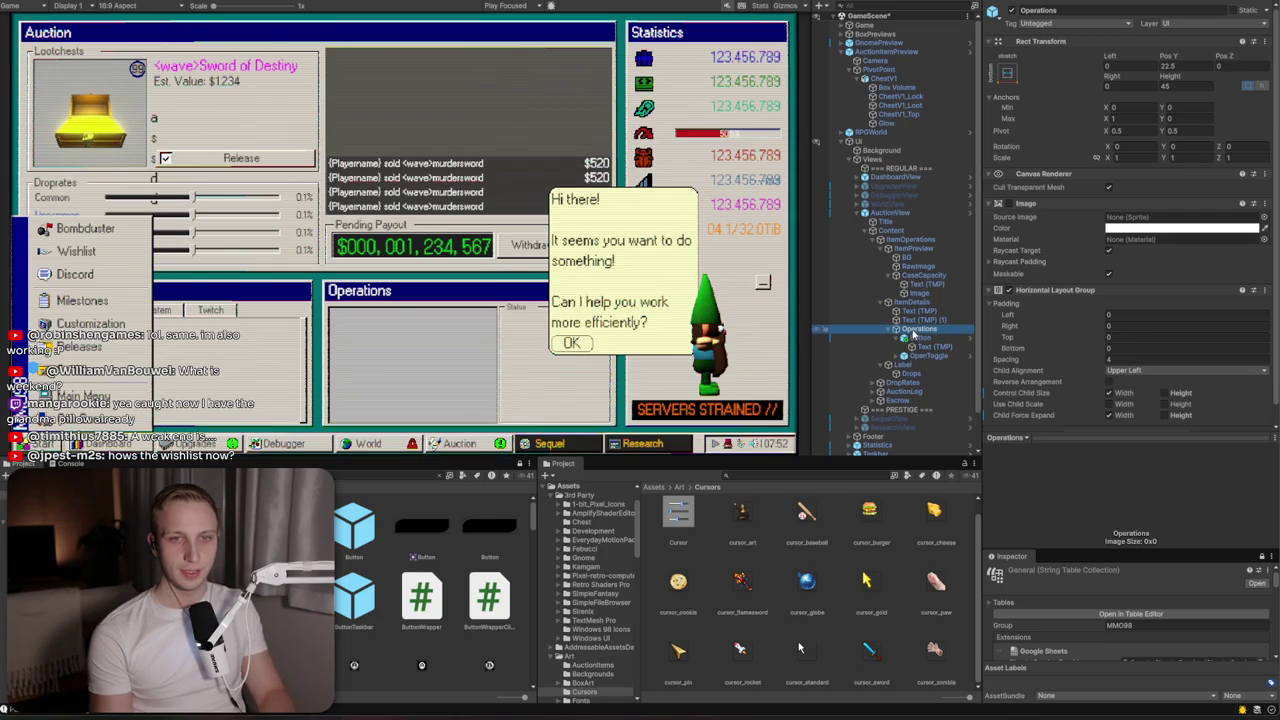
pyautogui.click(1263, 290)
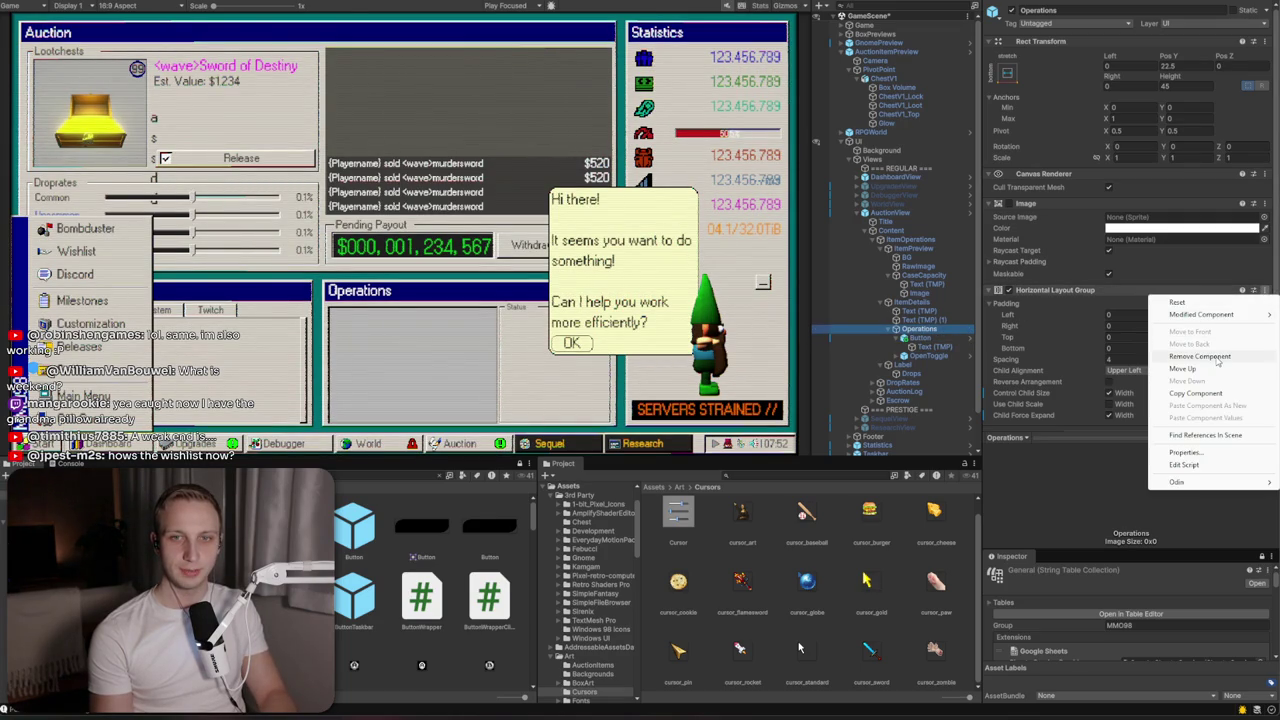
pyautogui.click(1205, 356)
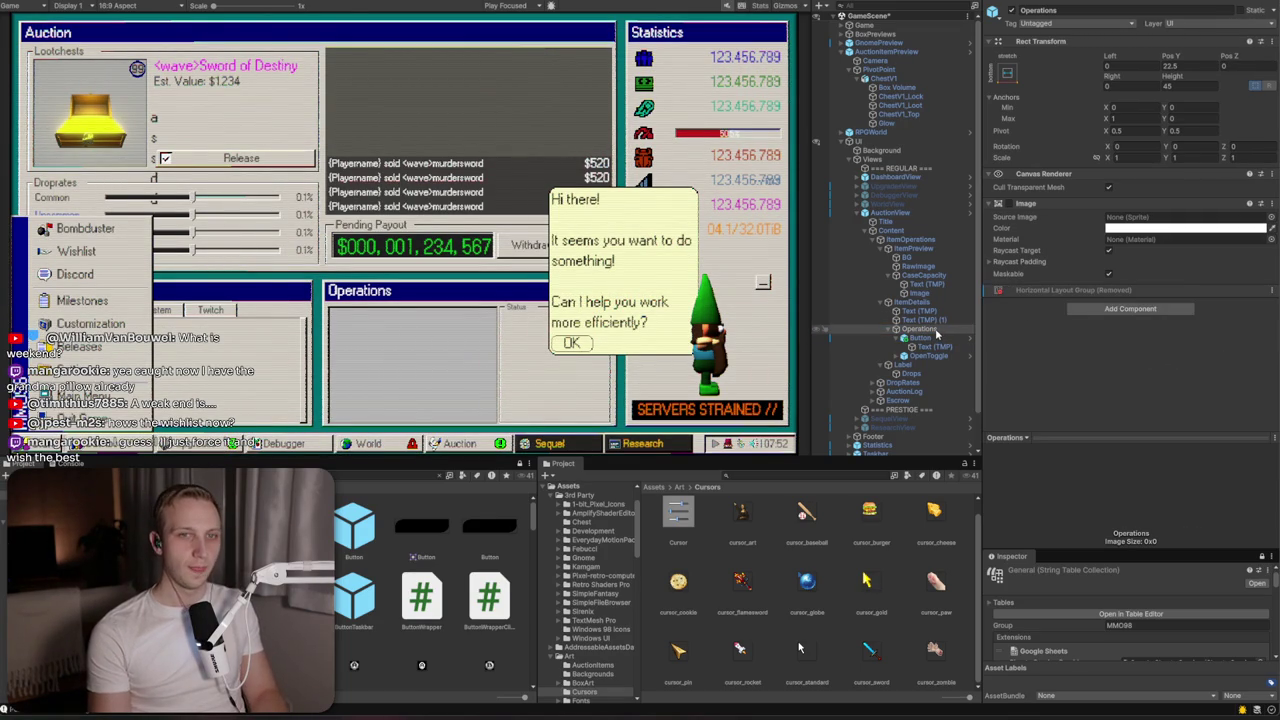
# Dismiss the cannot-restructure warning and open the AuctionView prefab for editing
pyautogui.click(930, 339)
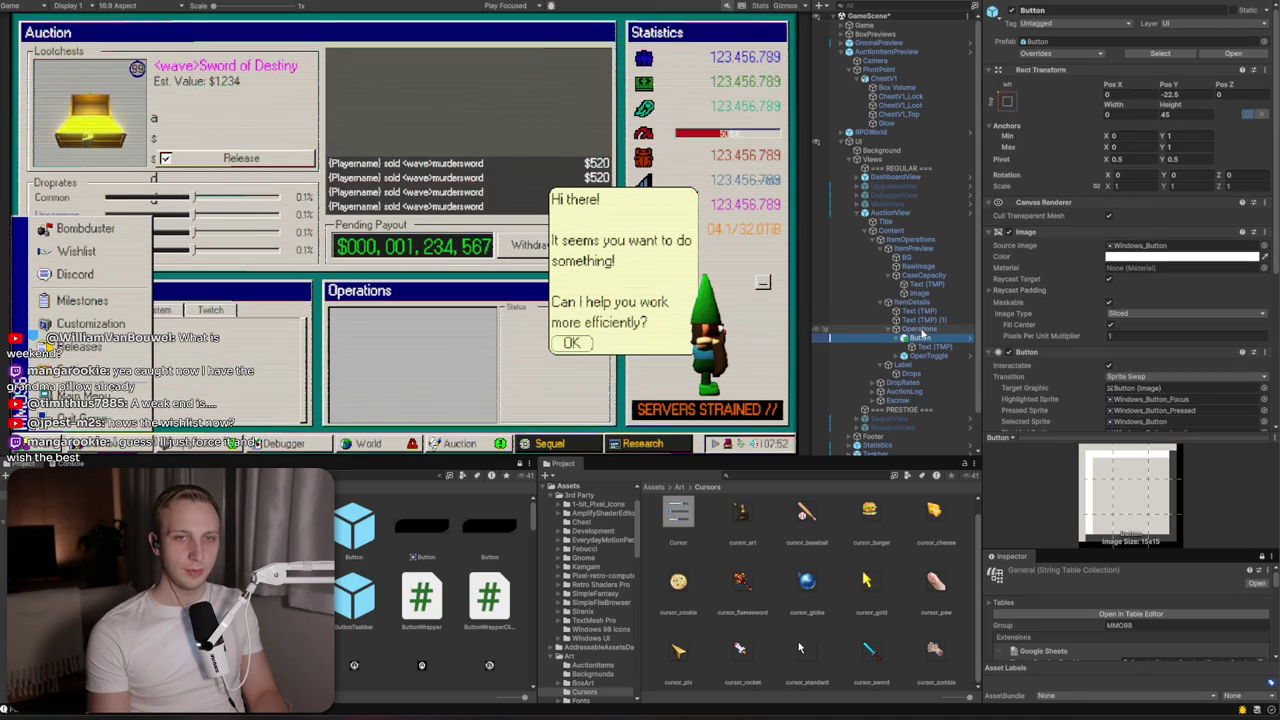
pyautogui.moveTo(915, 340)
pyautogui.mouseDown()
pyautogui.moveTo(915, 357)
pyautogui.moveTo(898, 328)
pyautogui.mouseUp()
pyautogui.click(711, 361)
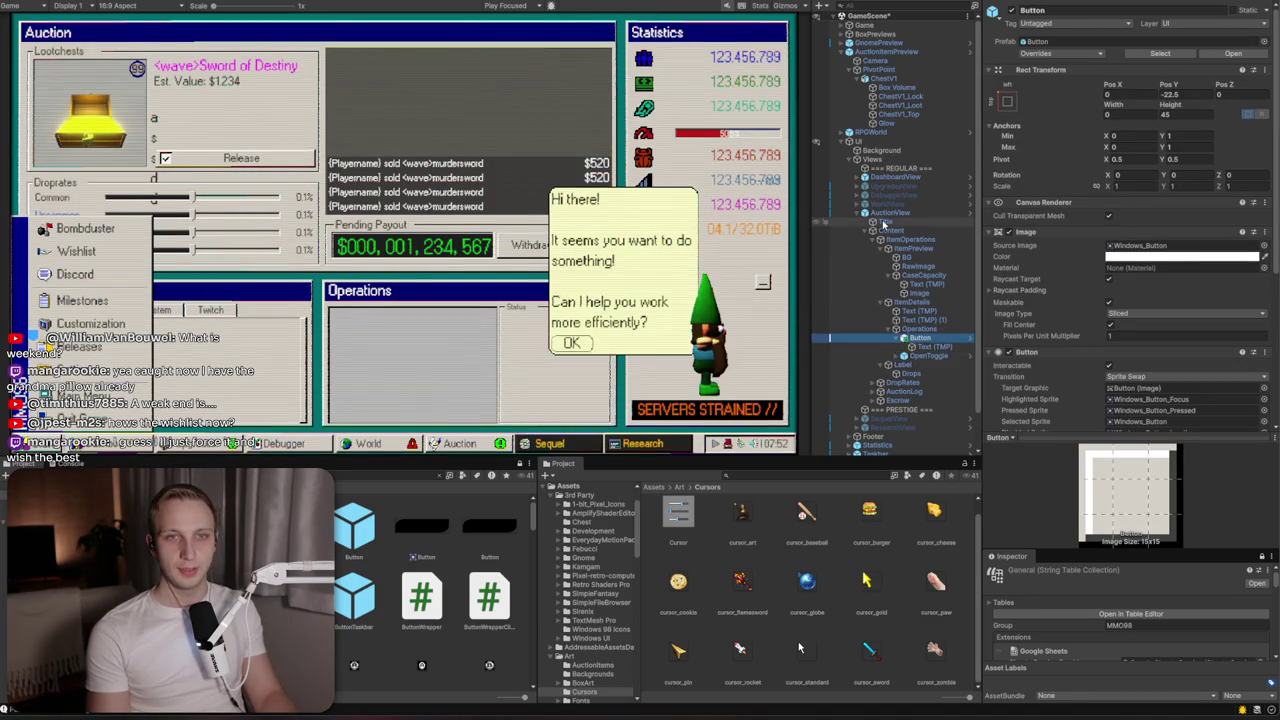
pyautogui.click(890, 212)
pyautogui.click(1040, 53)
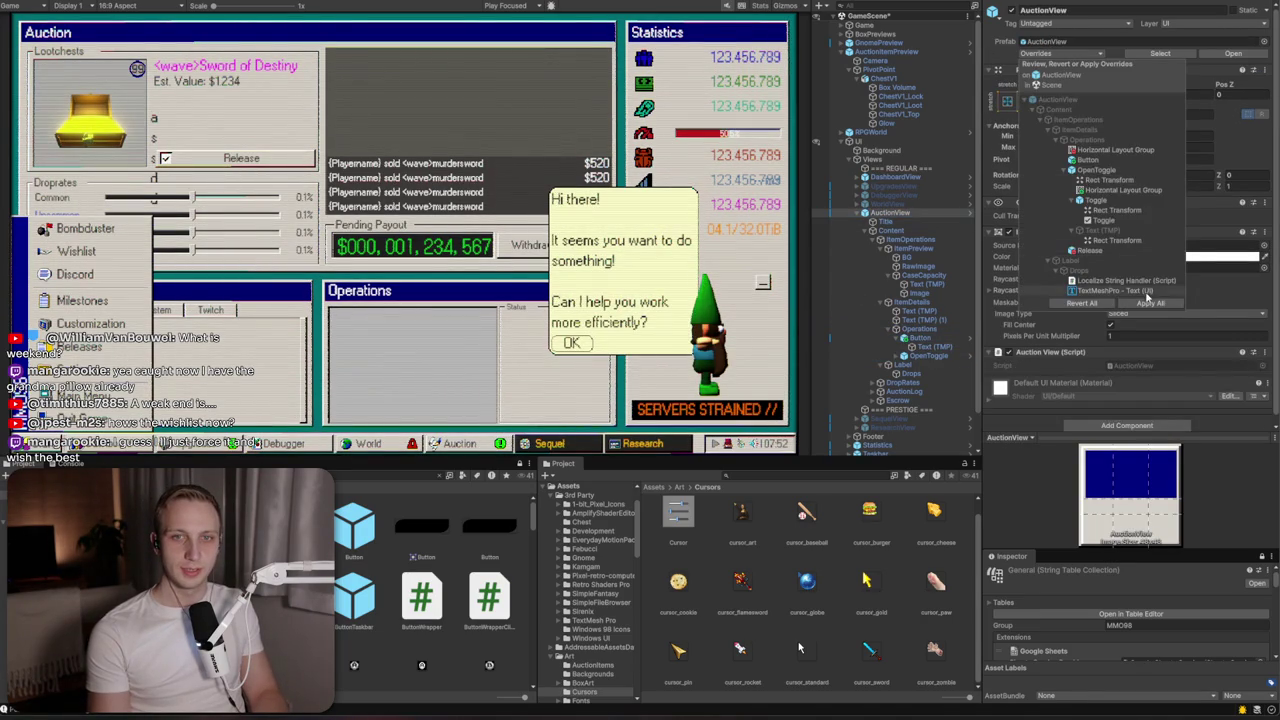
pyautogui.click(1205, 167)
pyautogui.click(1241, 55)
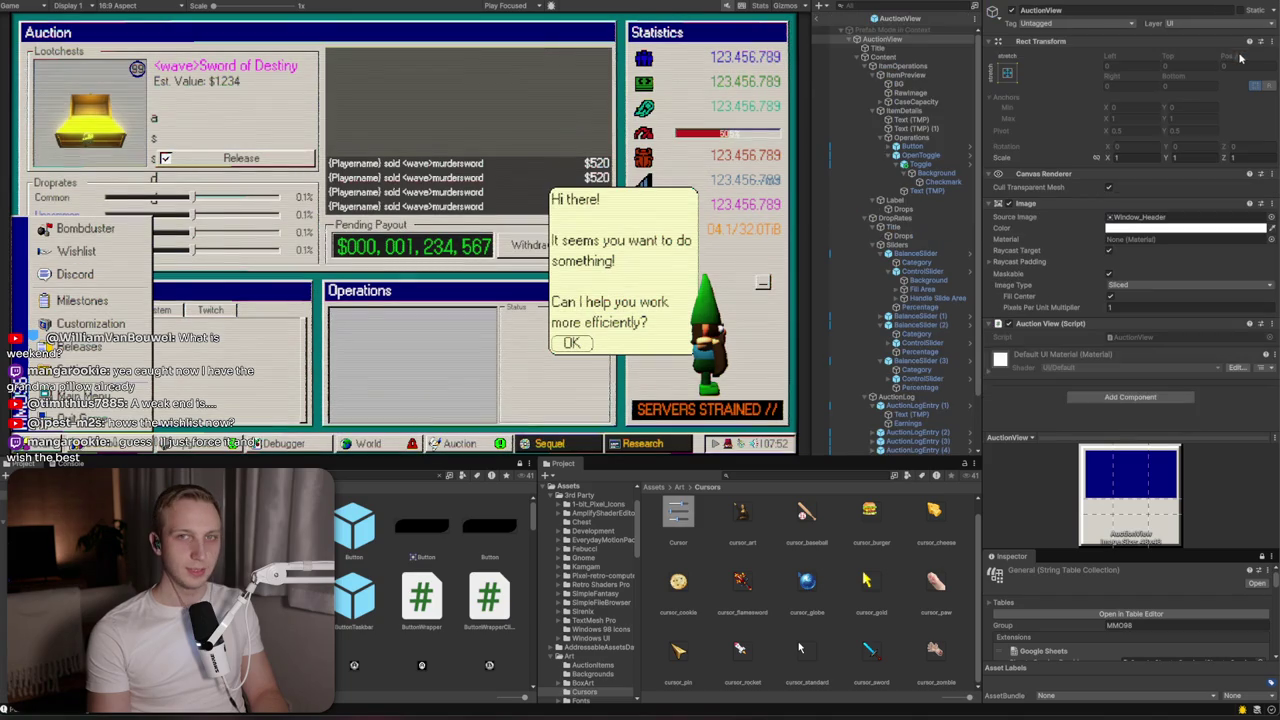
# Move Button and OpenToggle out of Operations and delete the empty Operations container
pyautogui.scroll(-3, 922, 330)
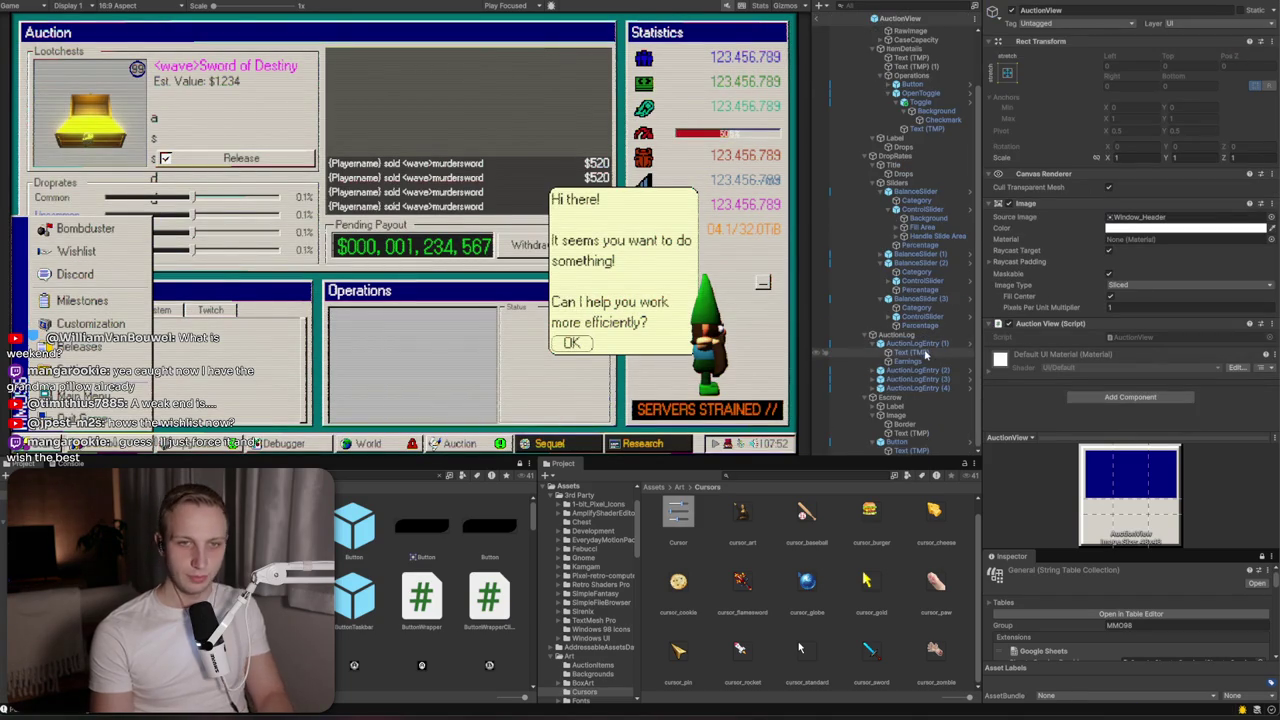
pyautogui.click(918, 102)
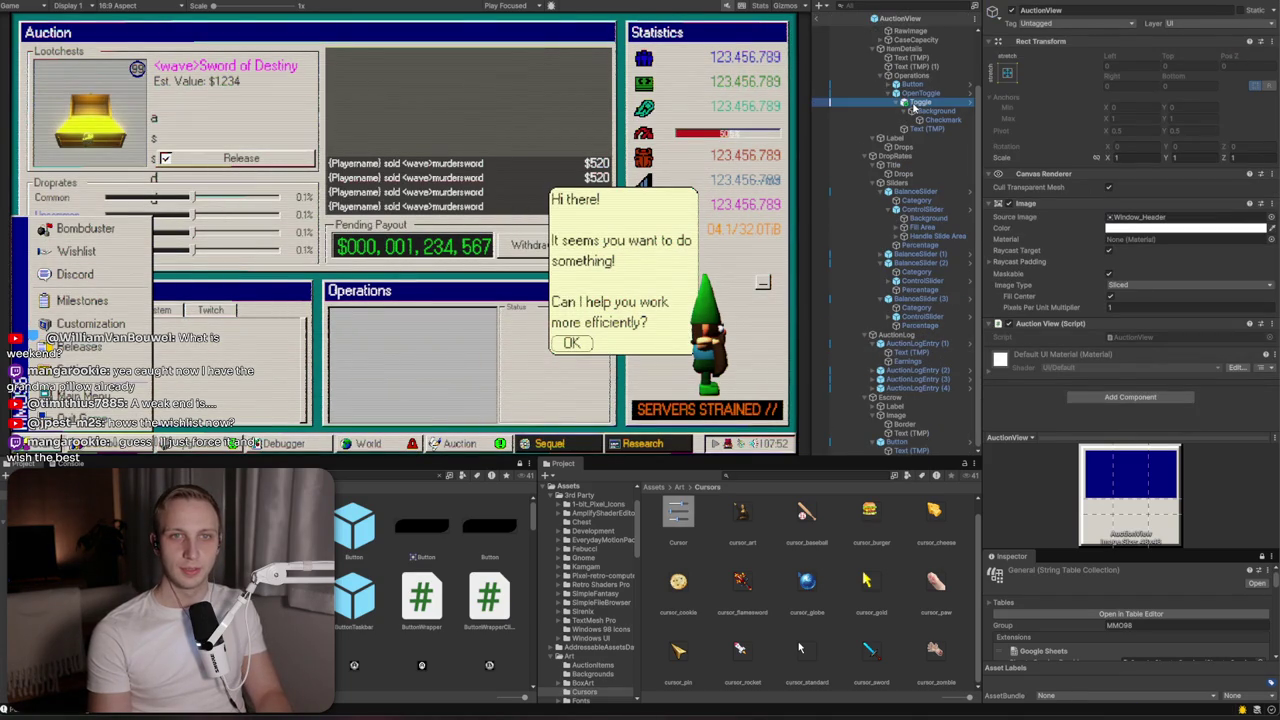
pyautogui.scroll(2, 918, 110)
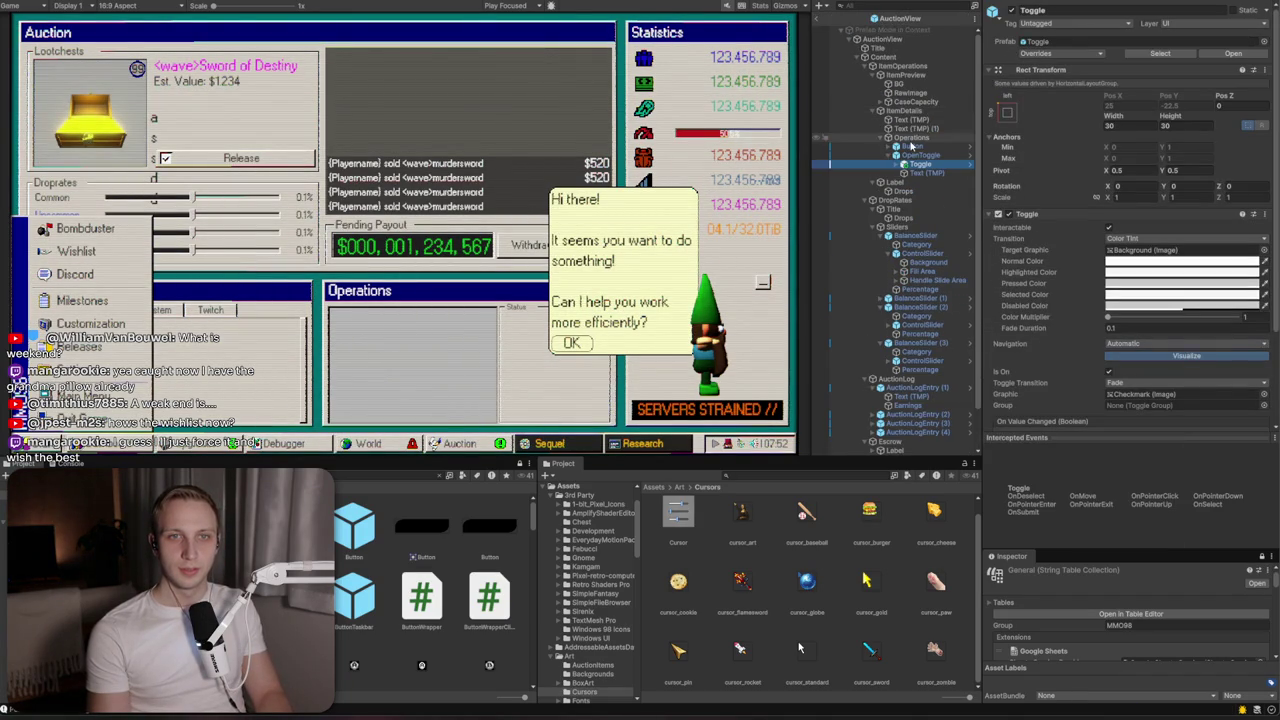
pyautogui.click(916, 146)
pyautogui.click(916, 138)
pyautogui.click(912, 147)
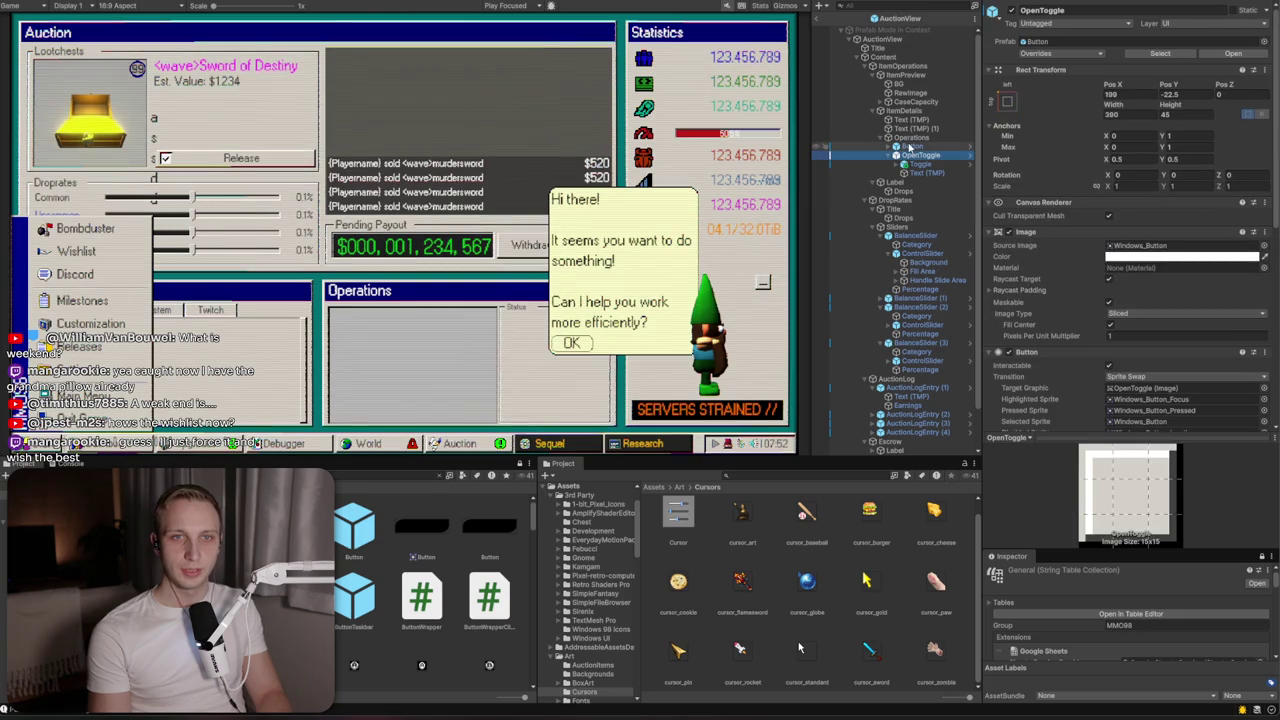
pyautogui.moveTo(898, 131); pyautogui.dragTo(900, 146)
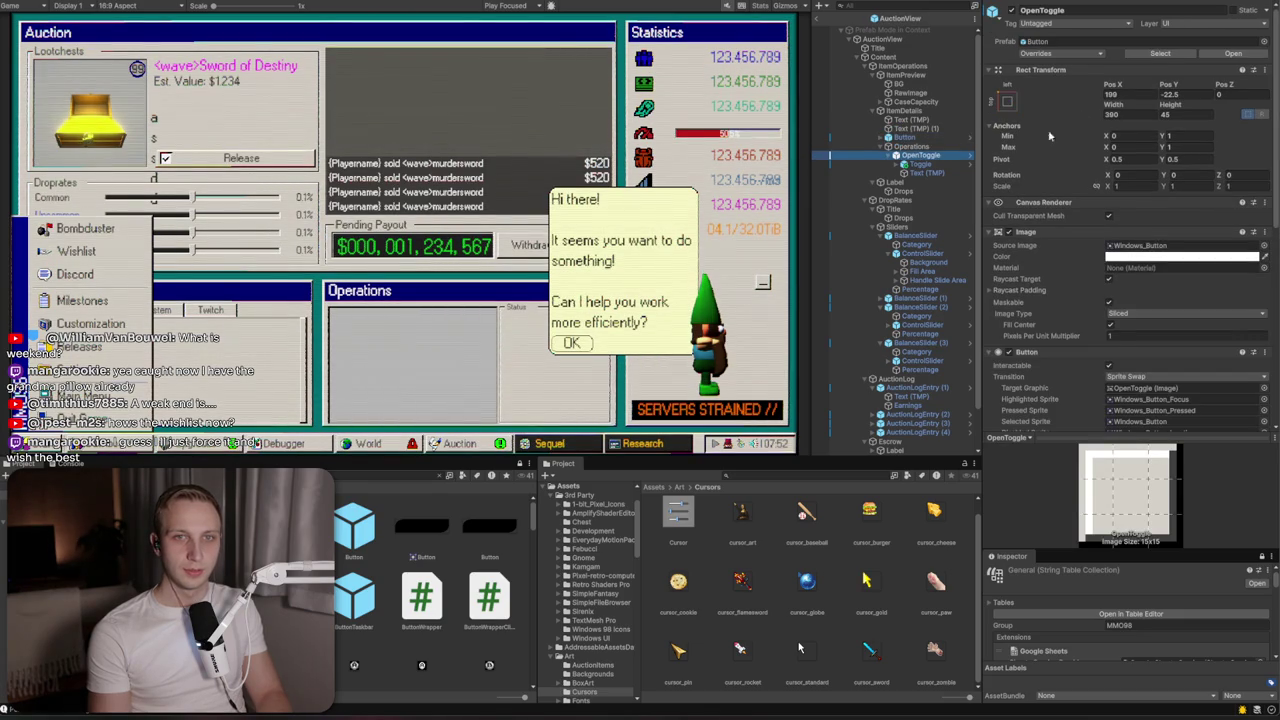
pyautogui.click(936, 147)
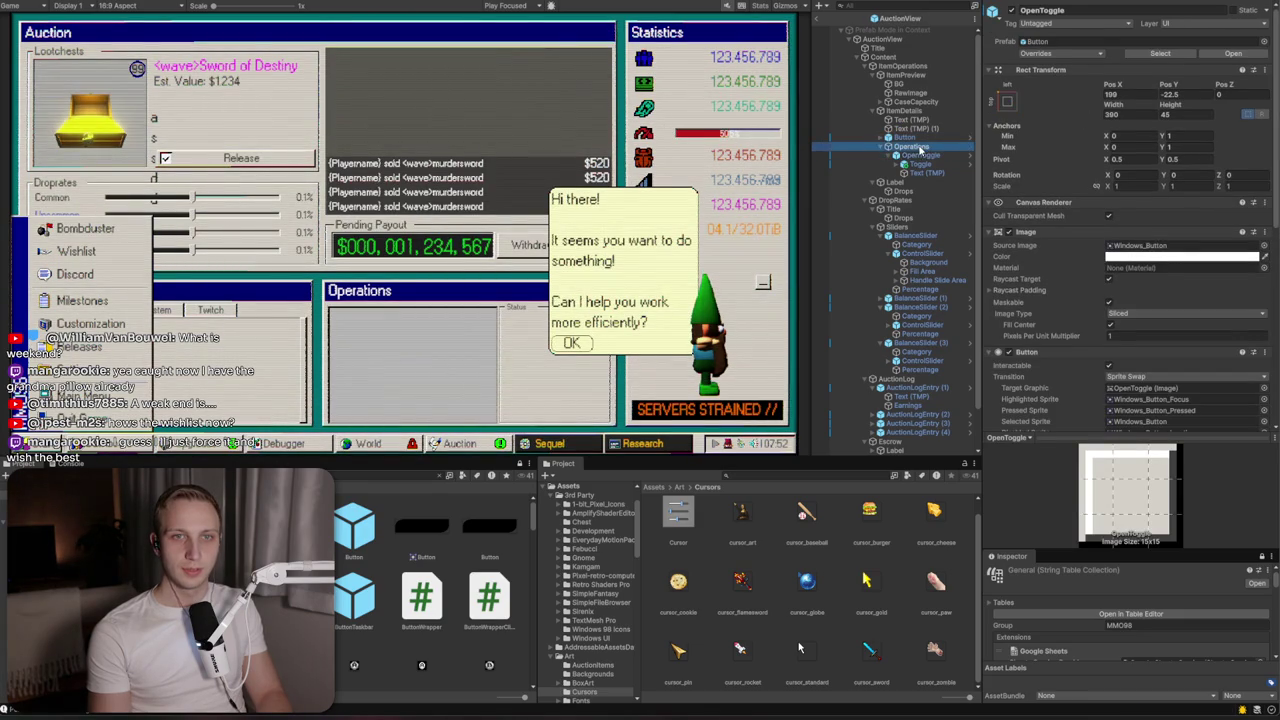
pyautogui.click(916, 157)
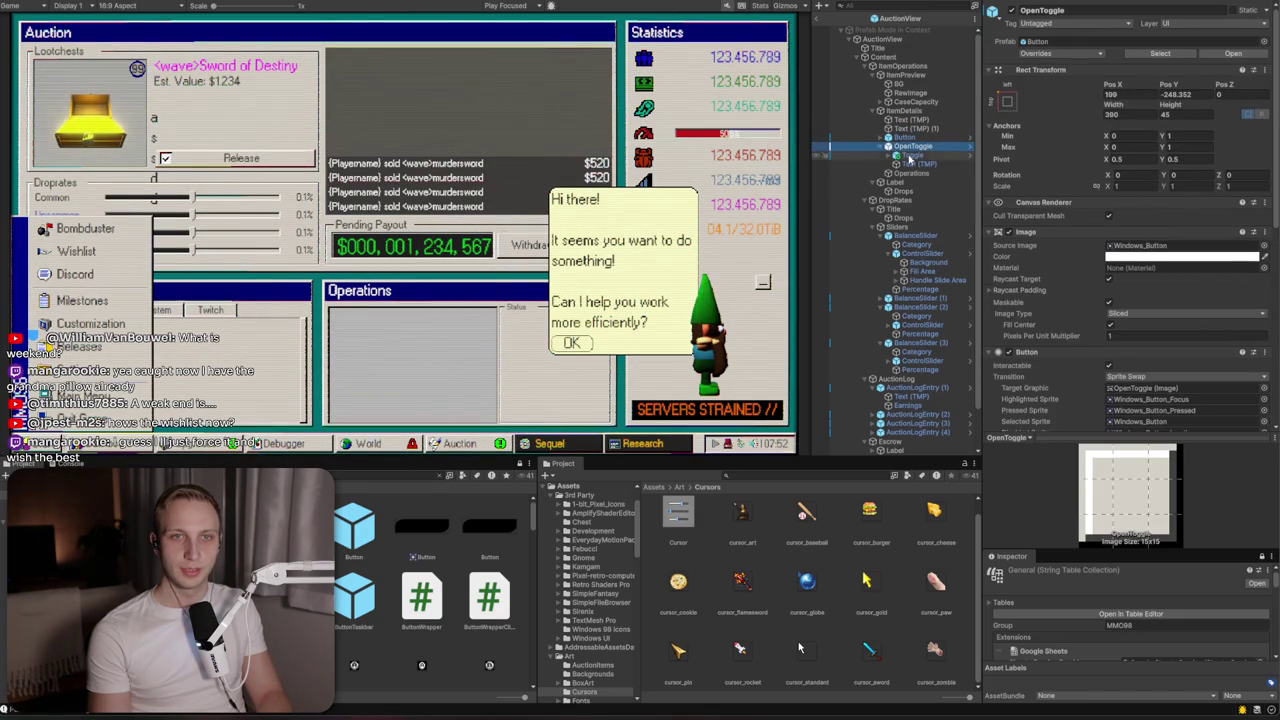
pyautogui.hotkey('ctrl', 'z')
pyautogui.hotkey('ctrl', 'z')
# Anchor OpenToggle to stretch horizontally, with Left and Right at 0
pyautogui.click(912, 147)
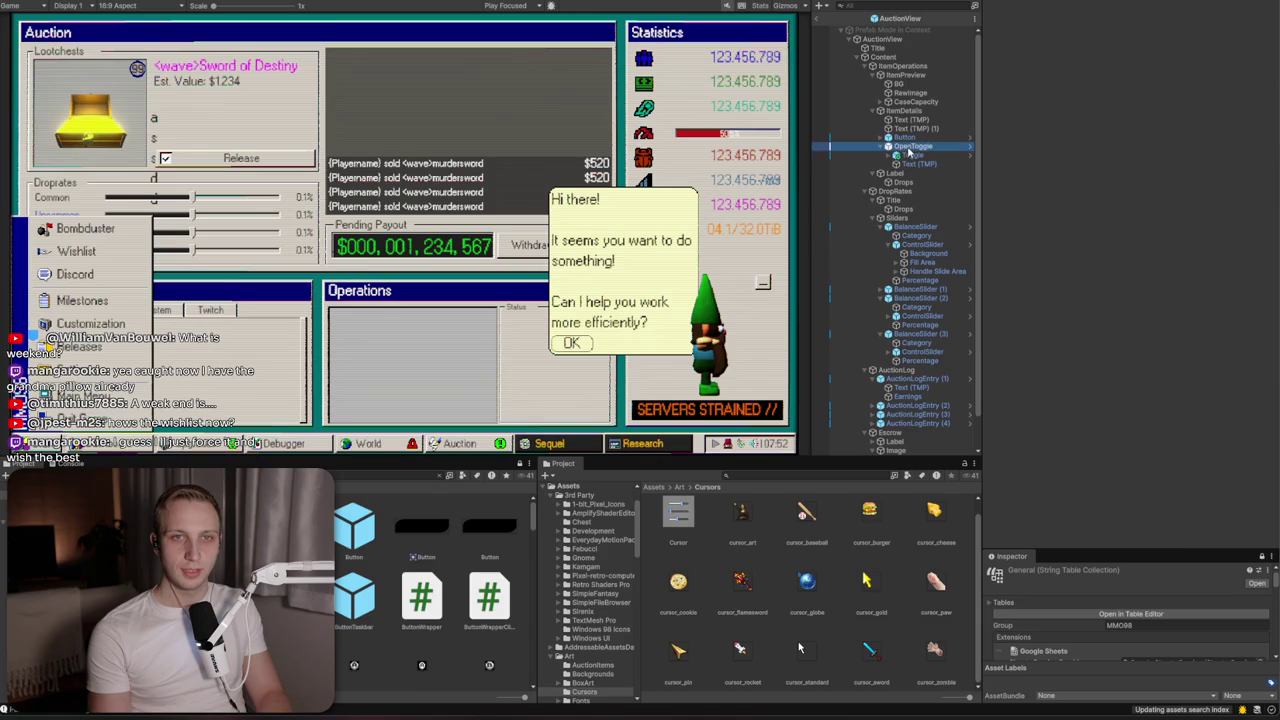
pyautogui.click(1006, 101)
pyautogui.click(1124, 243)
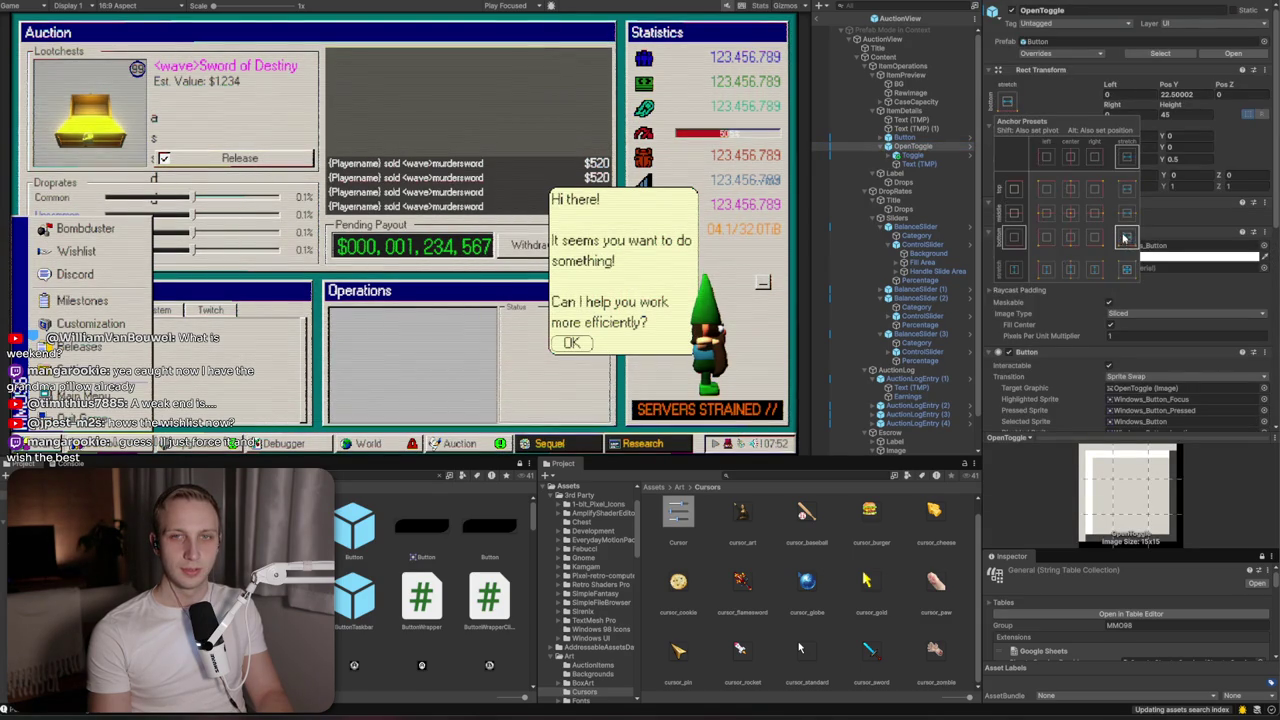
pyautogui.click(1228, 140)
pyautogui.scroll(5, 188, 136)
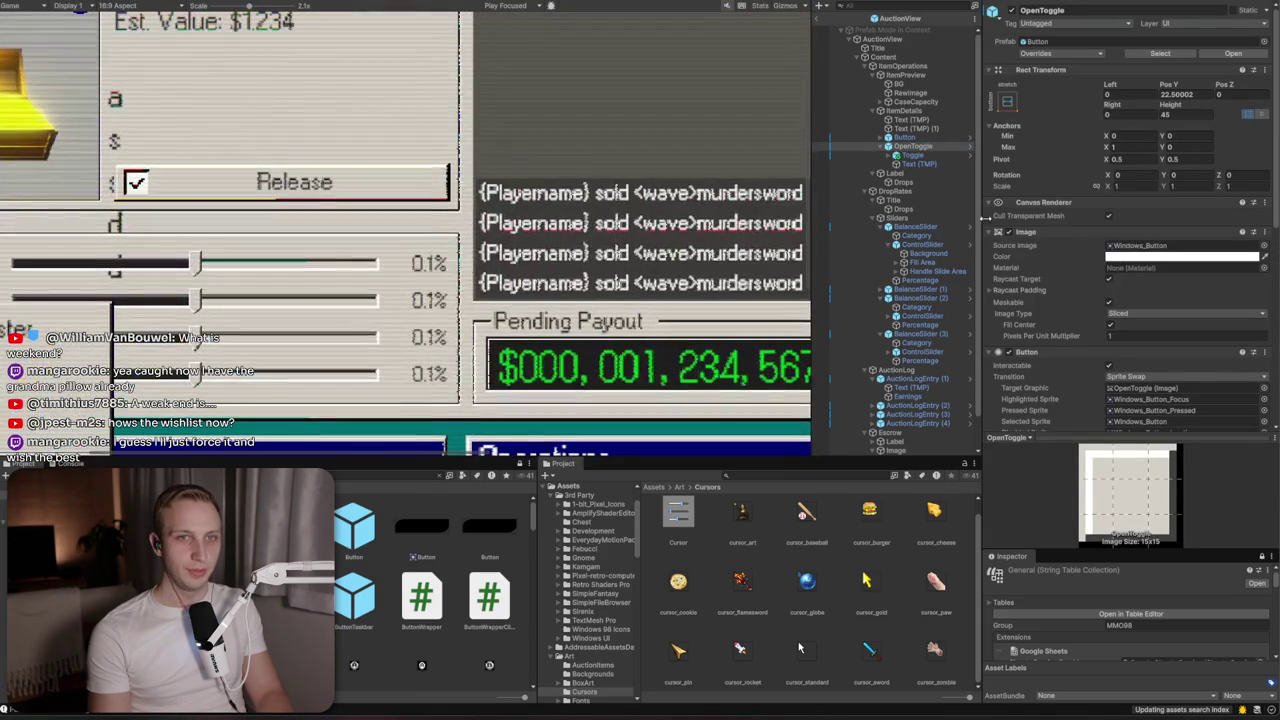
pyautogui.scroll(-5, 312, 285)
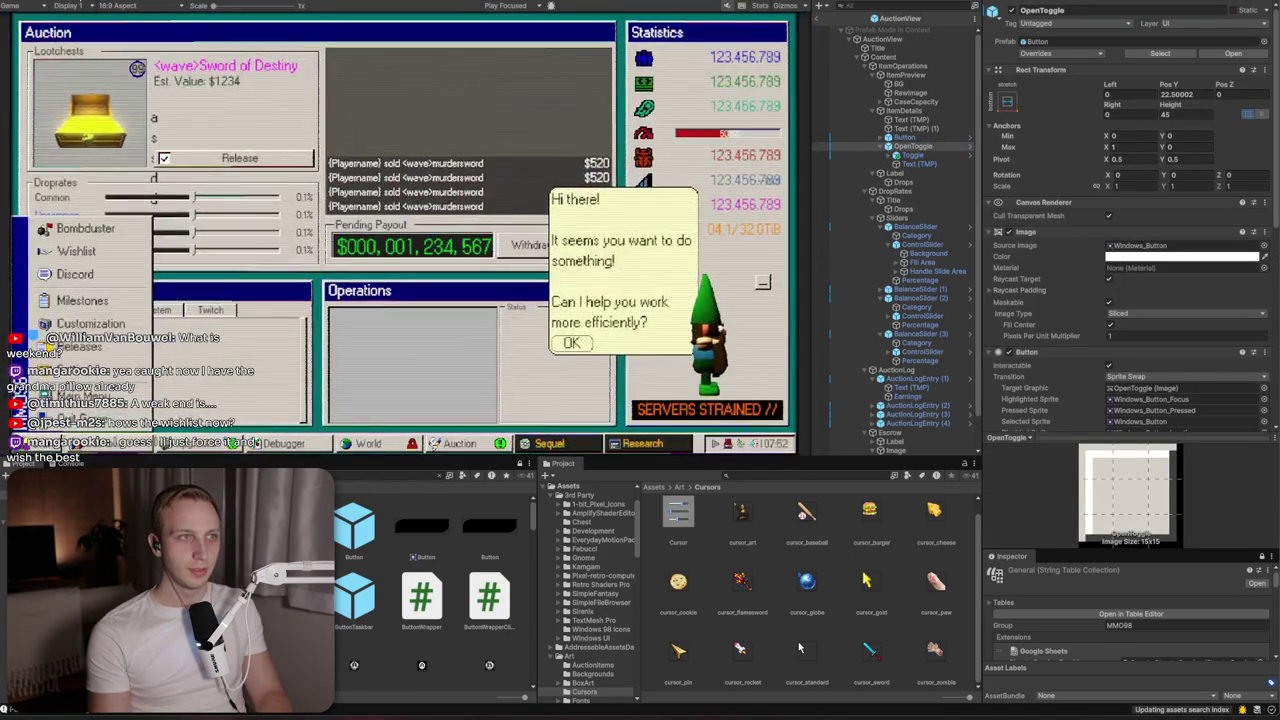
pyautogui.hotkey('ctrl', '1')
pyautogui.scroll(5, 312, 285)
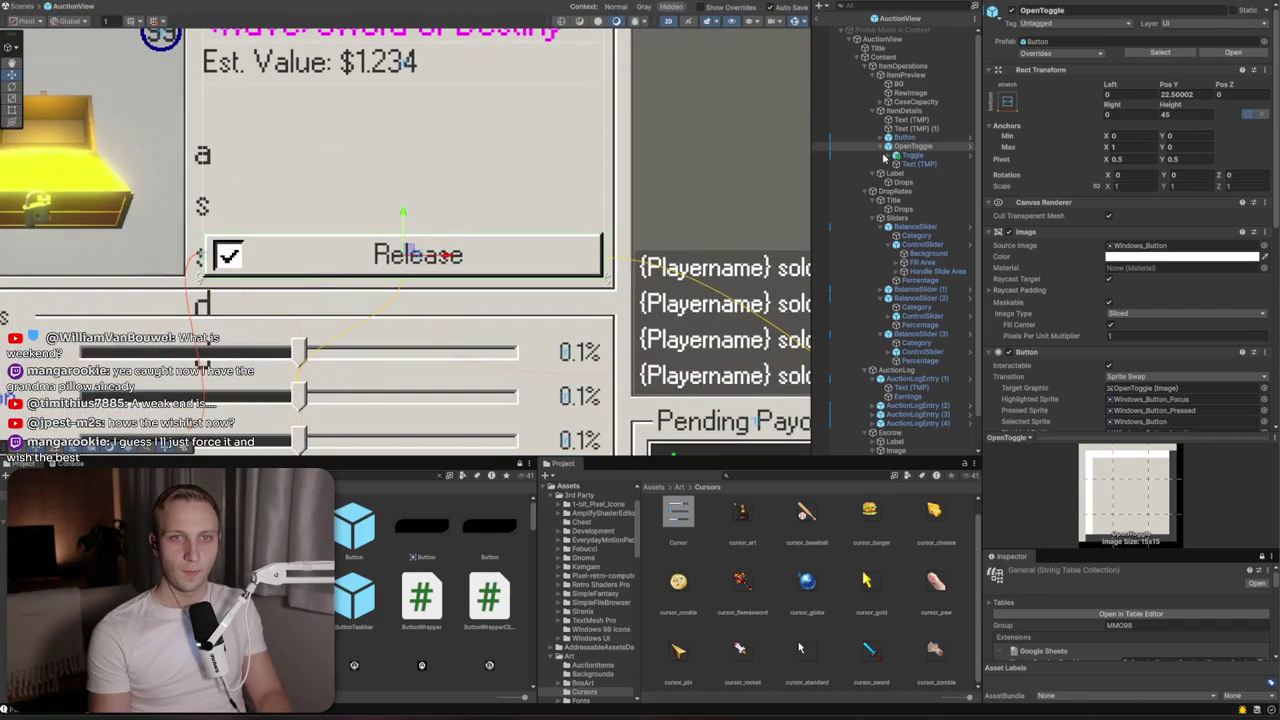
# Toggle the Toggle object off and on to compare its checkmark, leaving it off
pyautogui.click(889, 155)
pyautogui.click(907, 157)
pyautogui.click(1012, 11)
pyautogui.click(1012, 11)
pyautogui.click(1012, 11)
pyautogui.click(1012, 11)
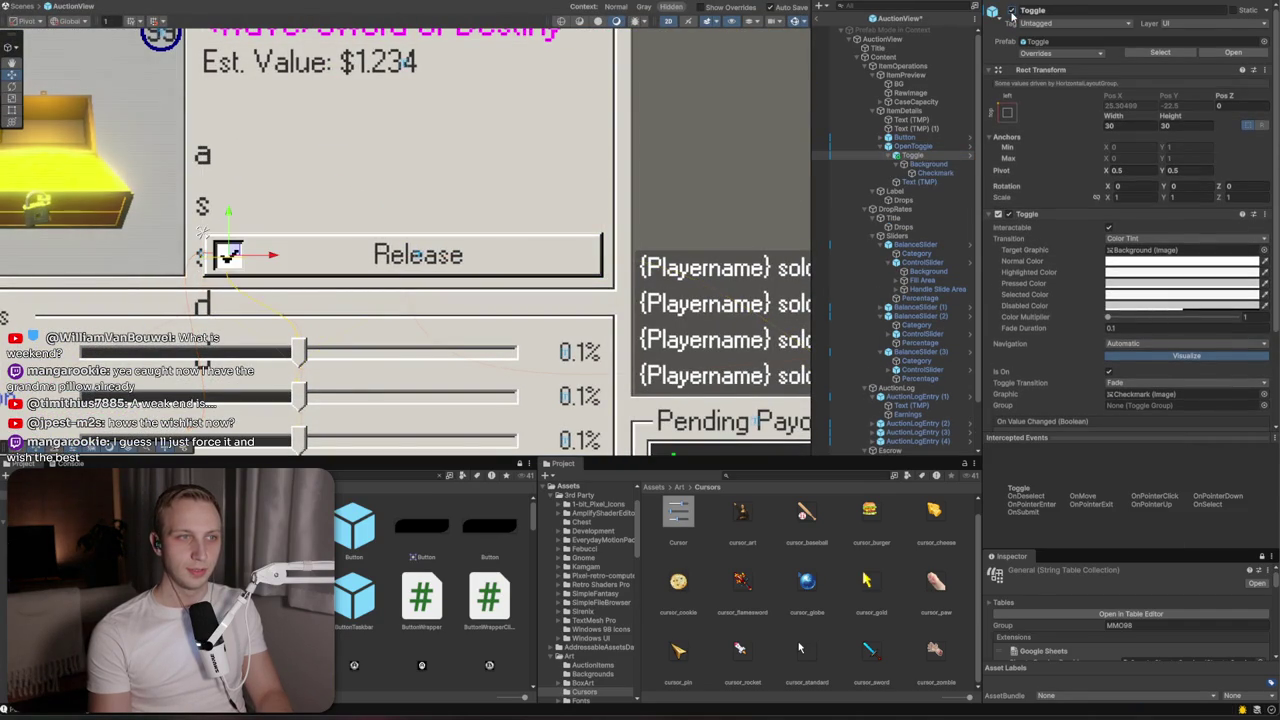
pyautogui.click(1012, 11)
# Wrap the Button in a new empty parent anchored stretched along the bottom
pyautogui.rightClick(912, 137)
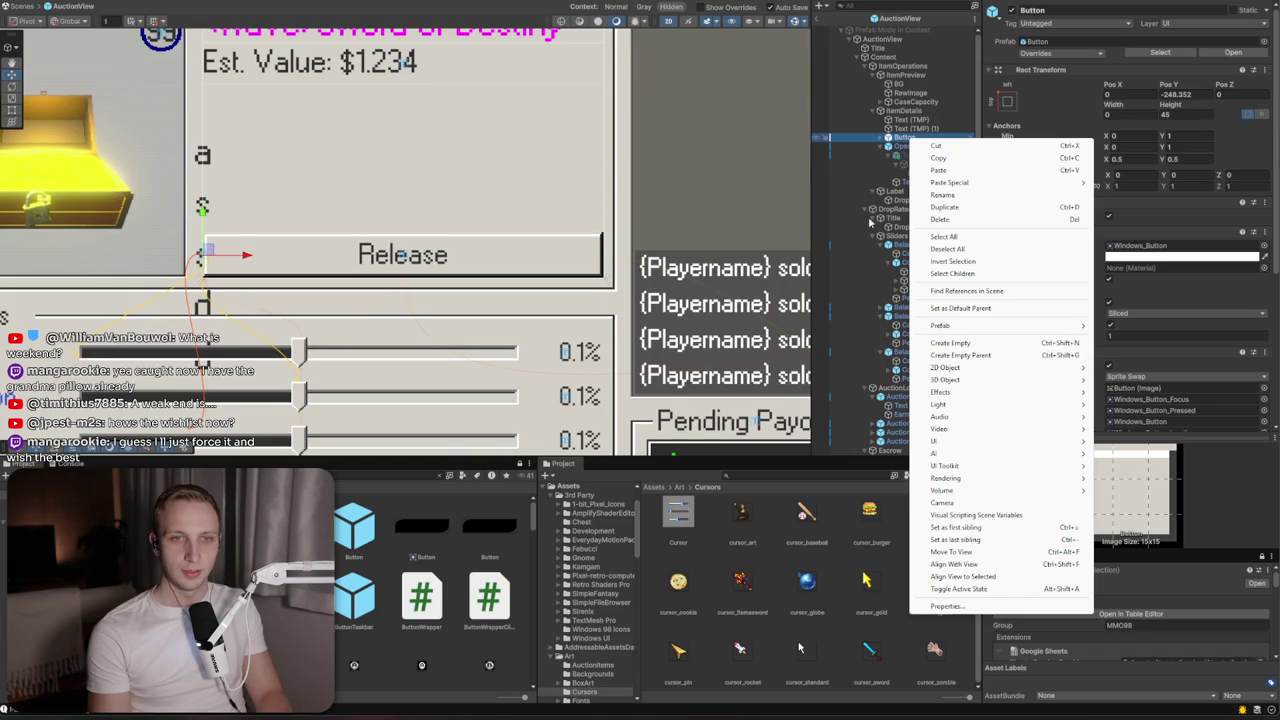
pyautogui.click(960, 355)
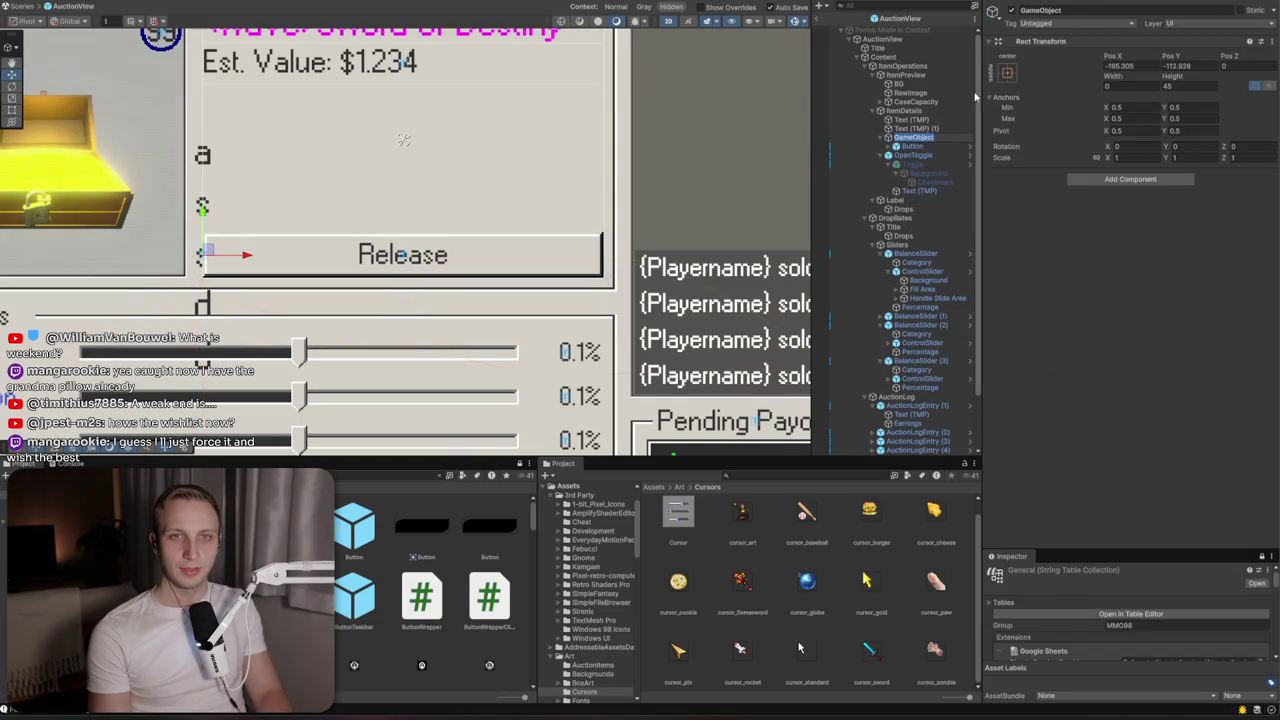
pyautogui.click(1008, 73)
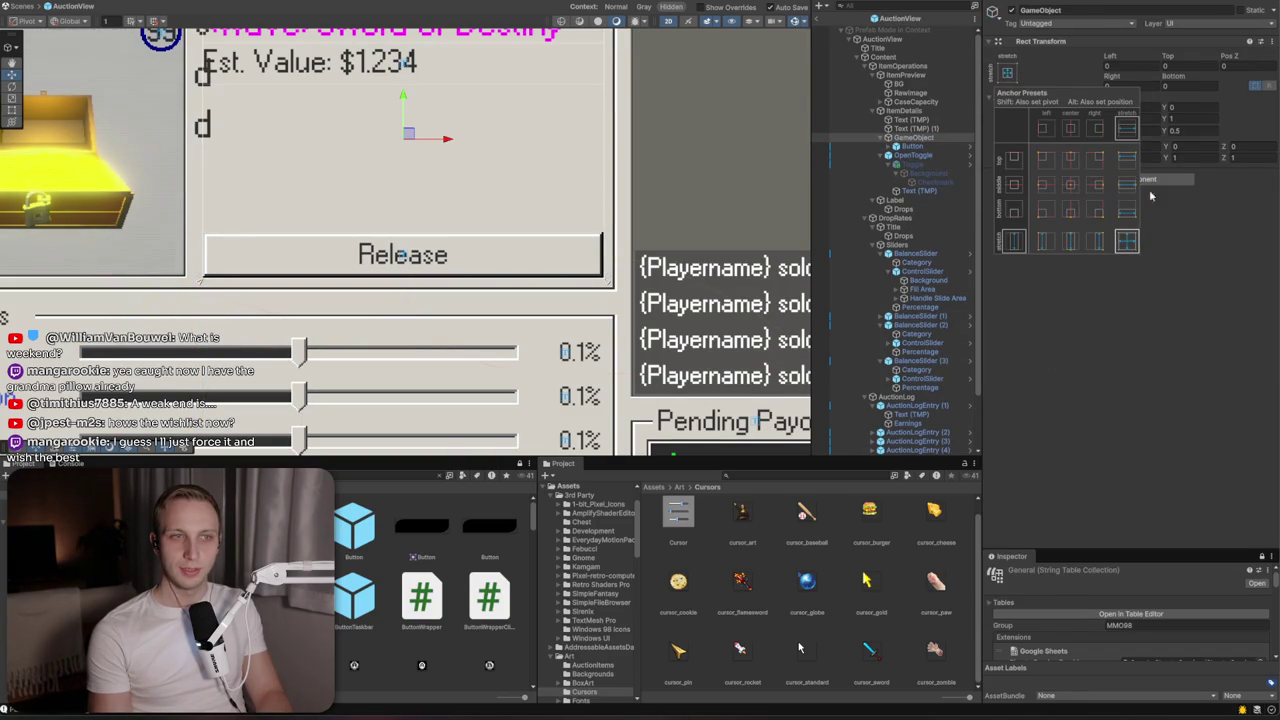
pyautogui.keyDown('alt'); pyautogui.click(1126, 241); pyautogui.keyUp('alt')
pyautogui.click(1007, 74)
pyautogui.click(1126, 211)
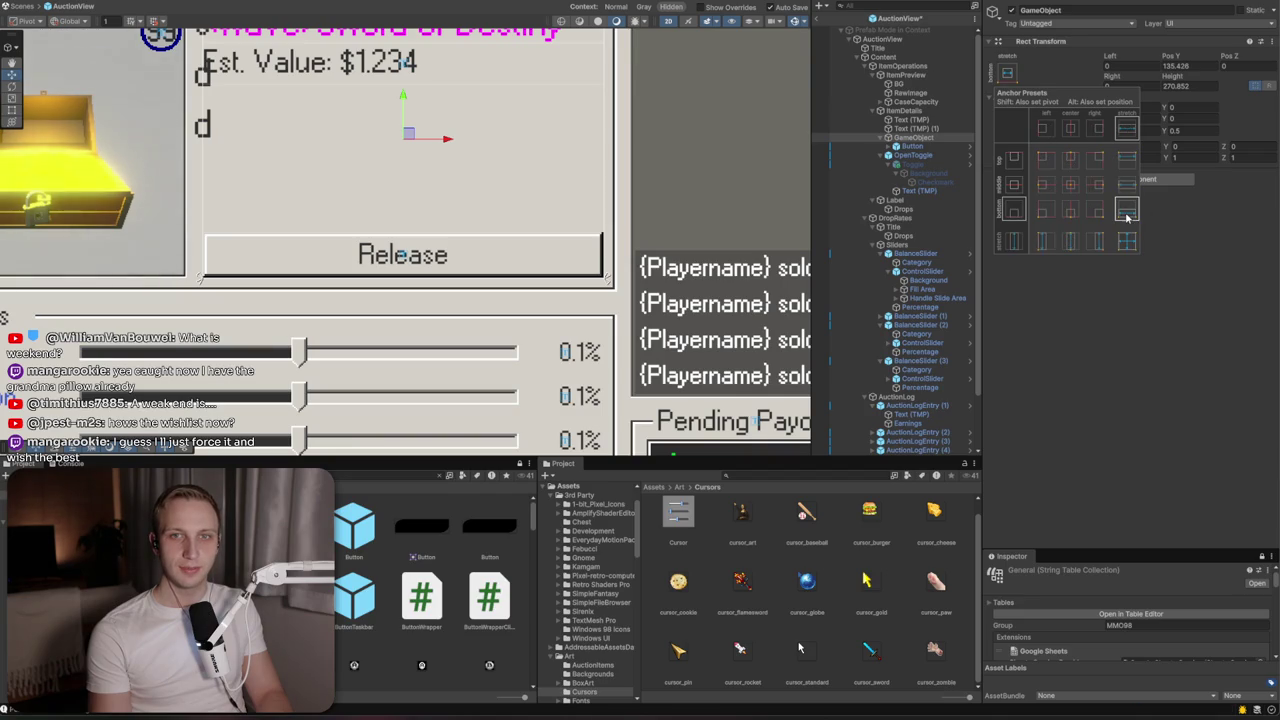
pyautogui.click(990, 178)
pyautogui.click(911, 157)
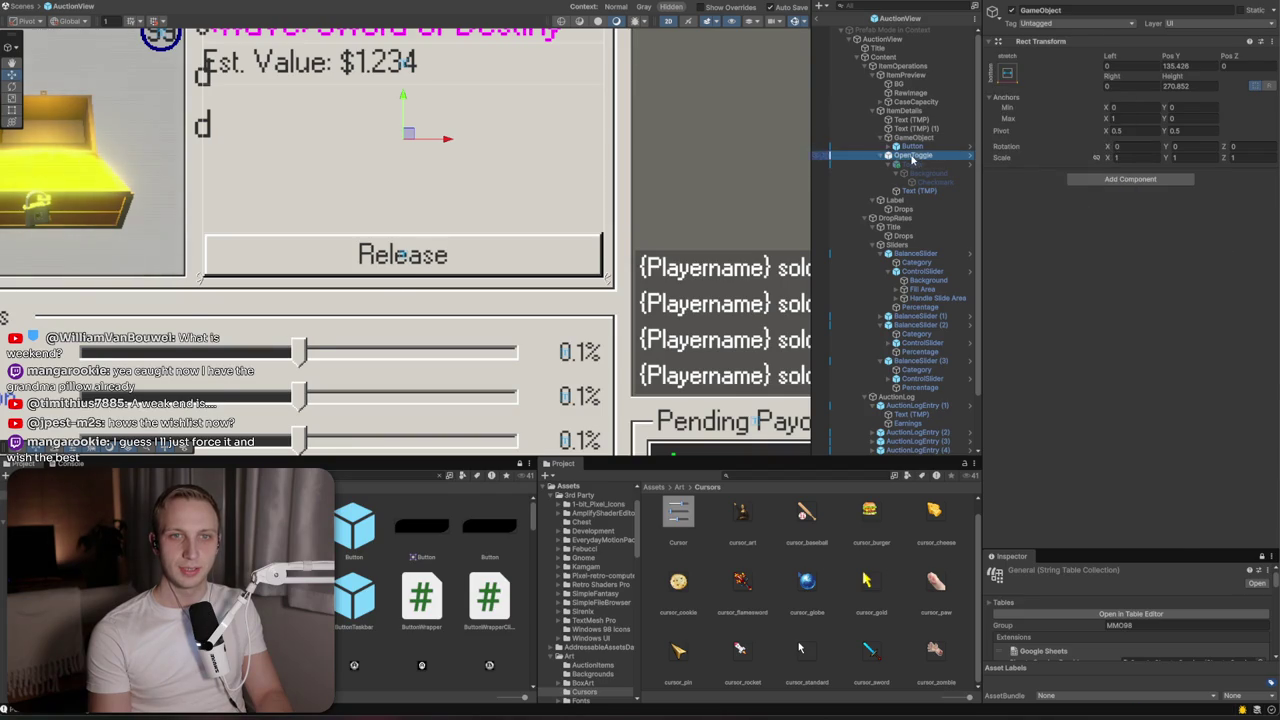
pyautogui.click(915, 137)
# Give the parent Height 45 and a Horizontal Layout Group controlling child width
pyautogui.click(1195, 86)
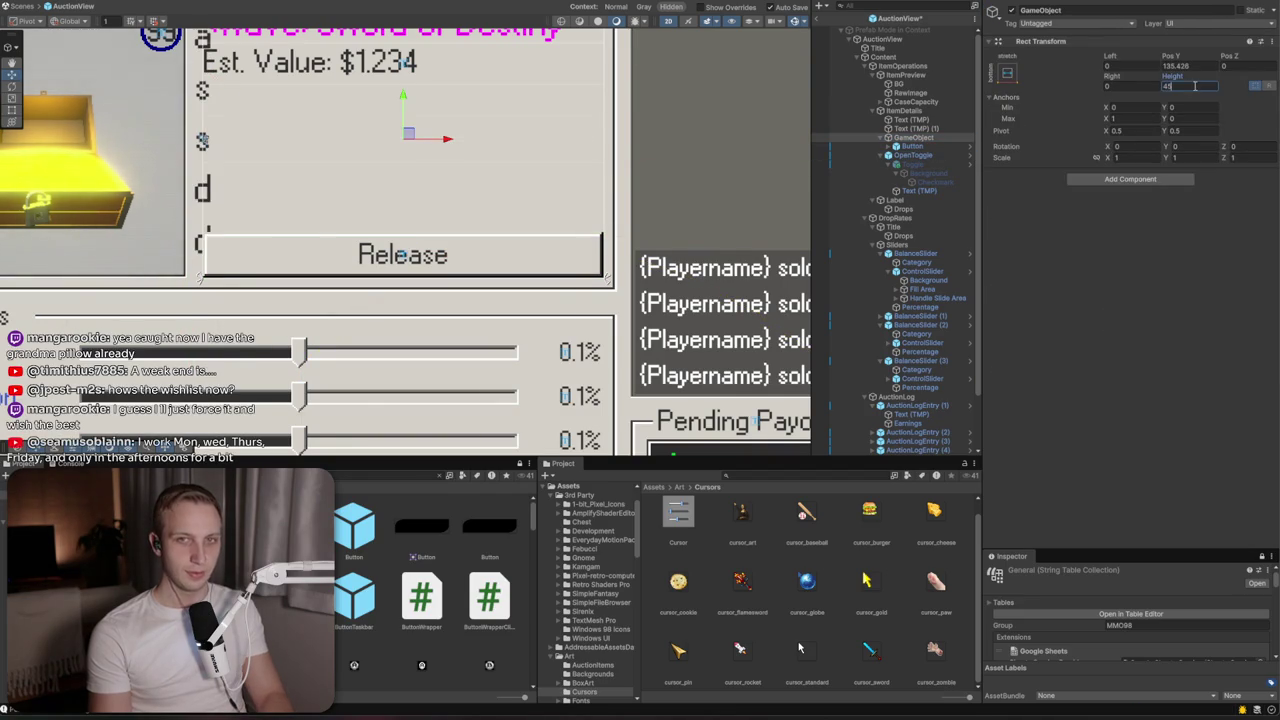
pyautogui.click(1007, 73)
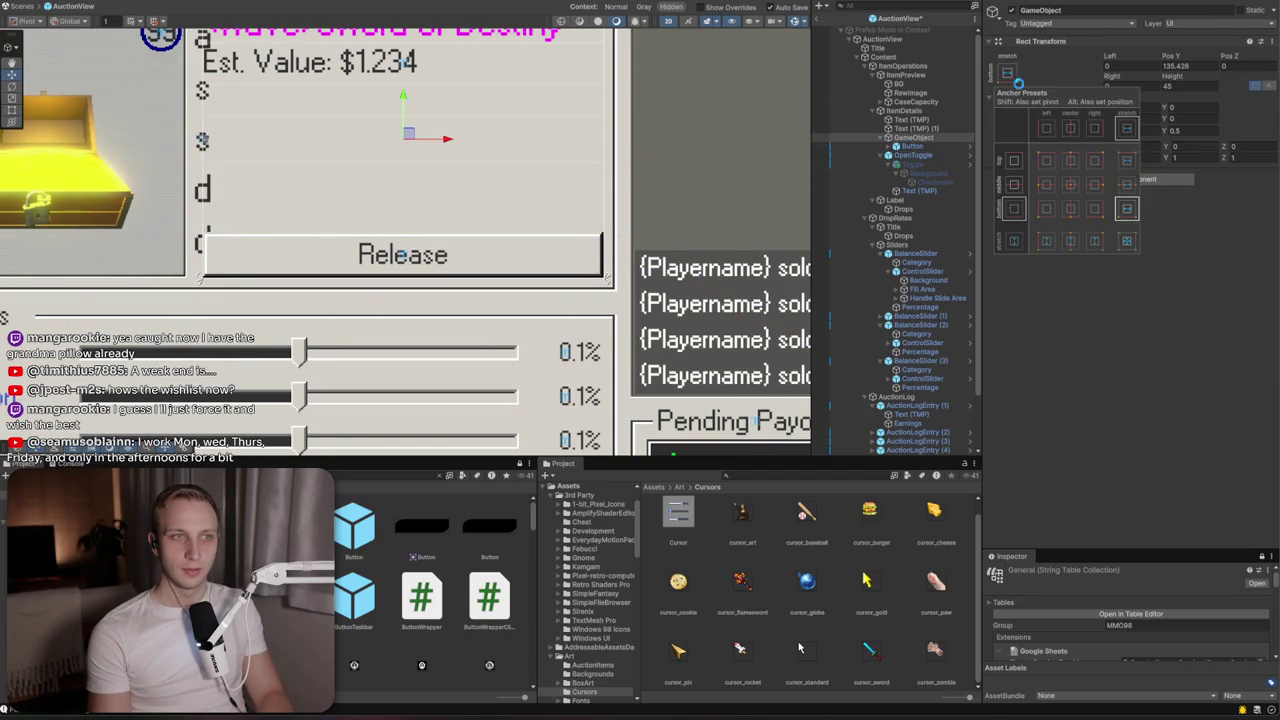
pyautogui.keyDown('alt'); pyautogui.click(1128, 209); pyautogui.keyUp('alt')
pyautogui.click(1130, 179)
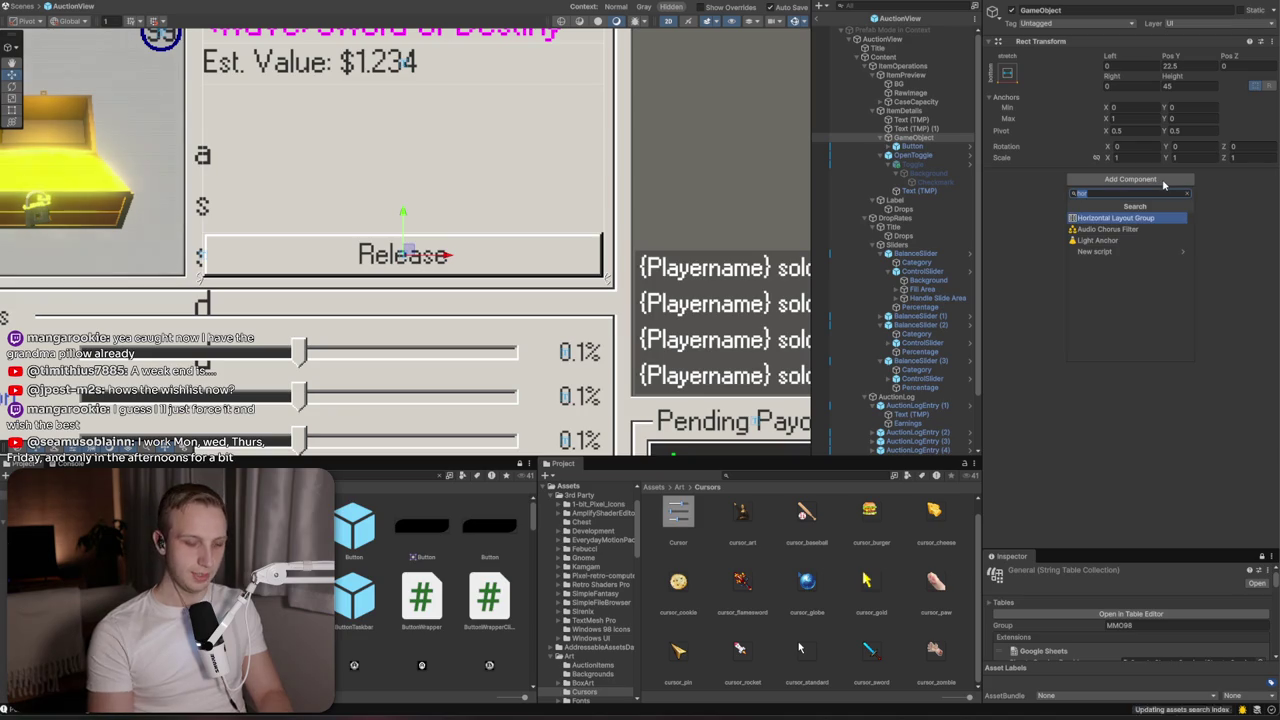
pyautogui.press('Return')
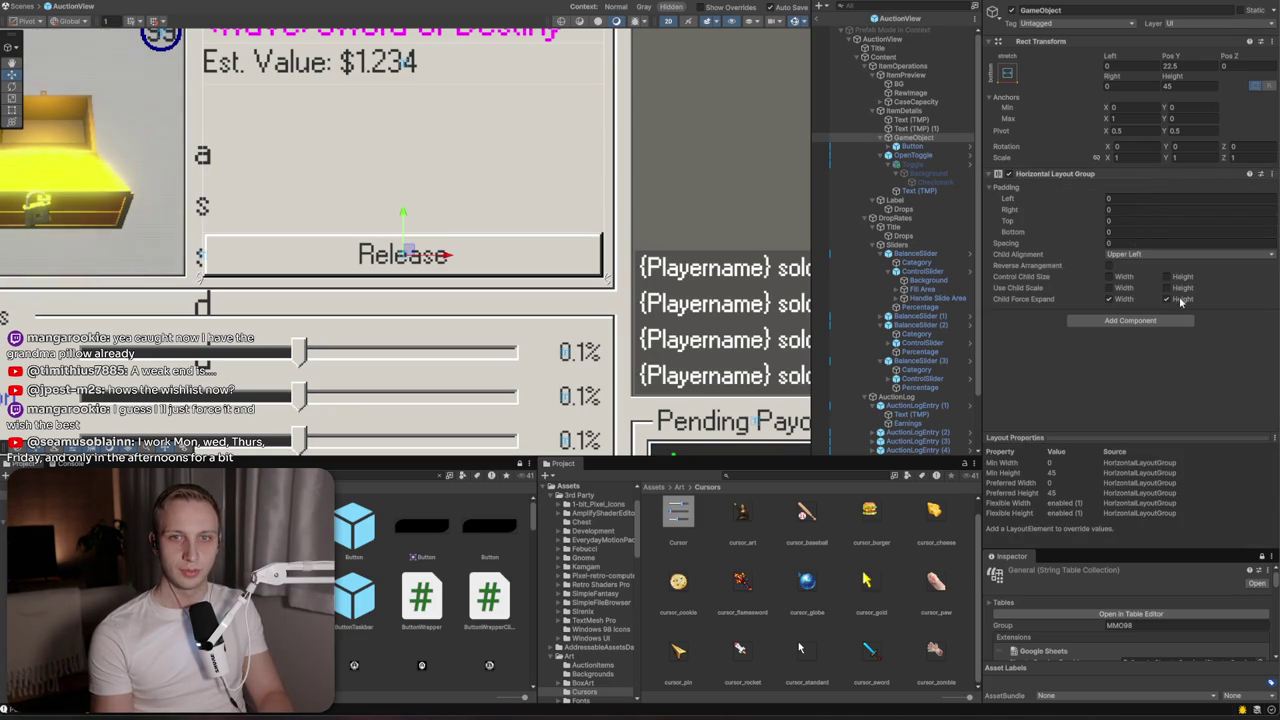
pyautogui.click(1120, 277)
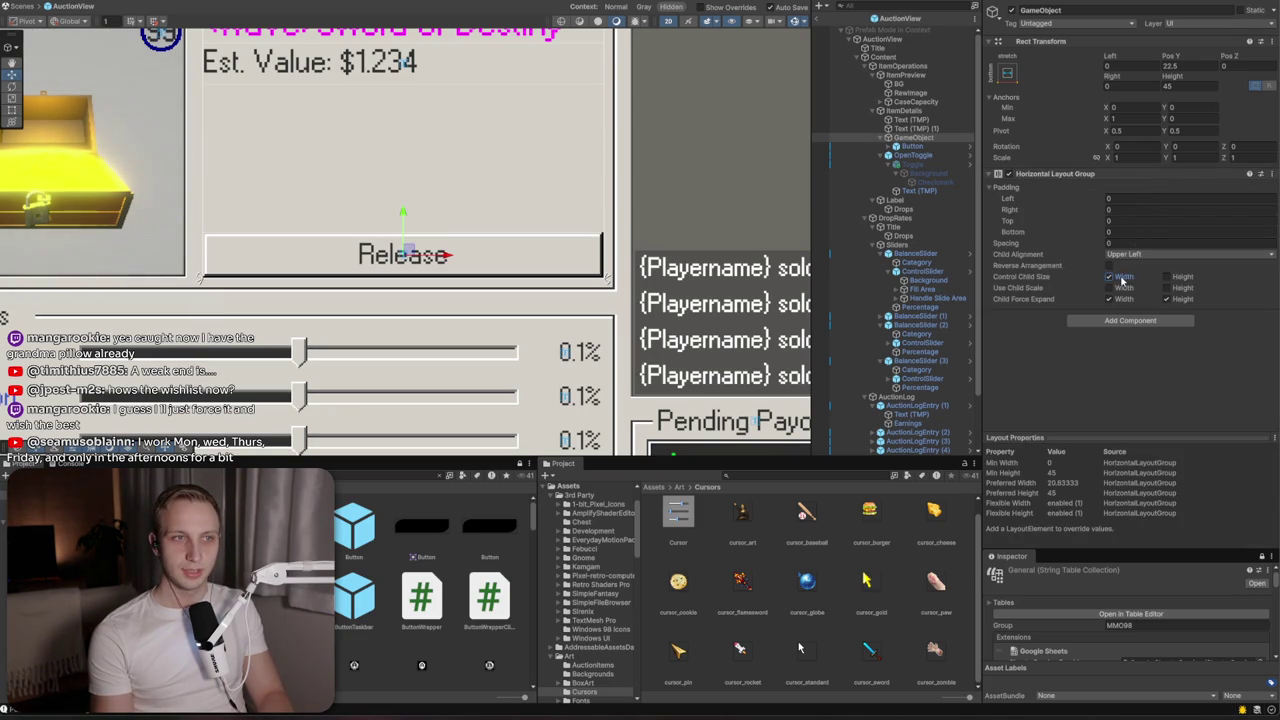
pyautogui.click(912, 155)
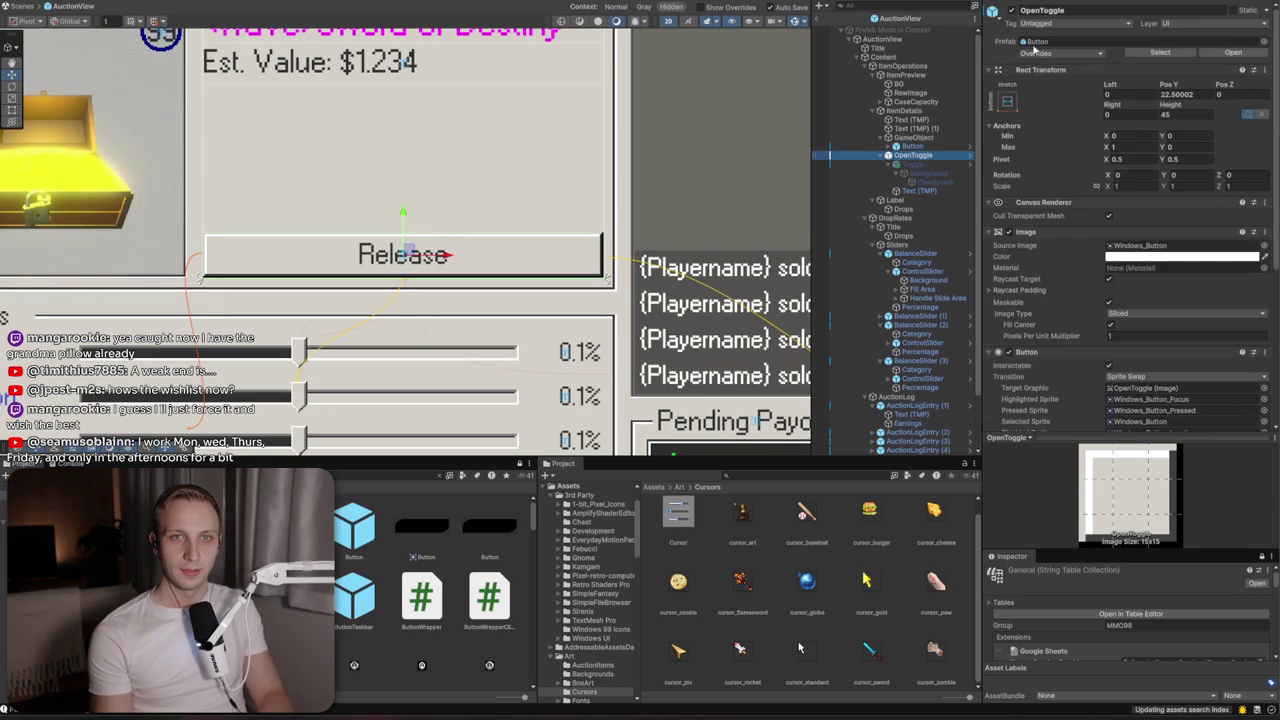
# Hide OpenToggle and set the button label's localized string to auction_salvage
pyautogui.click(1008, 16)
pyautogui.click(1011, 12)
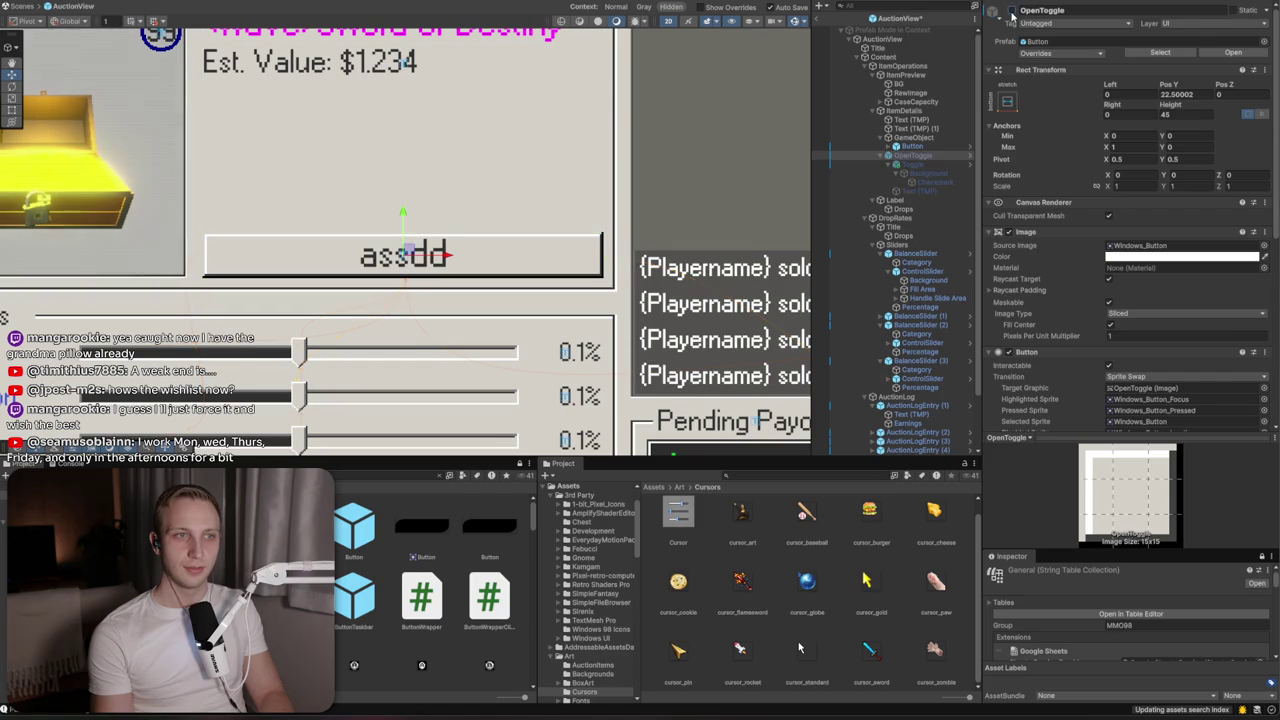
pyautogui.click(900, 147)
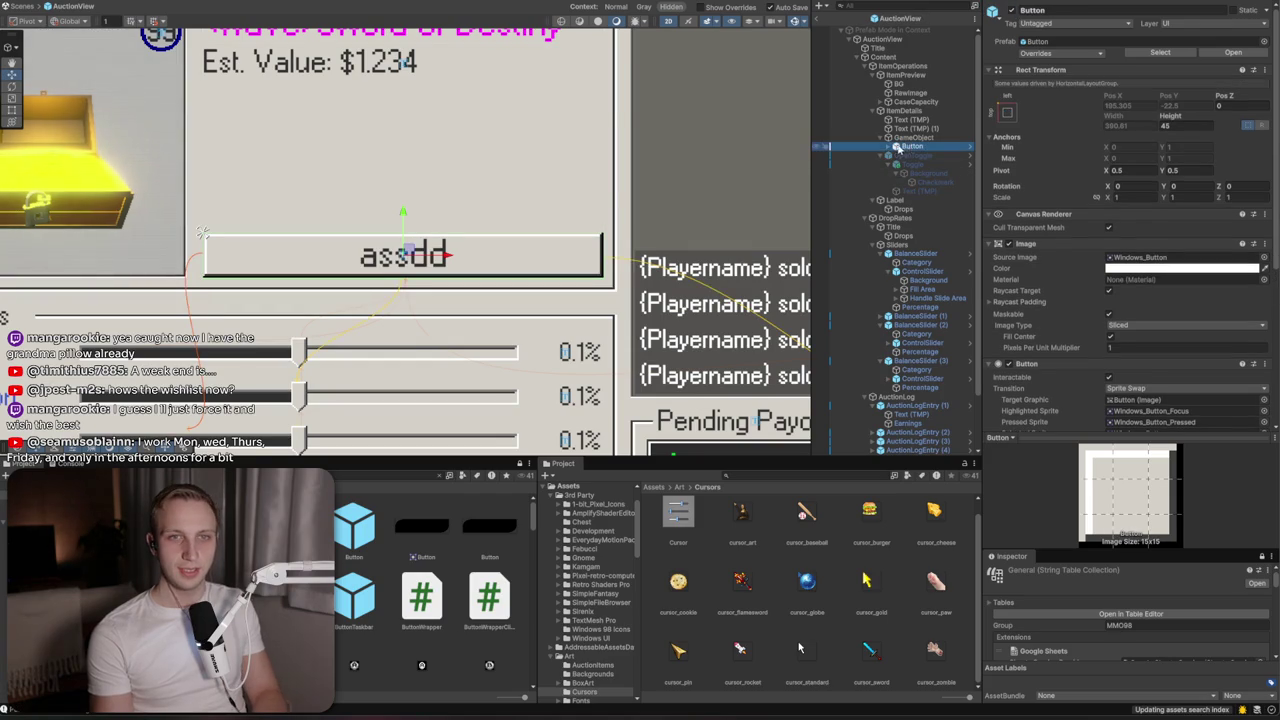
pyautogui.click(888, 148)
pyautogui.click(928, 156)
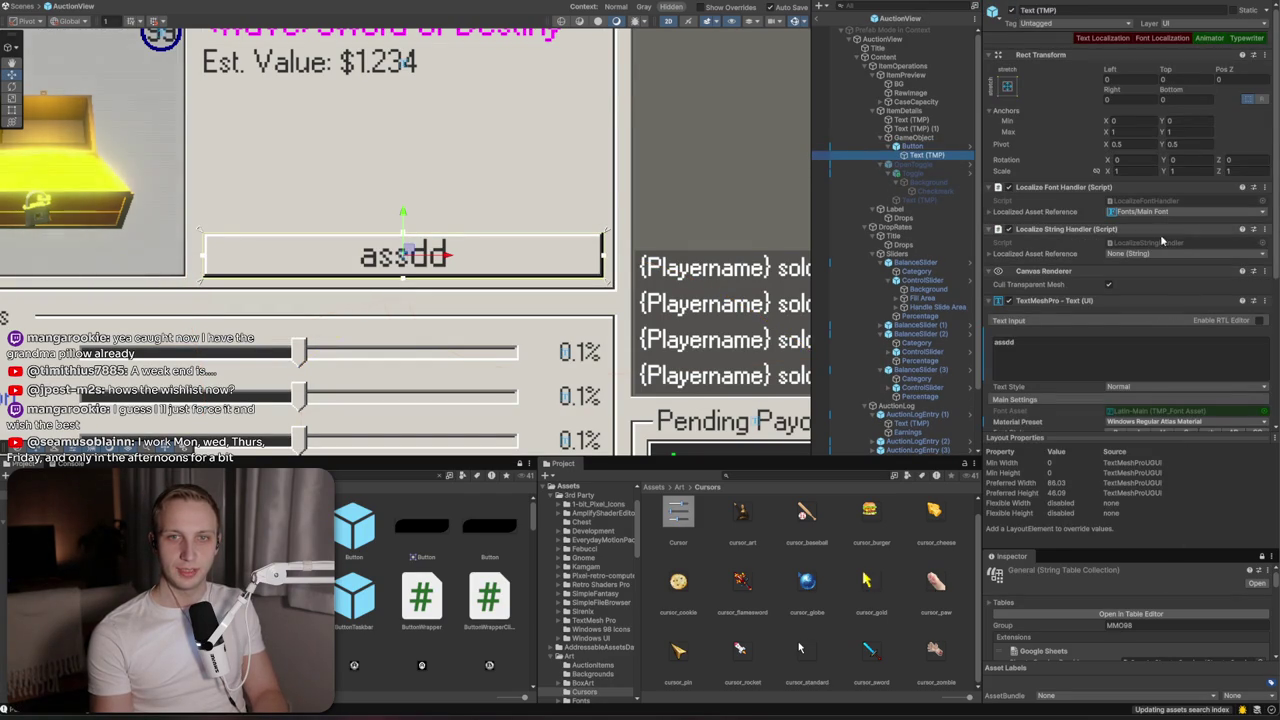
pyautogui.click(1153, 255)
pyautogui.write('sa')
pyautogui.click(560, 362)
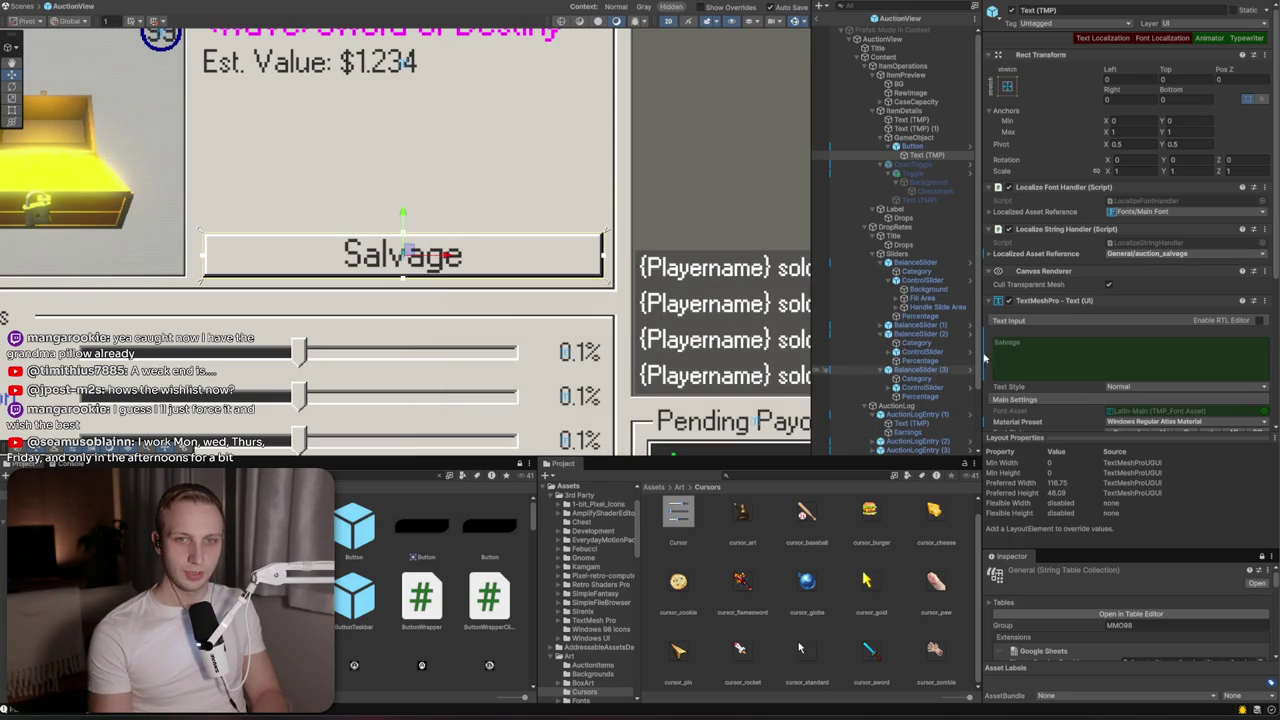
# Set the Salvage label's font size to 18, matching the Release label
pyautogui.scroll(-3, 1076, 338)
pyautogui.scroll(-1, 1076, 338)
pyautogui.doubleClick(1116, 324)
pyautogui.write('20')
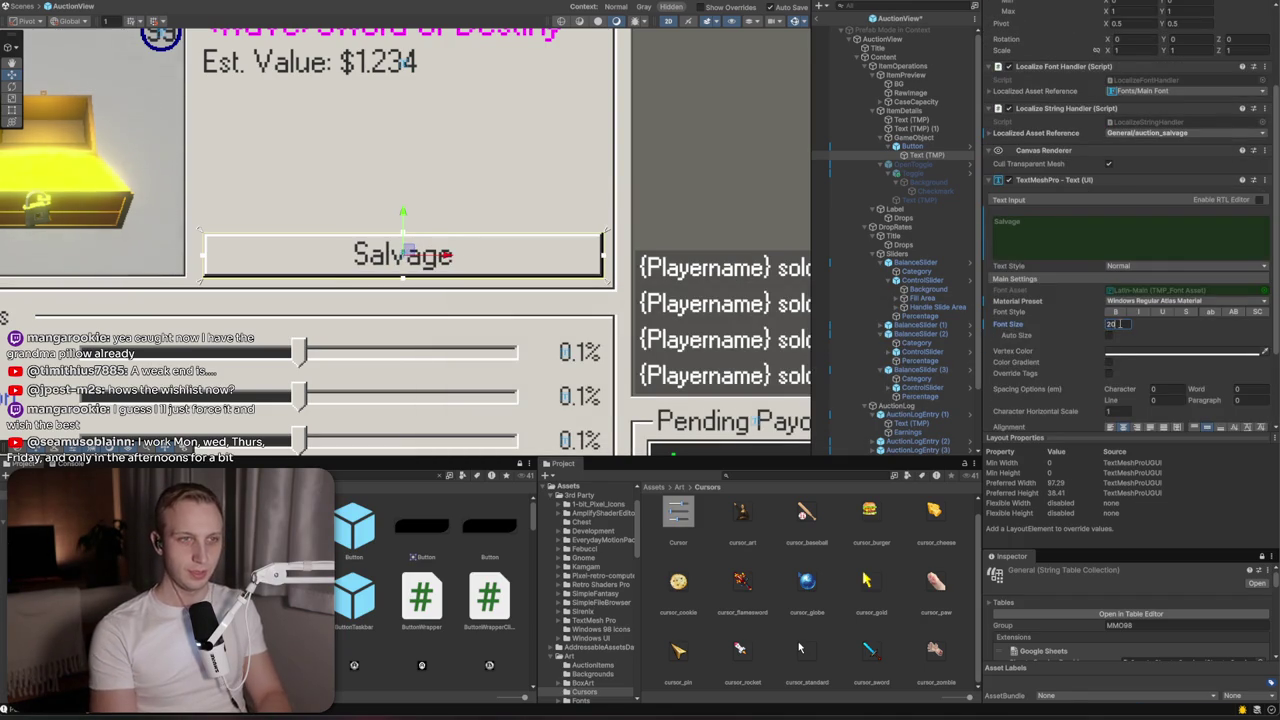
pyautogui.click(925, 201)
pyautogui.click(923, 156)
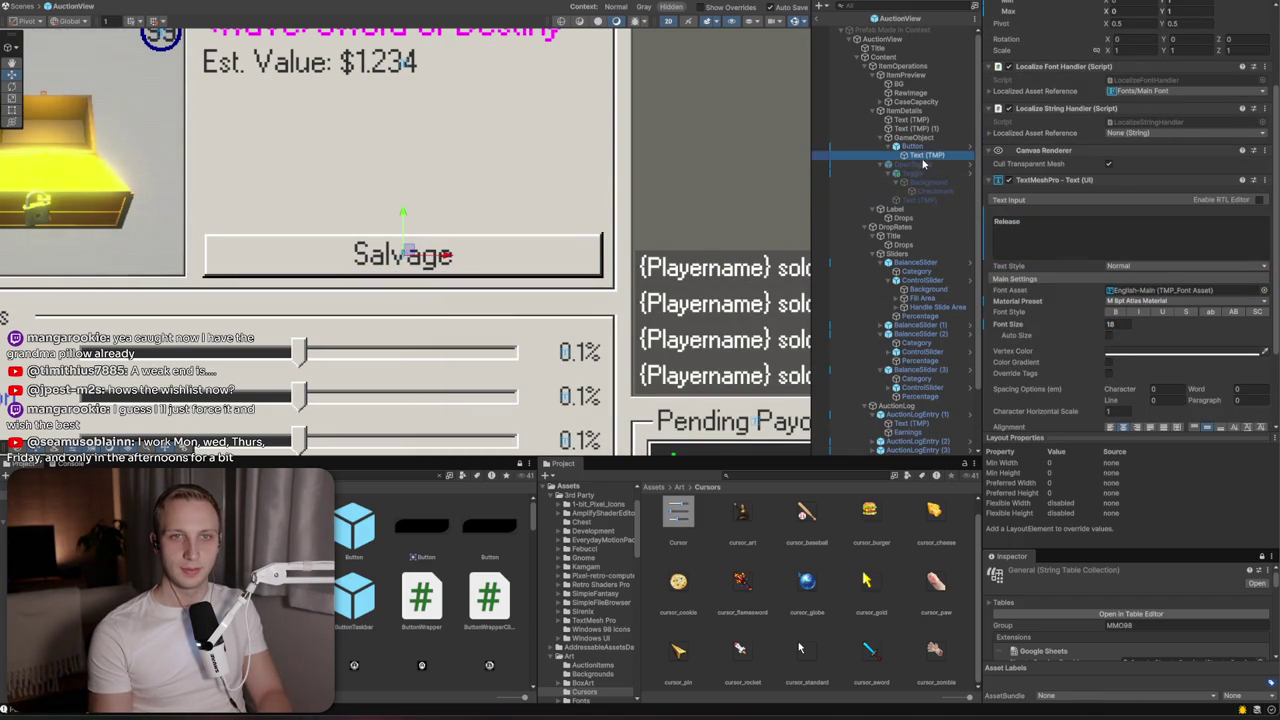
pyautogui.doubleClick(1124, 324)
pyautogui.write('18')
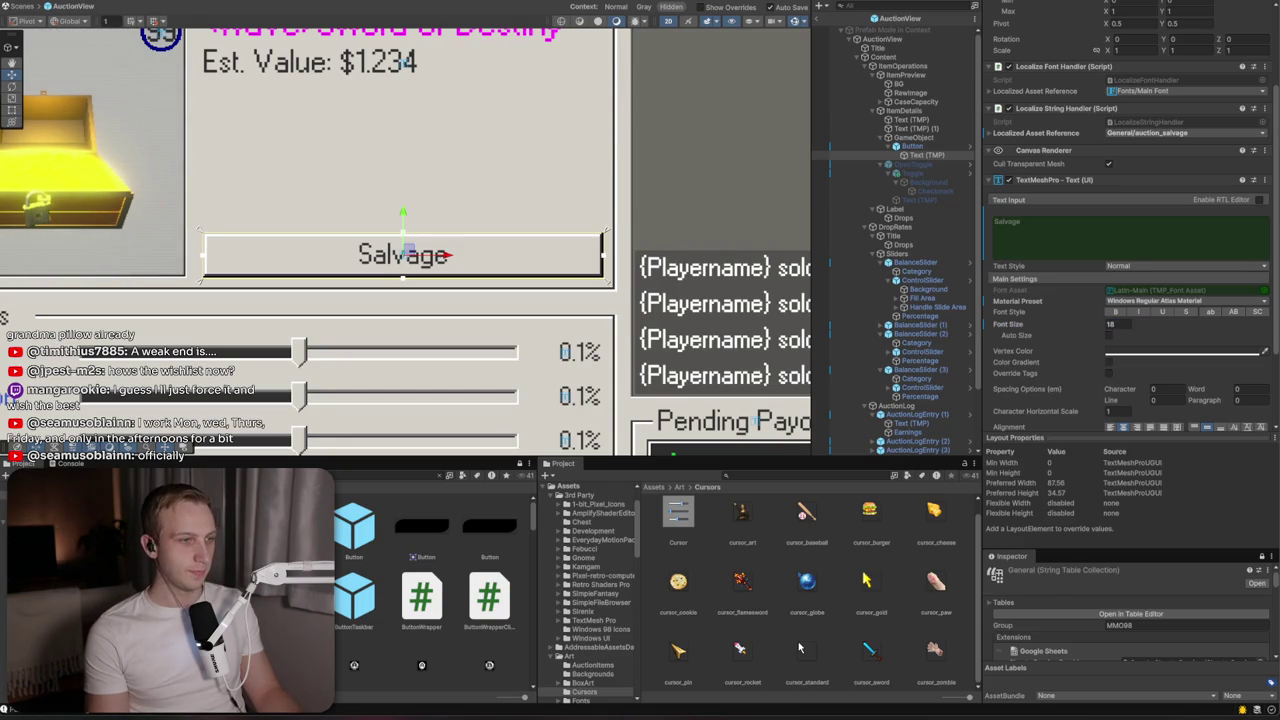
pyautogui.hotkey('alt', 'Tab')
pyautogui.hotkey('alt', 'Tab')
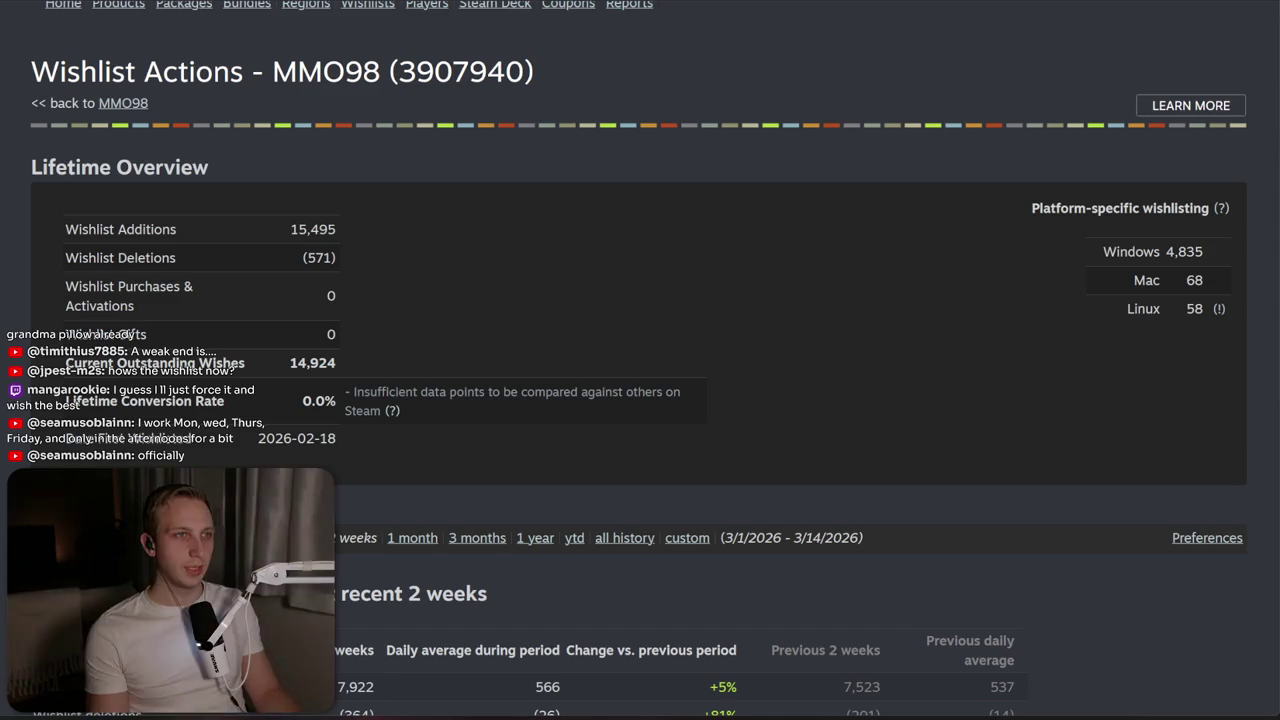
pyautogui.press('F5')
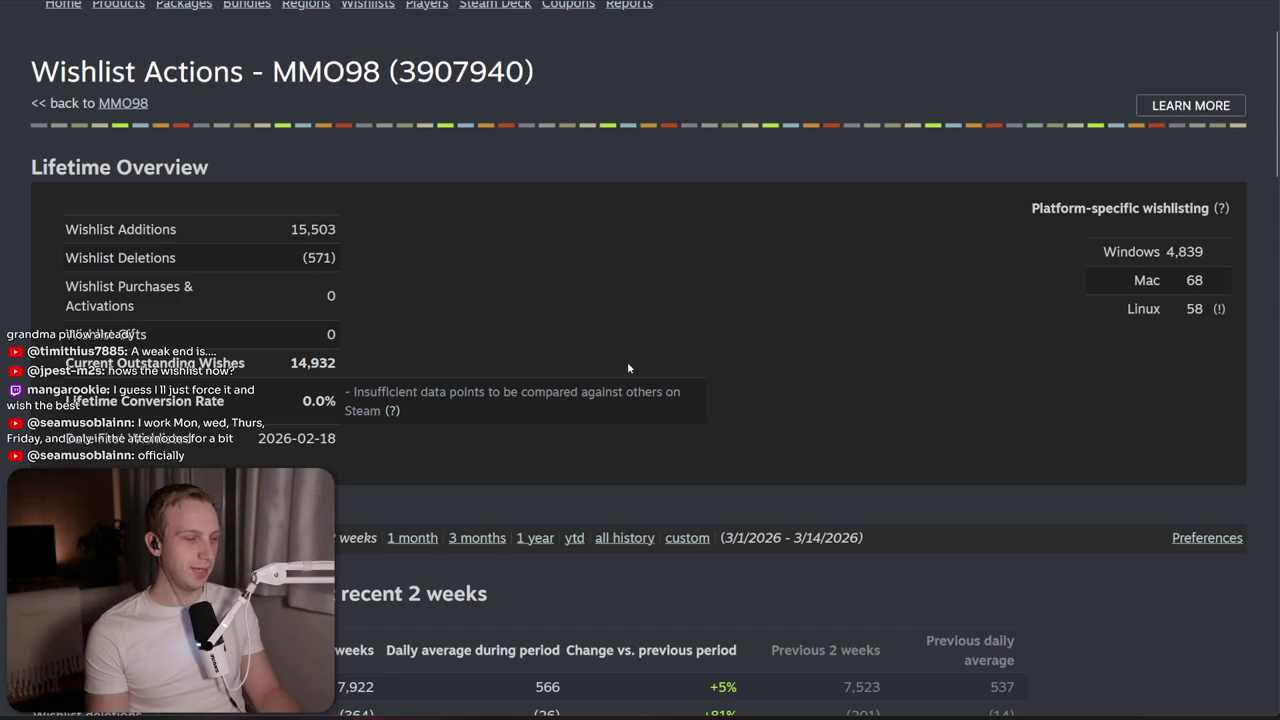
pyautogui.scroll(-10, 628, 368)
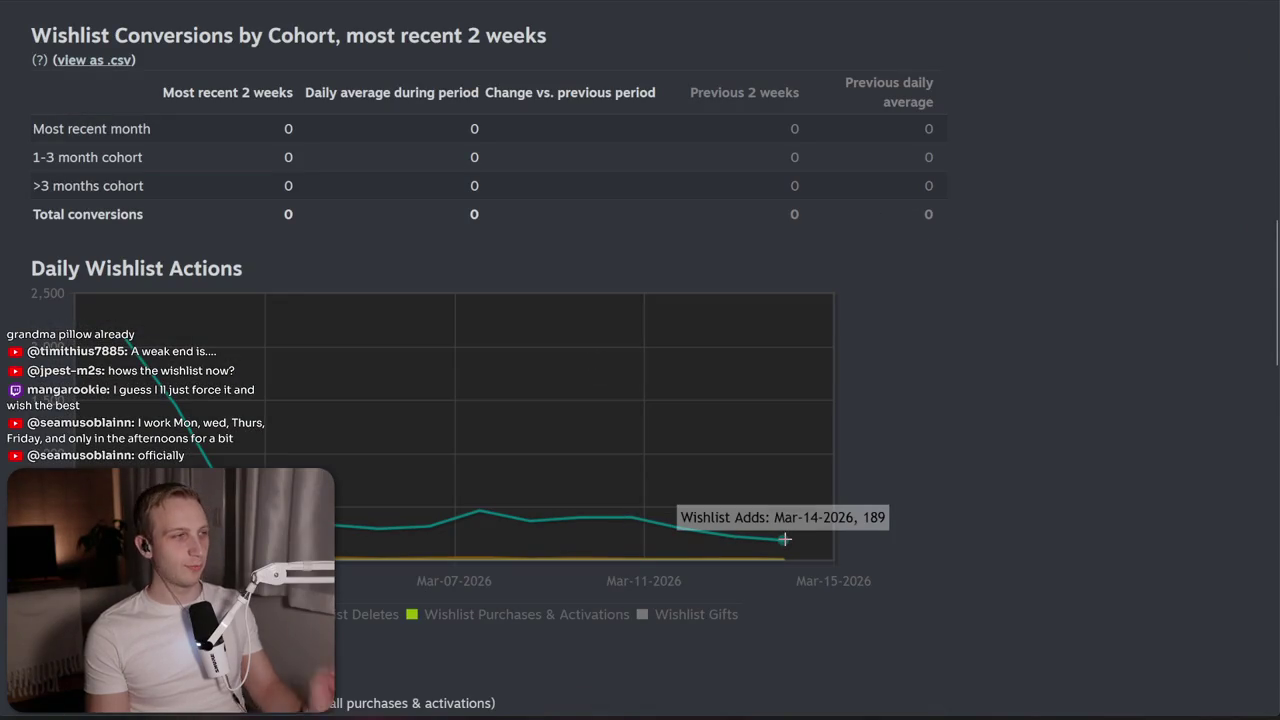
pyautogui.scroll(-3, 556, 490)
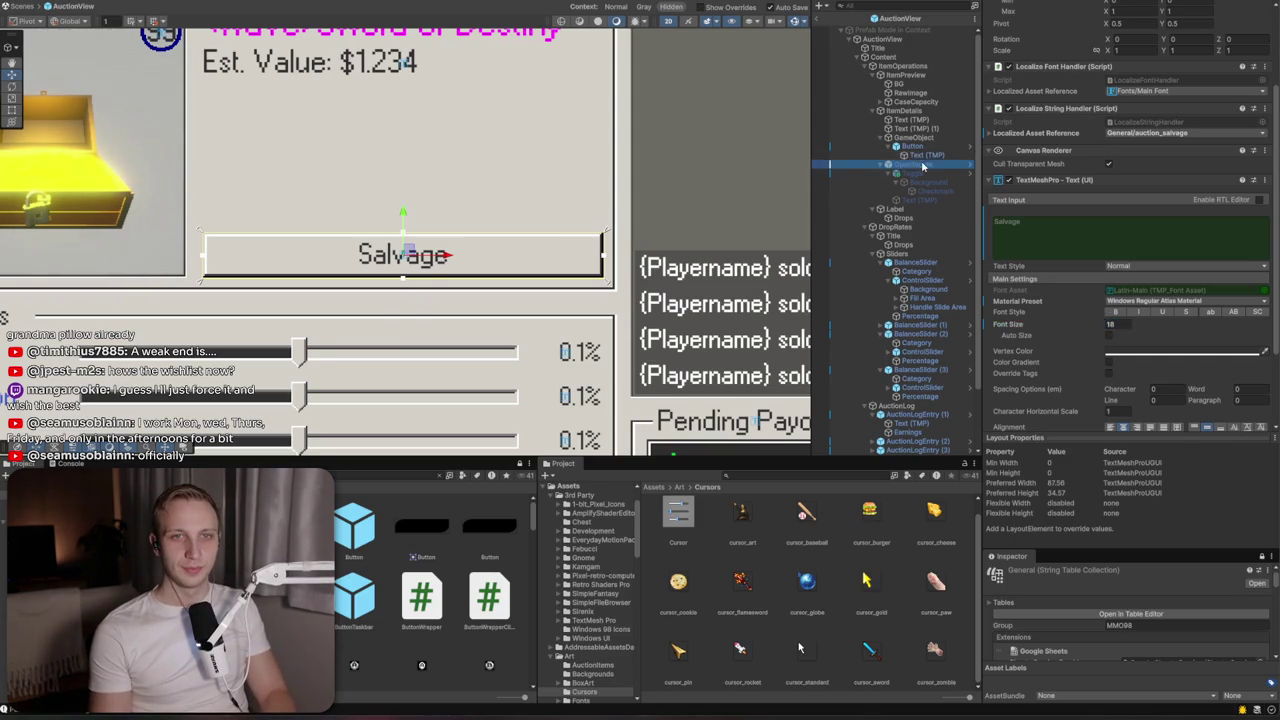
# Rename the button to SalvageButton
pyautogui.click(913, 147)
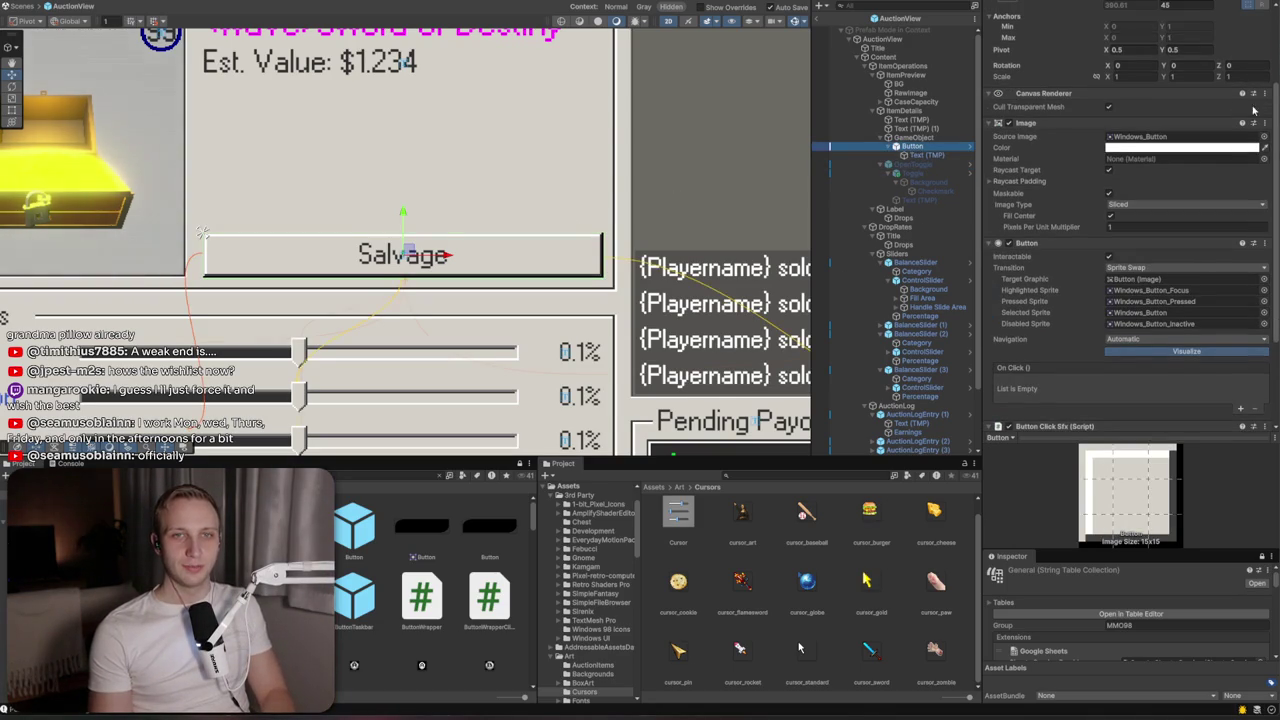
pyautogui.scroll(4, 1130, 250)
pyautogui.click(1100, 10)
pyautogui.press('Home')
pyautogui.write('Salvage')
pyautogui.press('Return')
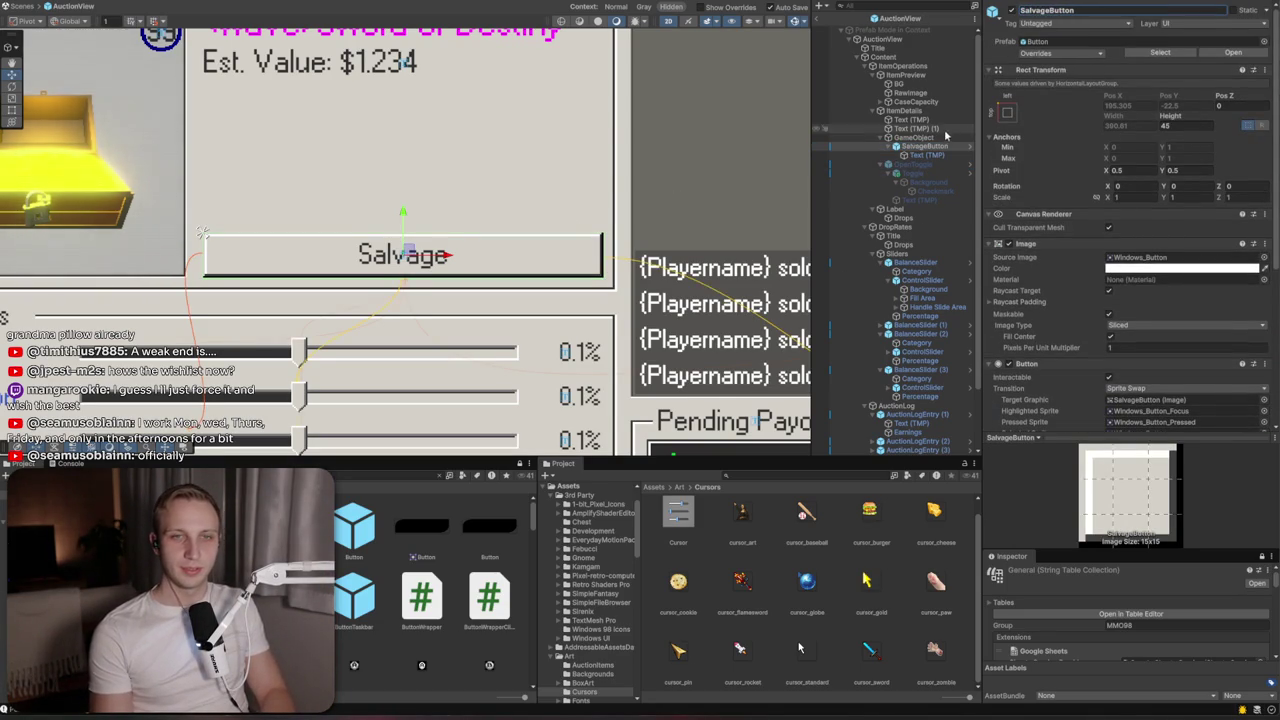
# Delete the extra item title text object
pyautogui.click(935, 128)
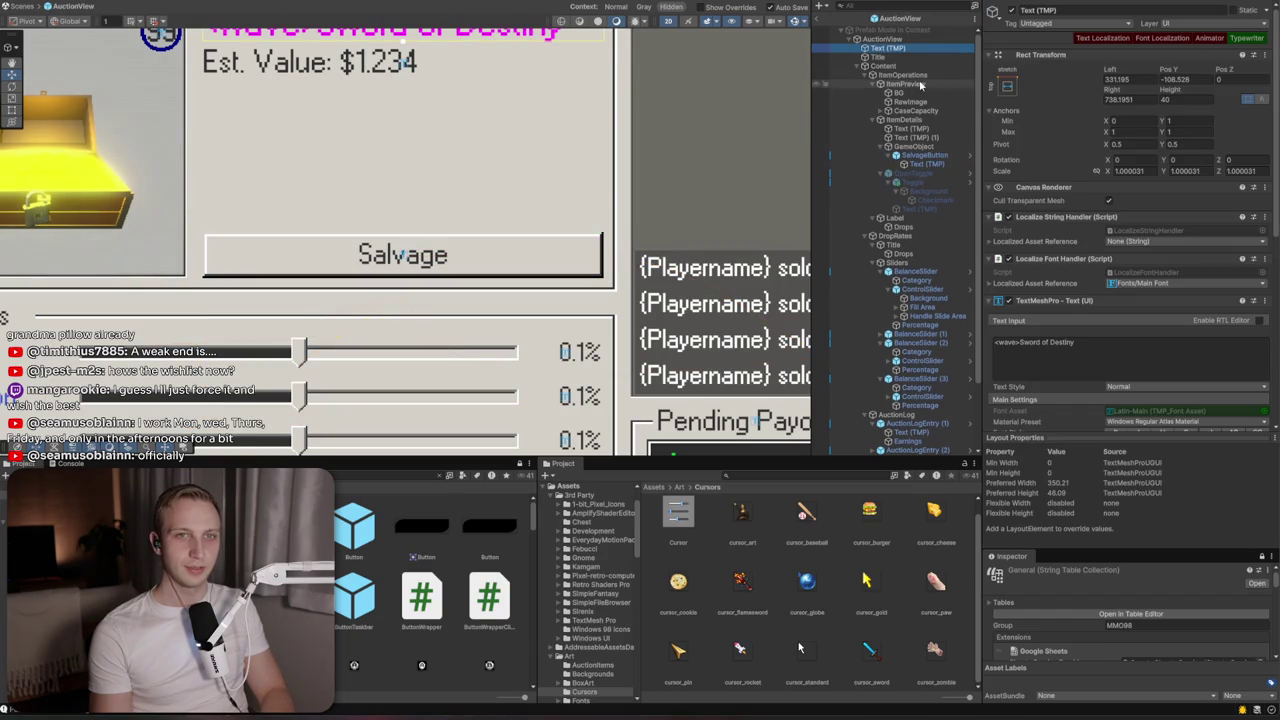
pyautogui.scroll(-1, 452, 83)
pyautogui.doubleClick(879, 49)
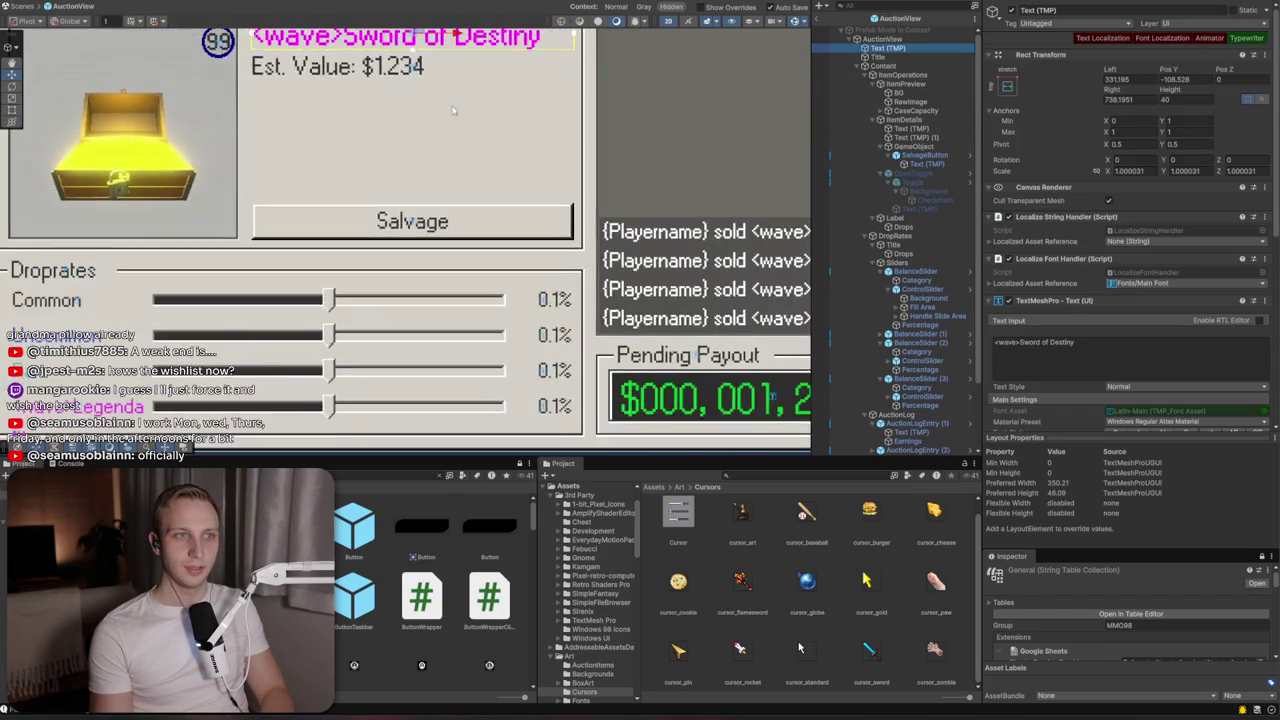
pyautogui.click(1011, 10)
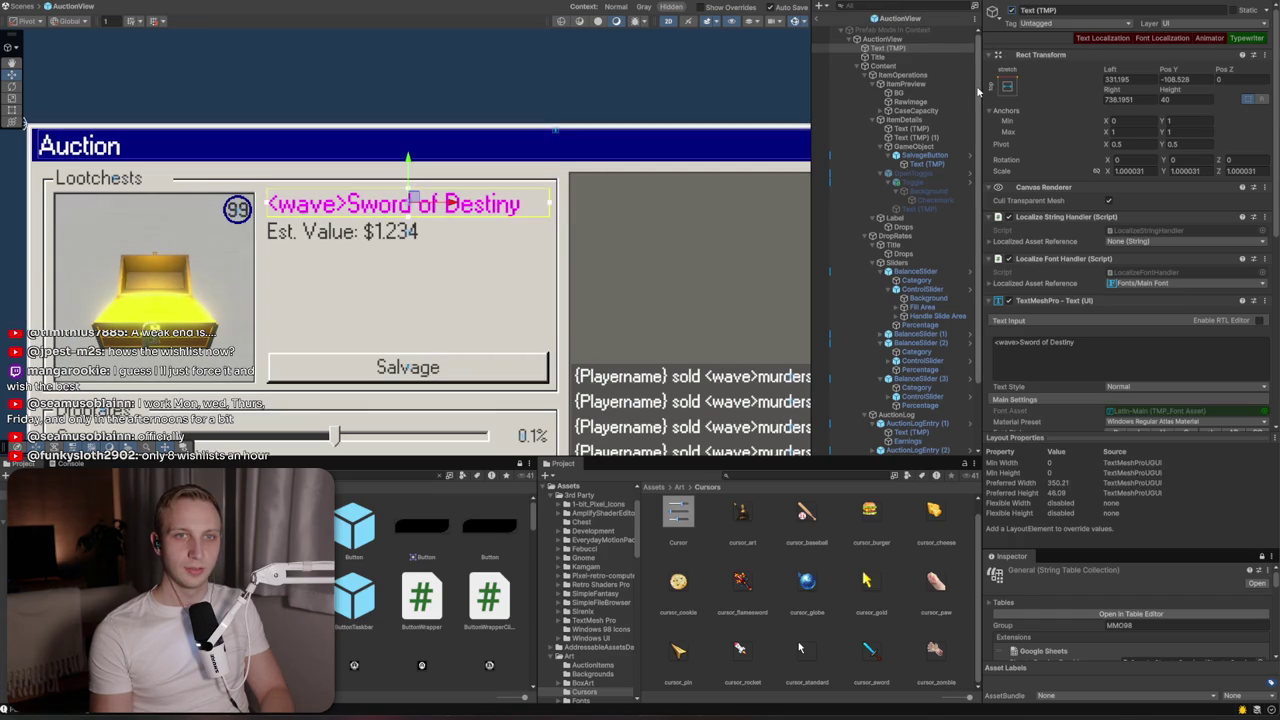
pyautogui.press('Delete')
# Duplicate SalvageButton and set the parent row's layout spacing to 4
pyautogui.click(914, 153)
pyautogui.click(913, 147)
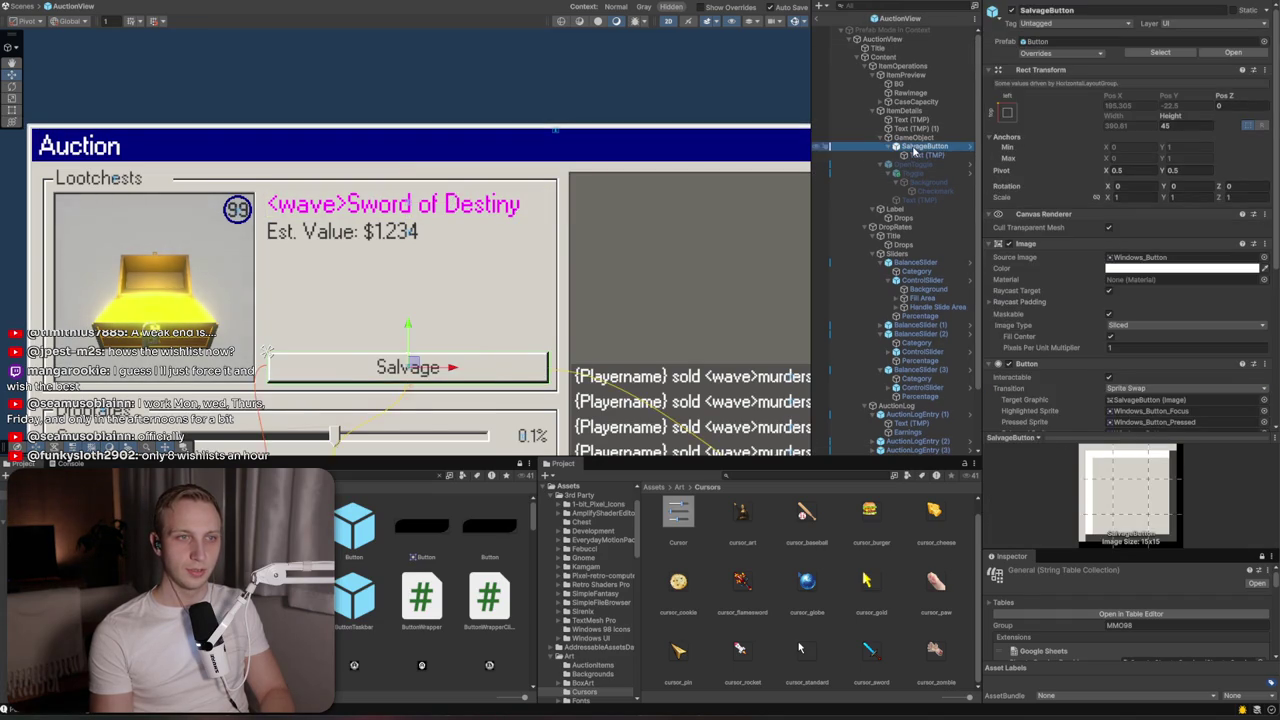
pyautogui.hotkey('ctrl', 'd')
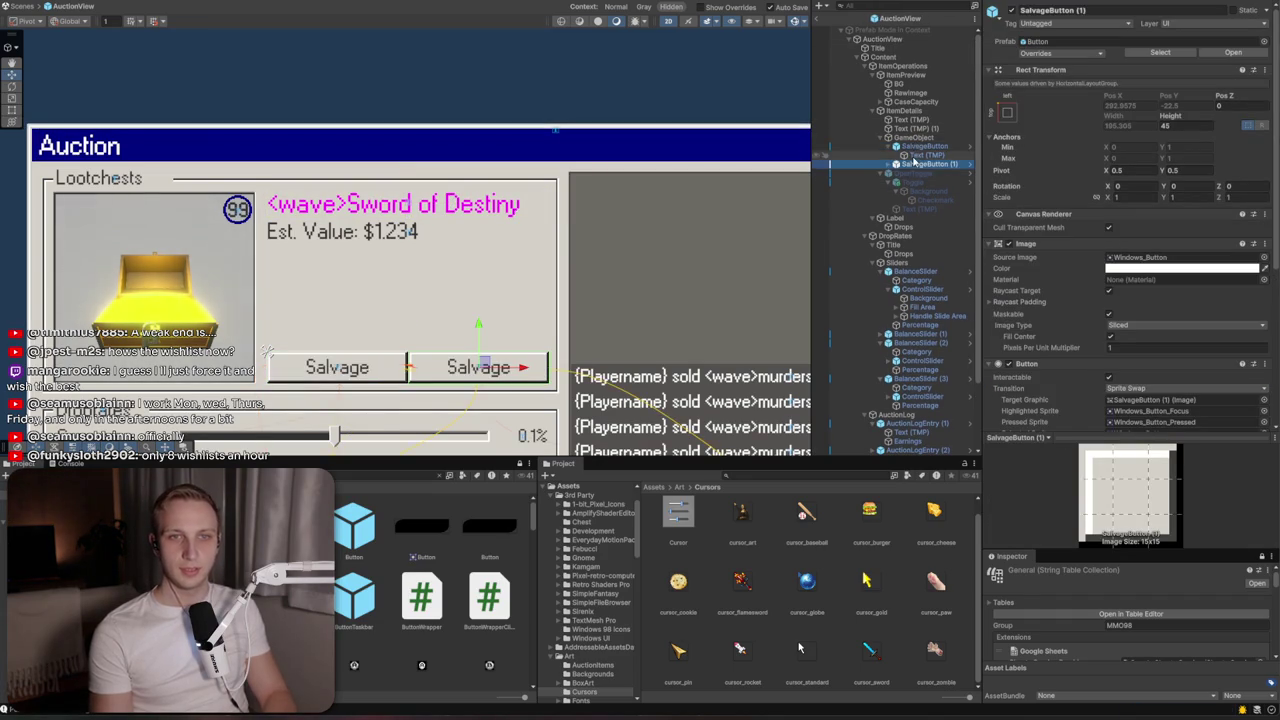
pyautogui.click(915, 138)
pyautogui.click(1150, 242)
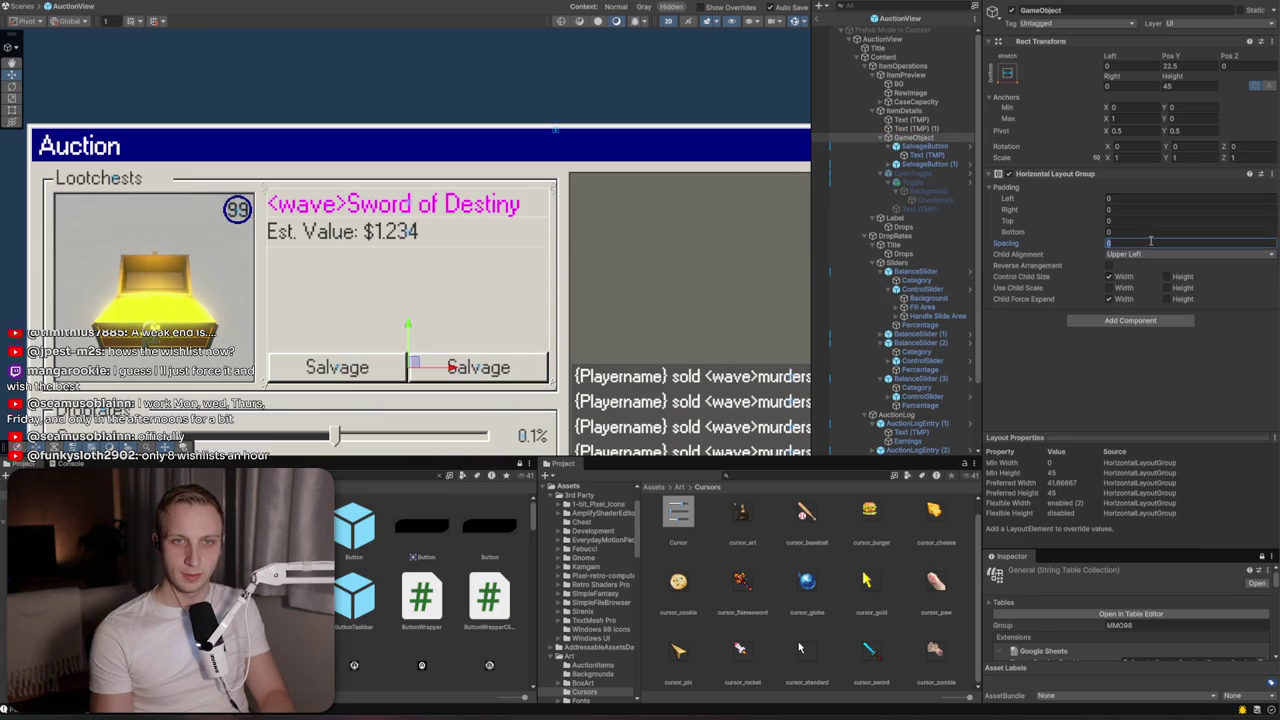
pyautogui.write('4')
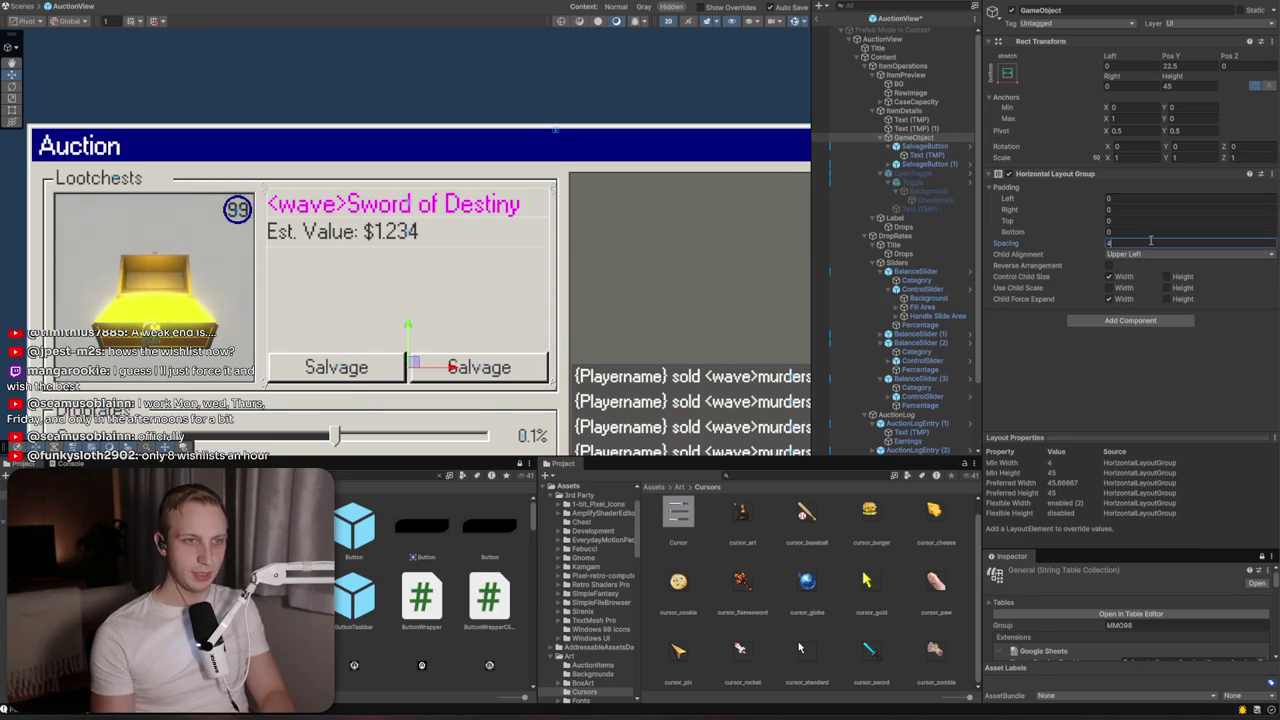
pyautogui.write('f')
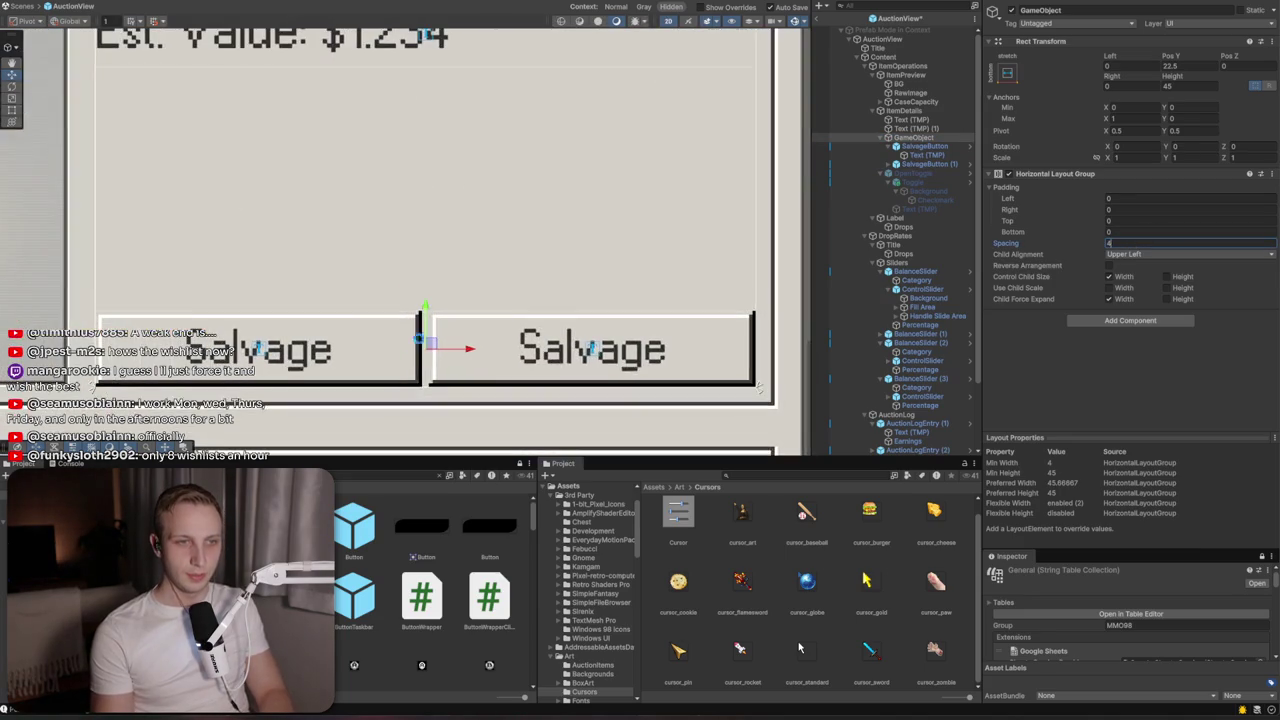
pyautogui.click(903, 165)
# Rename the duplicate to SellButton and give its label the General/auction_sell string
pyautogui.click(1067, 12)
pyautogui.write('SellBu')
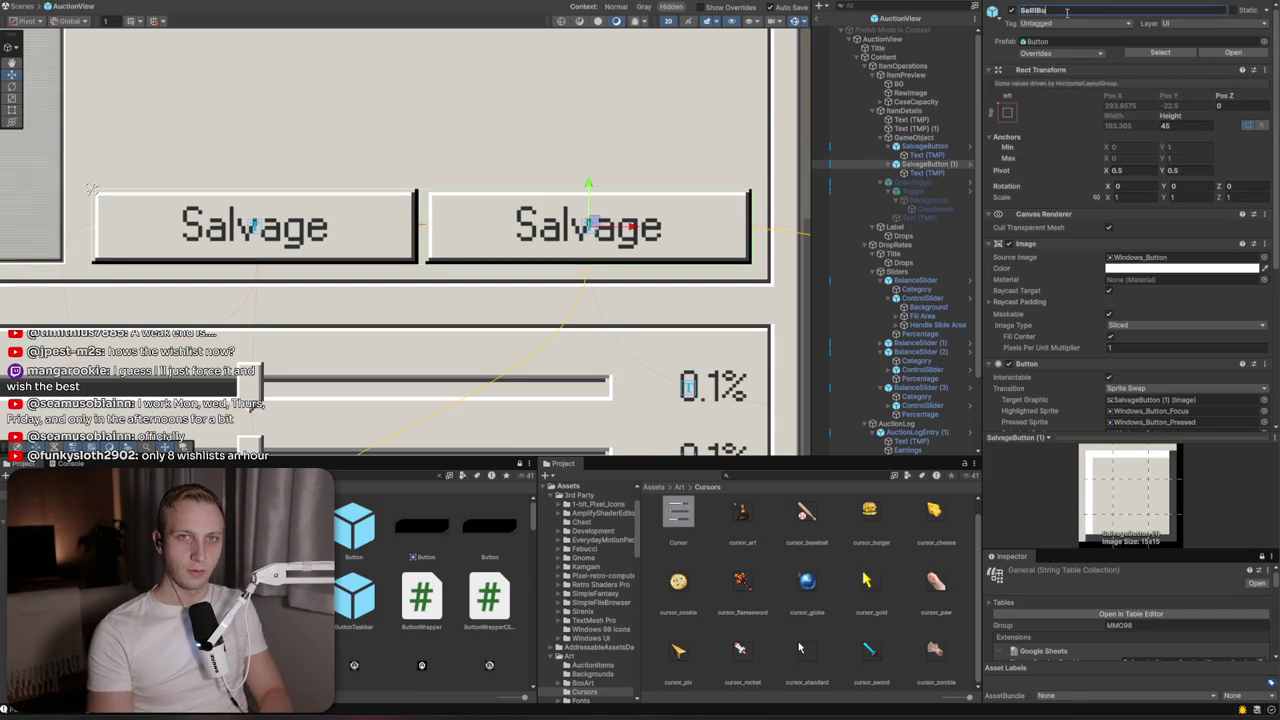
pyautogui.write('tton')
pyautogui.click(922, 173)
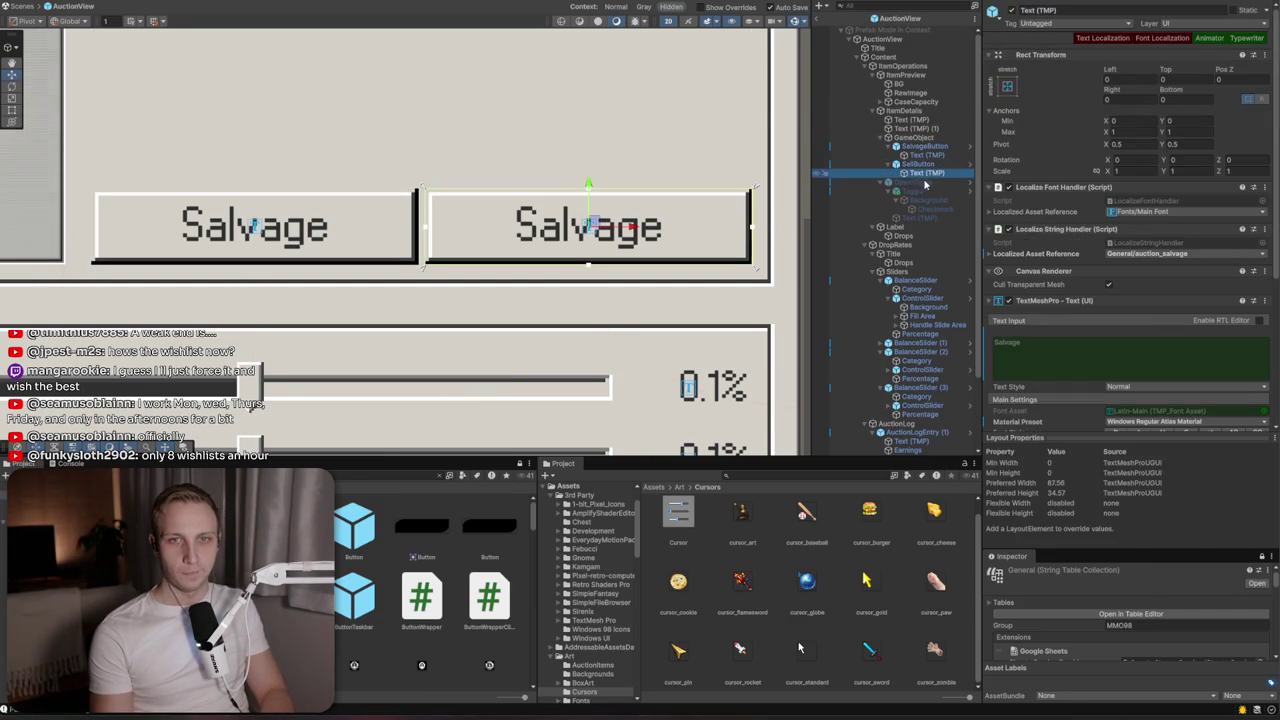
pyautogui.click(1143, 256)
pyautogui.write('ell')
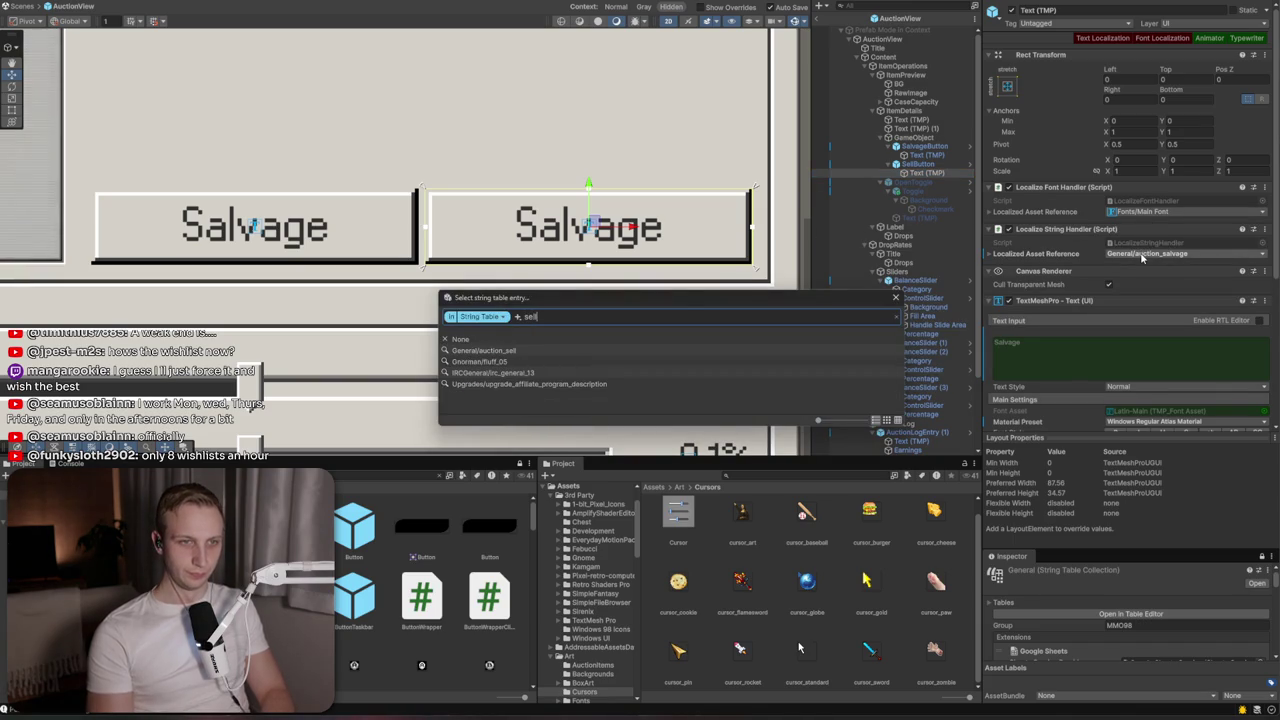
pyautogui.click(526, 350)
pyautogui.scroll(-5, 522, 302)
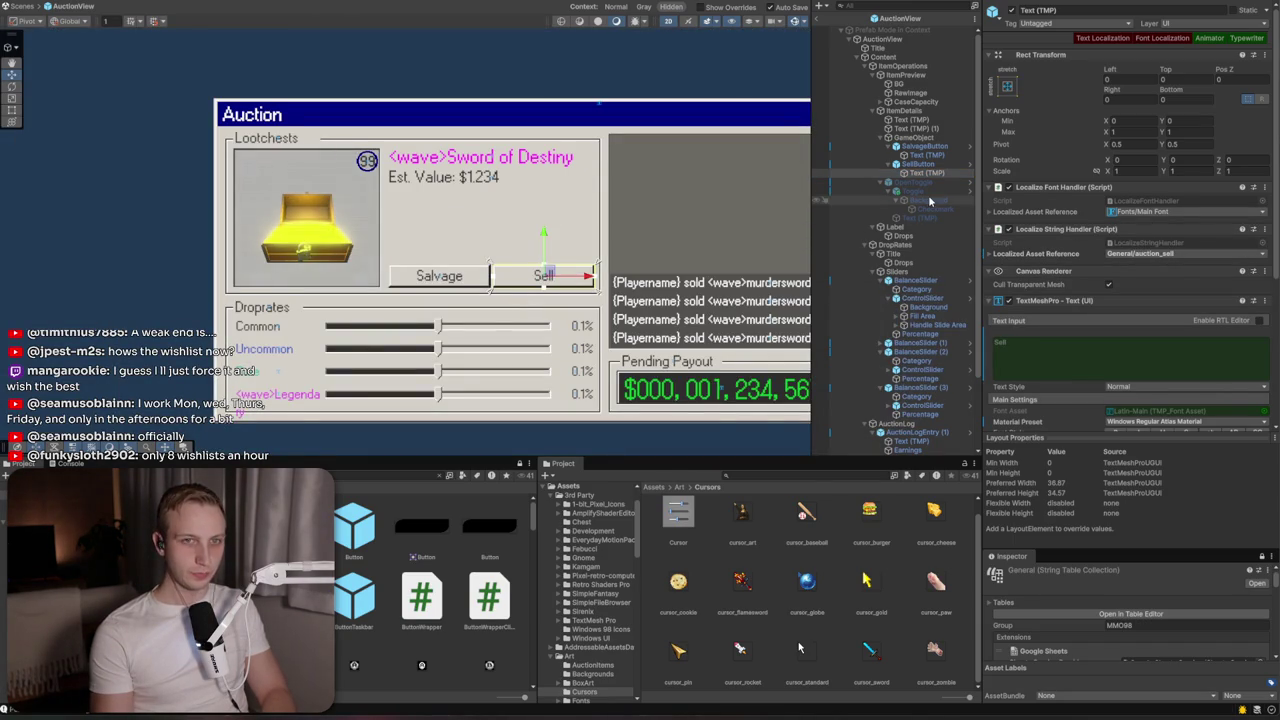
# Rename the object holding both buttons to CaseOperations
pyautogui.click(912, 147)
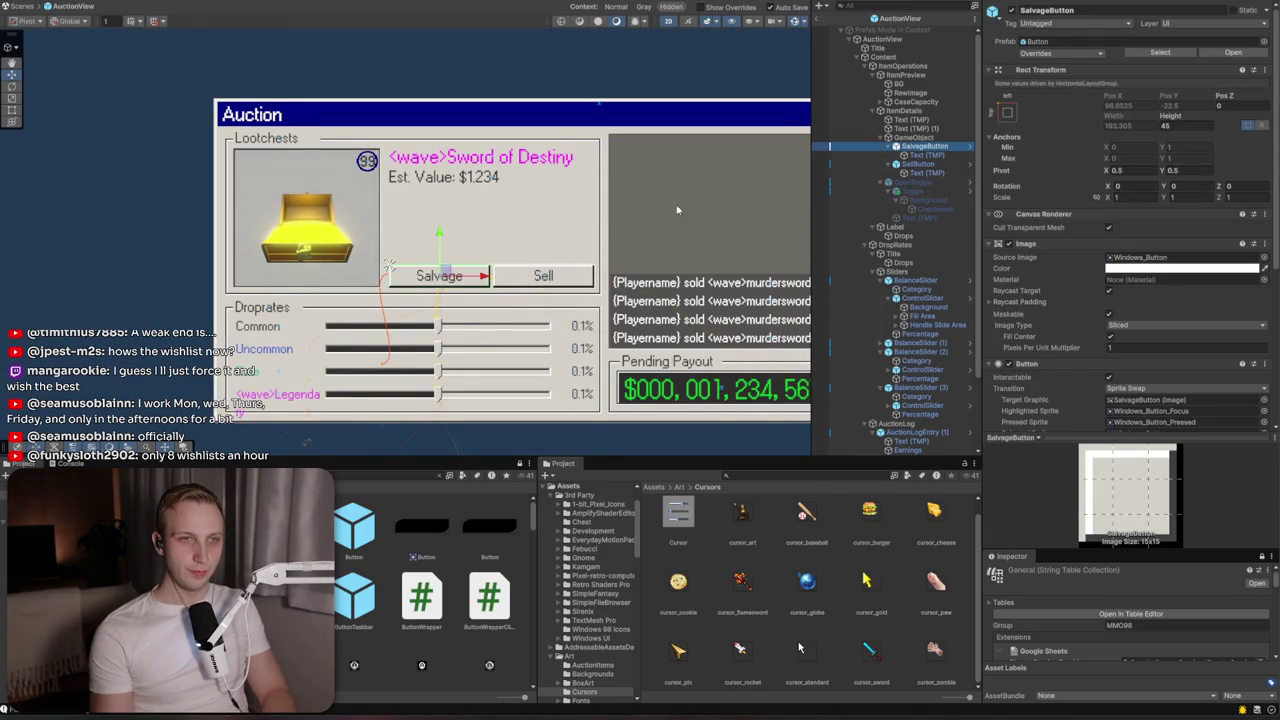
pyautogui.click(912, 137)
pyautogui.click(1074, 11)
pyautogui.write('CaseO')
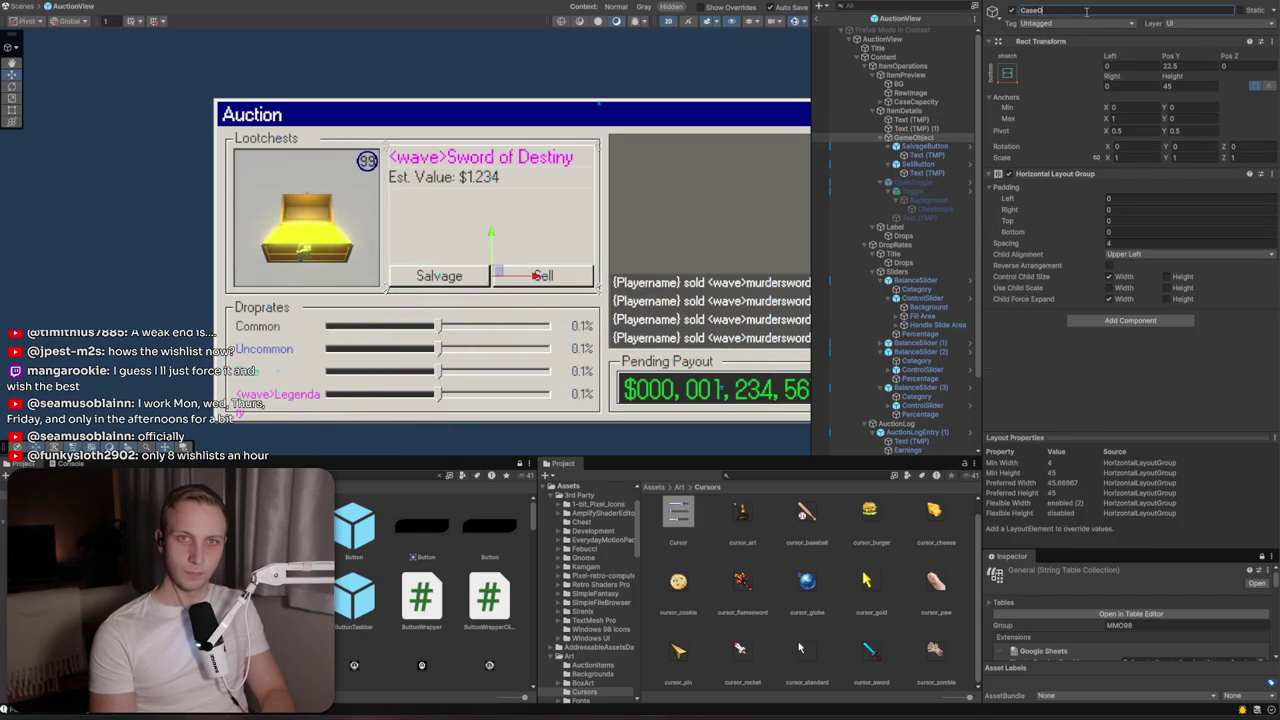
pyautogui.write('penns')
pyautogui.press('Return')
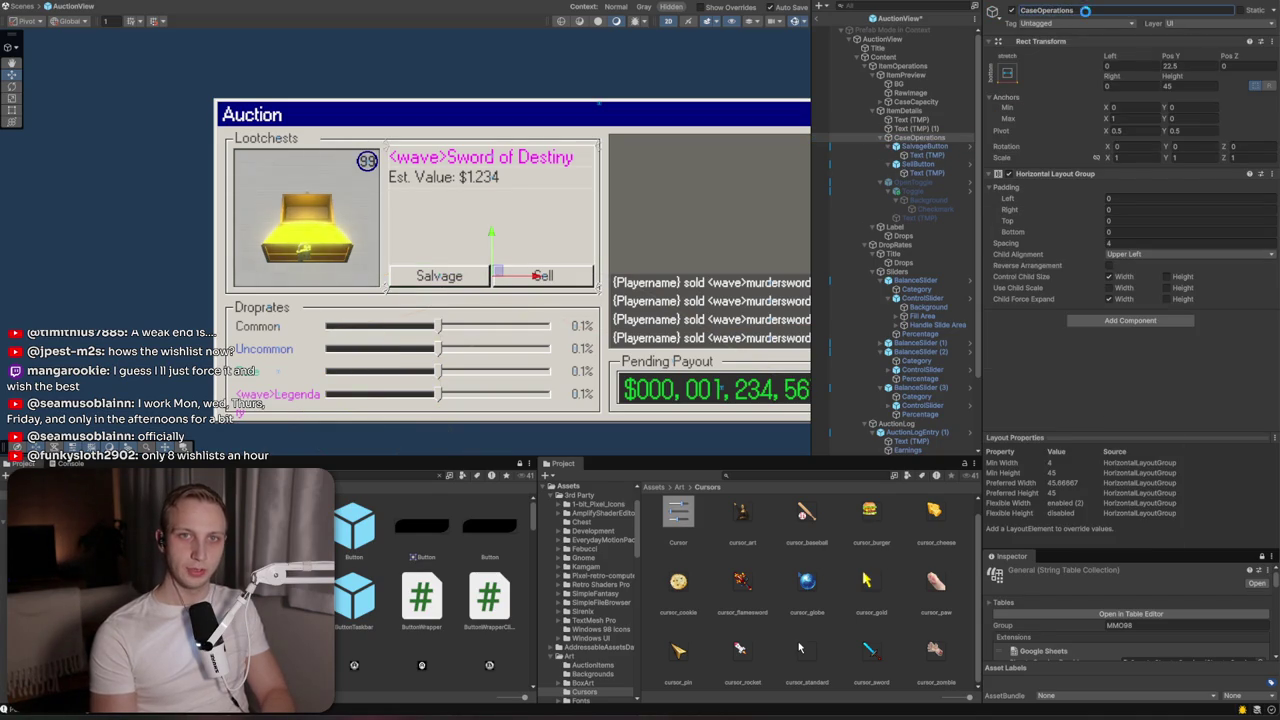
pyautogui.click(915, 183)
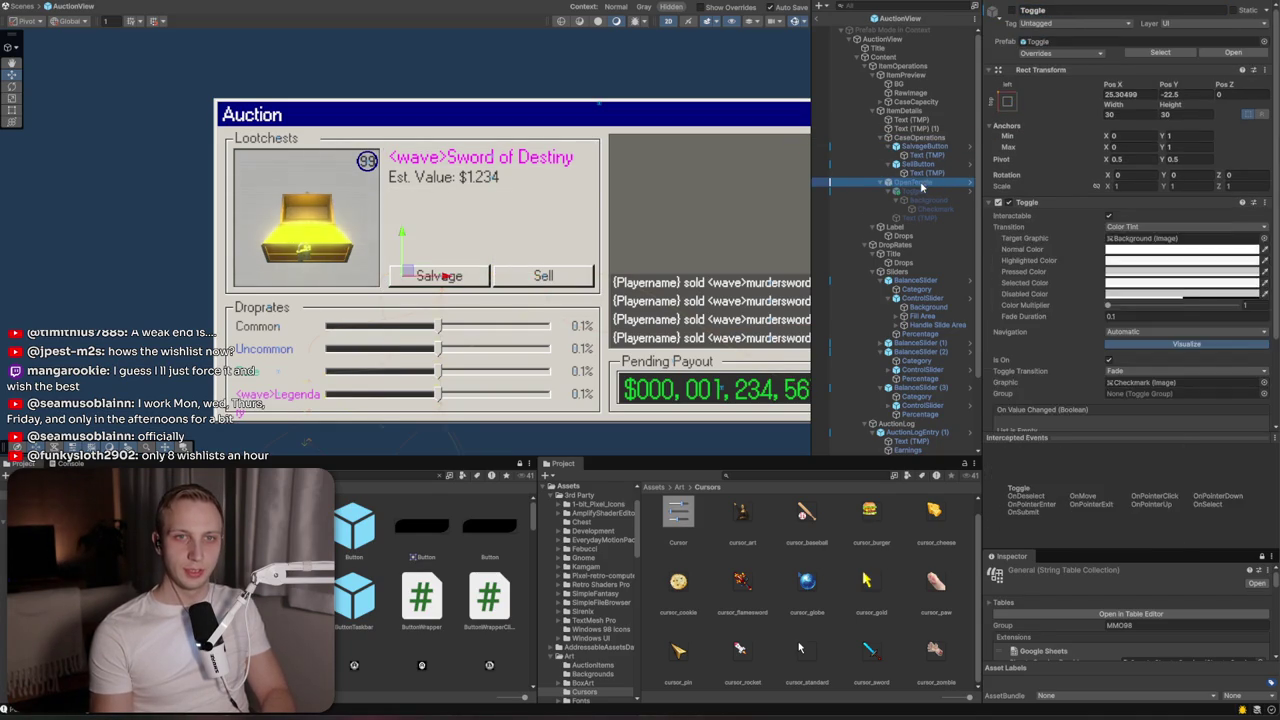
# Show OpenToggle, assign General/auction_open to its label, then hide it again
pyautogui.click(1013, 11)
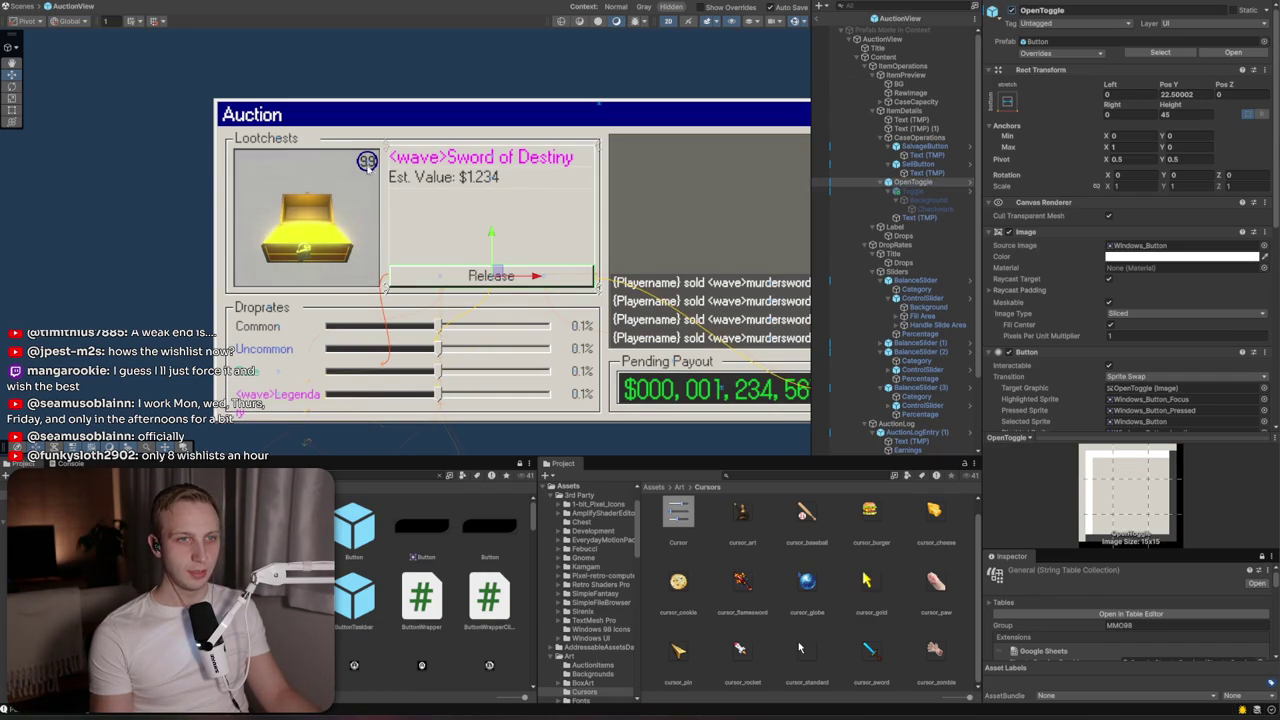
pyautogui.click(919, 217)
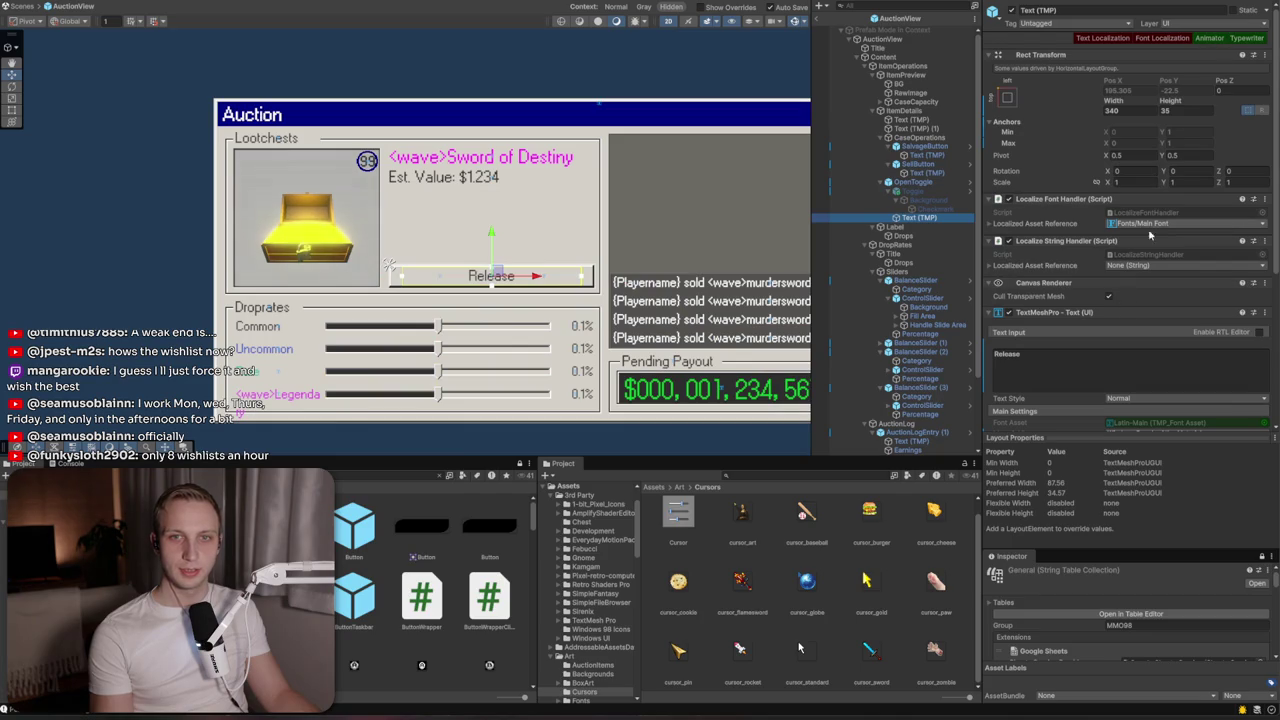
pyautogui.click(1153, 265)
pyautogui.write('auction')
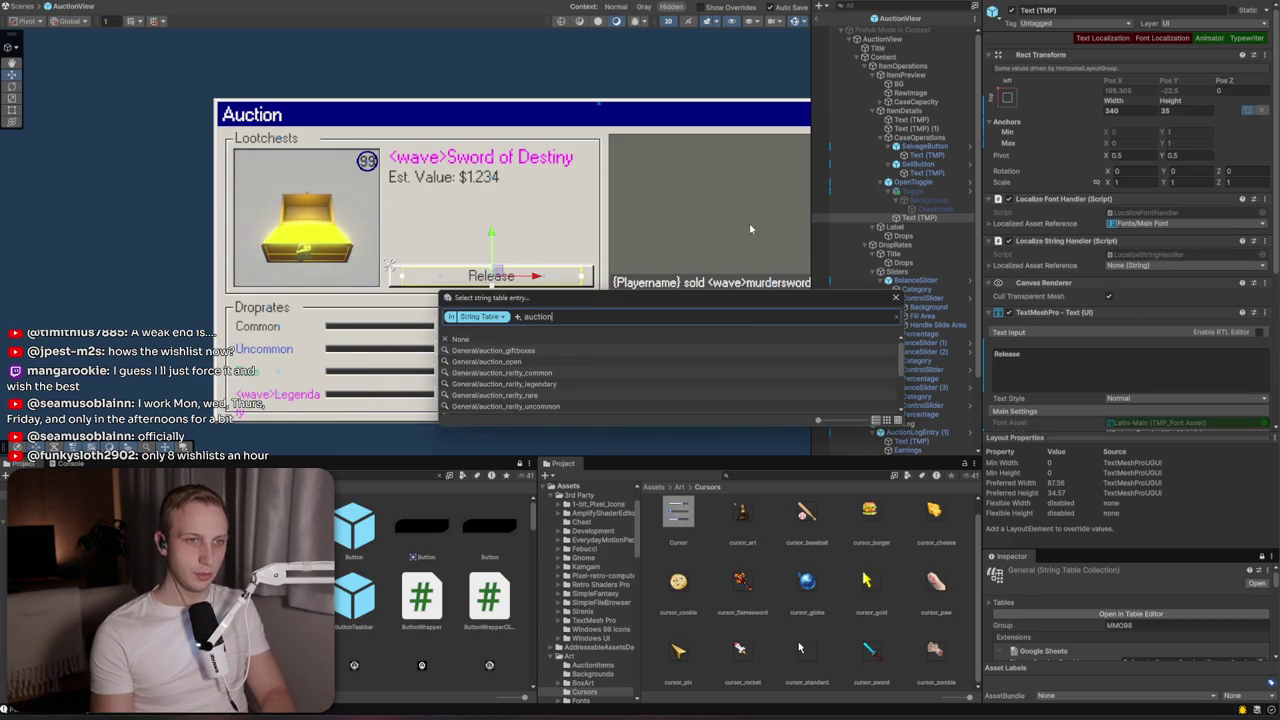
pyautogui.click(492, 361)
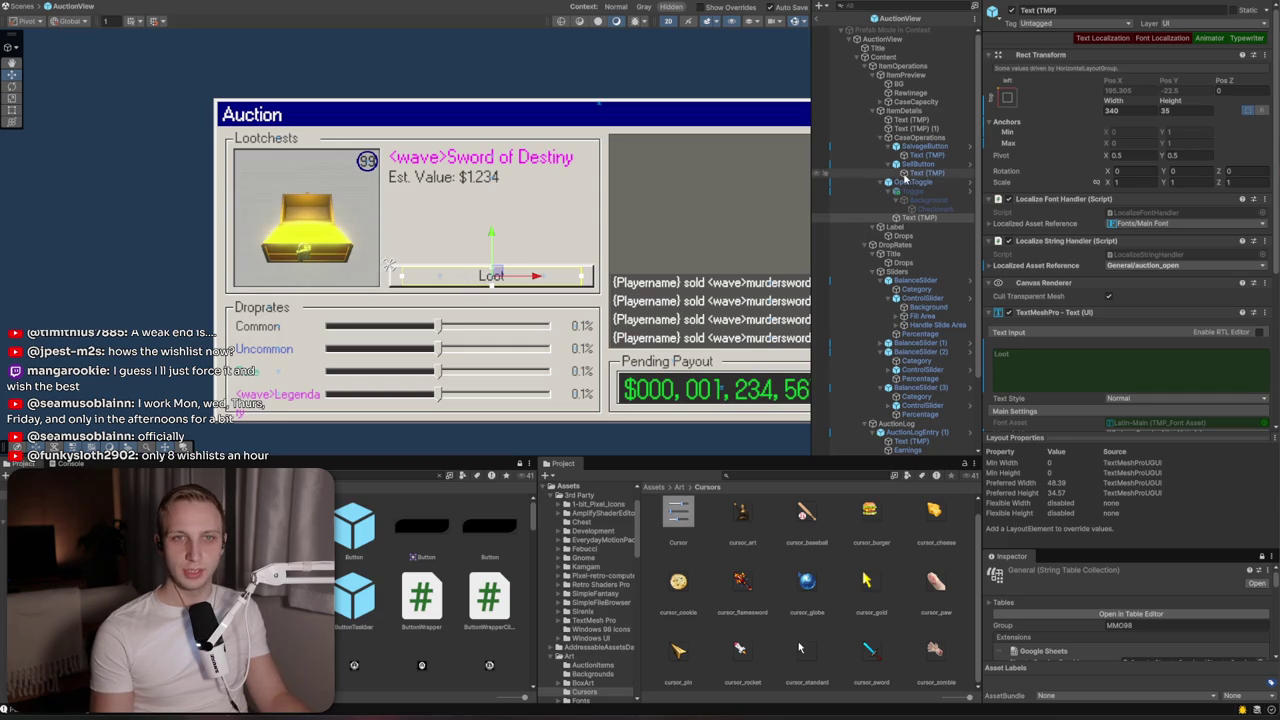
pyautogui.click(905, 180)
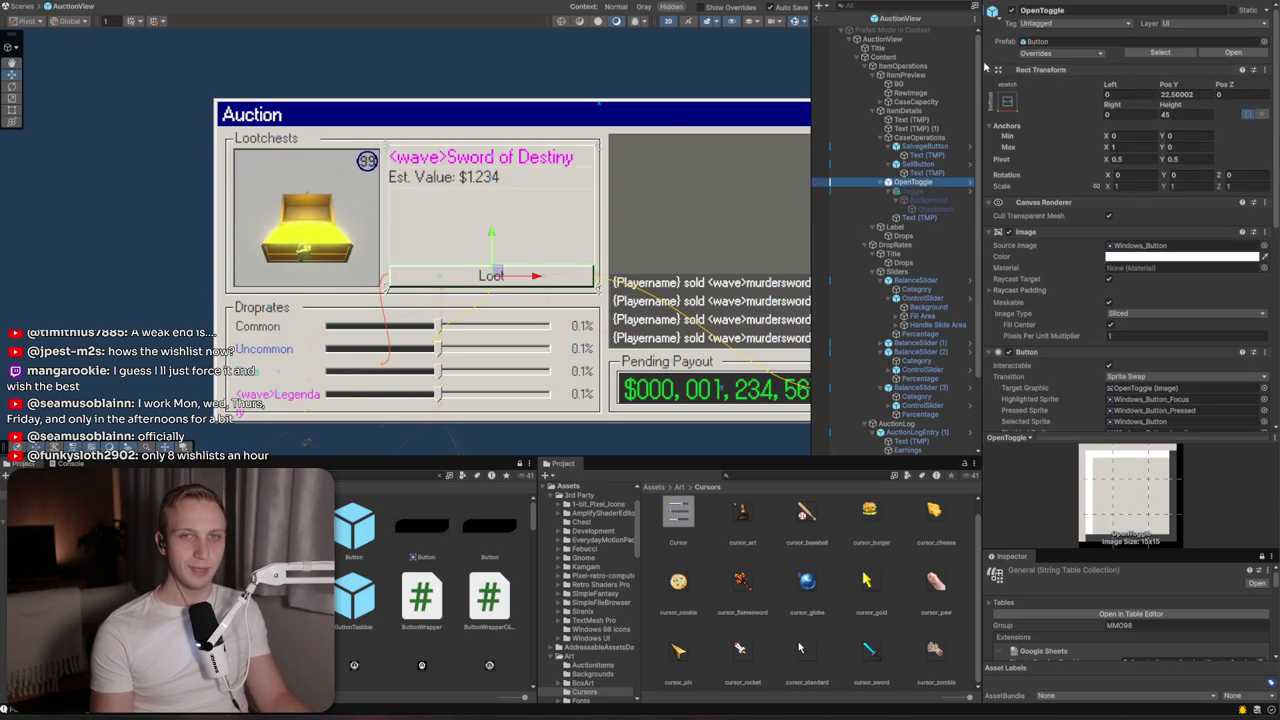
pyautogui.click(1011, 11)
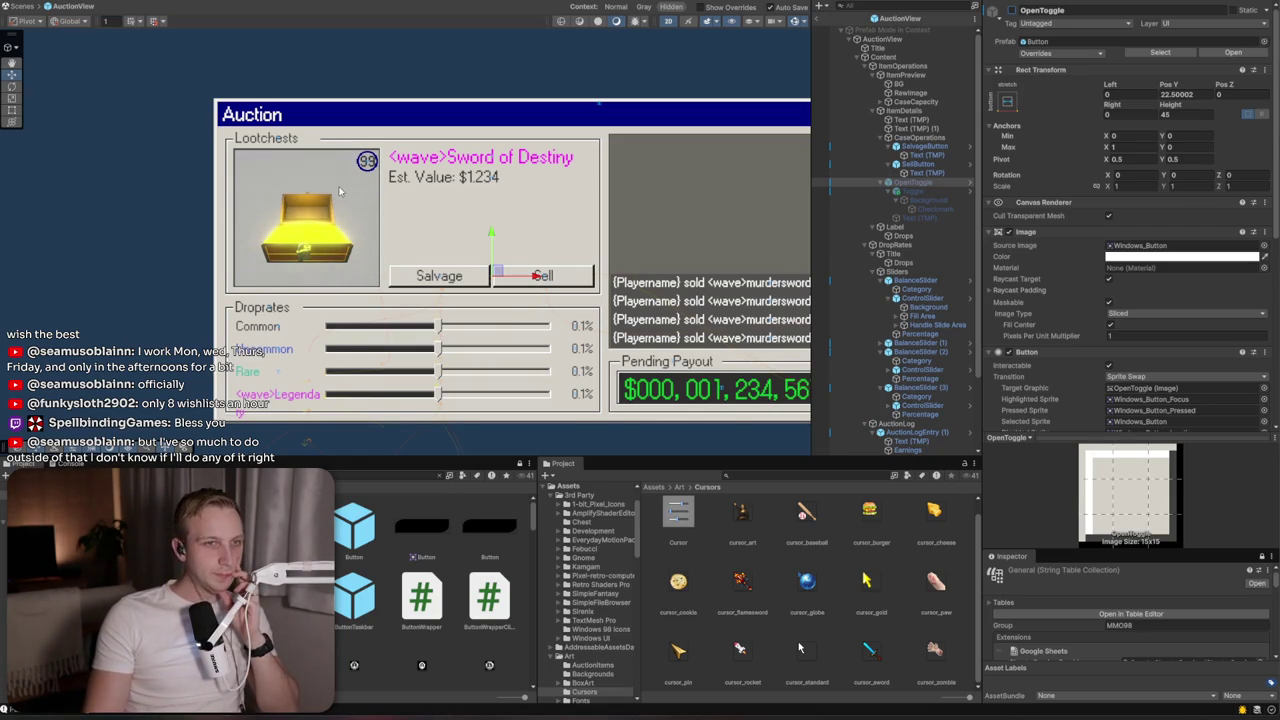
# Re-enable OpenToggle and collapse the CaseOperations children
pyautogui.click(912, 184)
pyautogui.click(1013, 11)
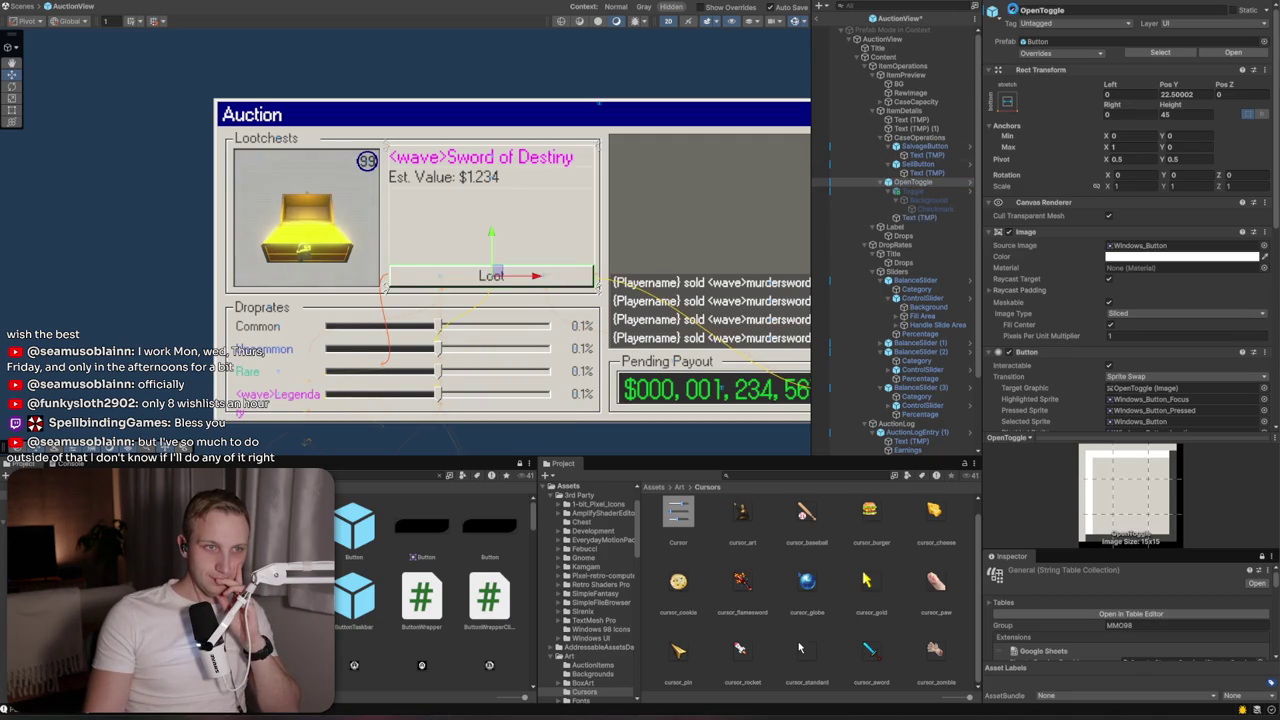
pyautogui.click(1013, 11)
pyautogui.click(1013, 11)
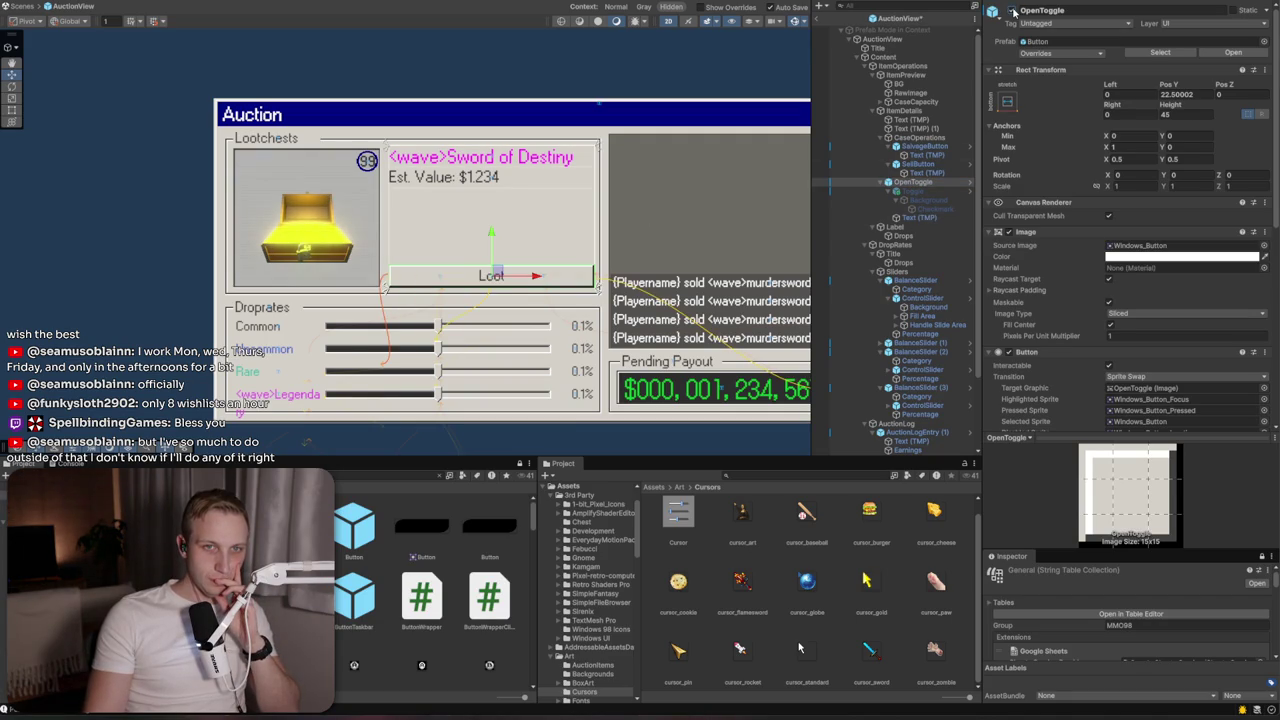
pyautogui.click(887, 138)
pyautogui.click(897, 139)
pyautogui.click(898, 147)
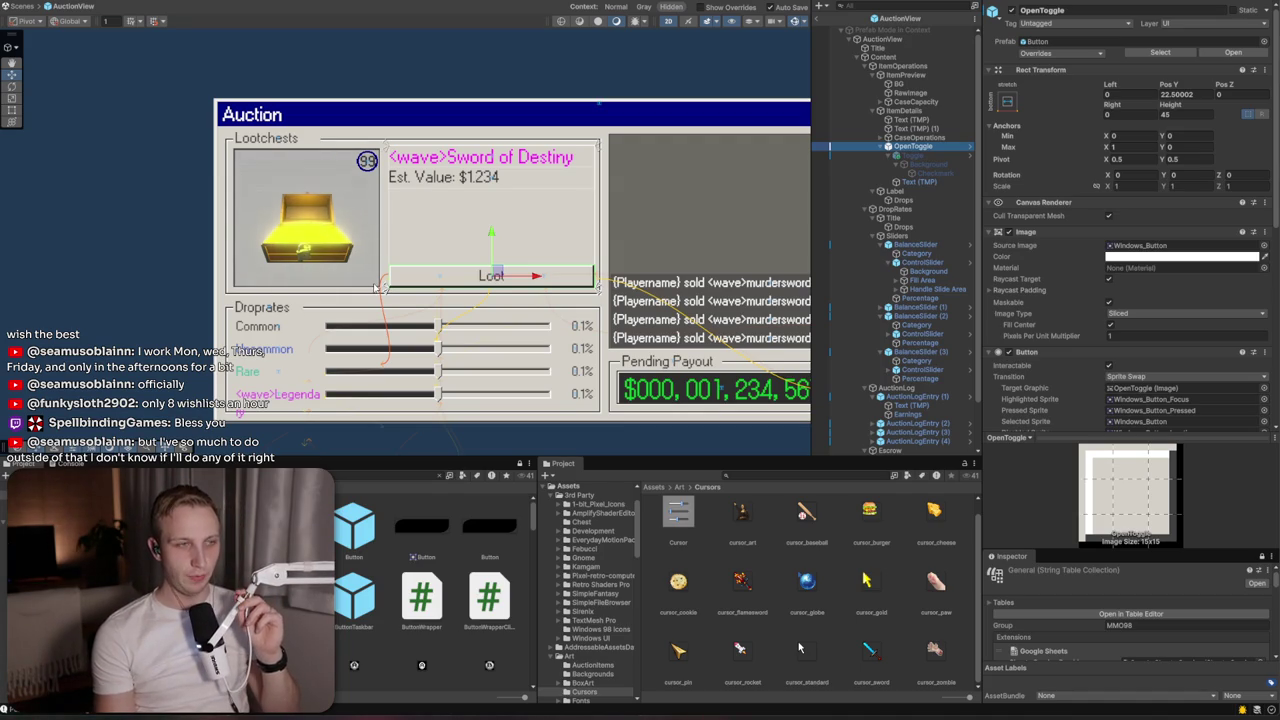
# Search the project for 'segmented' and select the Segment prefab in LoadingBar
pyautogui.click(355, 476)
pyautogui.write('segmented')
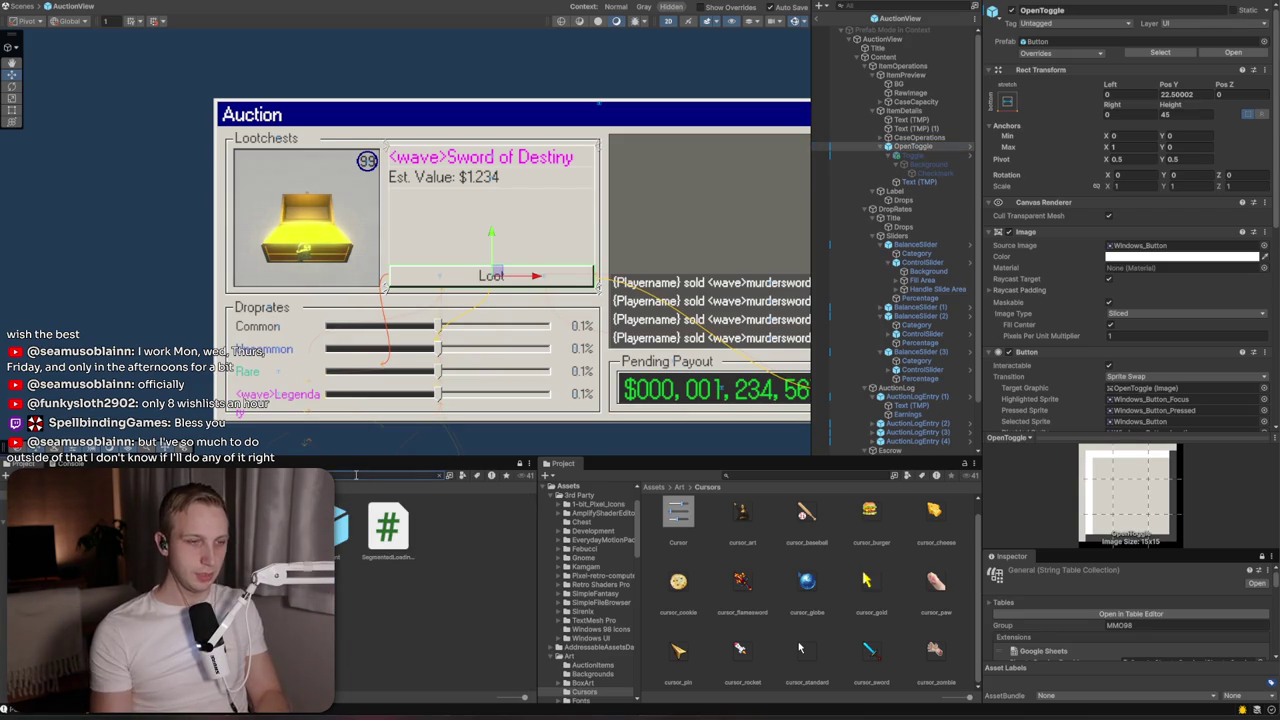
pyautogui.click(344, 525)
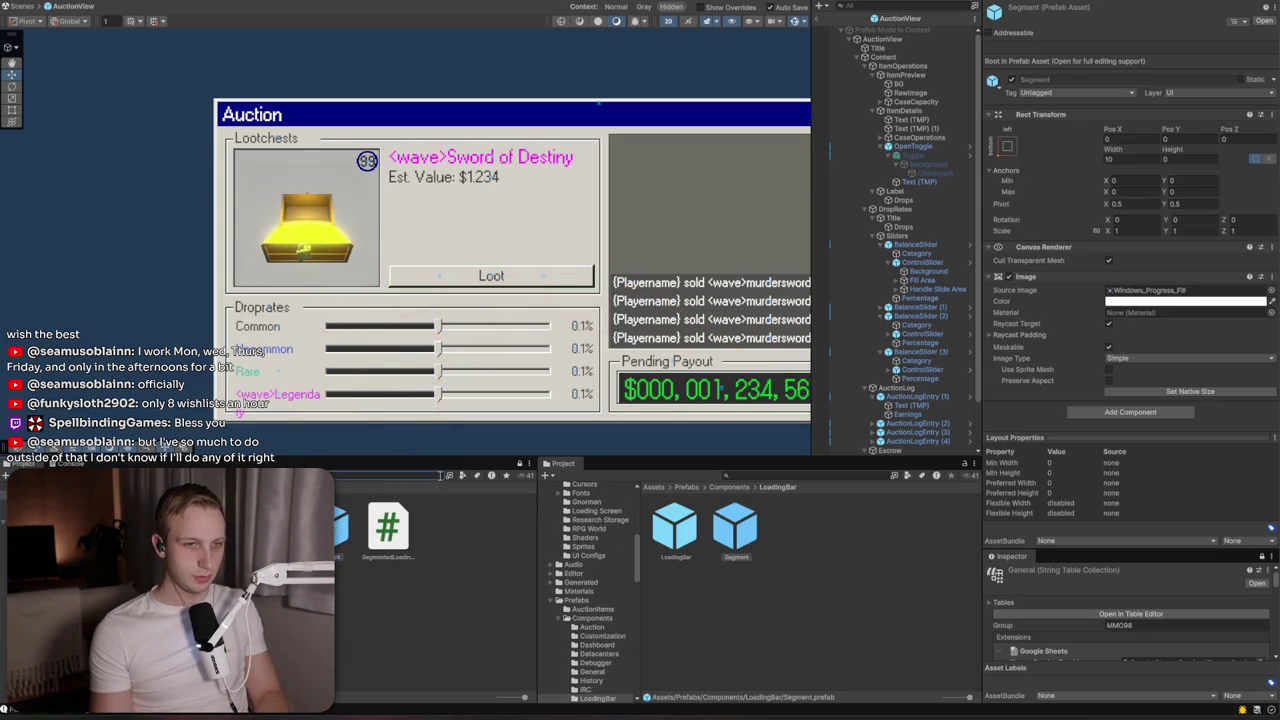
pyautogui.click(440, 476)
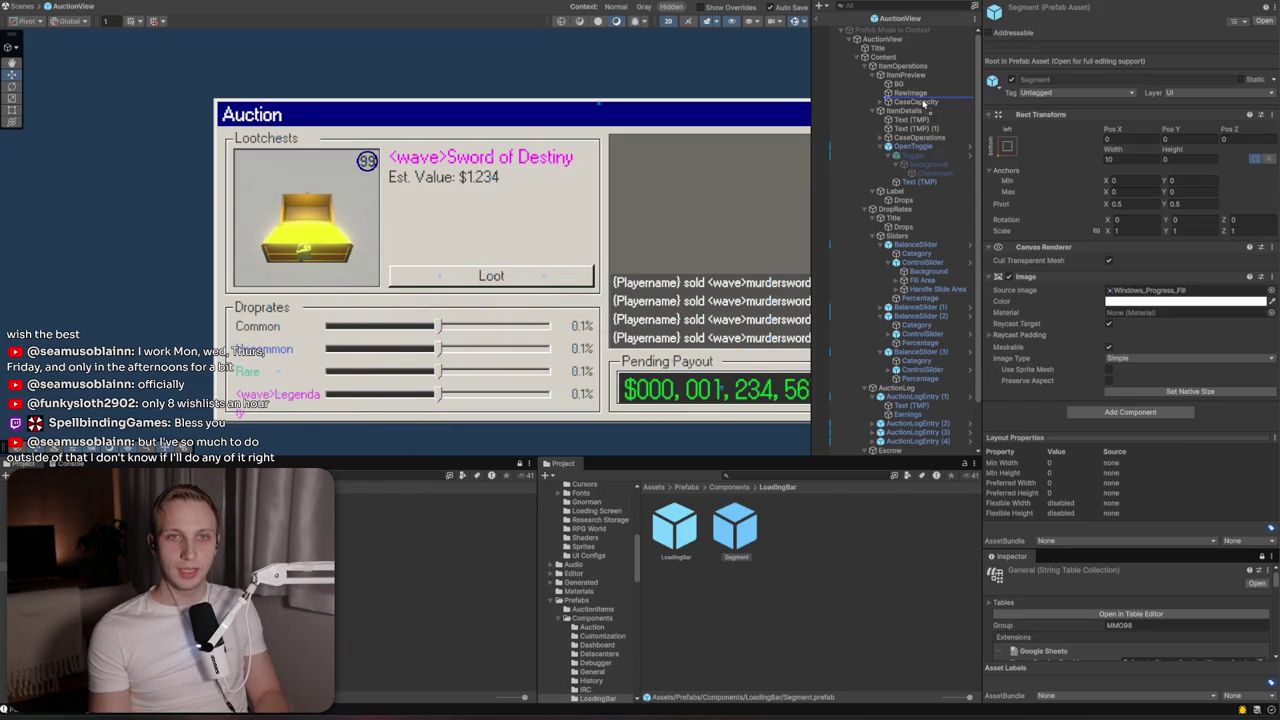
# Place a LoadingBar under ItemPreview, anchored bottom-stretch with position and pivot
pyautogui.moveTo(918, 100); pyautogui.dragTo(920, 101)
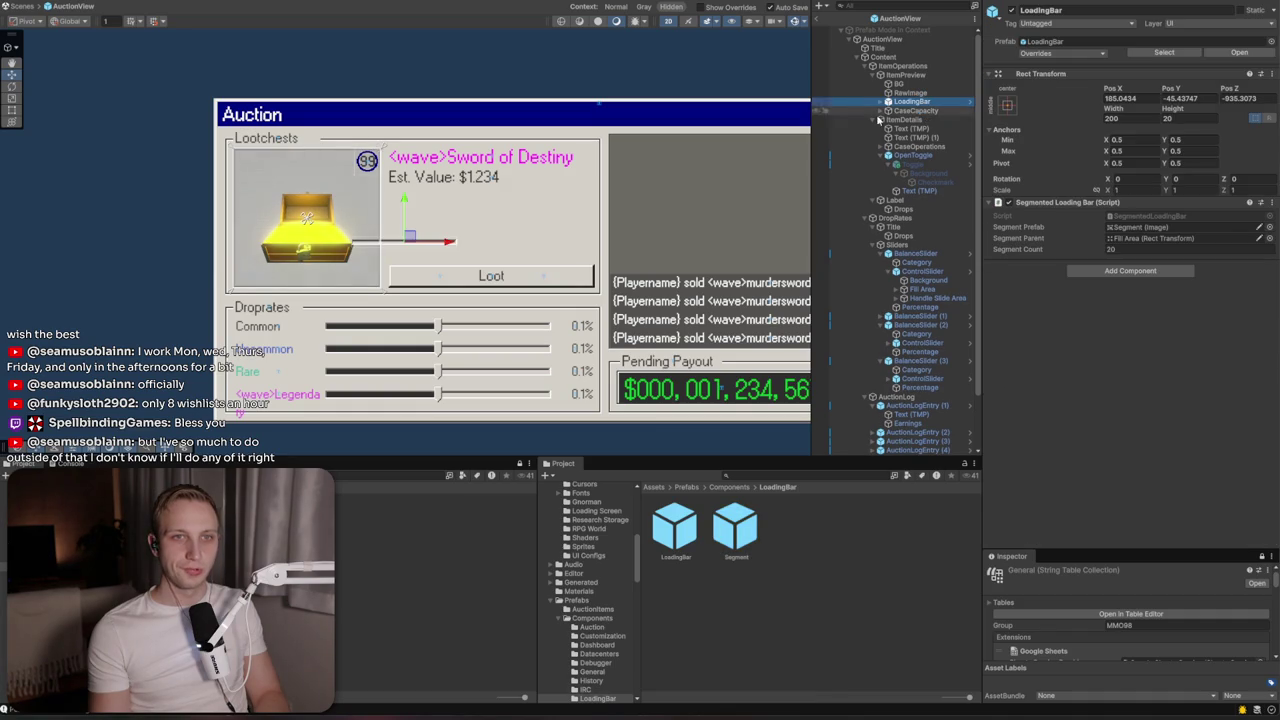
pyautogui.click(1008, 106)
pyautogui.hotkey('shift', 'alt')
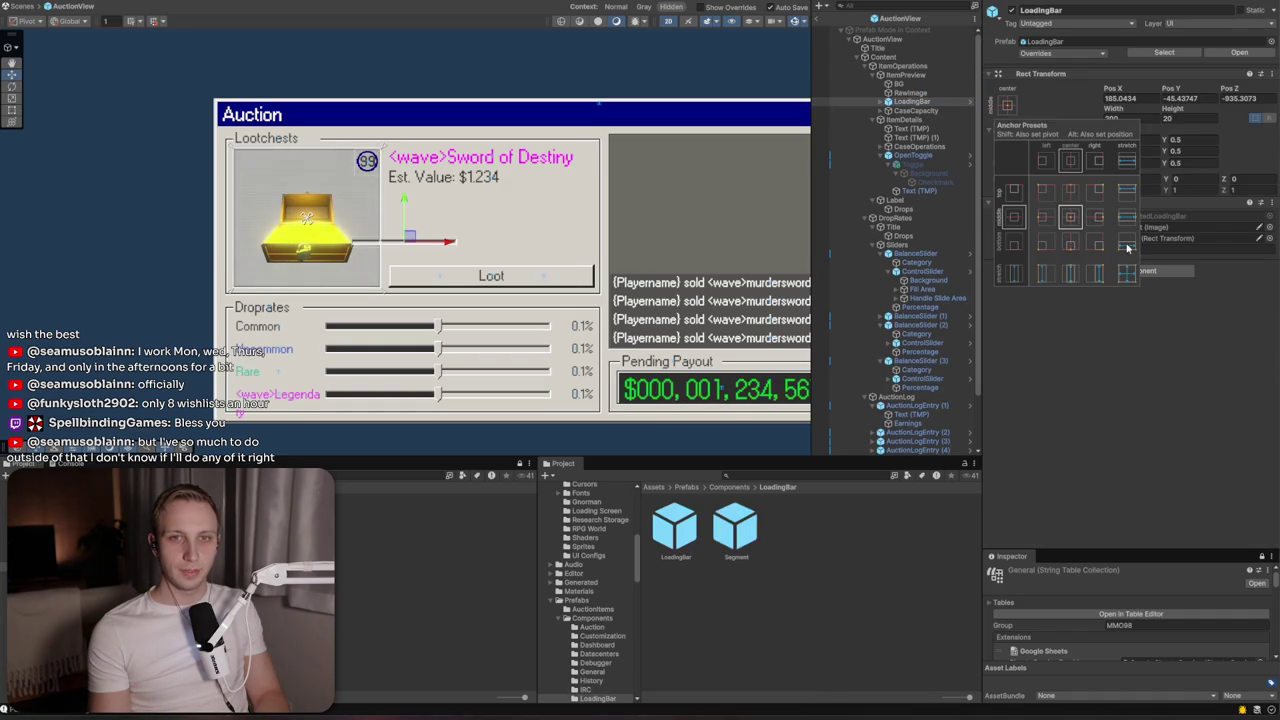
pyautogui.click(1127, 247)
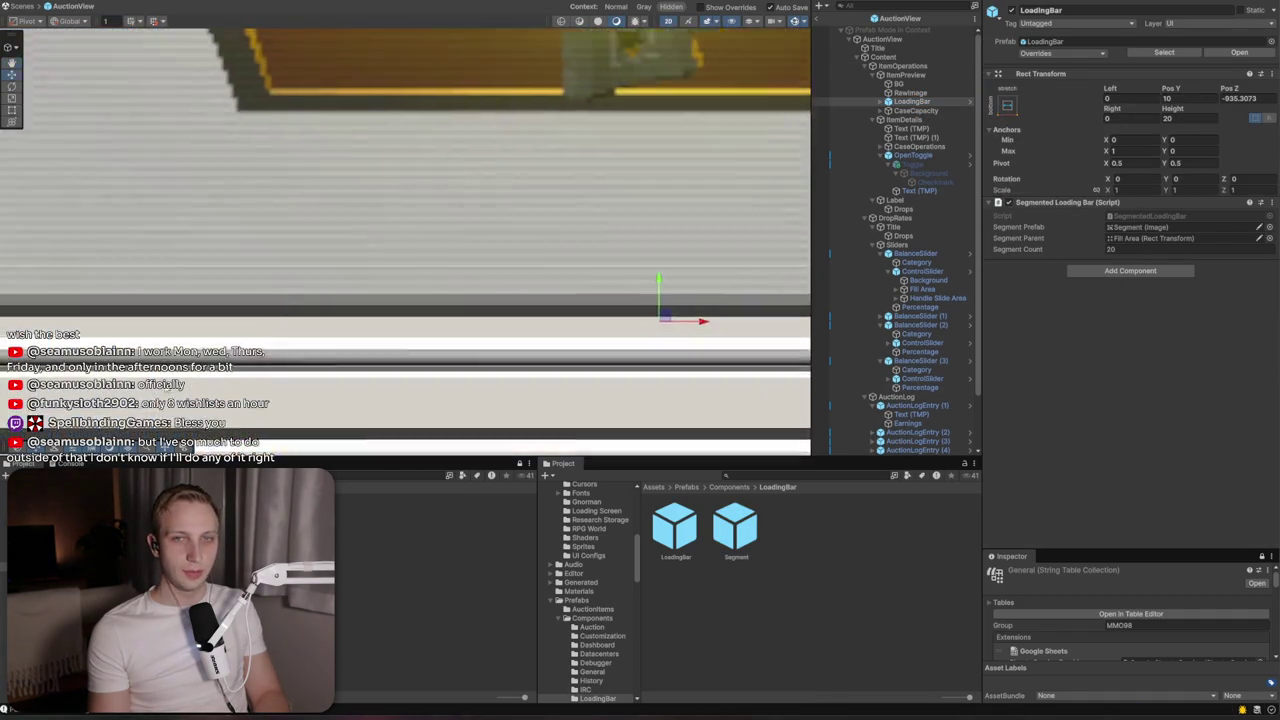
# Set the loading bar's height to 40 with Left and Right 8, nudged slightly up
pyautogui.click(1000, 130)
pyautogui.click(1185, 120)
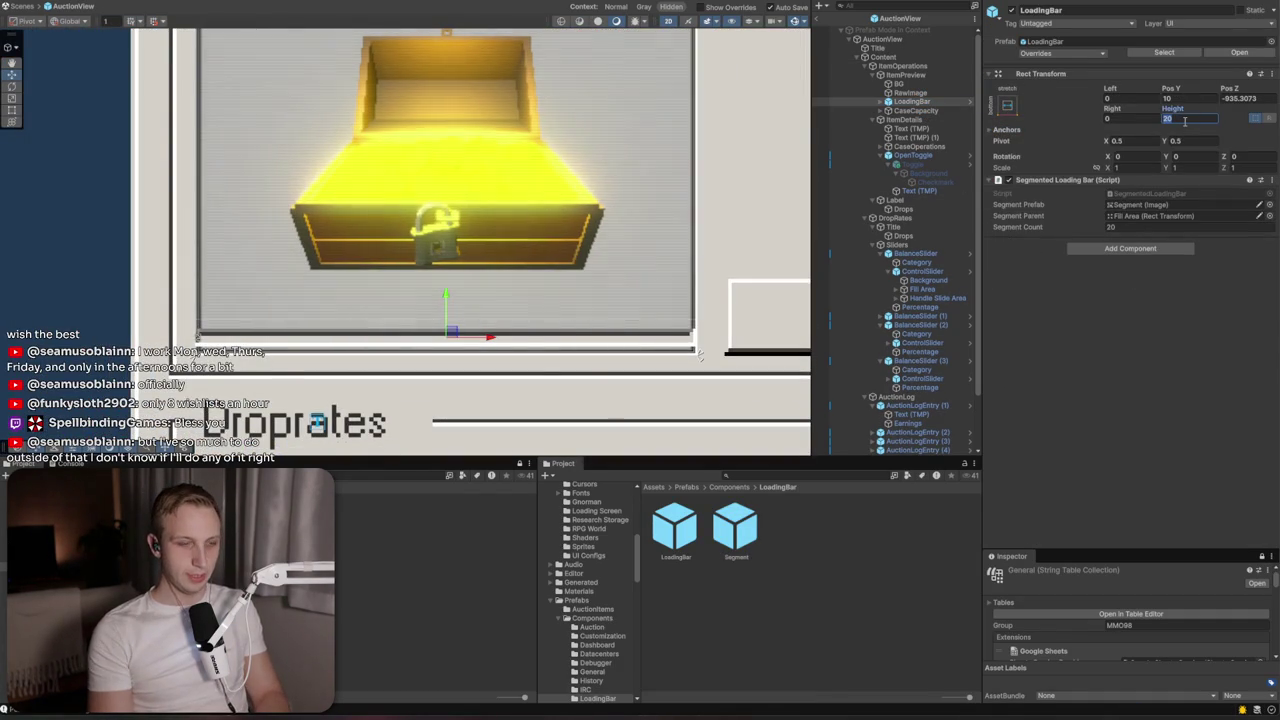
pyautogui.write('40')
pyautogui.click(1110, 98)
pyautogui.write('8')
pyautogui.click(1120, 118)
pyautogui.write('8')
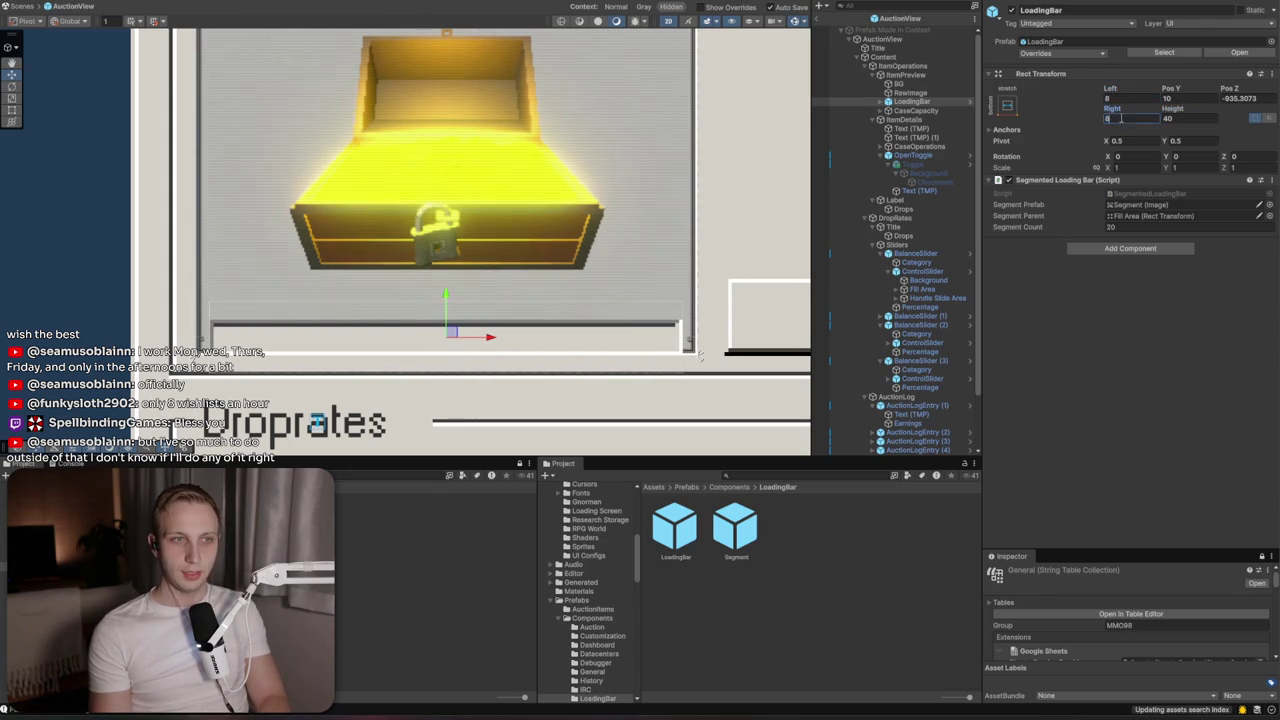
pyautogui.moveTo(446, 297); pyautogui.dragTo(446, 282)
pyautogui.scroll(-3, 423, 440)
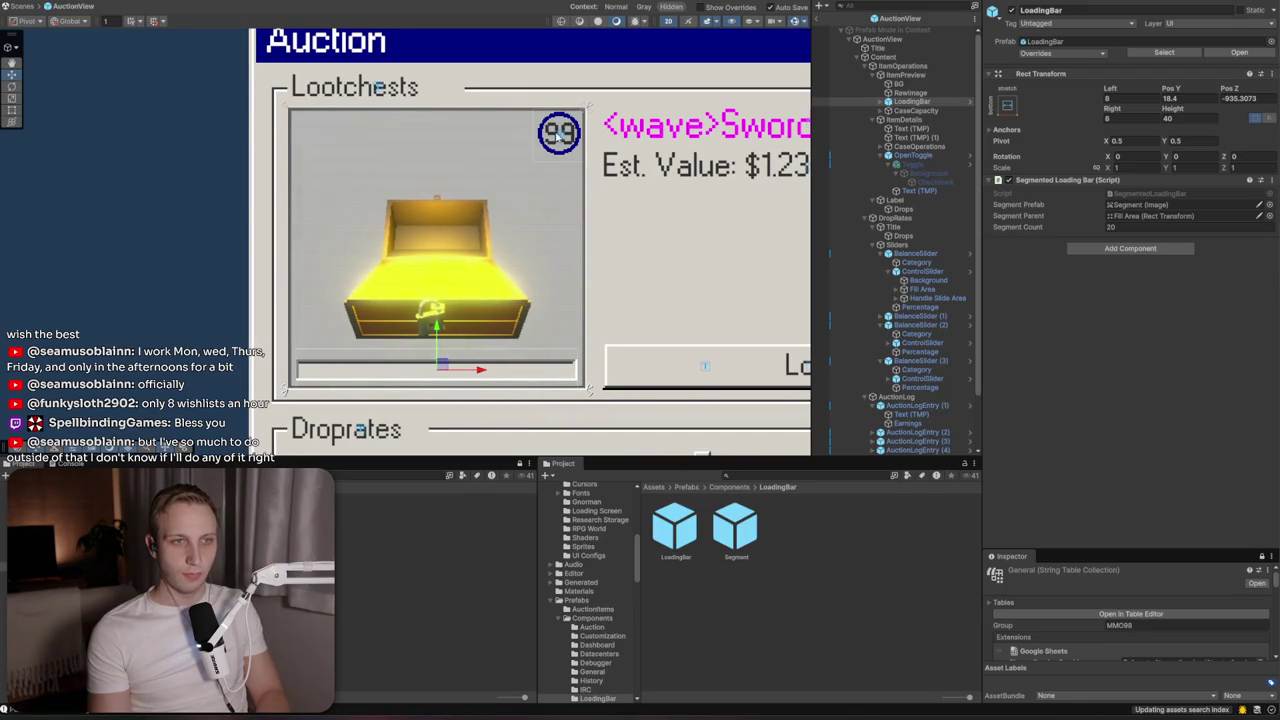
pyautogui.click(882, 110)
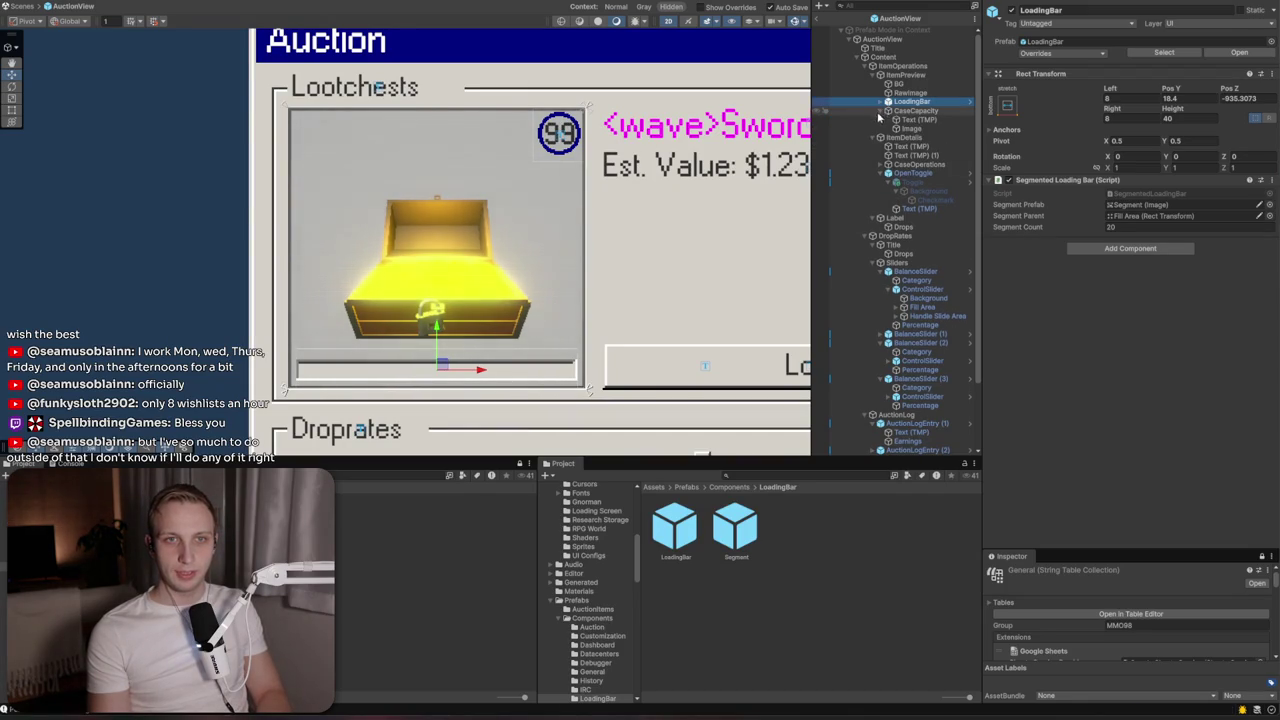
# Hide the ring image behind the 99 and move LoadingBar into CaseCapacity
pyautogui.click(895, 128)
pyautogui.click(1010, 10)
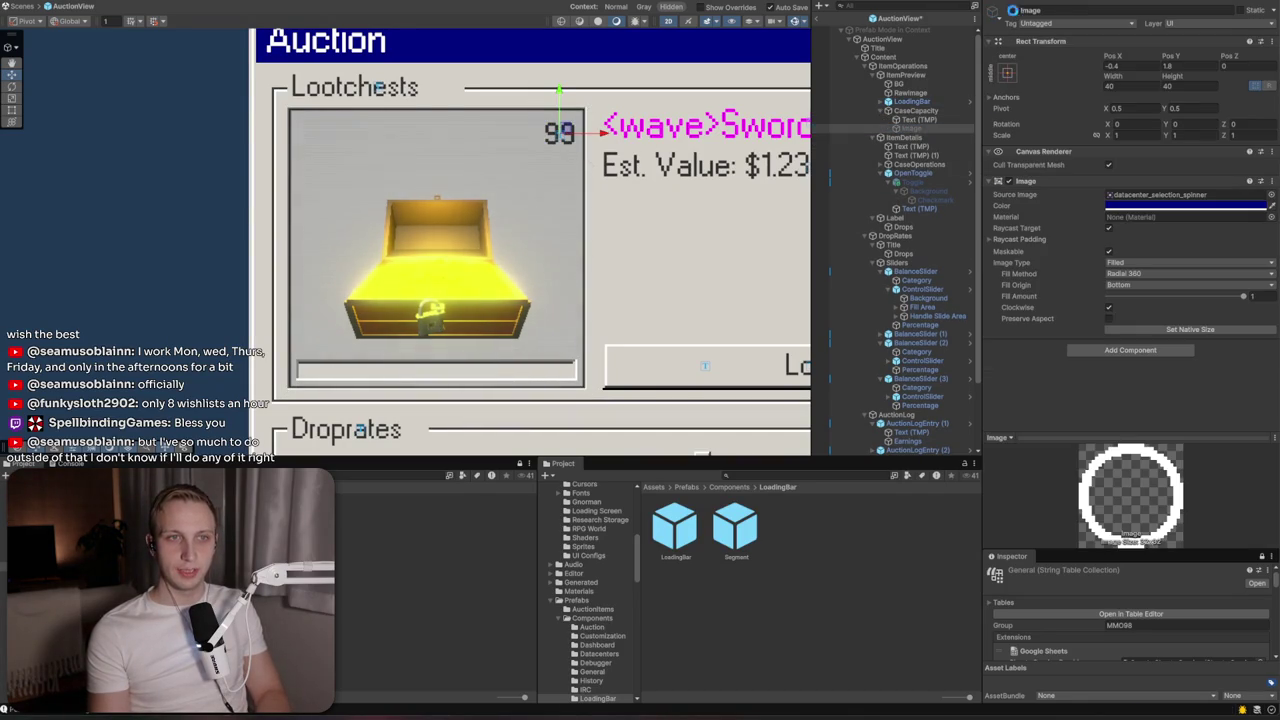
pyautogui.click(918, 119)
pyautogui.moveTo(921, 117)
pyautogui.mouseDown()
pyautogui.moveTo(924, 106)
pyautogui.moveTo(922, 122)
pyautogui.mouseUp()
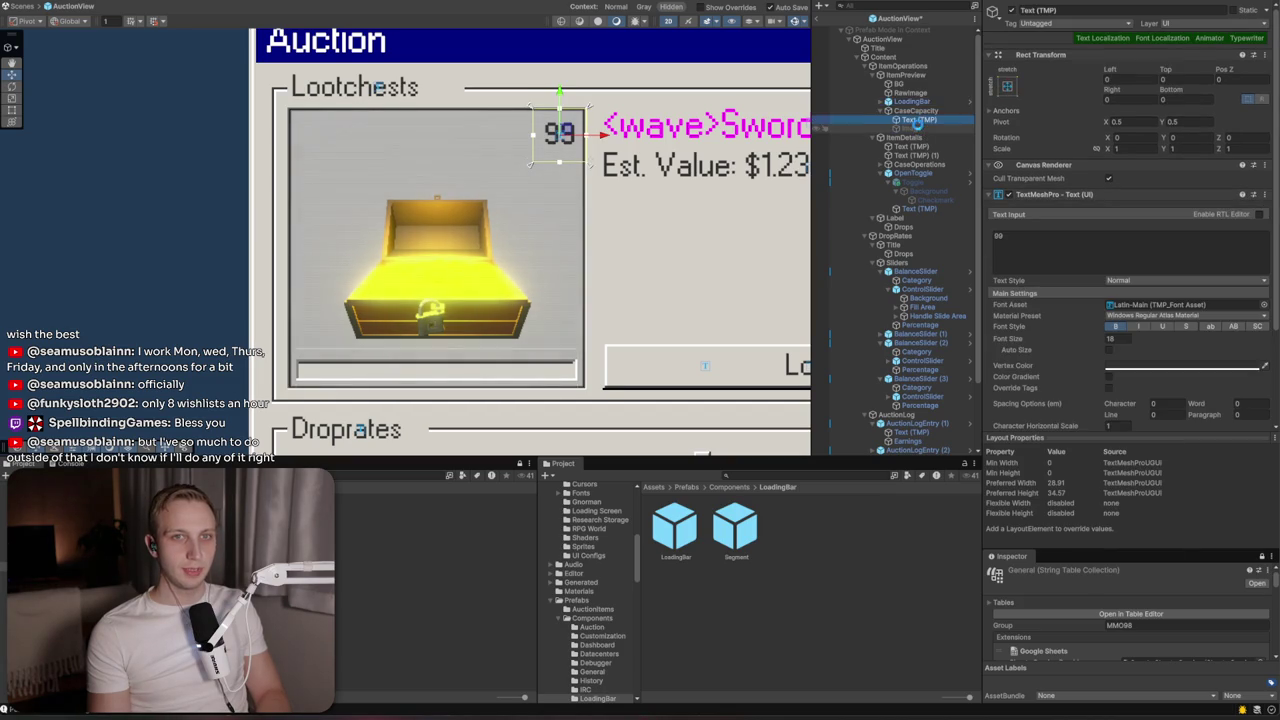
# Stretch CaseCapacity to fill the whole item preview
pyautogui.click(918, 103)
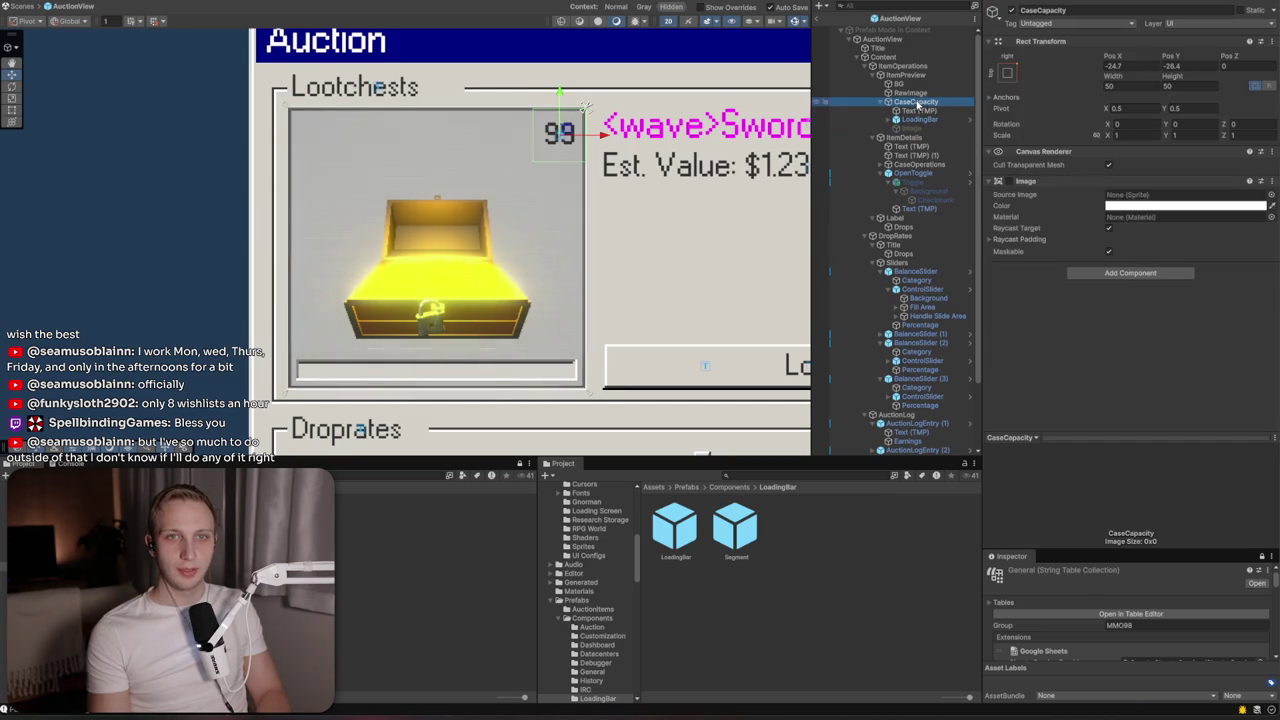
pyautogui.click(1007, 76)
pyautogui.keyDown('alt'); pyautogui.click(1120, 216); pyautogui.keyUp('alt')
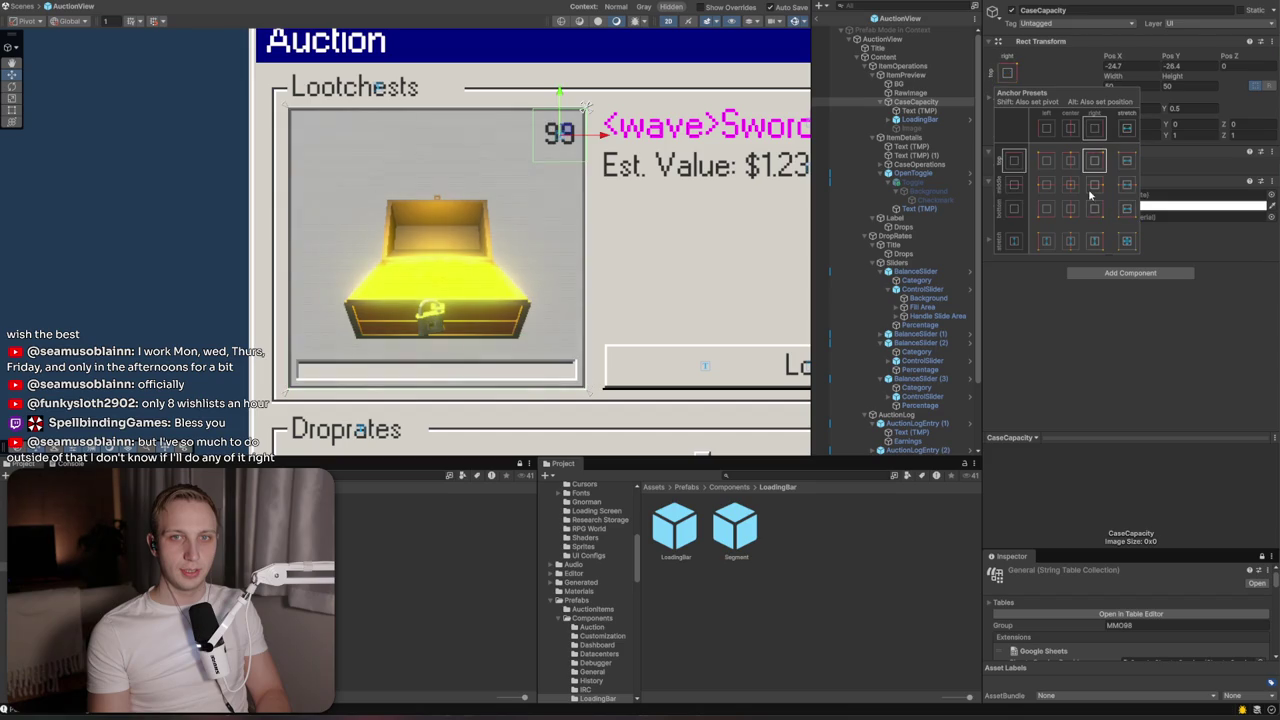
pyautogui.keyDown('alt'); pyautogui.click(1127, 241); pyautogui.keyUp('alt')
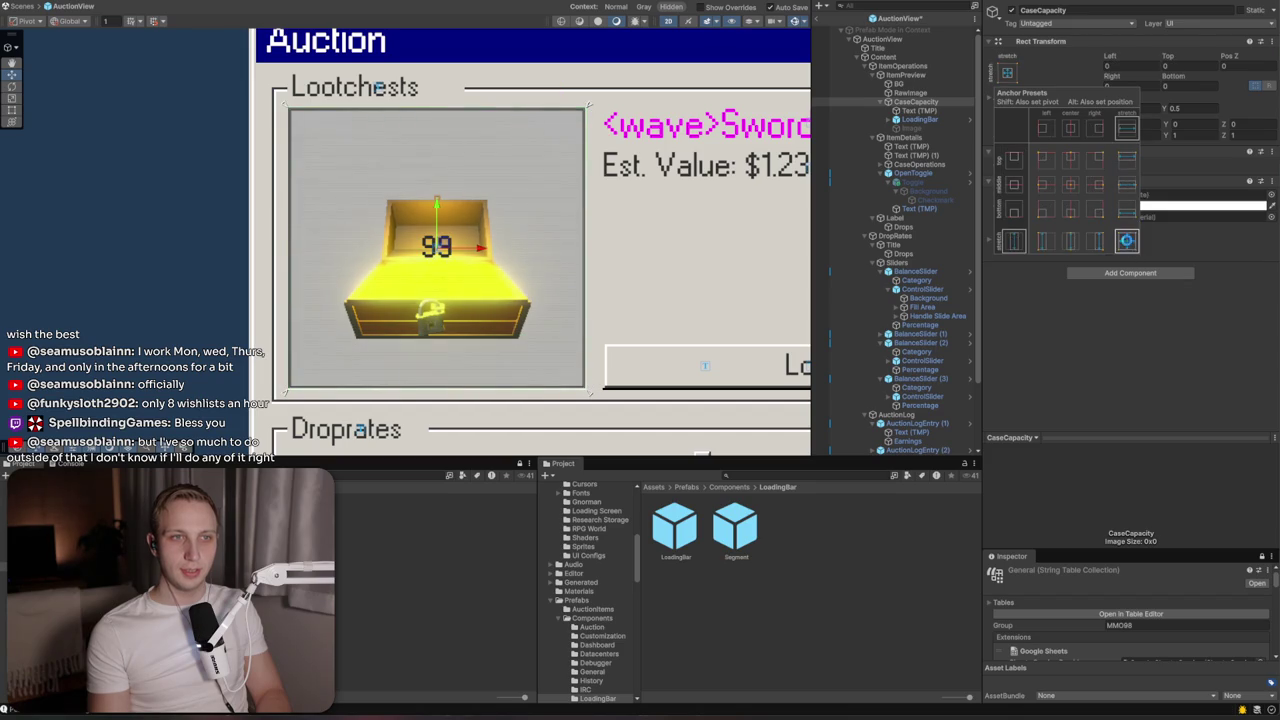
pyautogui.click(919, 120)
pyautogui.click(1007, 101)
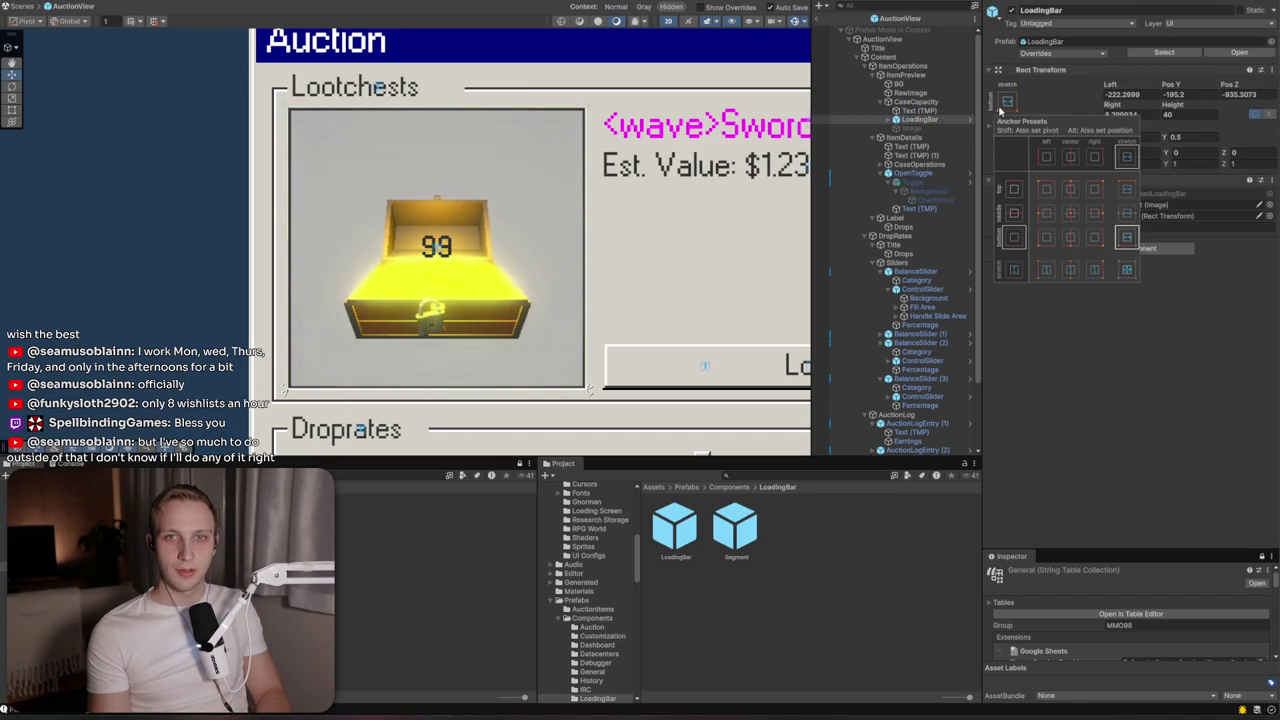
# Anchor LoadingBar bottom-stretch with Left 8, Right 8 and Height 30
pyautogui.keyDown('alt'); pyautogui.click(1127, 237); pyautogui.keyUp('alt')
pyautogui.click(1128, 93)
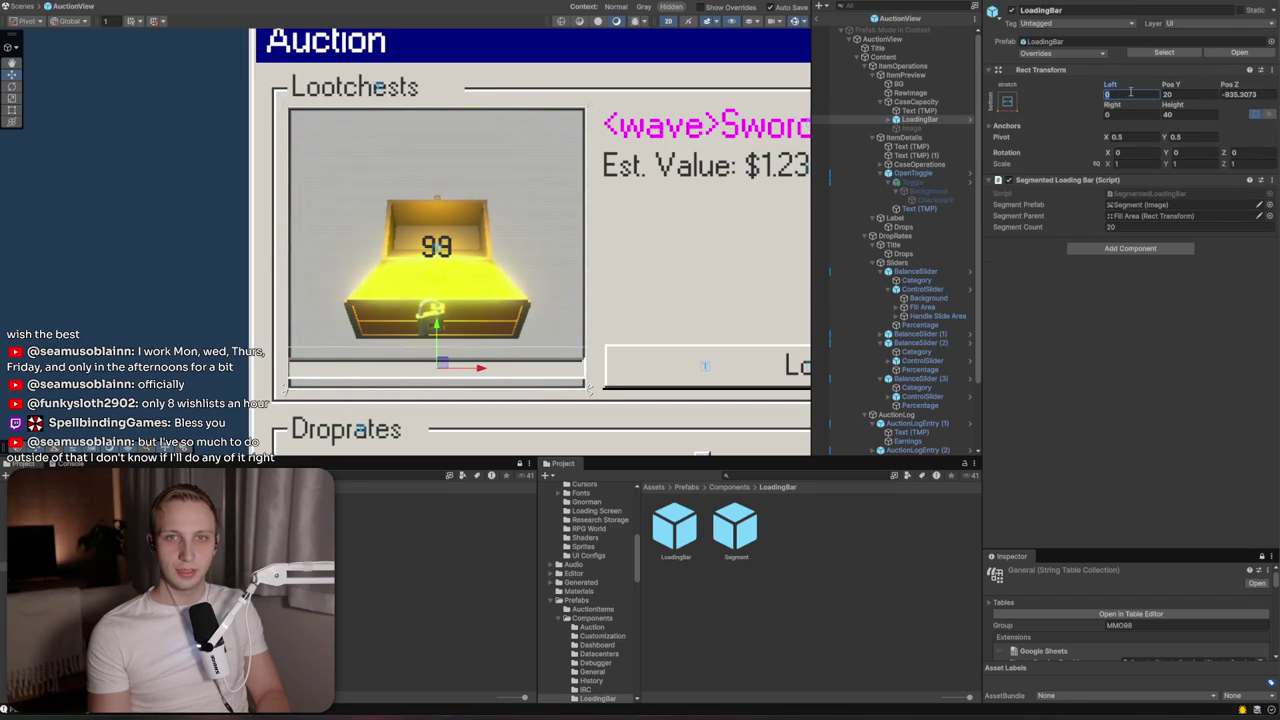
pyautogui.write('8')
pyautogui.click(1127, 114)
pyautogui.write('8')
pyautogui.click(1183, 115)
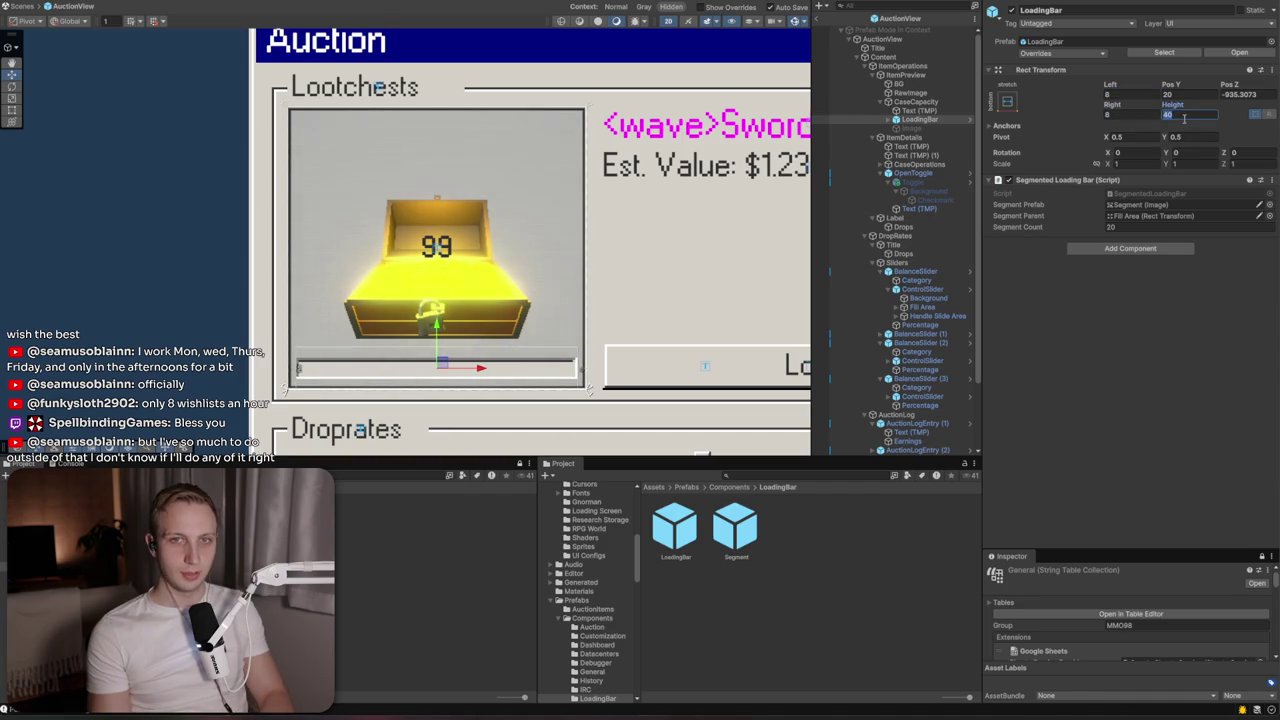
pyautogui.write('30')
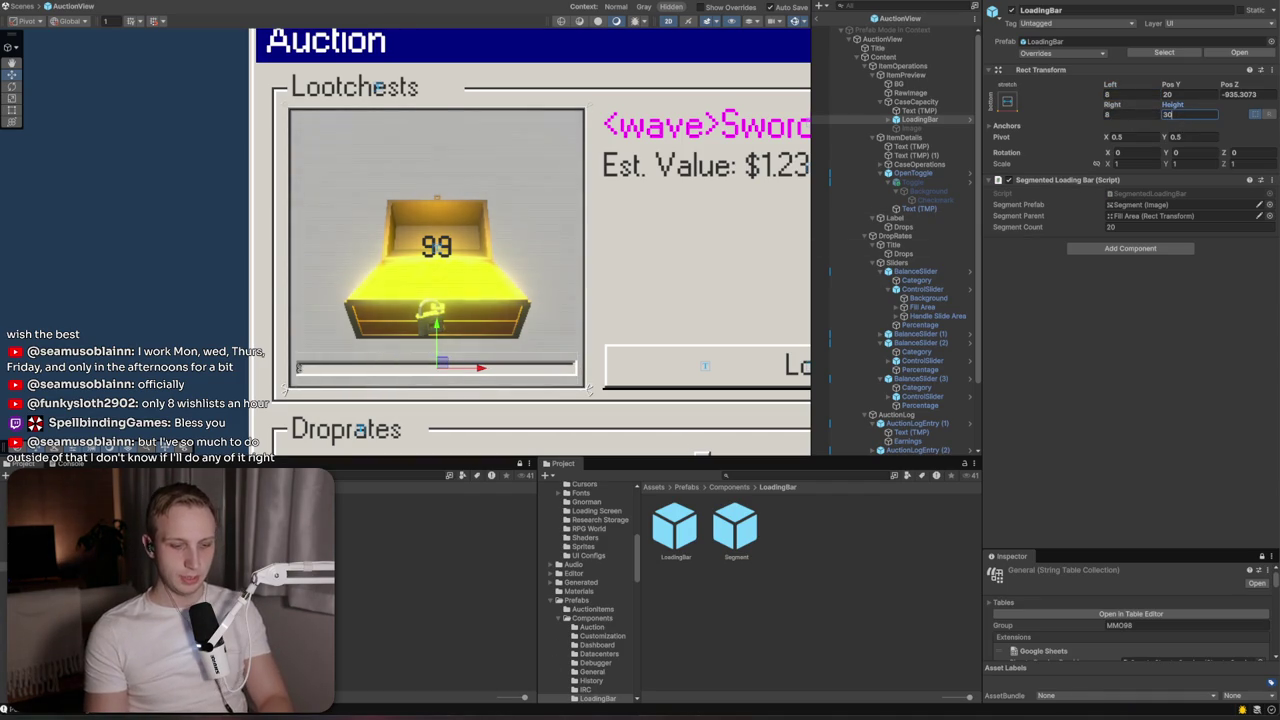
pyautogui.press('Return')
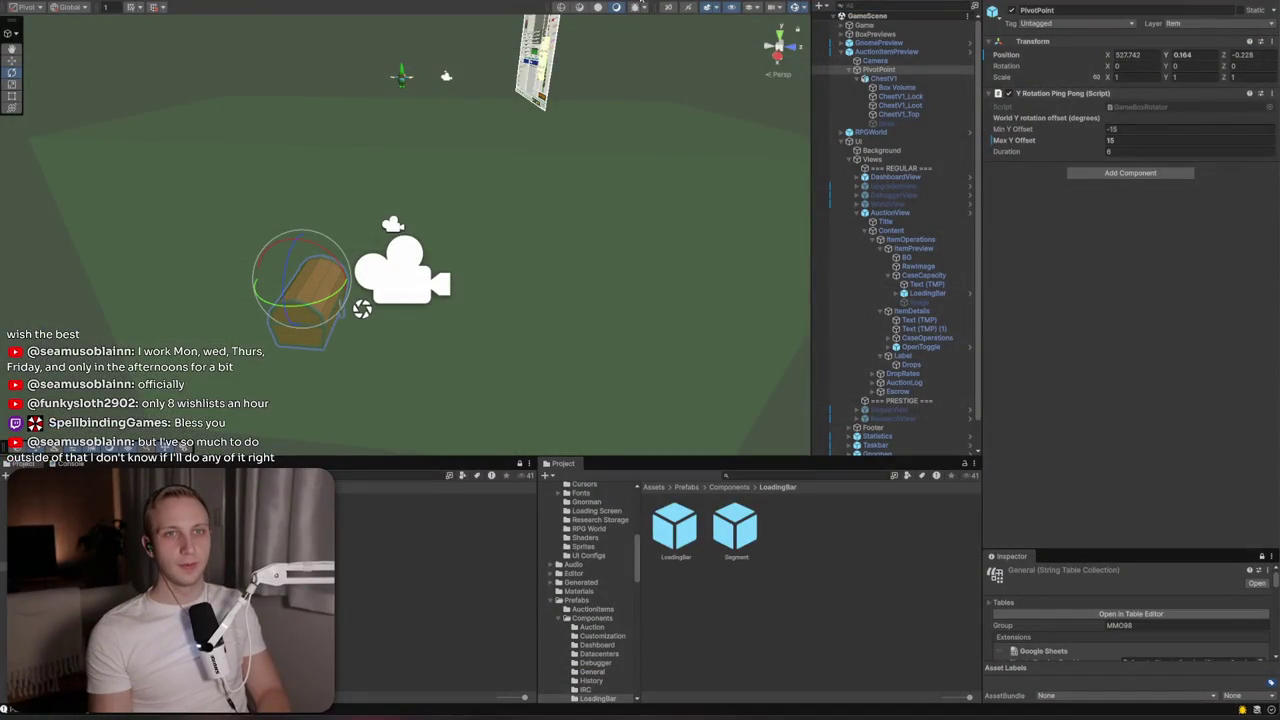
# Switch the Scene view to a flat 2D view
pyautogui.click(668, 8)
# Nudge the loading bar background, then the whole LoadingBar, slightly down in the 2D scene view
pyautogui.scroll(-1, 887, 179)
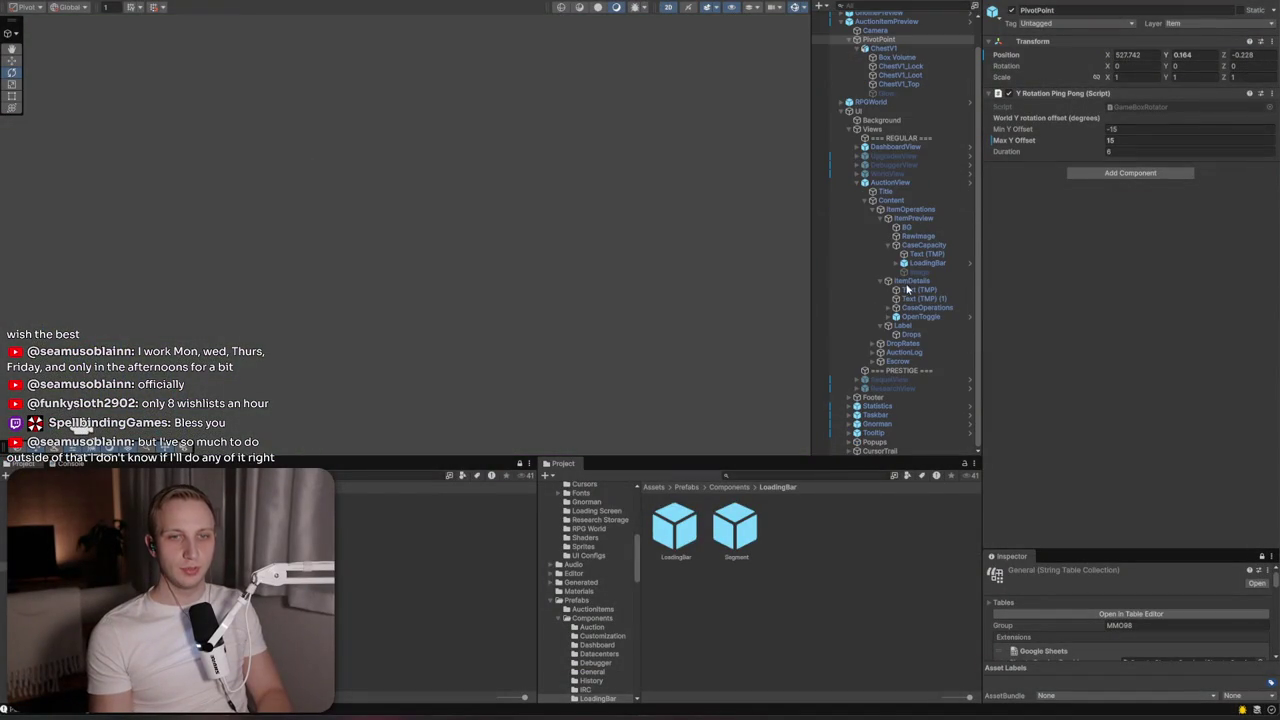
pyautogui.doubleClick(915, 185)
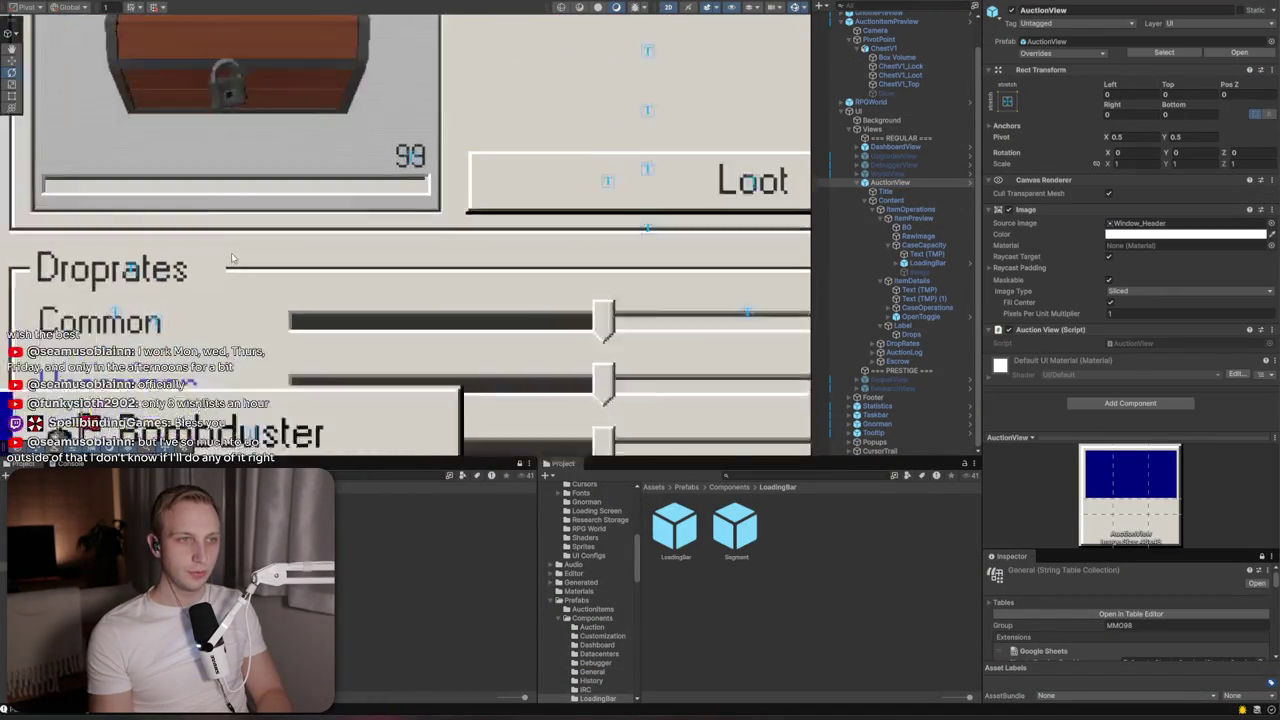
pyautogui.scroll(2, 231, 258)
pyautogui.click(266, 162)
pyautogui.press('f')
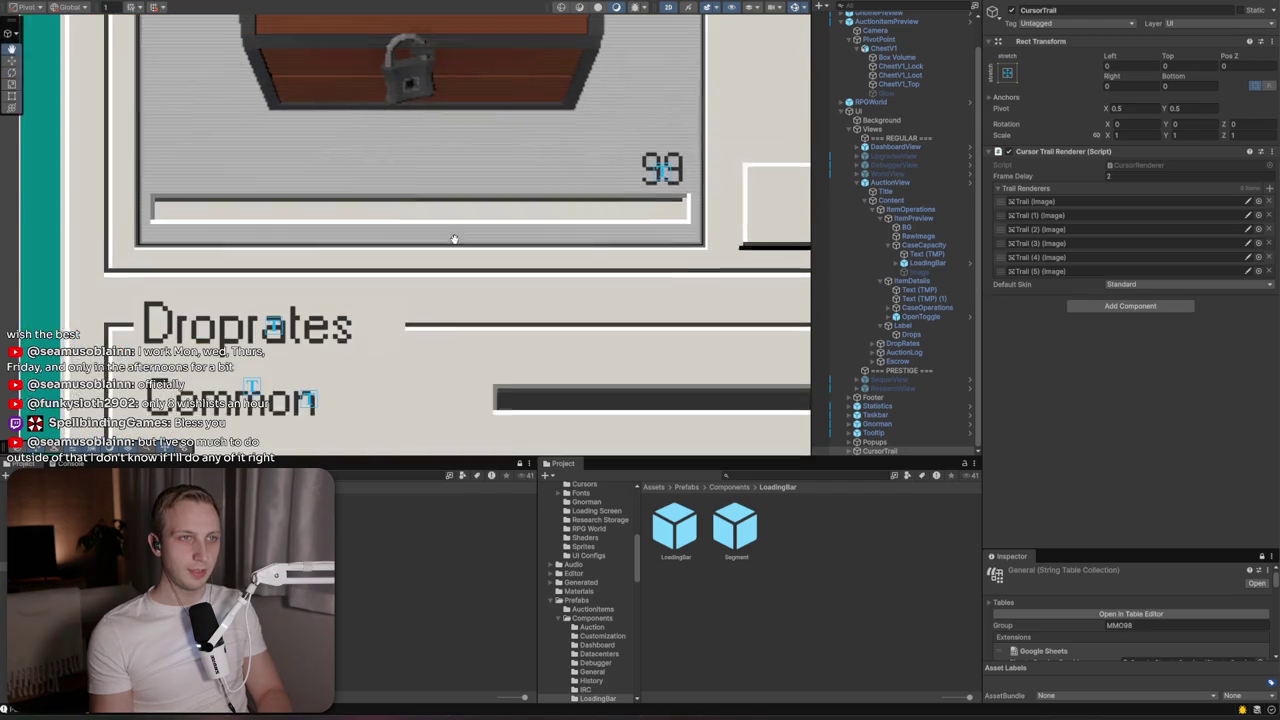
pyautogui.press('w')
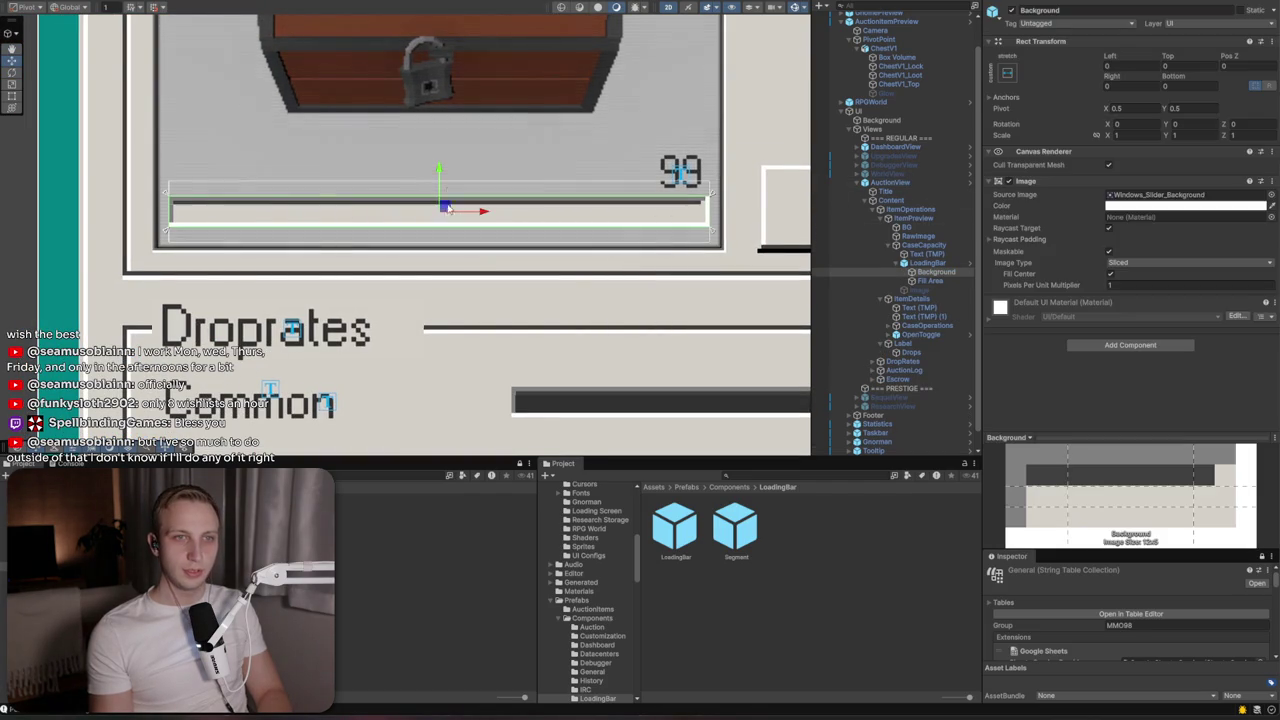
pyautogui.moveTo(438, 172); pyautogui.dragTo(438, 178)
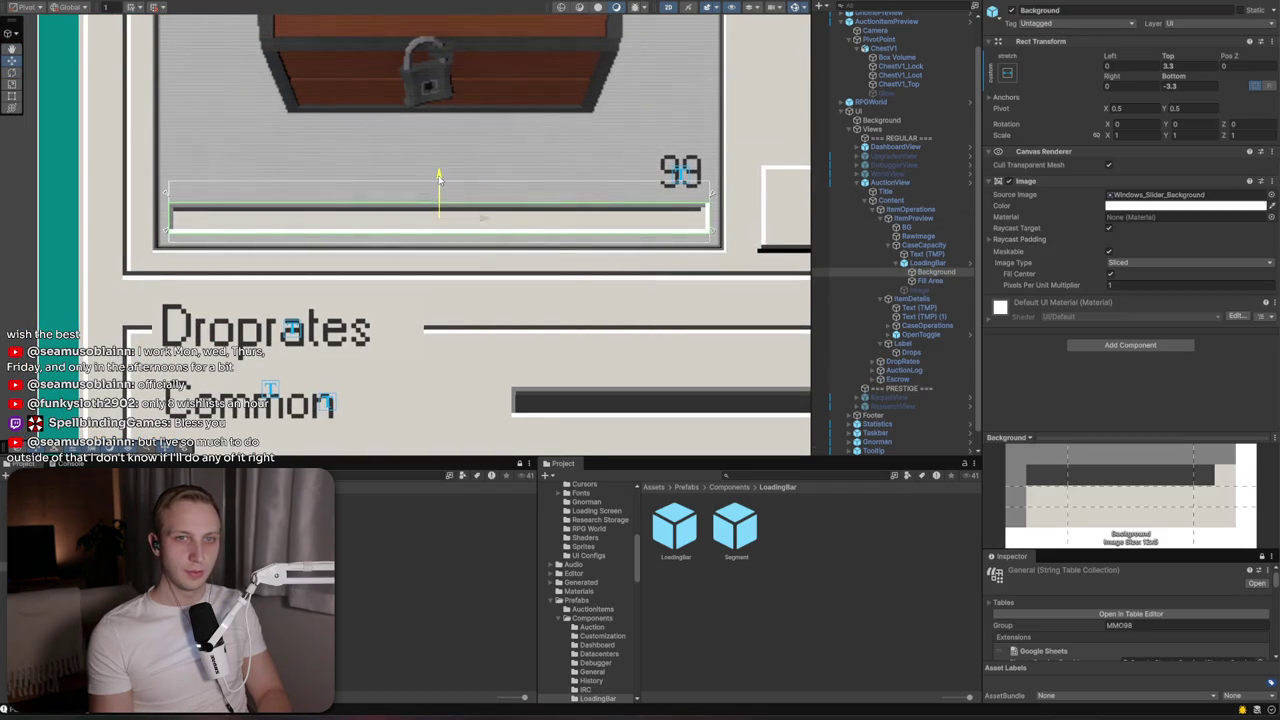
pyautogui.click(927, 263)
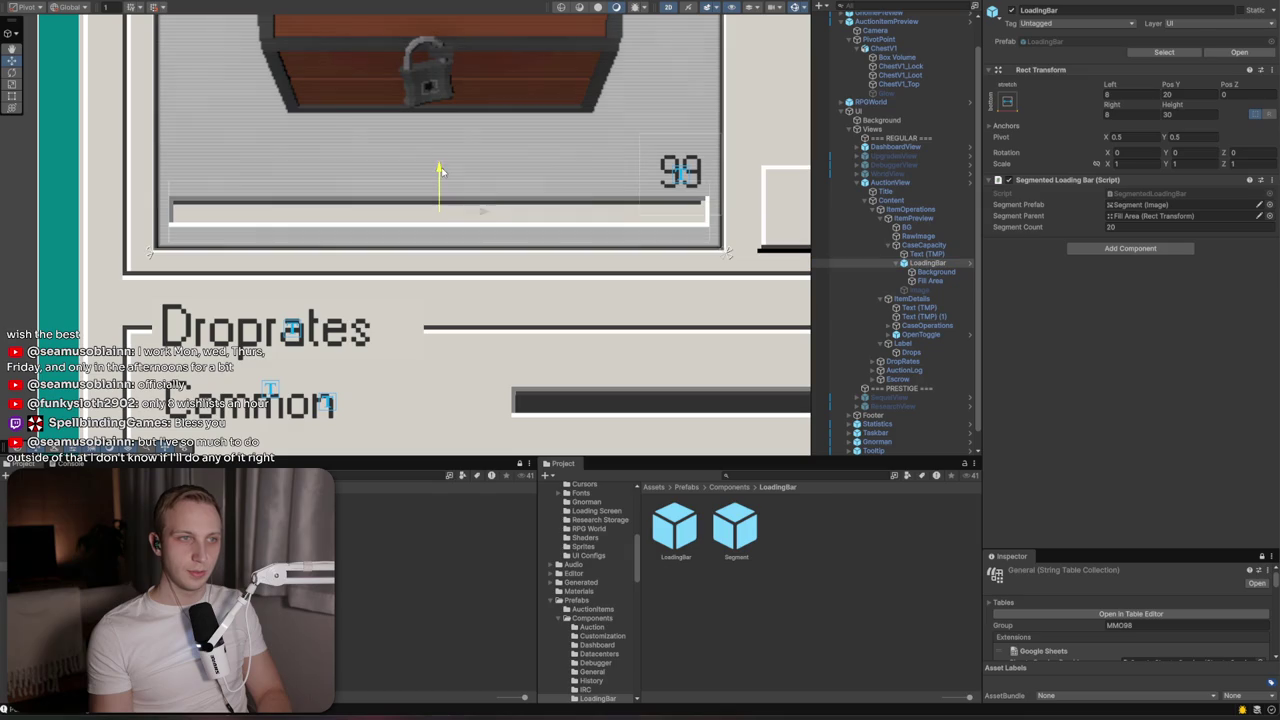
pyautogui.moveTo(438, 175); pyautogui.dragTo(438, 177)
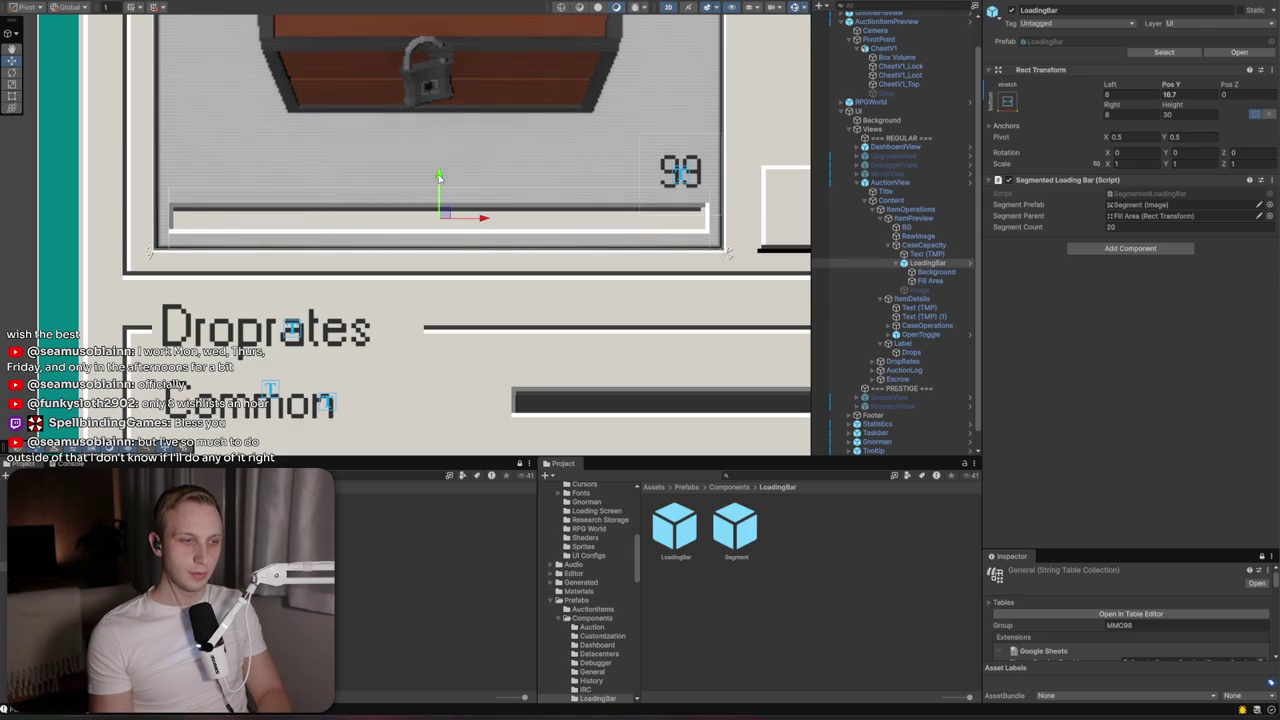
# Move the 99 label down to Pos Y 35, just above the bar's right end
pyautogui.click(689, 173)
pyautogui.moveTo(675, 130)
pyautogui.mouseDown()
pyautogui.moveTo(679, 180)
pyautogui.moveTo(677, 138)
pyautogui.mouseUp()
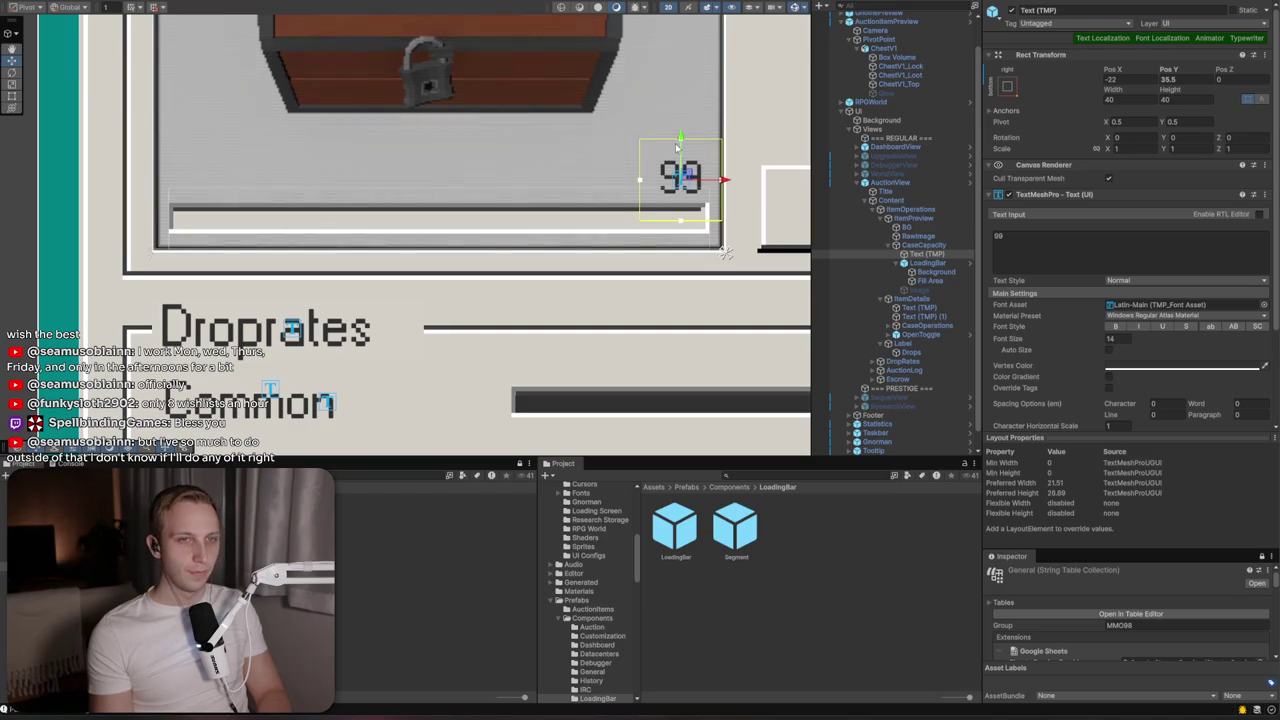
pyautogui.moveTo(677, 138); pyautogui.dragTo(682, 142)
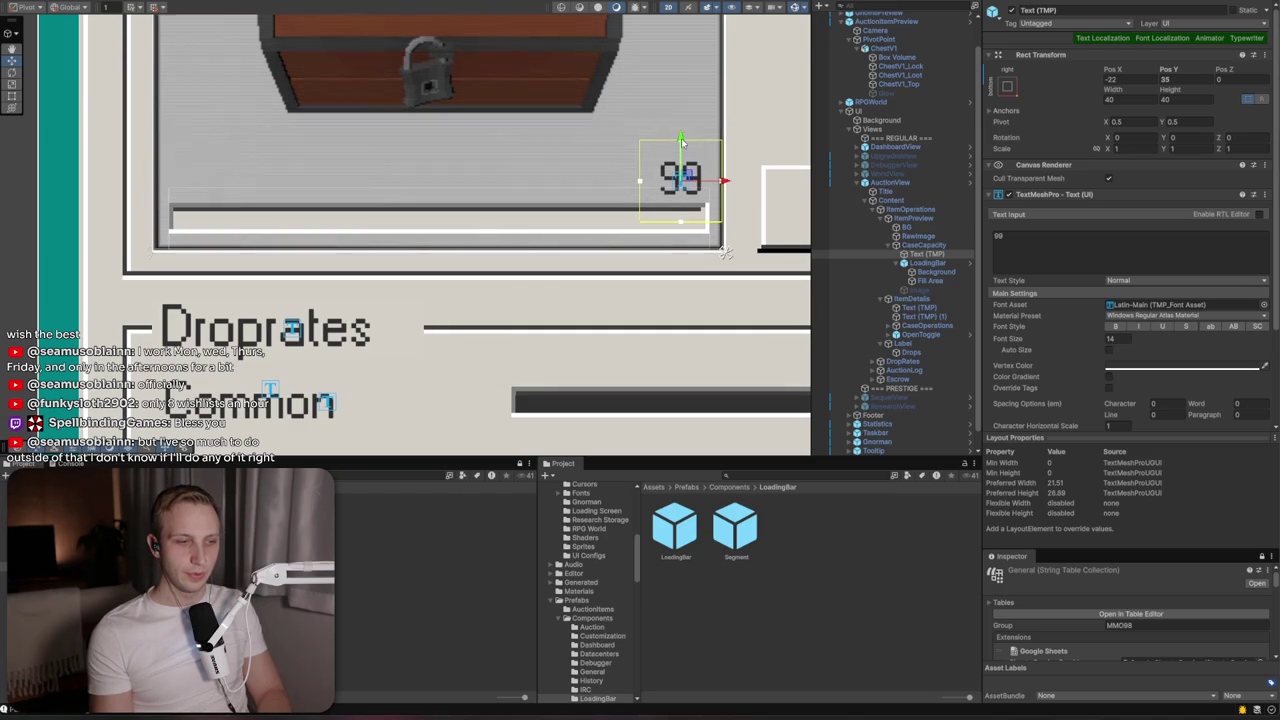
pyautogui.scroll(-3, 673, 148)
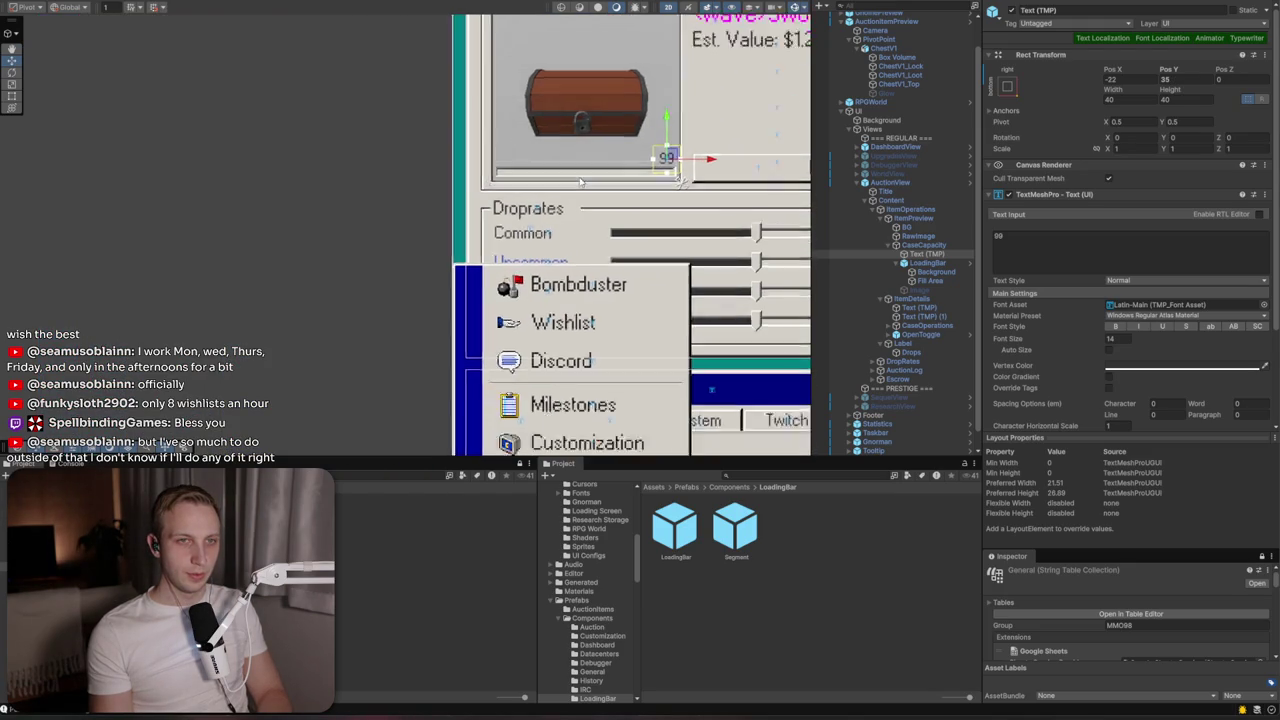
pyautogui.scroll(2, 677, 151)
pyautogui.scroll(5, 677, 151)
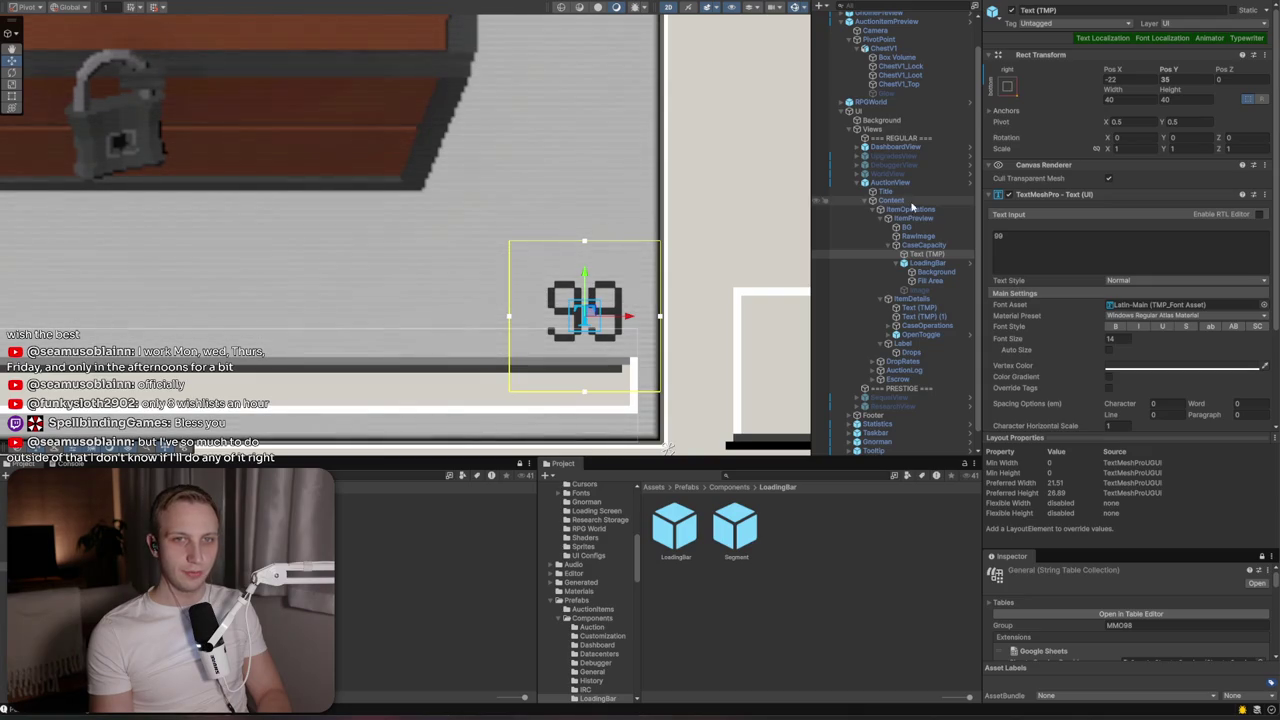
# Add a new UI Image inside CaseCapacity, anchored bottom right beside the 99 text
pyautogui.rightClick(926, 246)
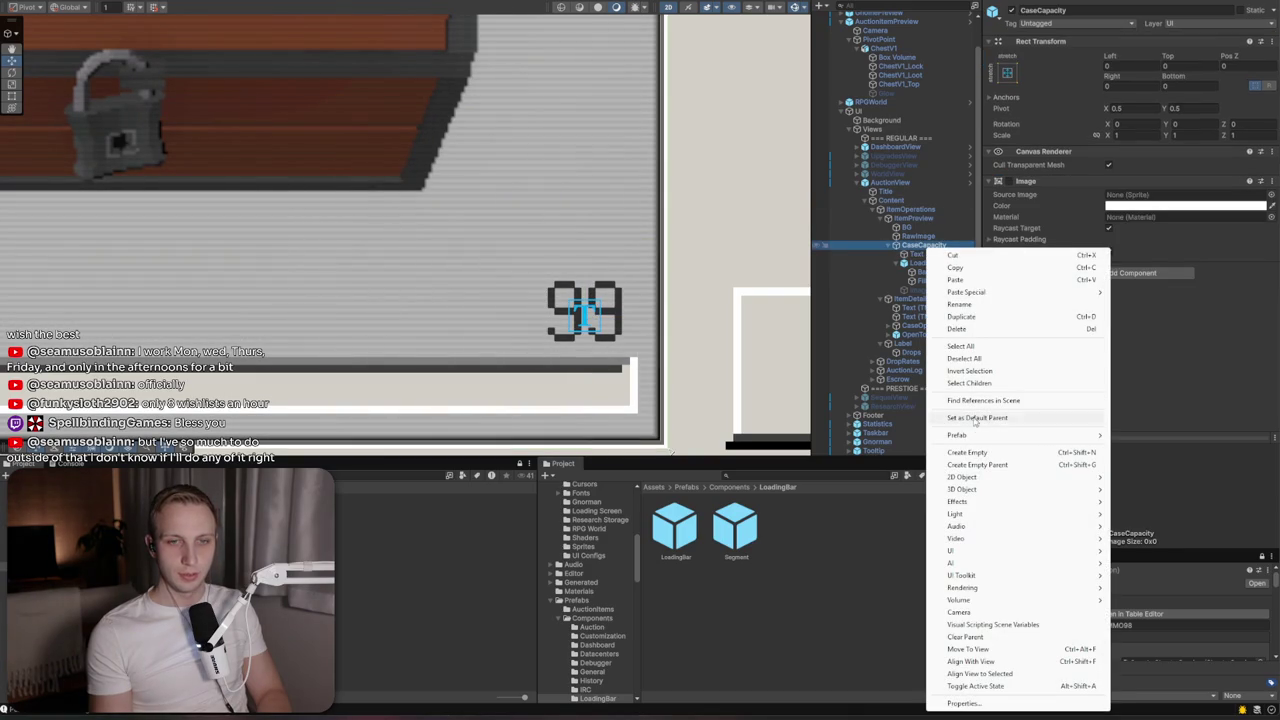
pyautogui.click(1010, 183)
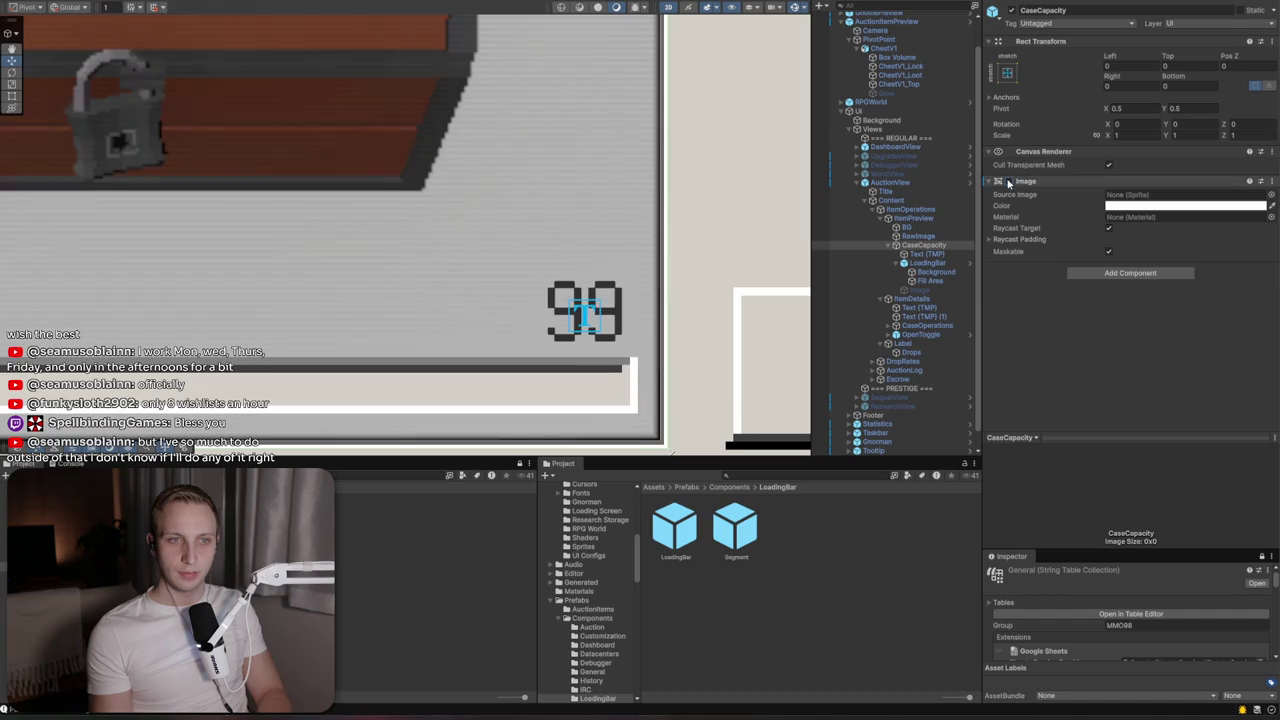
pyautogui.click(925, 254)
pyautogui.rightClick(922, 245)
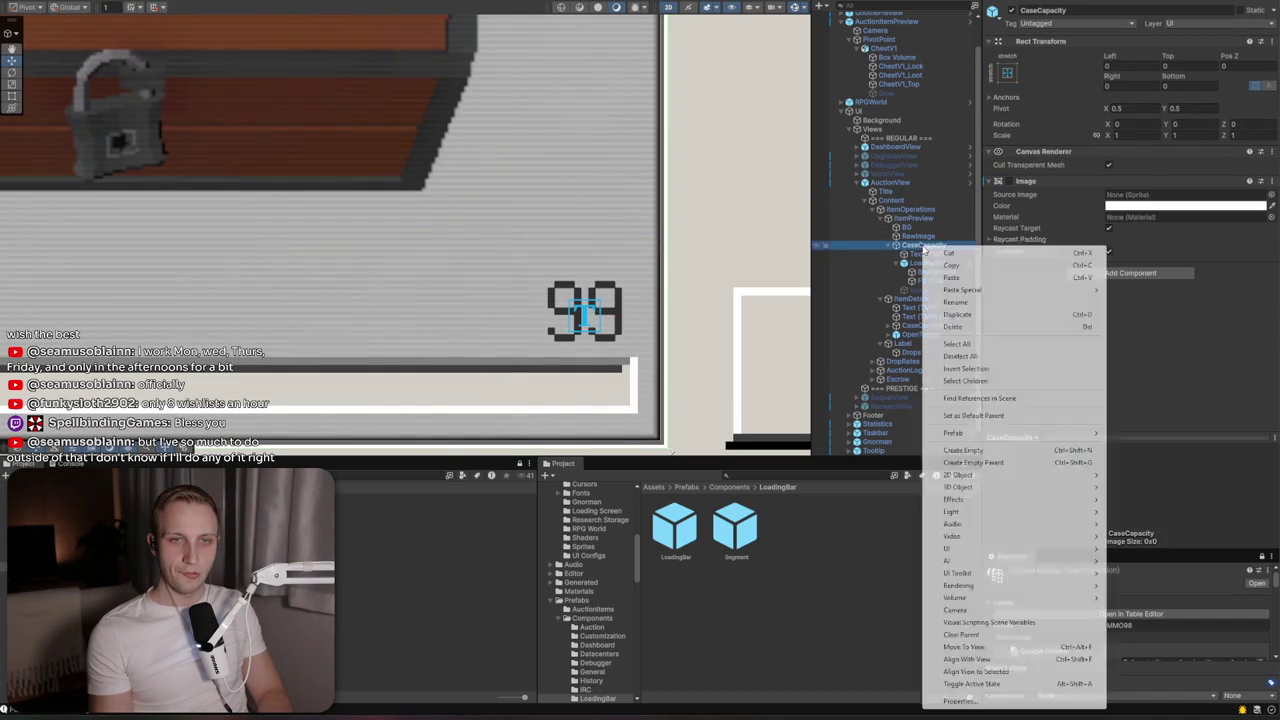
pyautogui.moveTo(1000, 548)
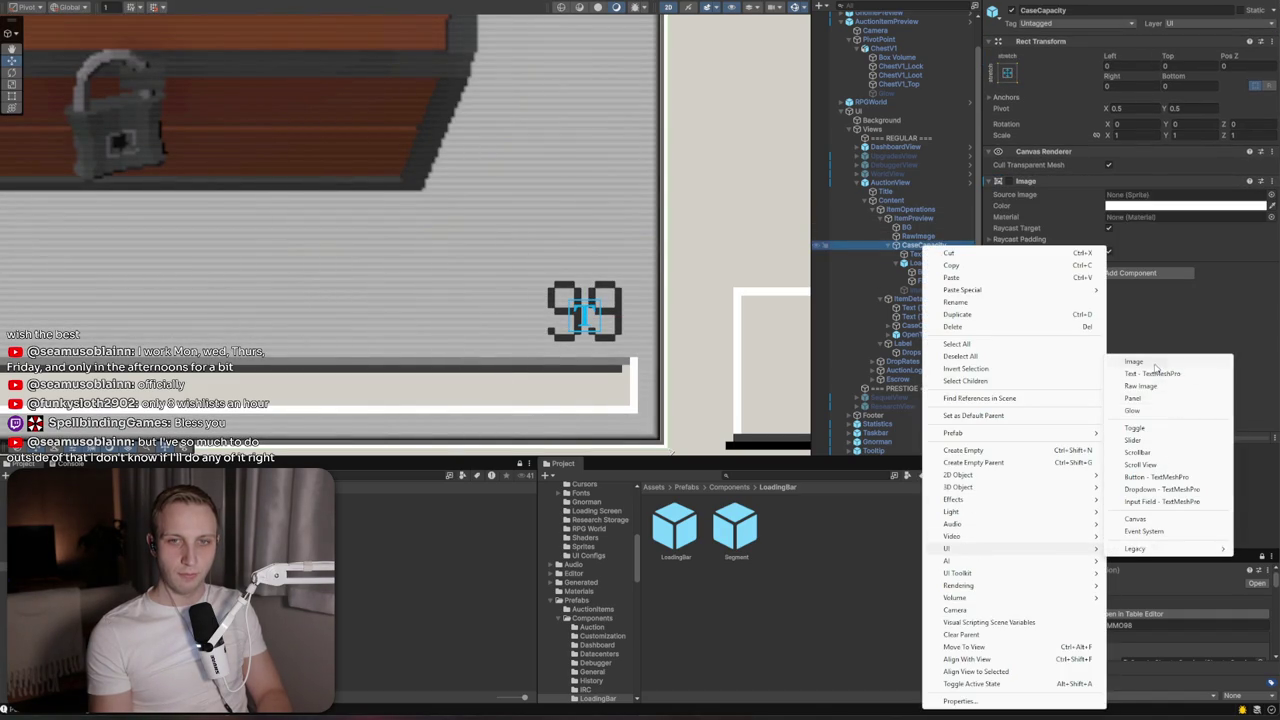
pyautogui.click(1134, 361)
pyautogui.click(1007, 72)
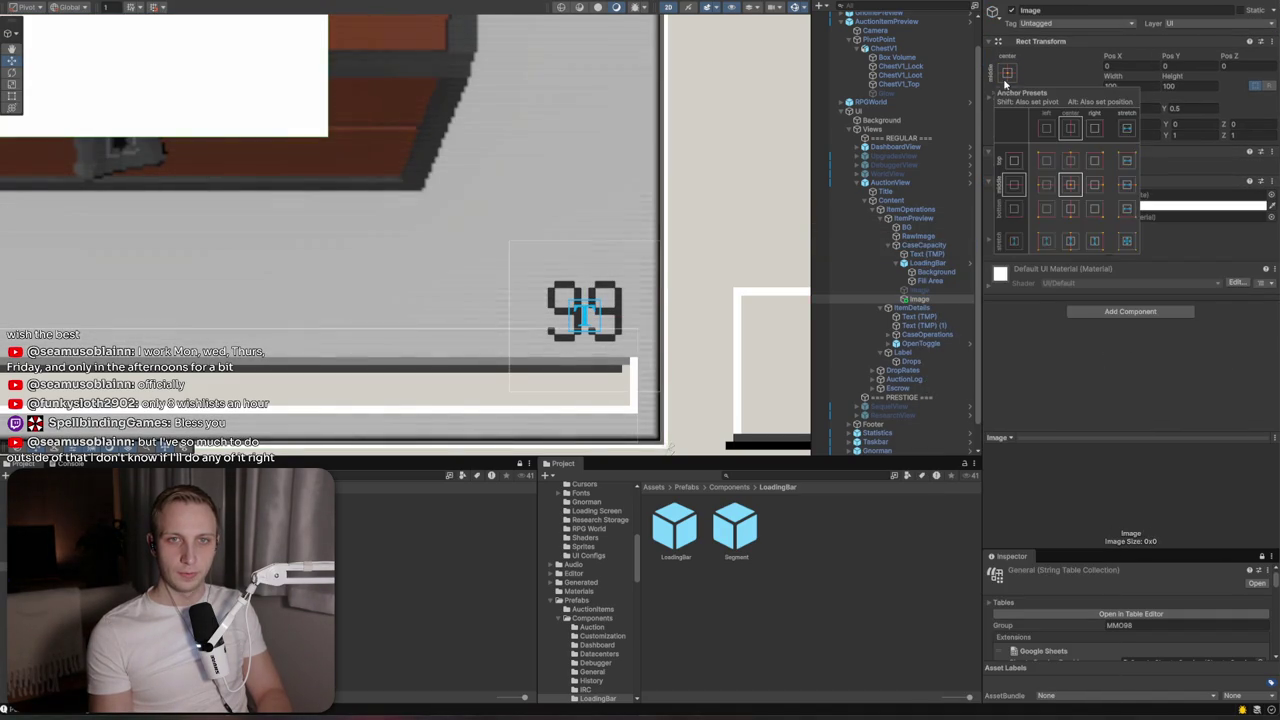
pyautogui.keyDown('alt'); pyautogui.click(1094, 208); pyautogui.keyUp('alt')
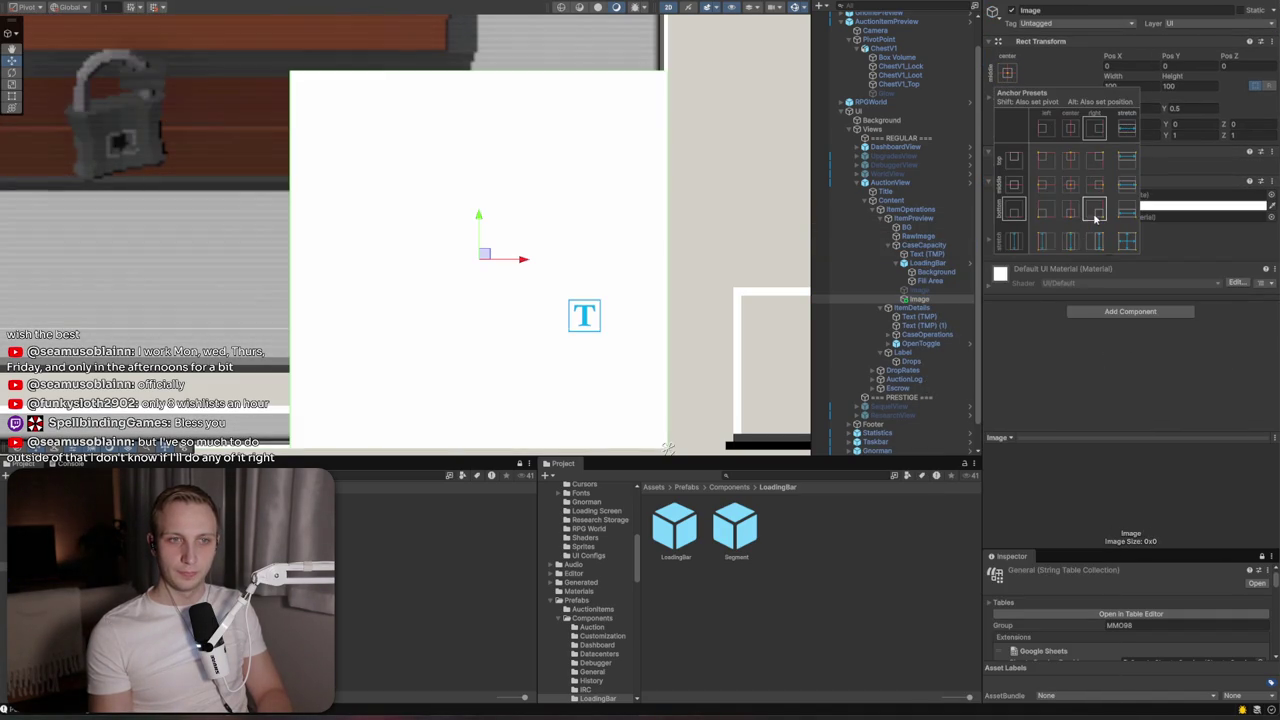
pyautogui.click(930, 258)
pyautogui.moveTo(930, 258); pyautogui.dragTo(928, 259)
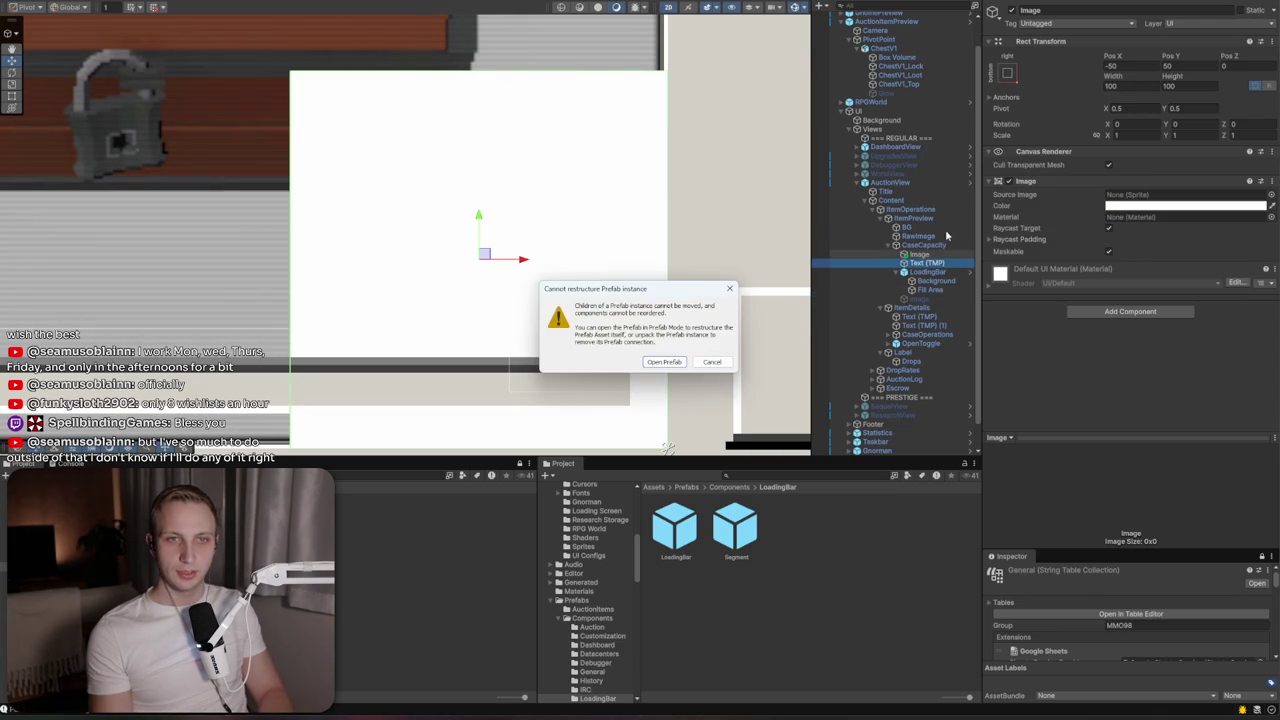
# Dismiss the restructure warning, check AuctionView's overrides, and open the prefab for editing
pyautogui.press('Escape')
pyautogui.click(890, 183)
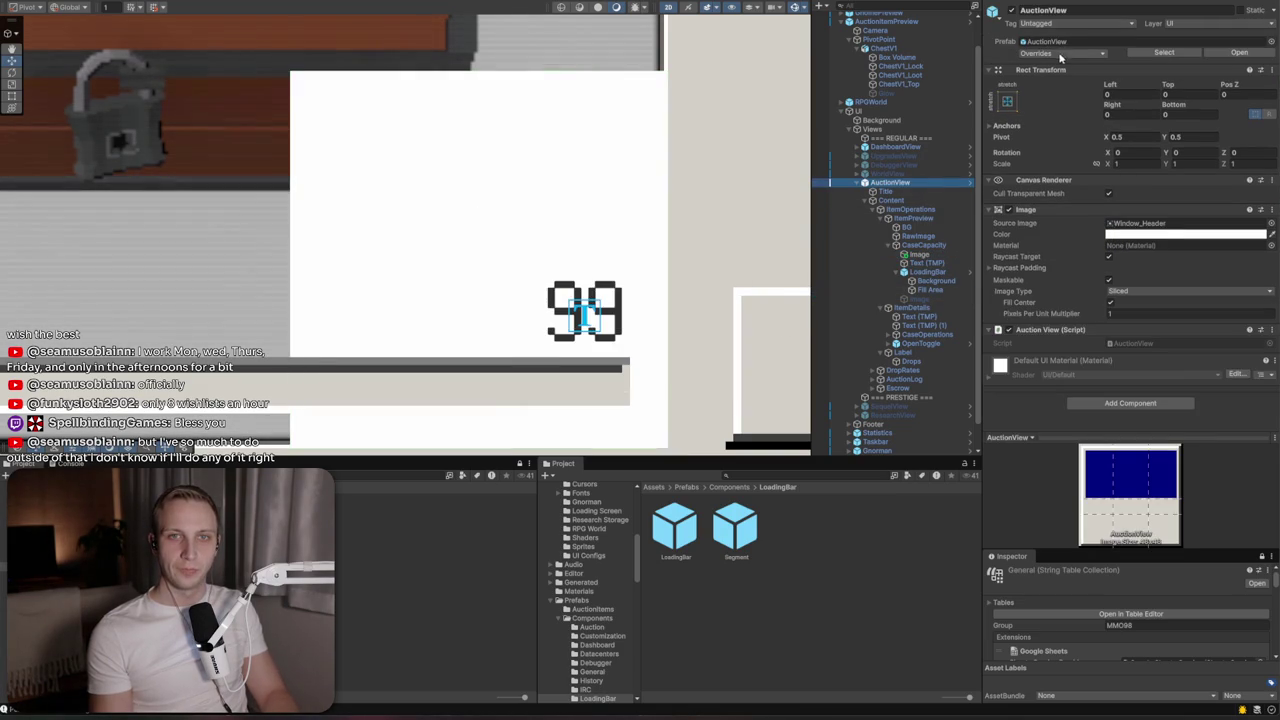
pyautogui.click(1060, 53)
pyautogui.click(1165, 212)
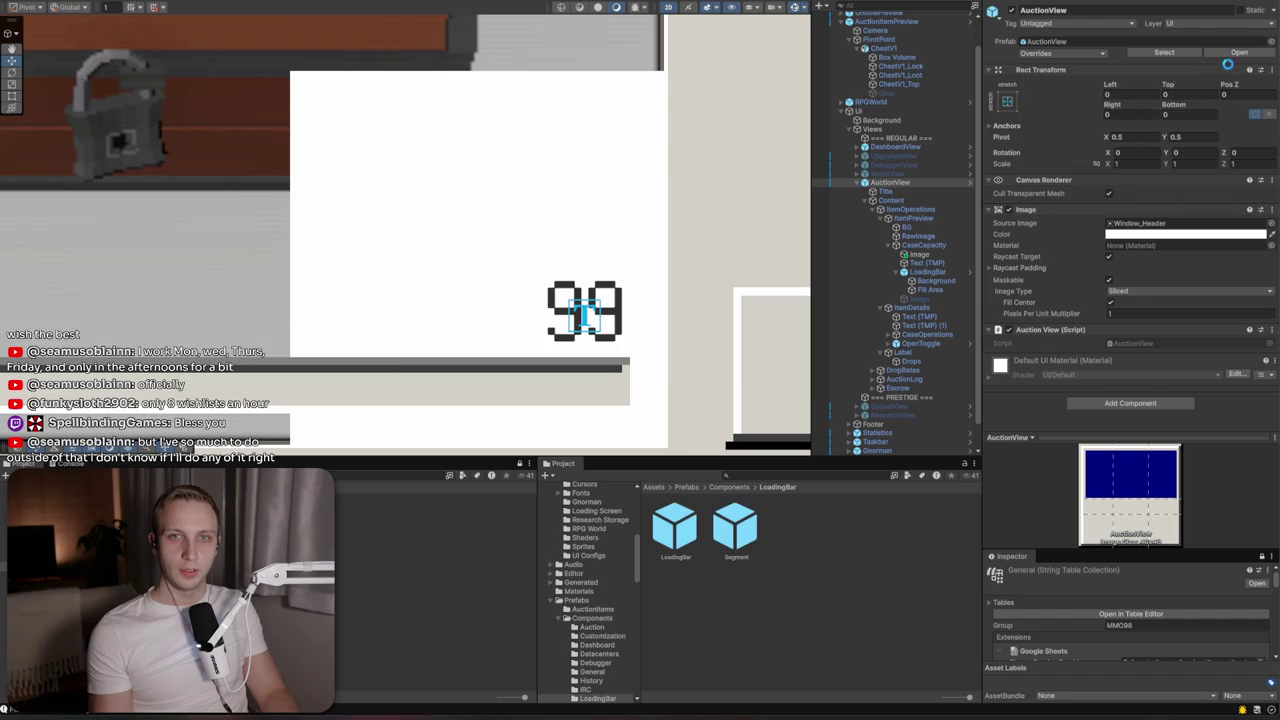
# Move the 99 text under the Image, size the Image 40x40, and stretch-anchor the text
pyautogui.click(943, 121)
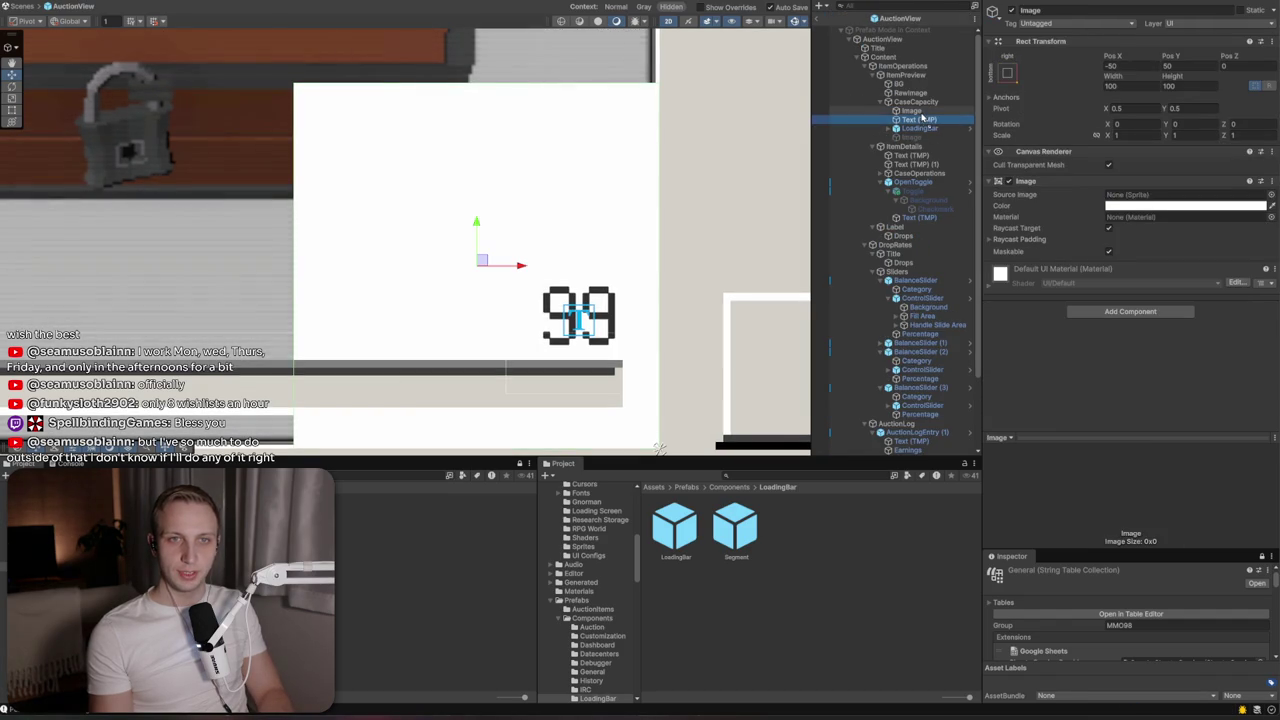
pyautogui.press('Delete')
pyautogui.hotkey('ctrl', 'z')
pyautogui.click(1122, 86)
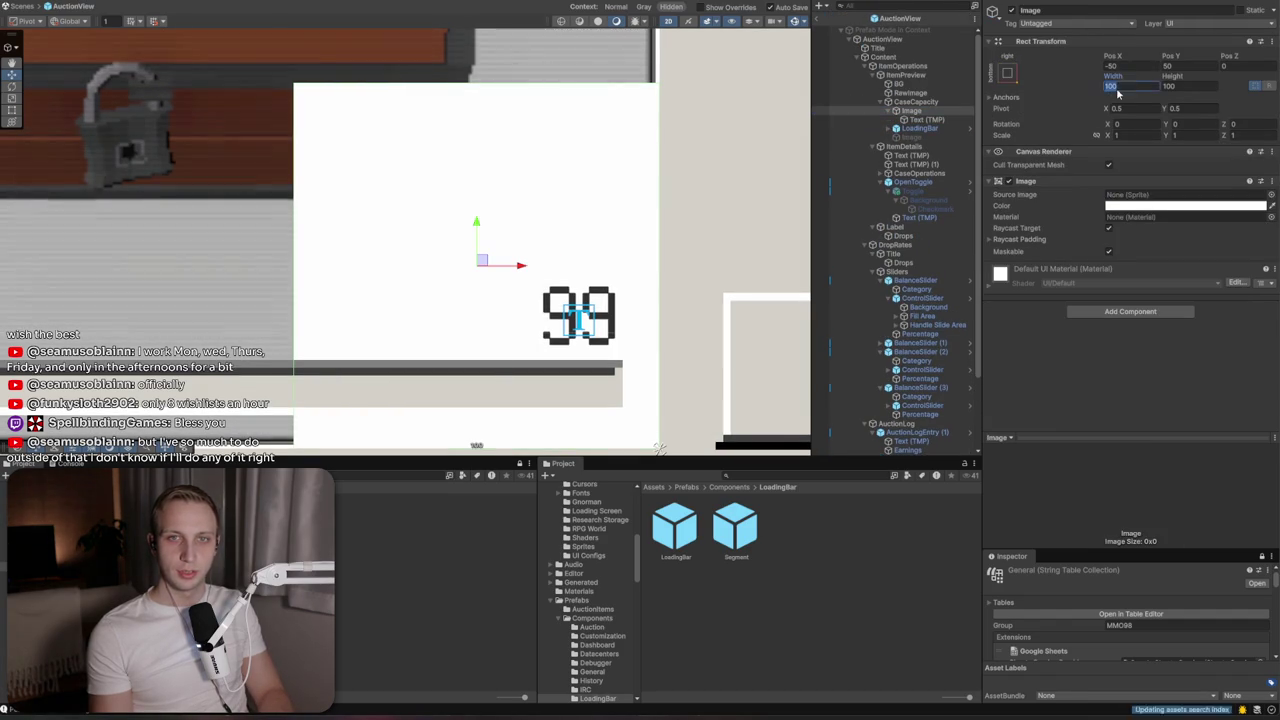
pyautogui.write('440')
pyautogui.press('Tab')
pyautogui.write('40')
pyautogui.press('Return')
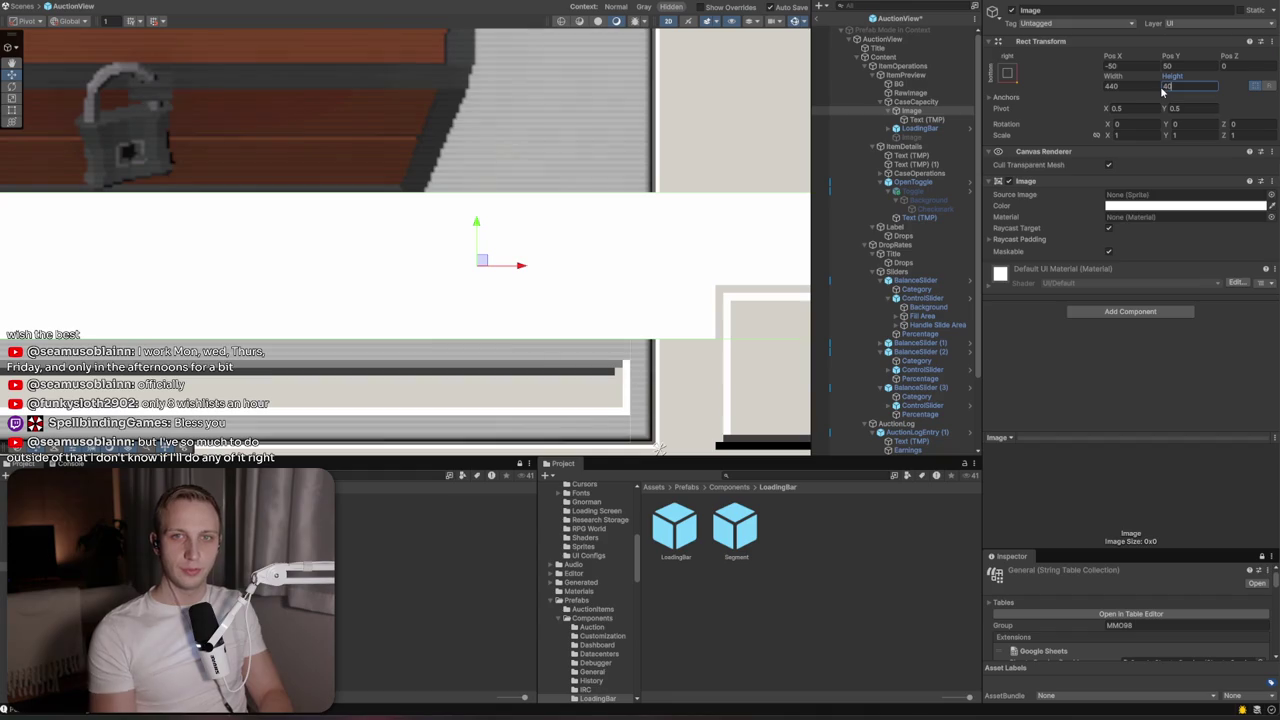
pyautogui.write('40')
pyautogui.press('Return')
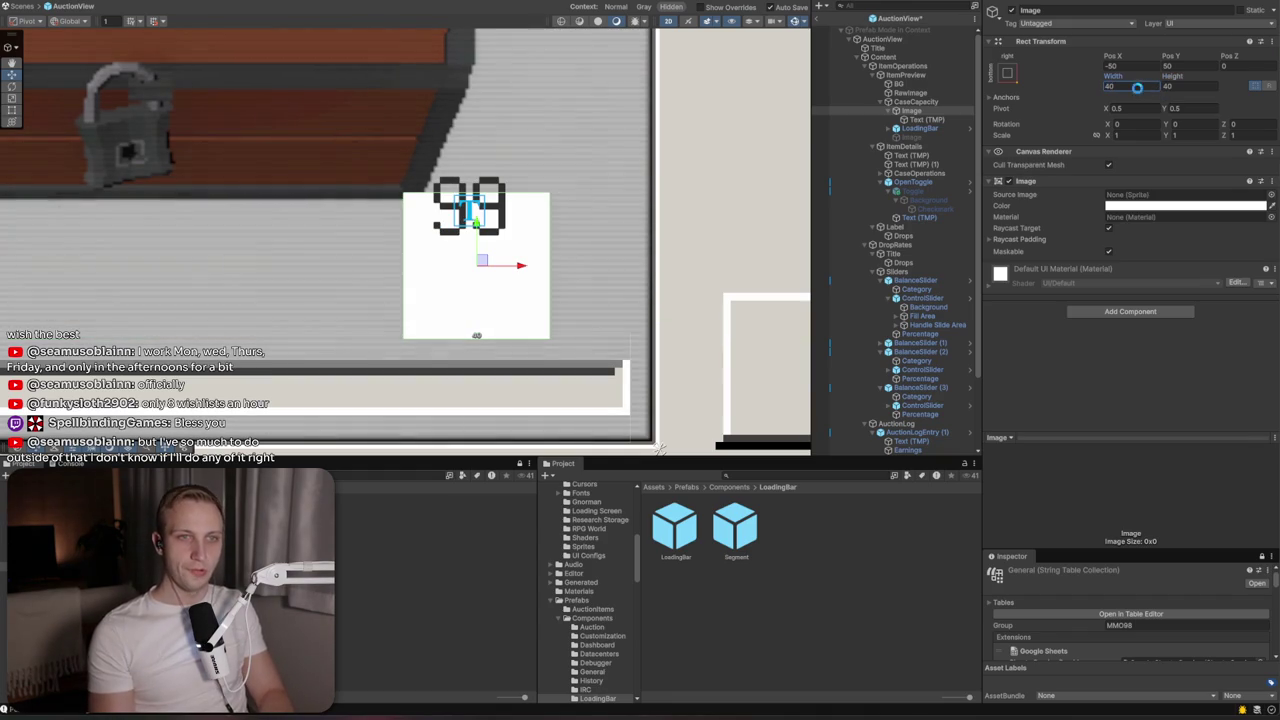
pyautogui.click(938, 122)
pyautogui.click(1007, 86)
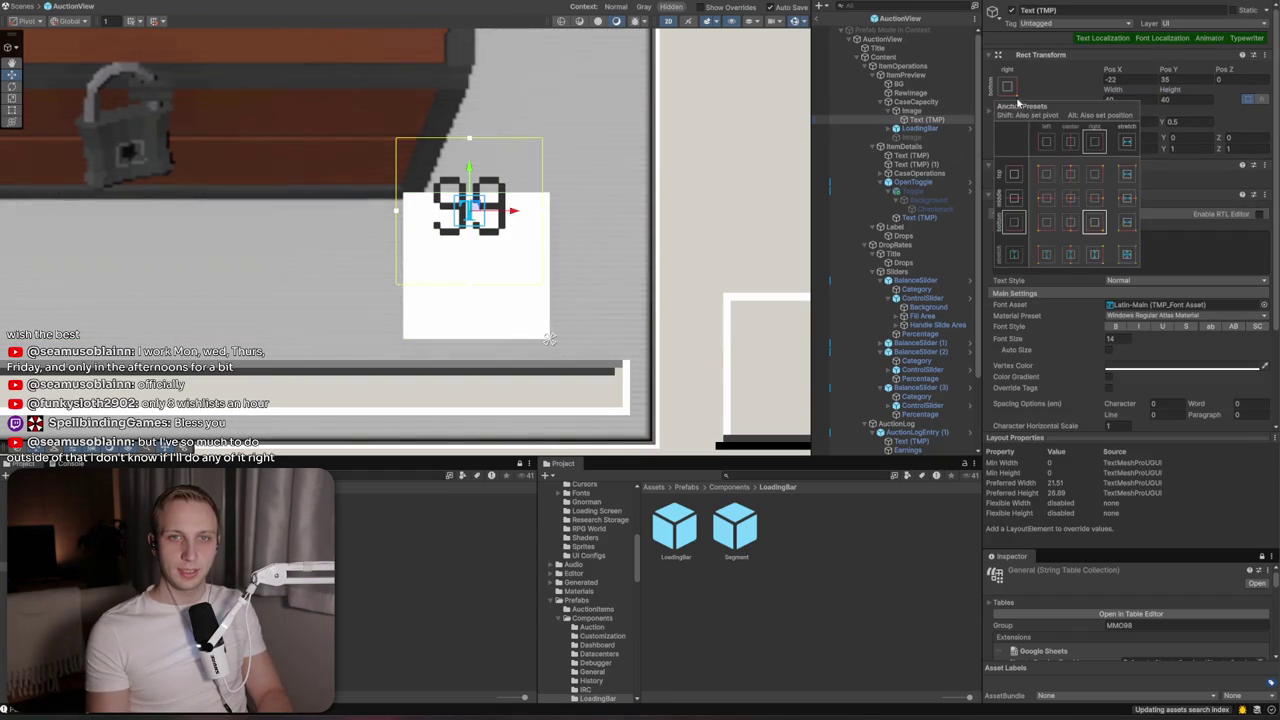
pyautogui.keyDown('alt'); pyautogui.click(1126, 255); pyautogui.keyUp('alt')
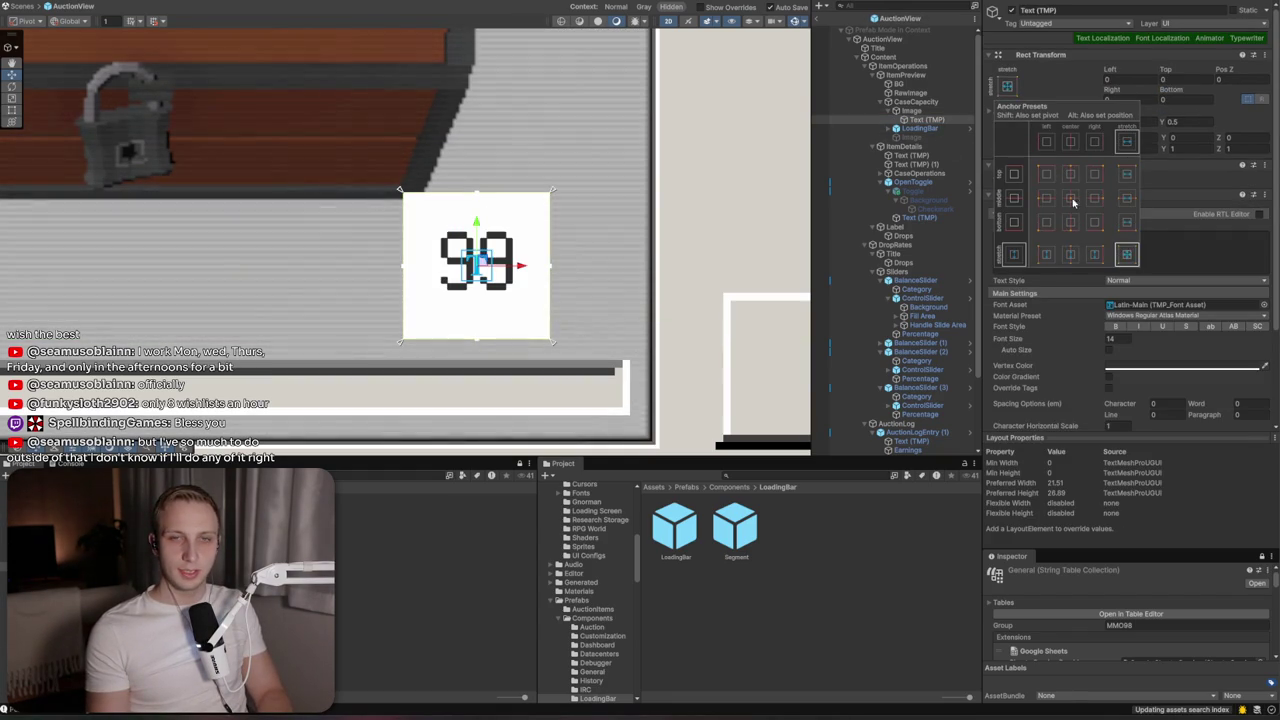
# Set the Image's Source Image to the Toggle_Inactive sprite
pyautogui.click(910, 110)
pyautogui.click(1271, 194)
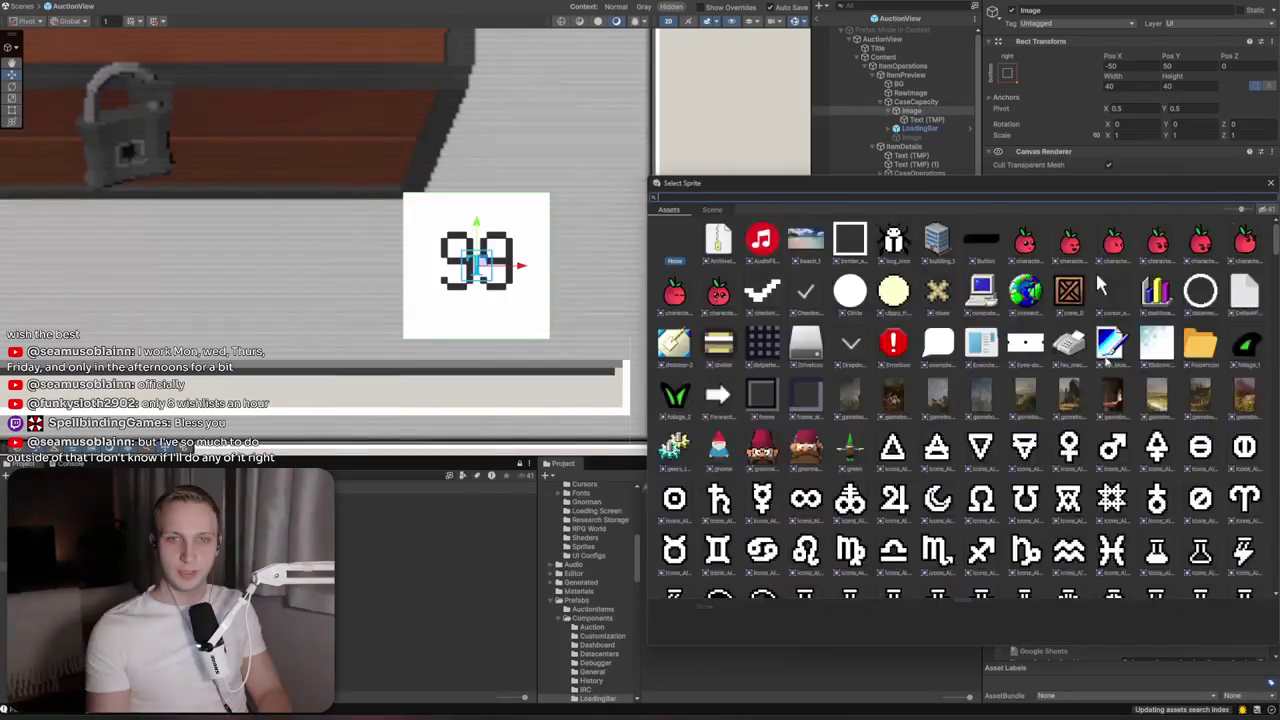
pyautogui.scroll(-10, 1053, 414)
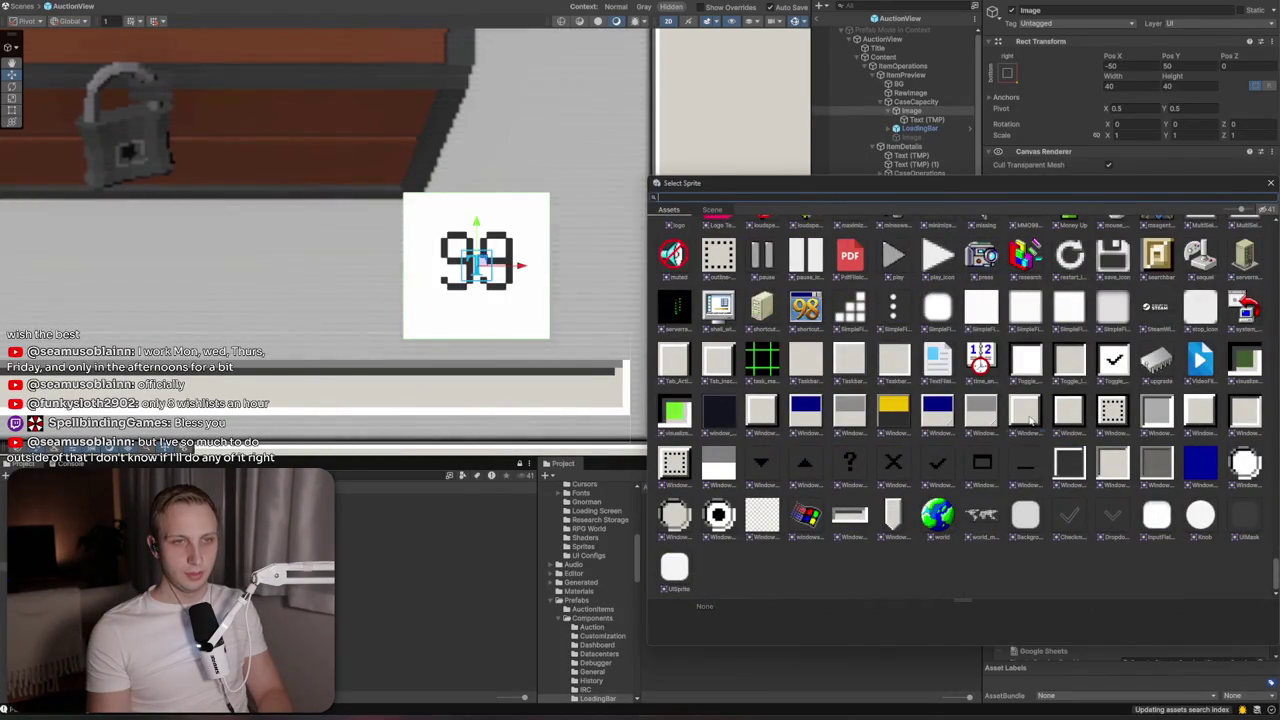
pyautogui.click(1027, 412)
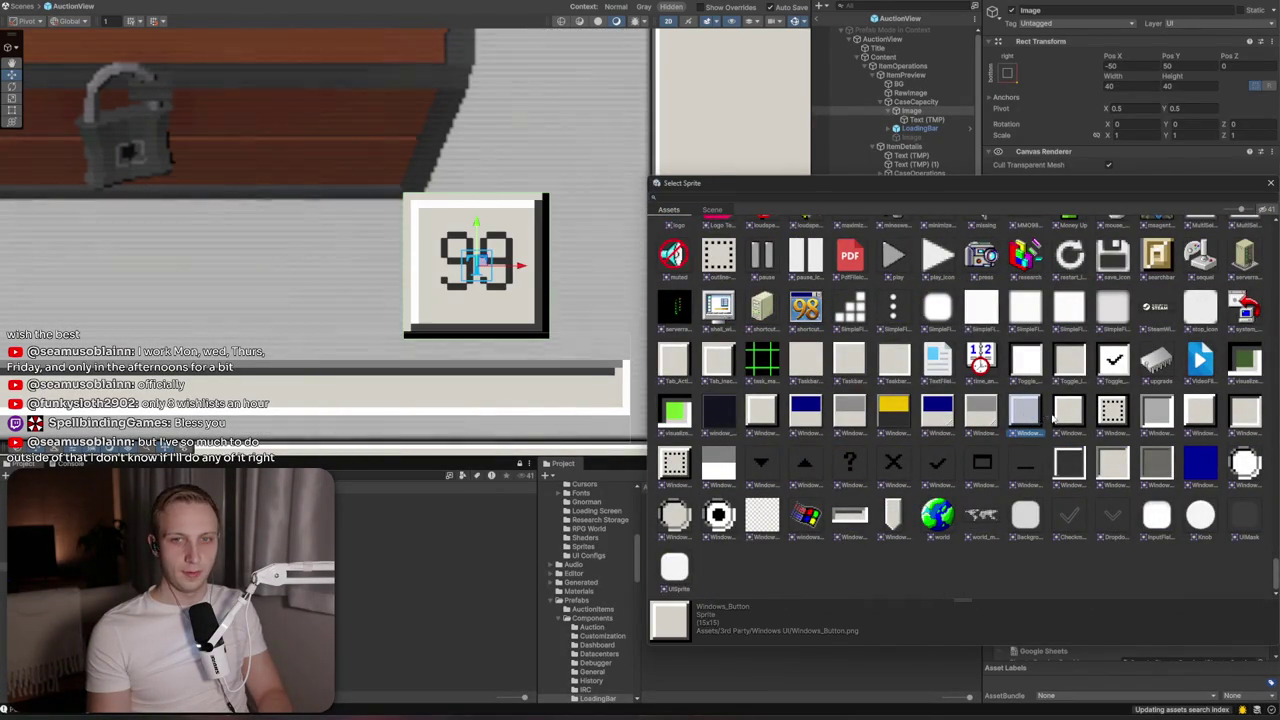
pyautogui.click(1195, 414)
pyautogui.click(1070, 362)
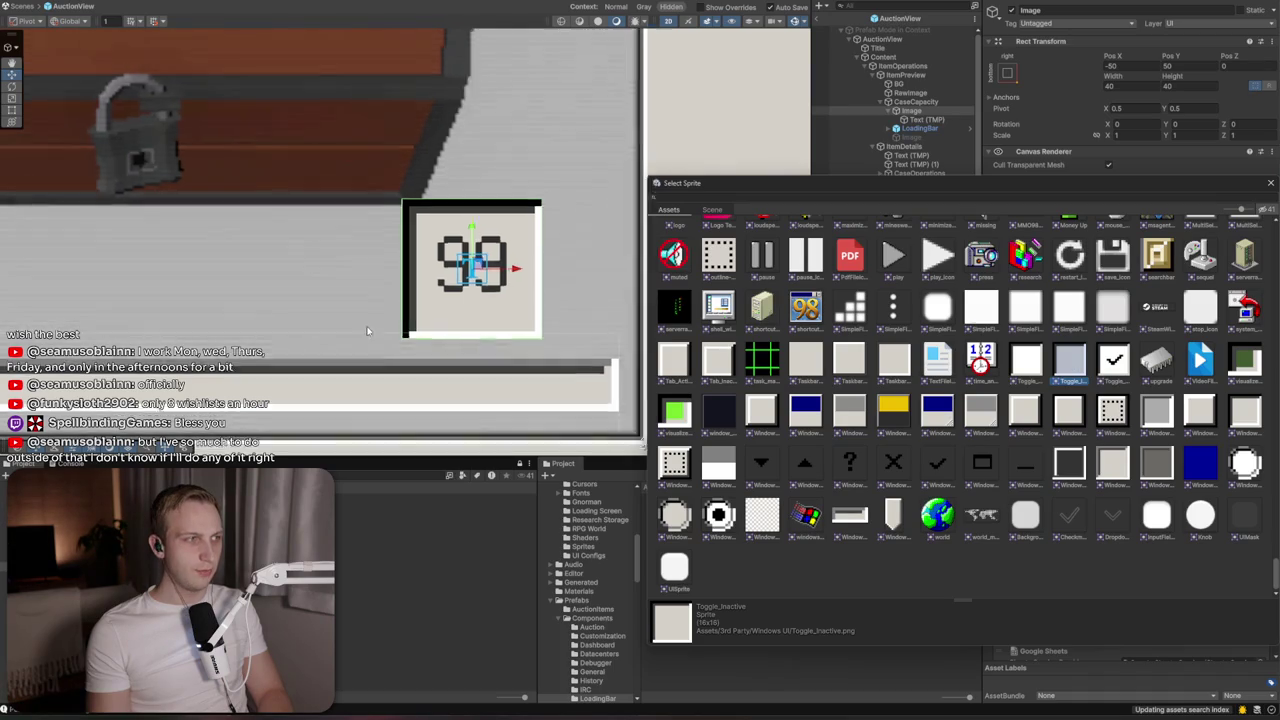
pyautogui.scroll(-5, 372, 307)
pyautogui.click(410, 293)
# Resize the badge to 30x30 and place it at the chest preview's lower-right corner
pyautogui.moveTo(410, 293); pyautogui.dragTo(432, 301)
pyautogui.click(1110, 86)
pyautogui.write('30')
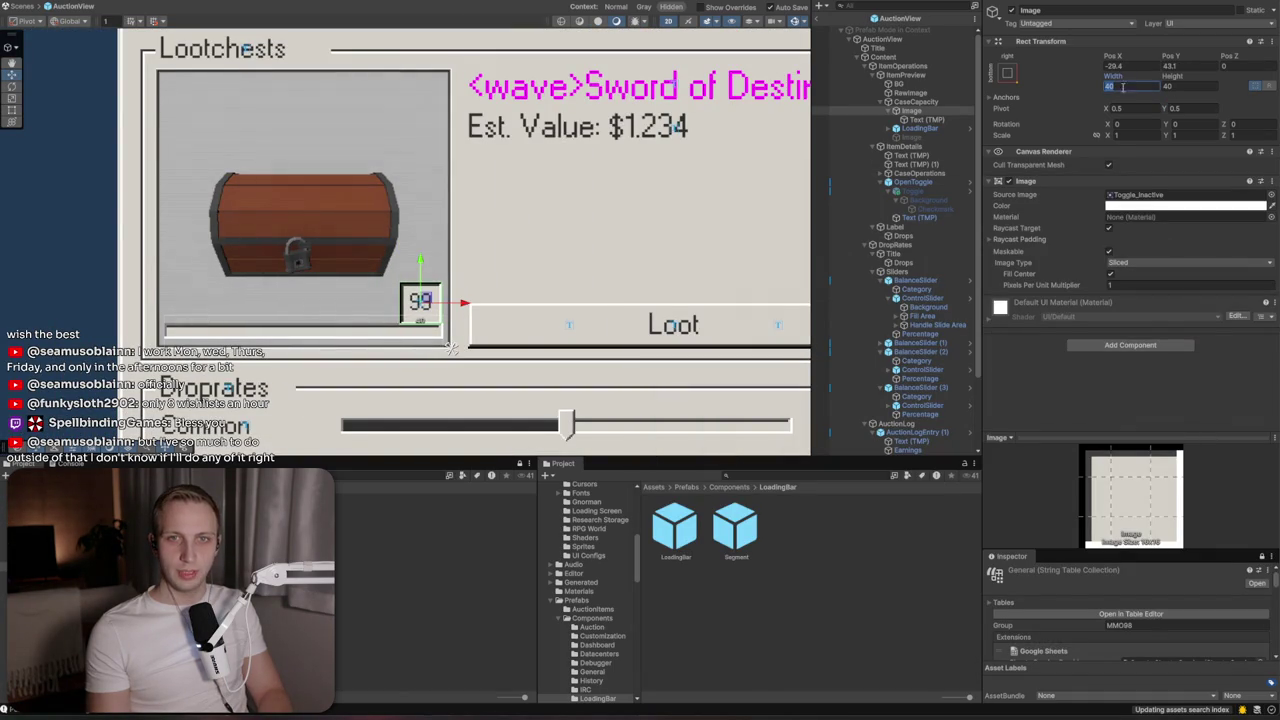
pyautogui.press('Tab')
pyautogui.write('30')
pyautogui.press('Return')
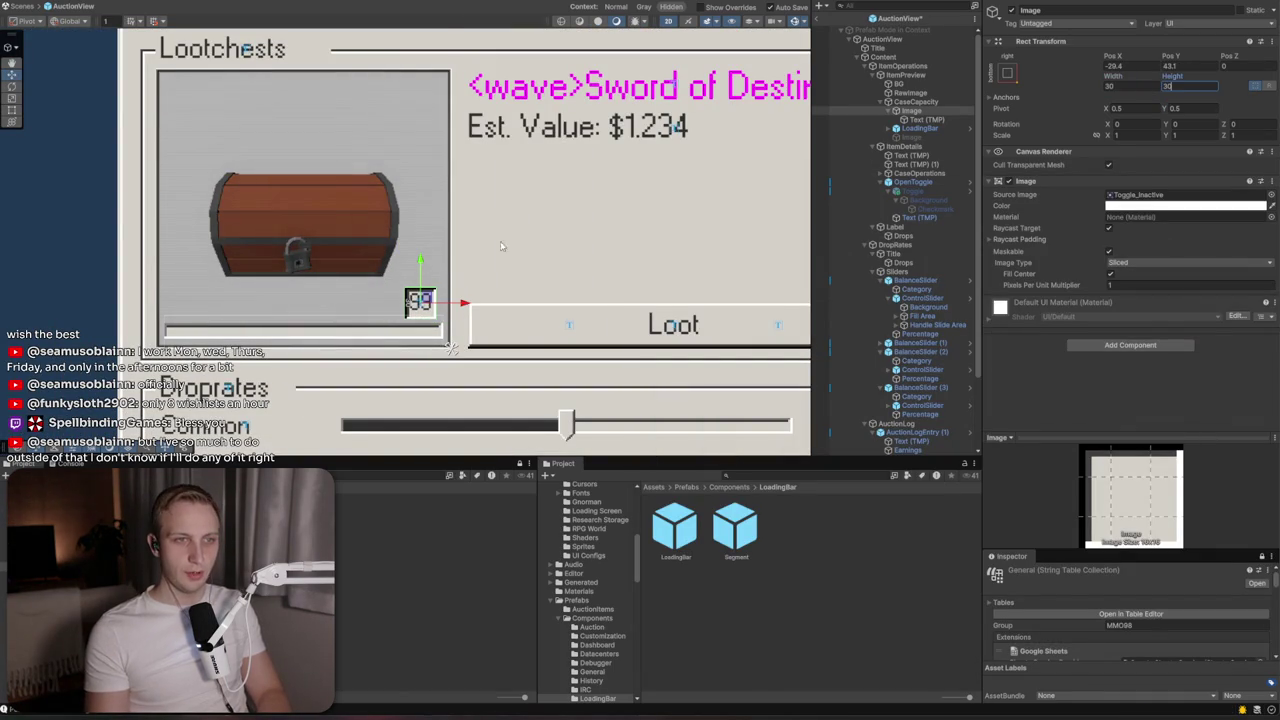
pyautogui.scroll(10, 438, 300)
pyautogui.moveTo(400, 308); pyautogui.dragTo(411, 319)
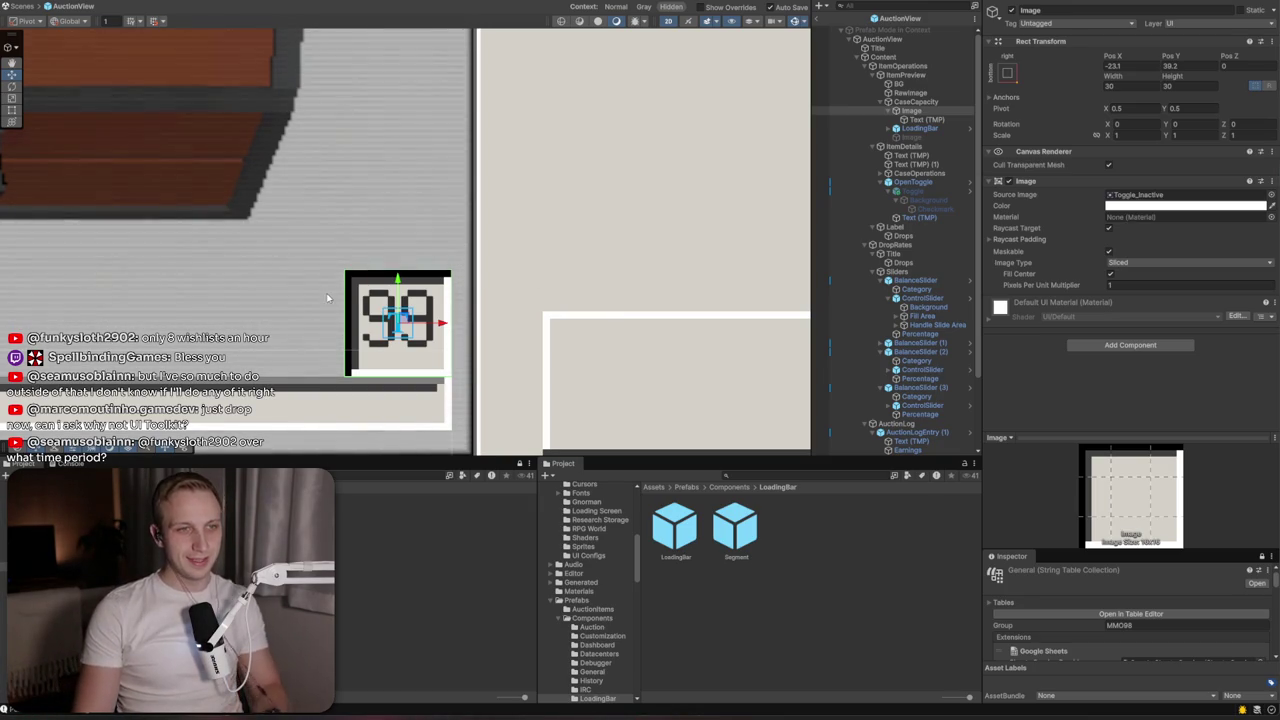
# Swap the badge's frame sprite to Taskbar_Hover
pyautogui.click(1271, 194)
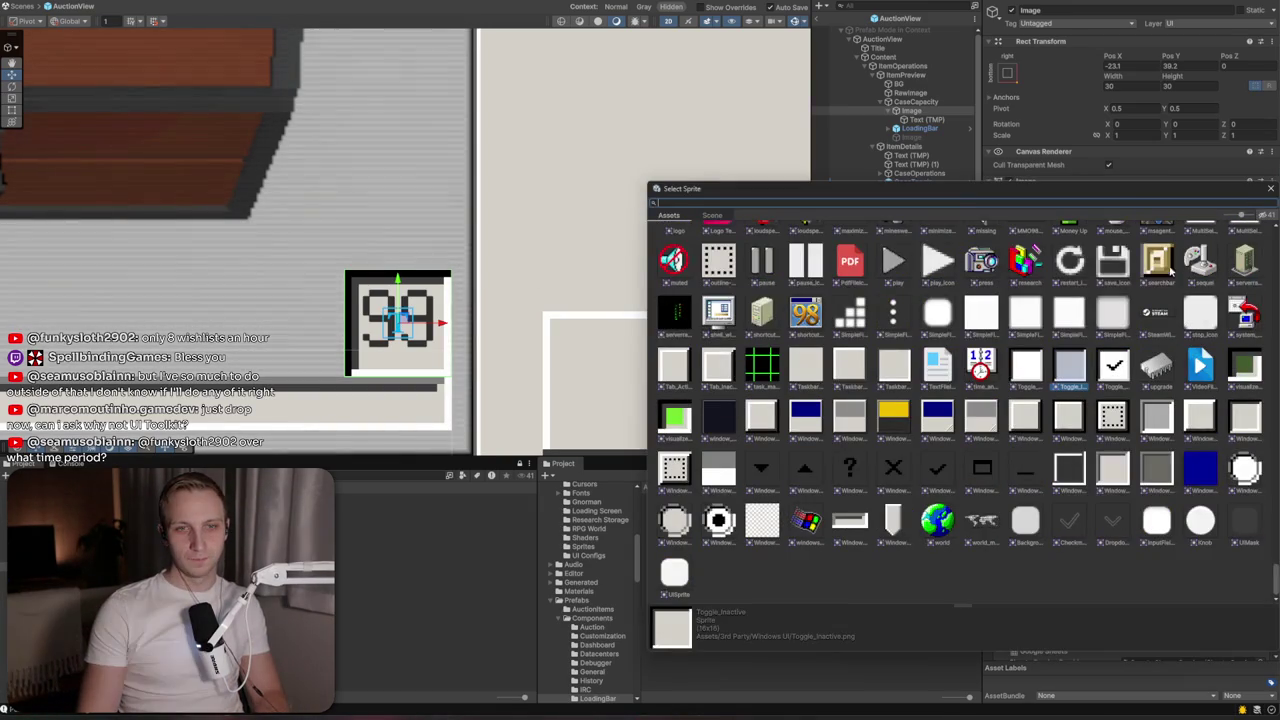
pyautogui.click(806, 368)
pyautogui.click(855, 370)
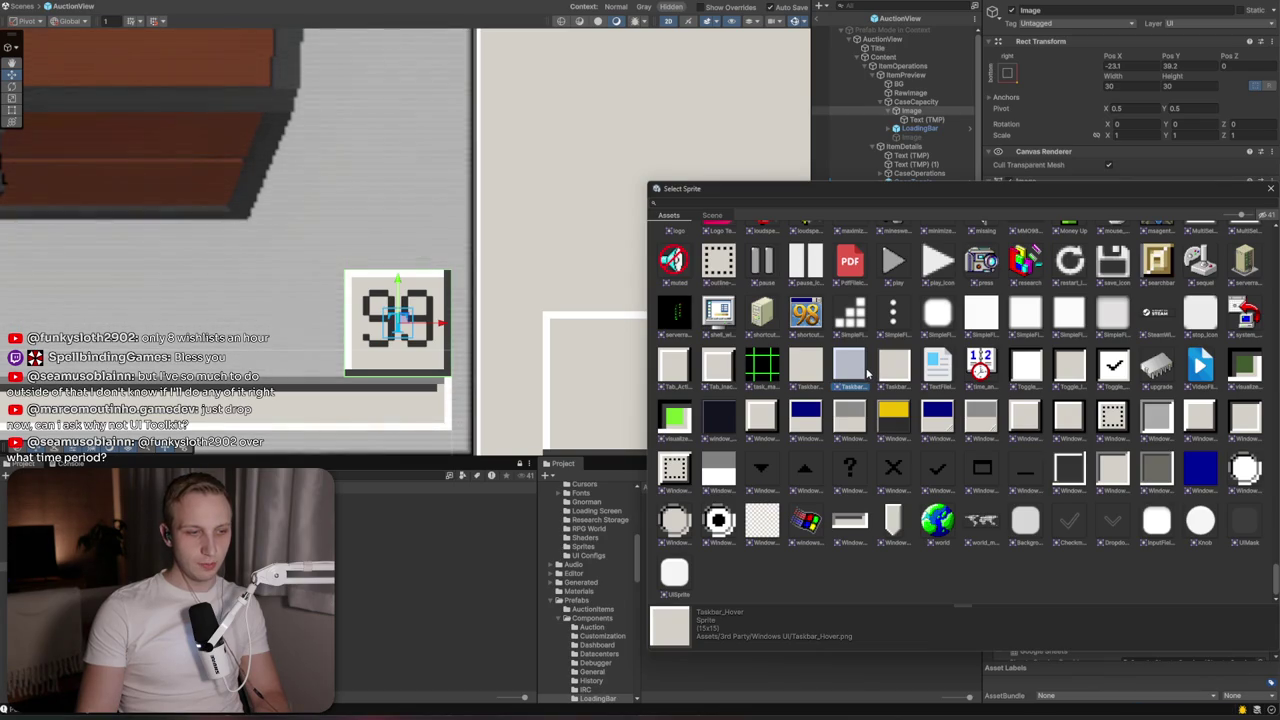
pyautogui.doubleClick(868, 372)
pyautogui.click(1010, 182)
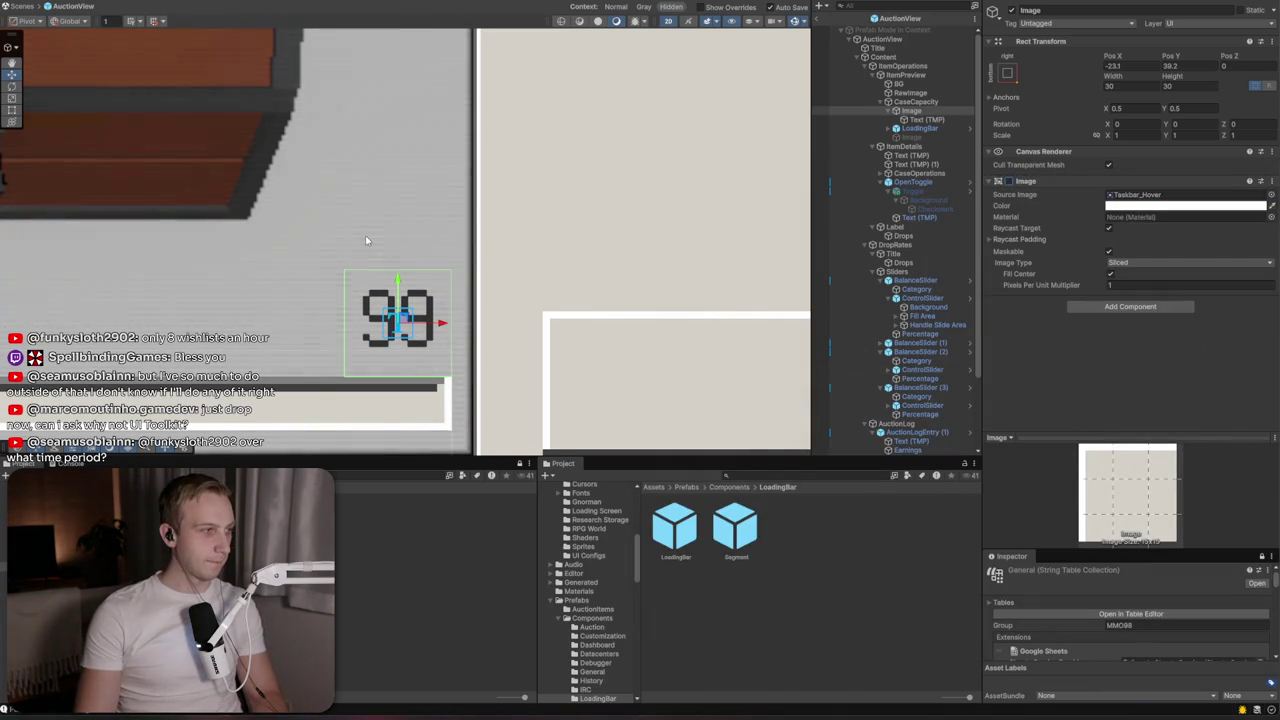
# Drag the badge slightly lower with the Y move gizmo
pyautogui.scroll(5, 411, 316)
pyautogui.scroll(-2, 411, 316)
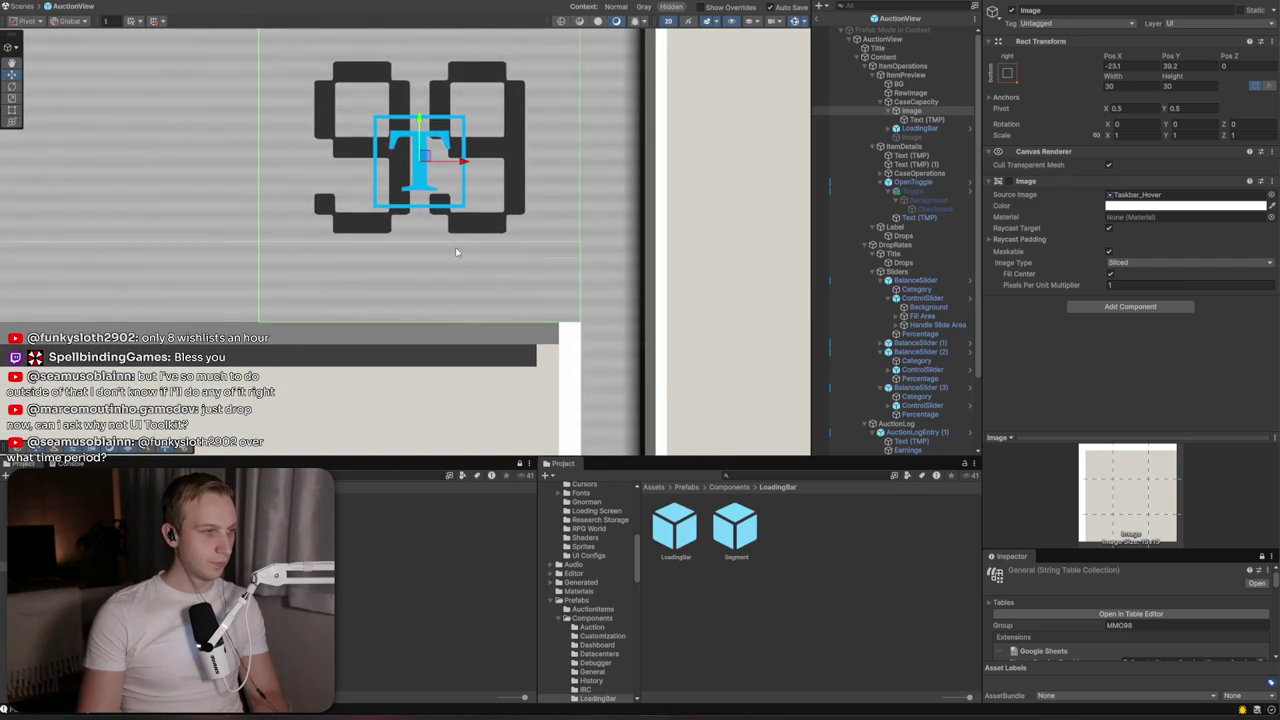
pyautogui.moveTo(420, 125); pyautogui.dragTo(423, 173)
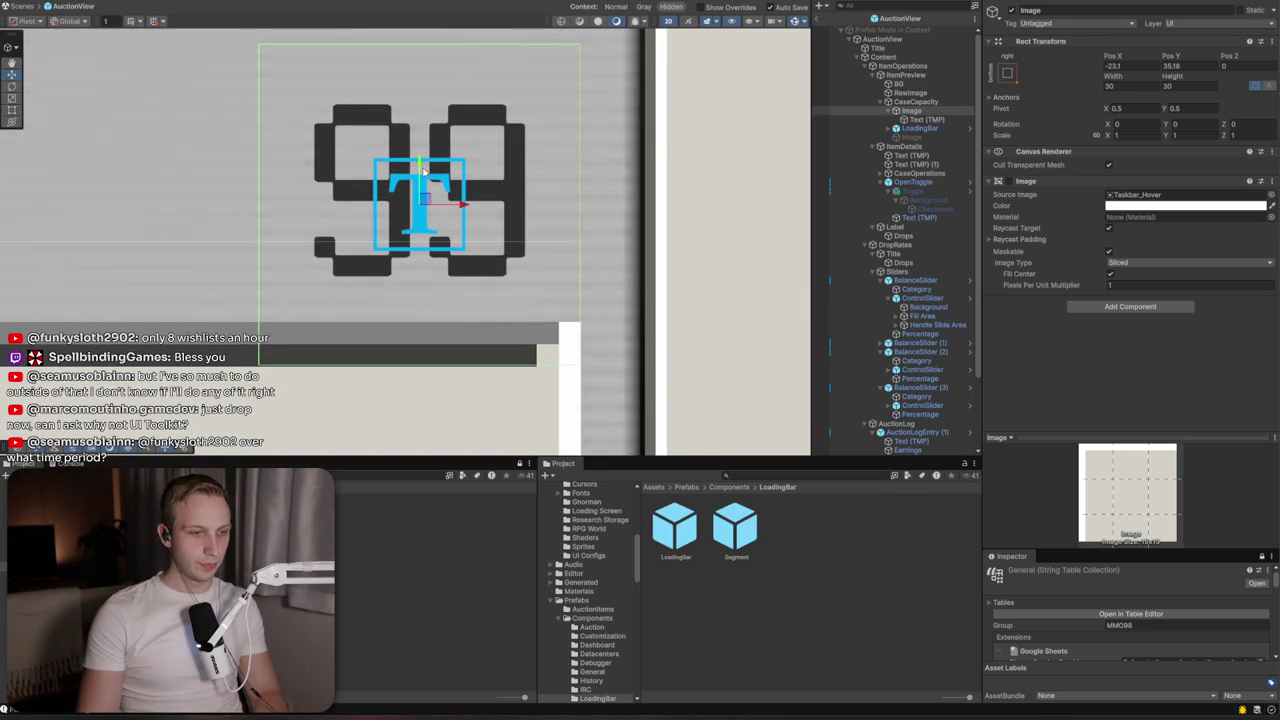
pyautogui.click(913, 120)
# Set the 99 text's font size to 18 and enter Play mode with Ctrl+P
pyautogui.click(1127, 341)
pyautogui.write('18')
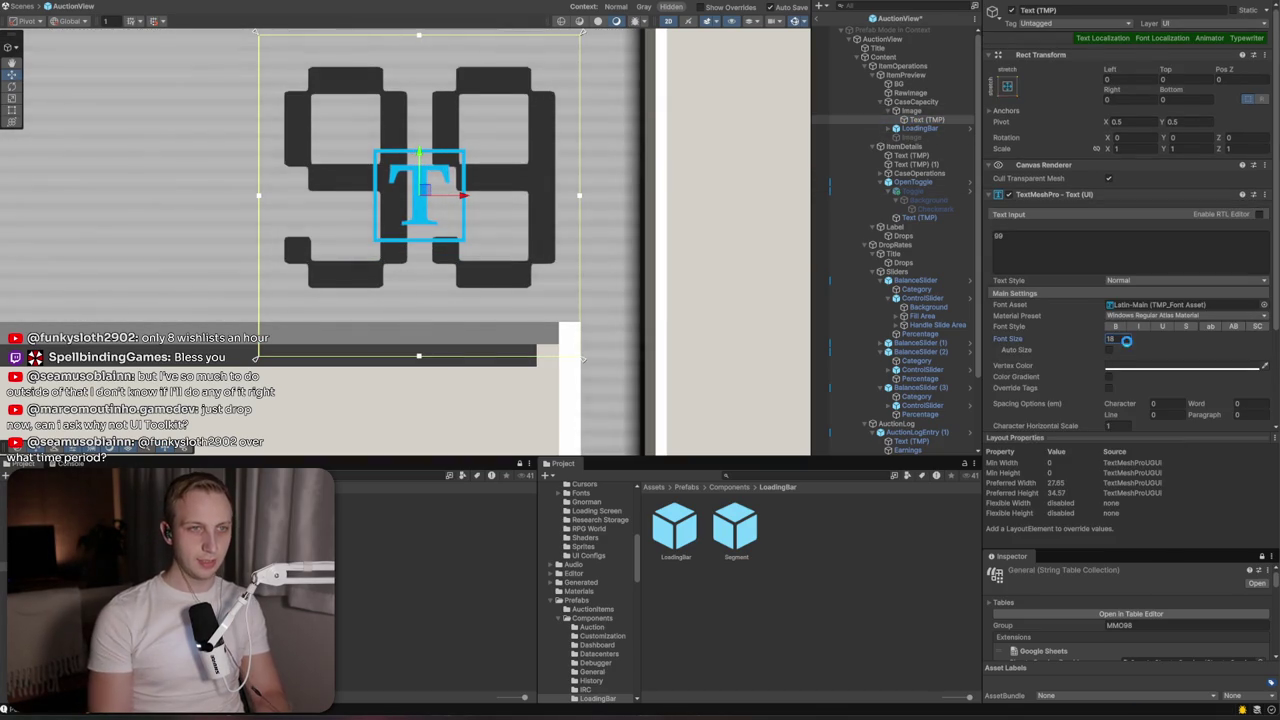
pyautogui.scroll(-5, 543, 256)
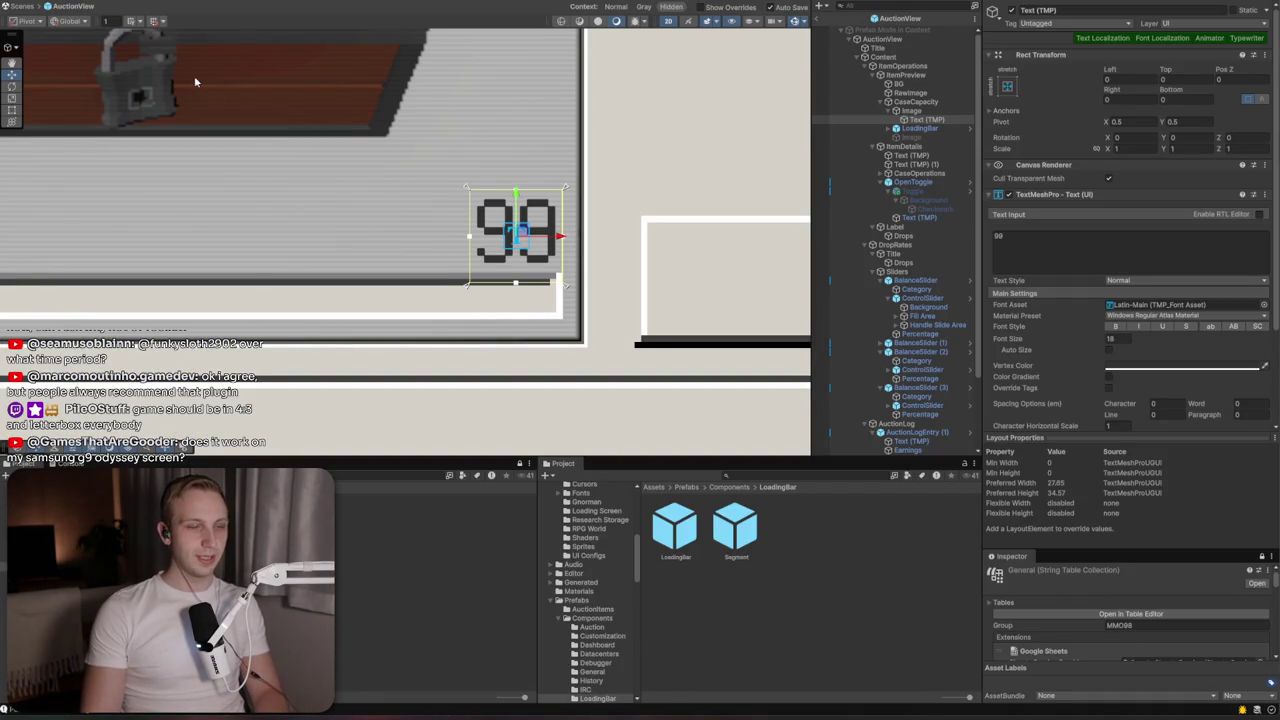
pyautogui.hotkey('ctrl', 'p')
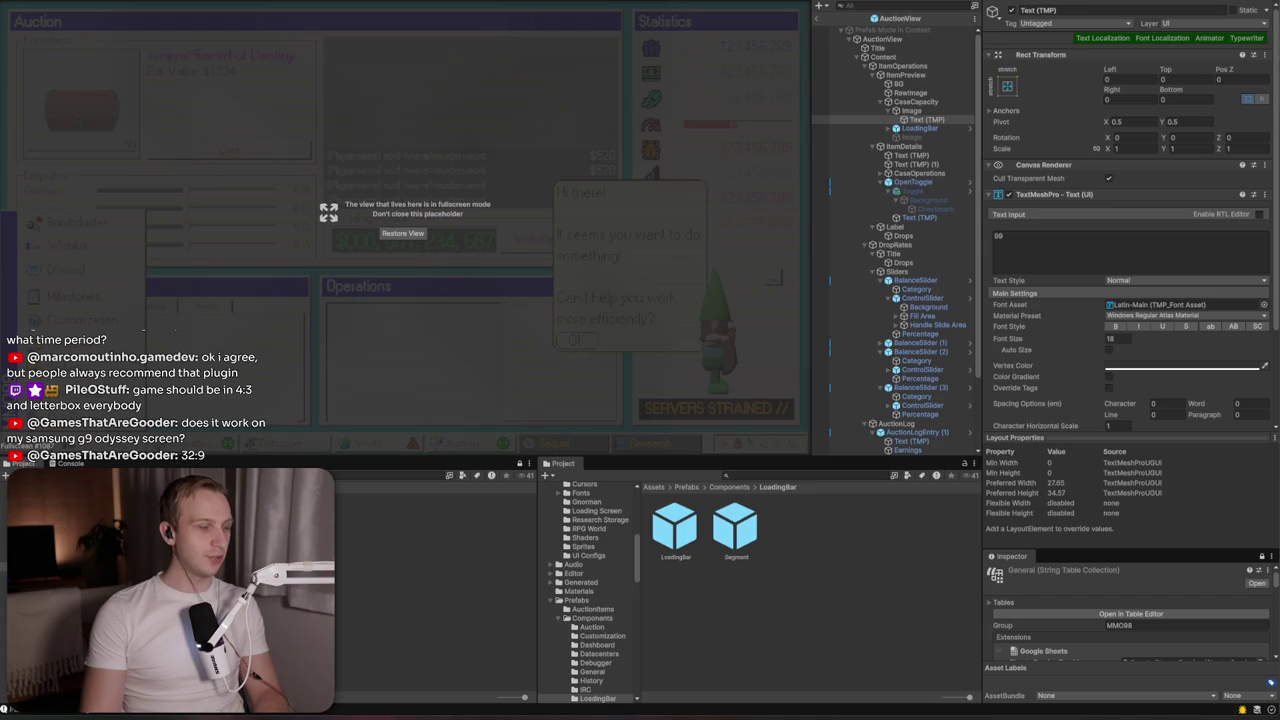
# Add a custom Game view resolution preset named 'G9 Ultrawide' at 3840x1920
pyautogui.click(403, 233)
pyautogui.click(118, 6)
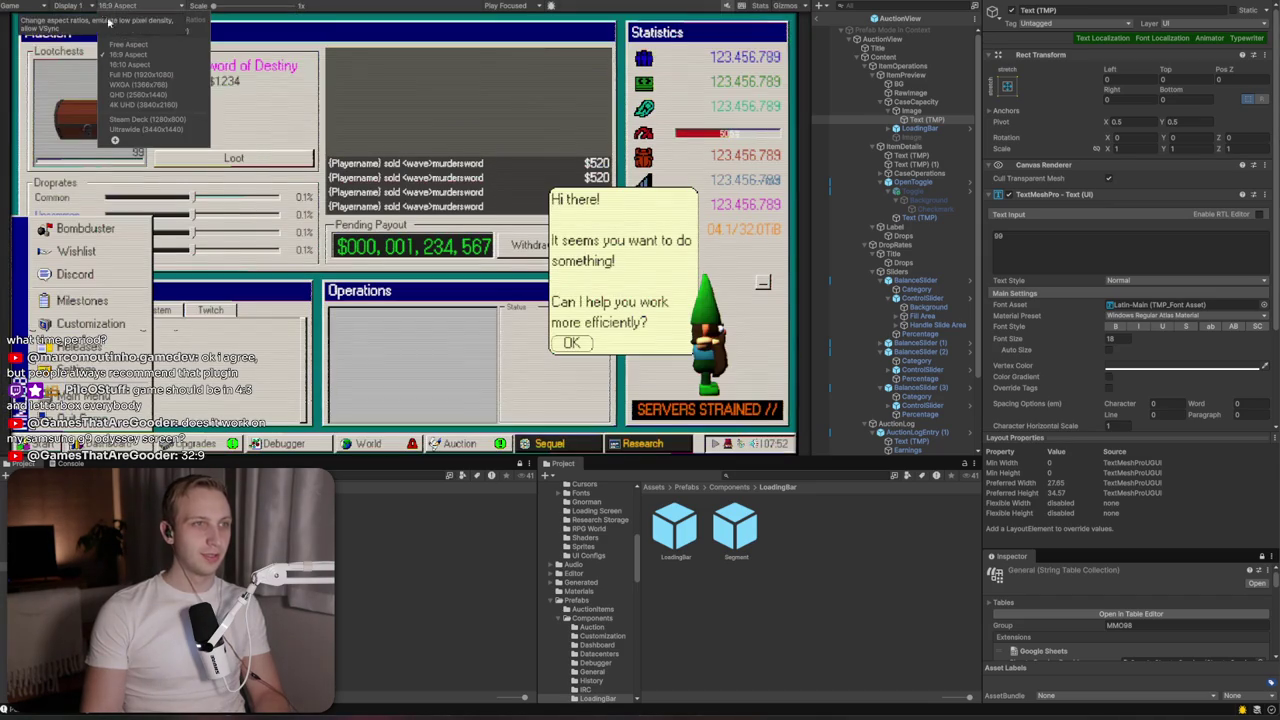
pyautogui.click(116, 141)
pyautogui.click(180, 155)
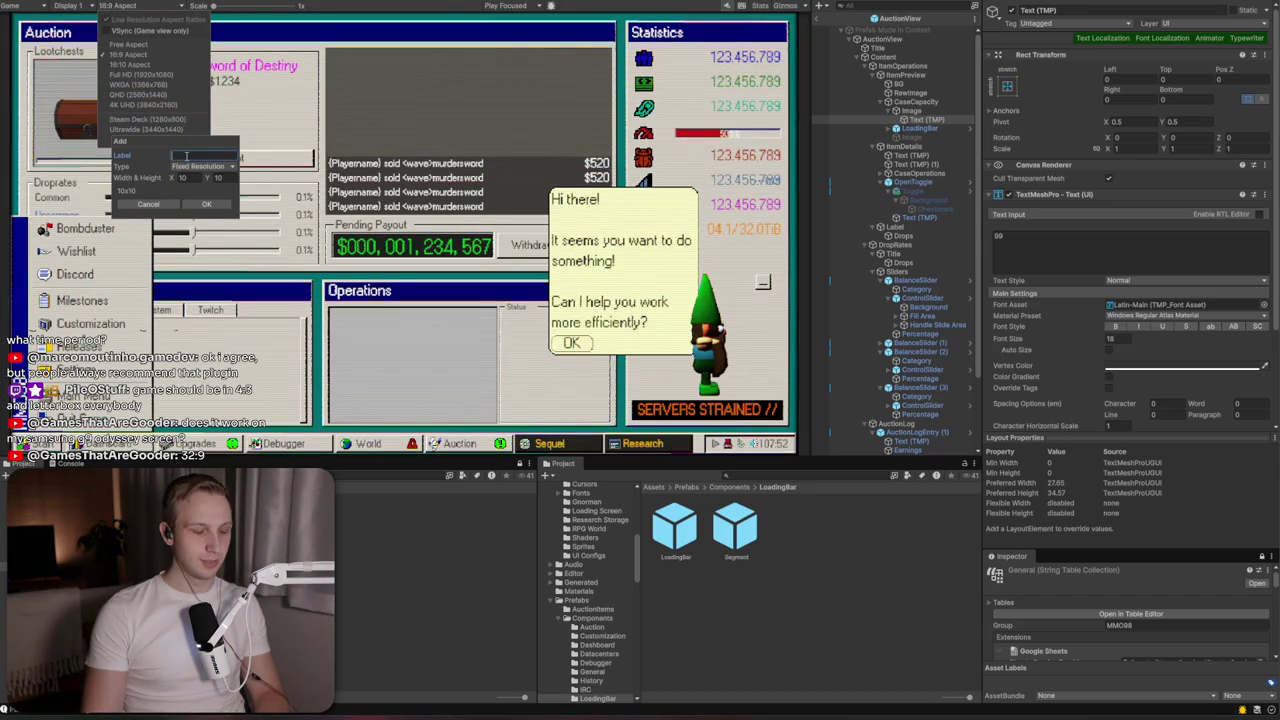
pyautogui.write('Samsung')
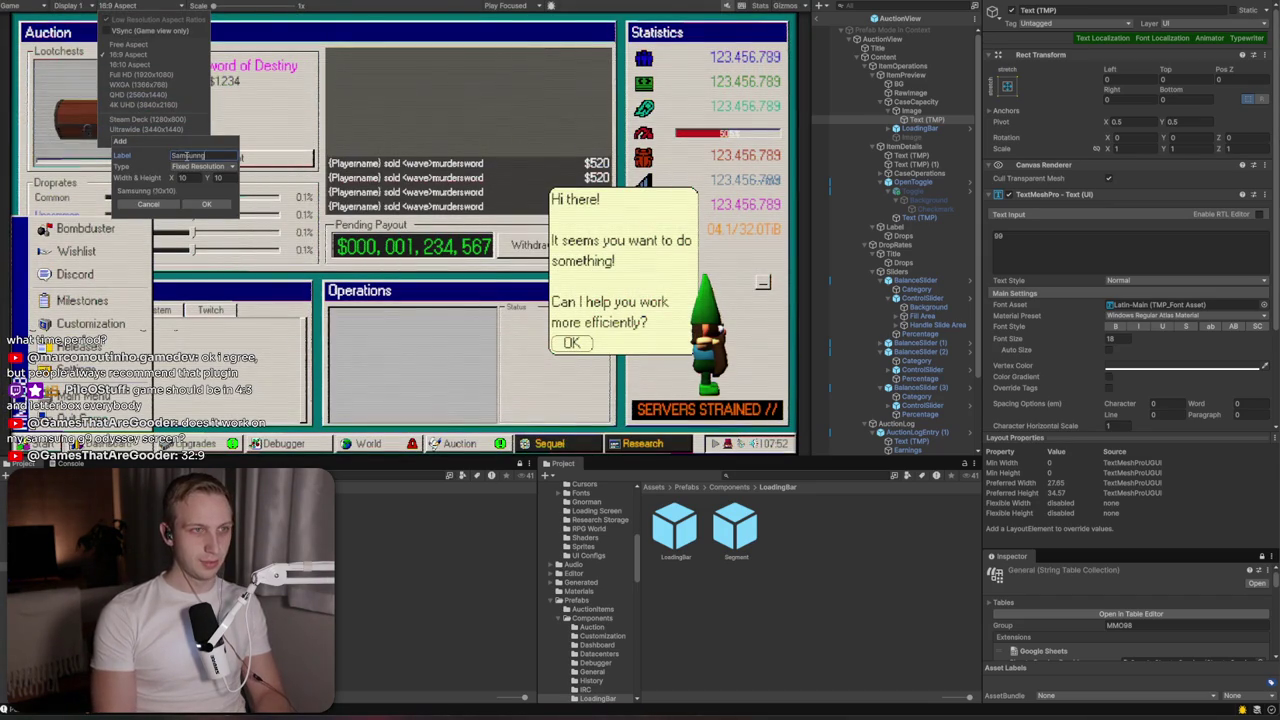
pyautogui.press('BackSpace')
pyautogui.press('BackSpace')
pyautogui.press('BackSpace')
pyautogui.write('G9 Ult')
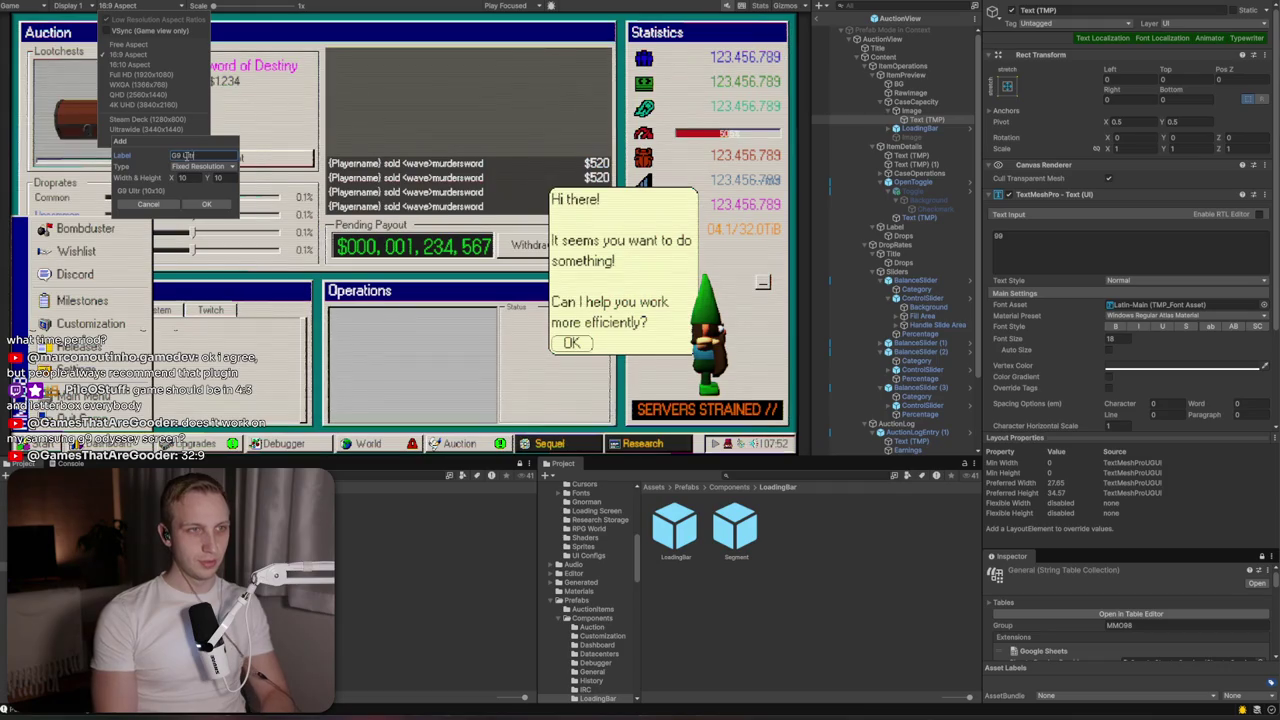
pyautogui.write('rawide')
pyautogui.press('Tab')
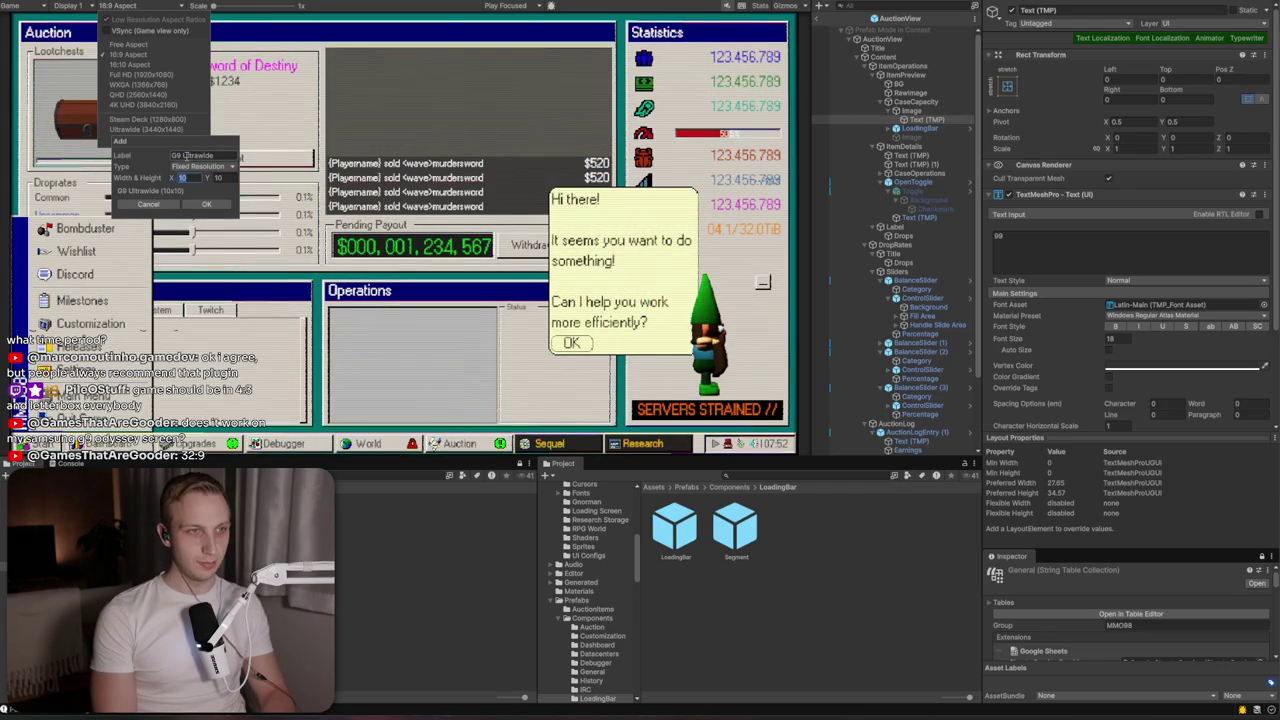
pyautogui.write('3840')
pyautogui.press('Tab')
pyautogui.write('1080')
pyautogui.hotkey('shift', 'Tab')
pyautogui.write('3840')
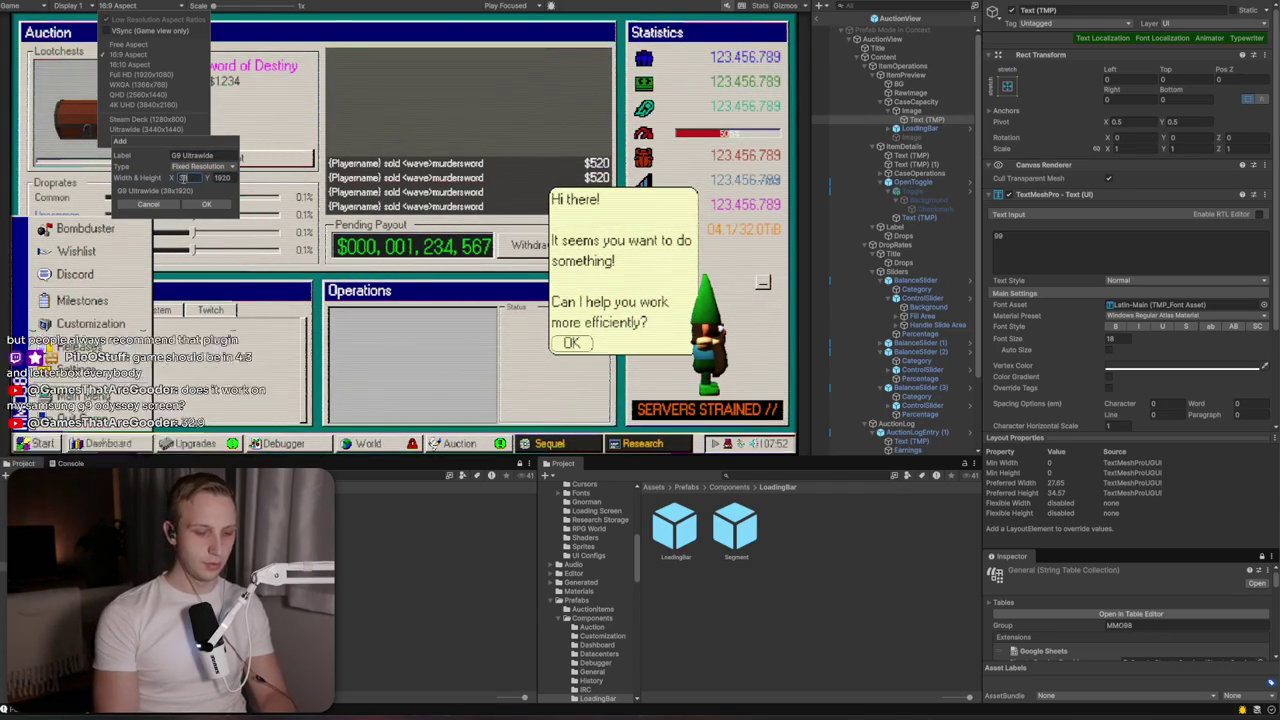
pyautogui.click(192, 206)
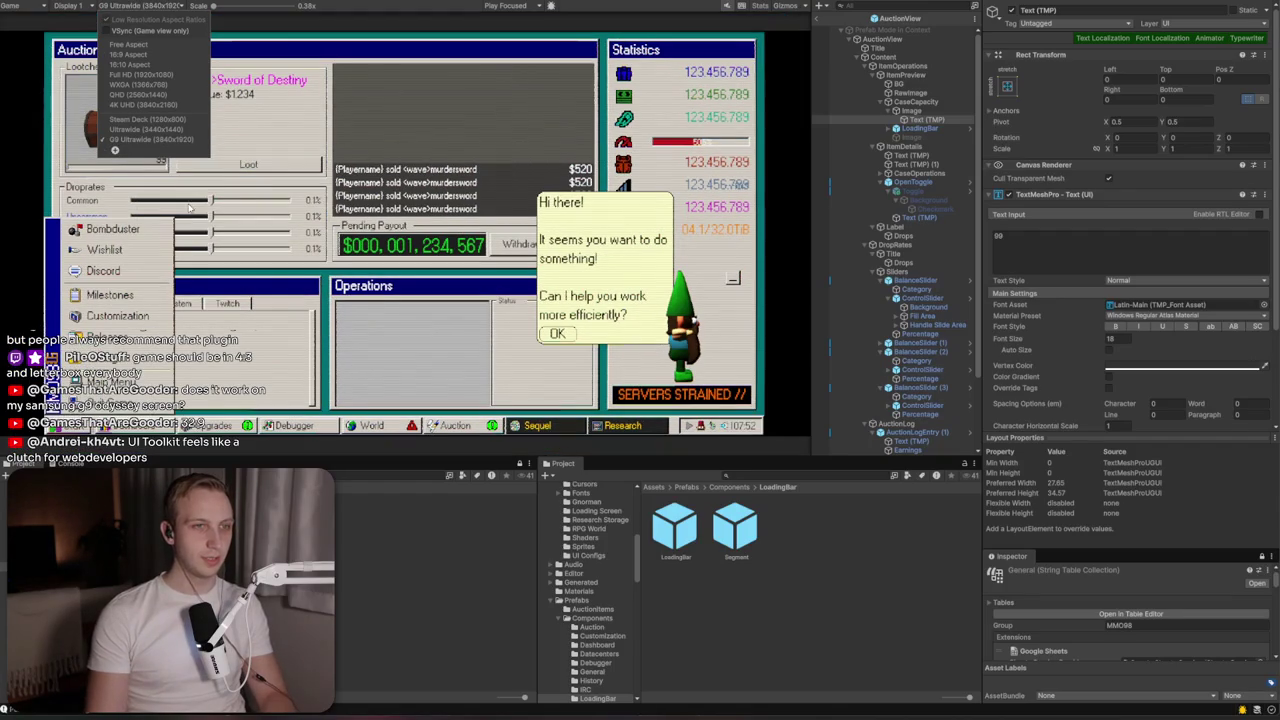
# Widen the Game view panel and keep G9 Ultrawide as the selected resolution
pyautogui.click(170, 143)
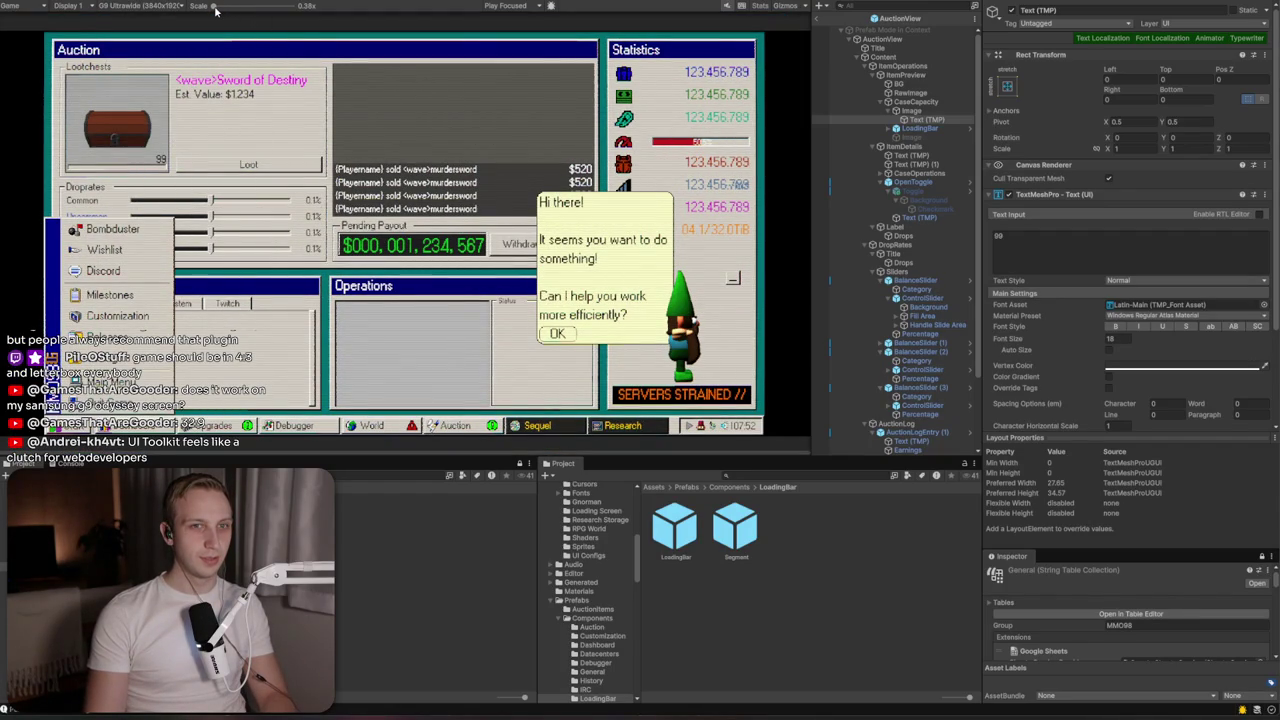
pyautogui.click(165, 6)
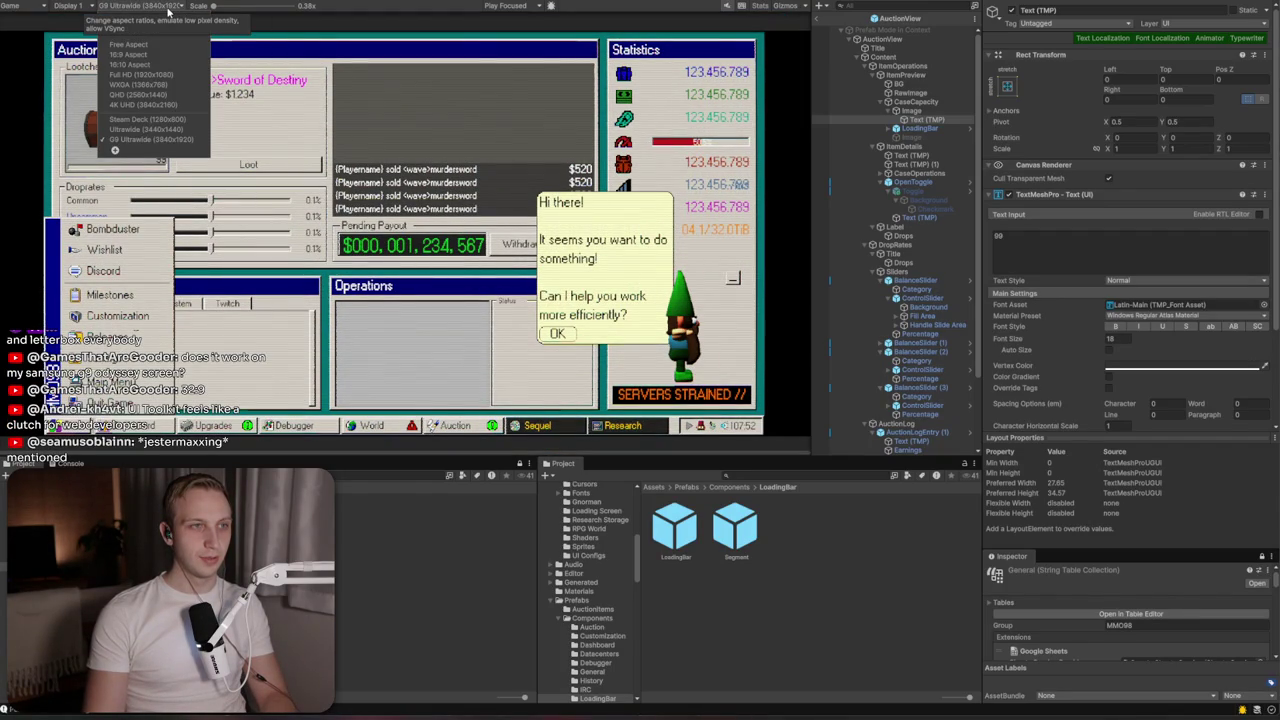
pyautogui.moveTo(812, 228)
pyautogui.mouseDown()
pyautogui.moveTo(905, 228)
pyautogui.moveTo(886, 206)
pyautogui.moveTo(810, 211)
pyautogui.mouseUp()
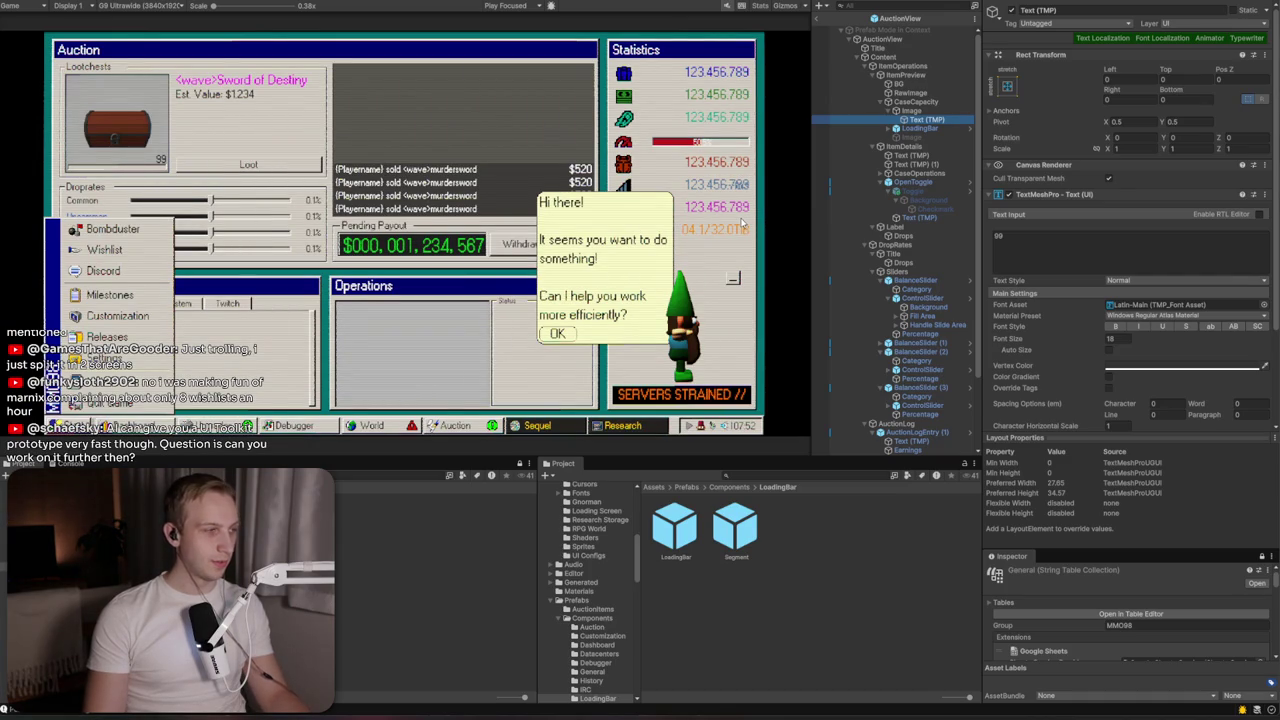
pyautogui.click(172, 7)
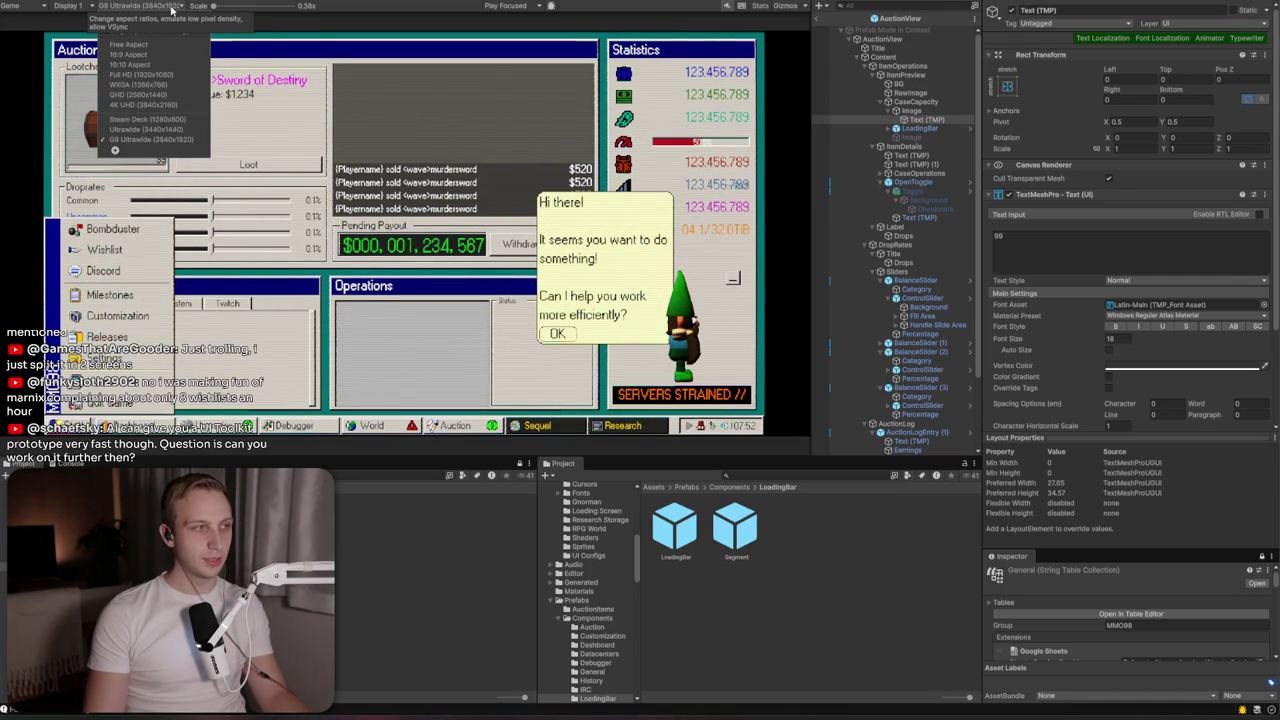
pyautogui.click(153, 141)
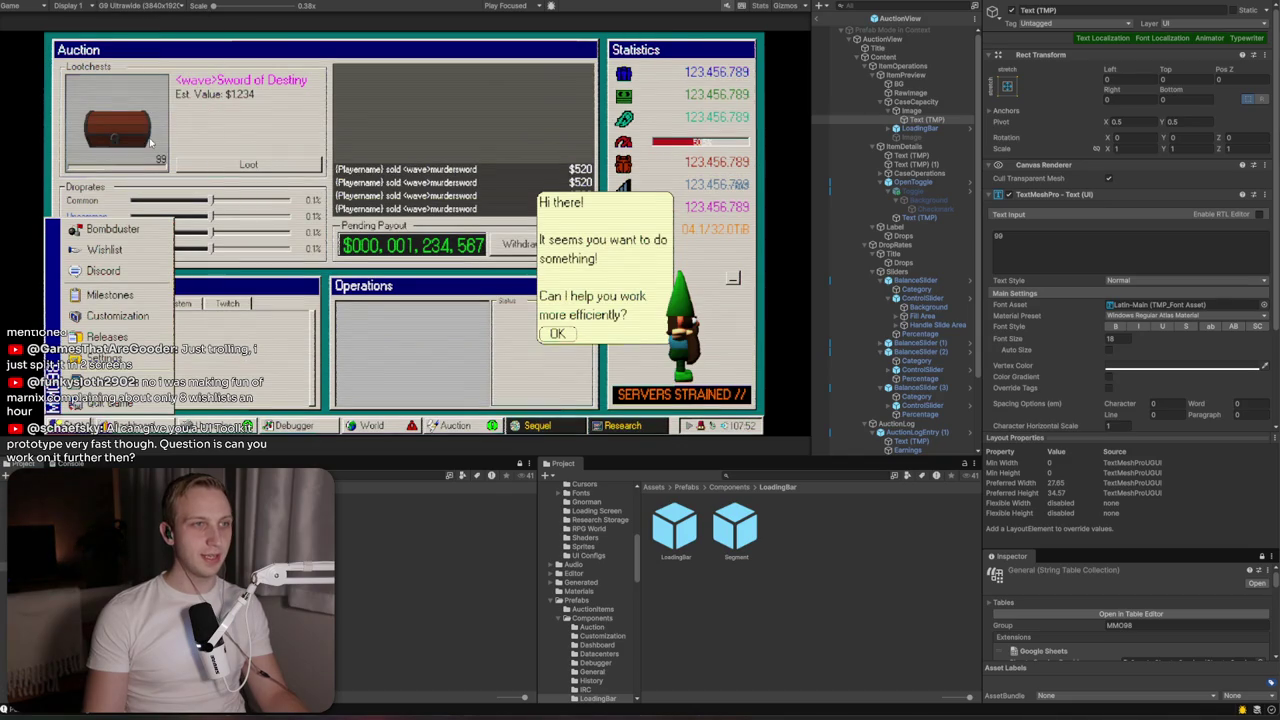
# Edit the G9 Ultrawide preset to 3840x1080
pyautogui.click(158, 19)
pyautogui.rightClick(154, 142)
pyautogui.click(180, 146)
pyautogui.click(320, 177)
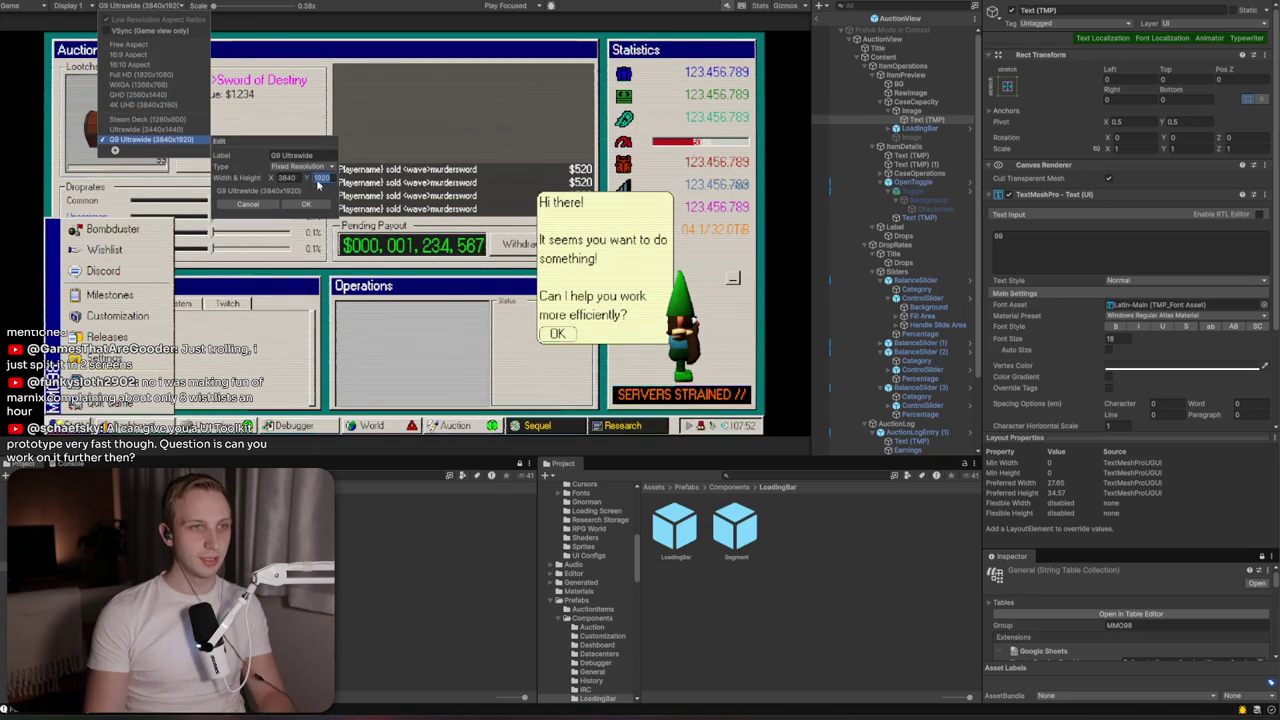
pyautogui.write('1080')
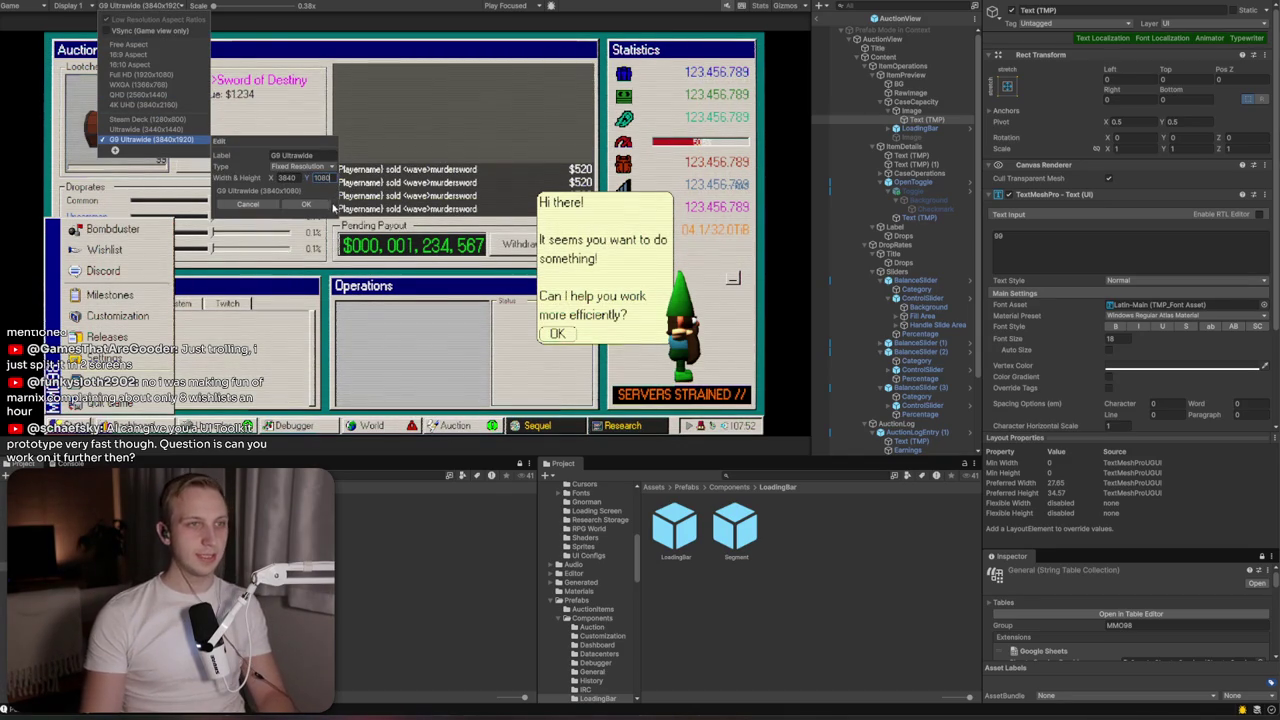
pyautogui.click(318, 205)
pyautogui.click(320, 208)
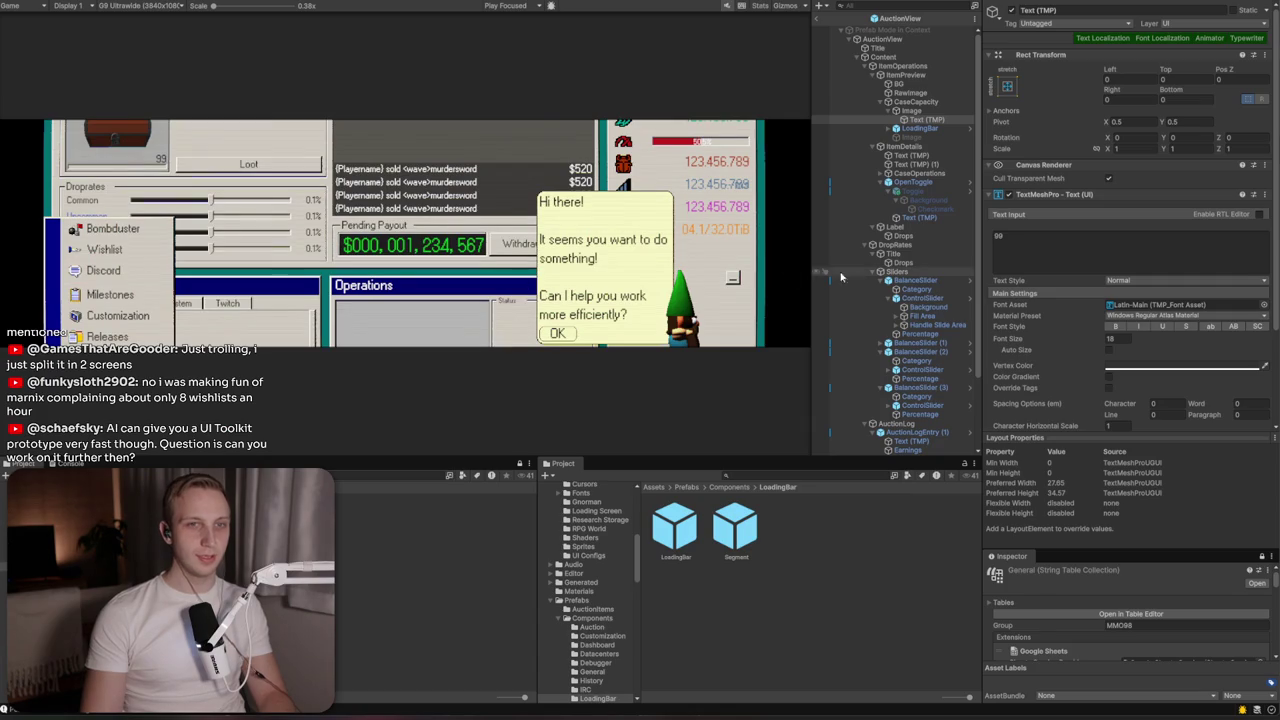
# Widen the Game view and switch its aspect to 16:9
pyautogui.moveTo(810, 265)
pyautogui.mouseDown()
pyautogui.moveTo(671, 263)
pyautogui.moveTo(844, 252)
pyautogui.moveTo(804, 246)
pyautogui.mouseUp()
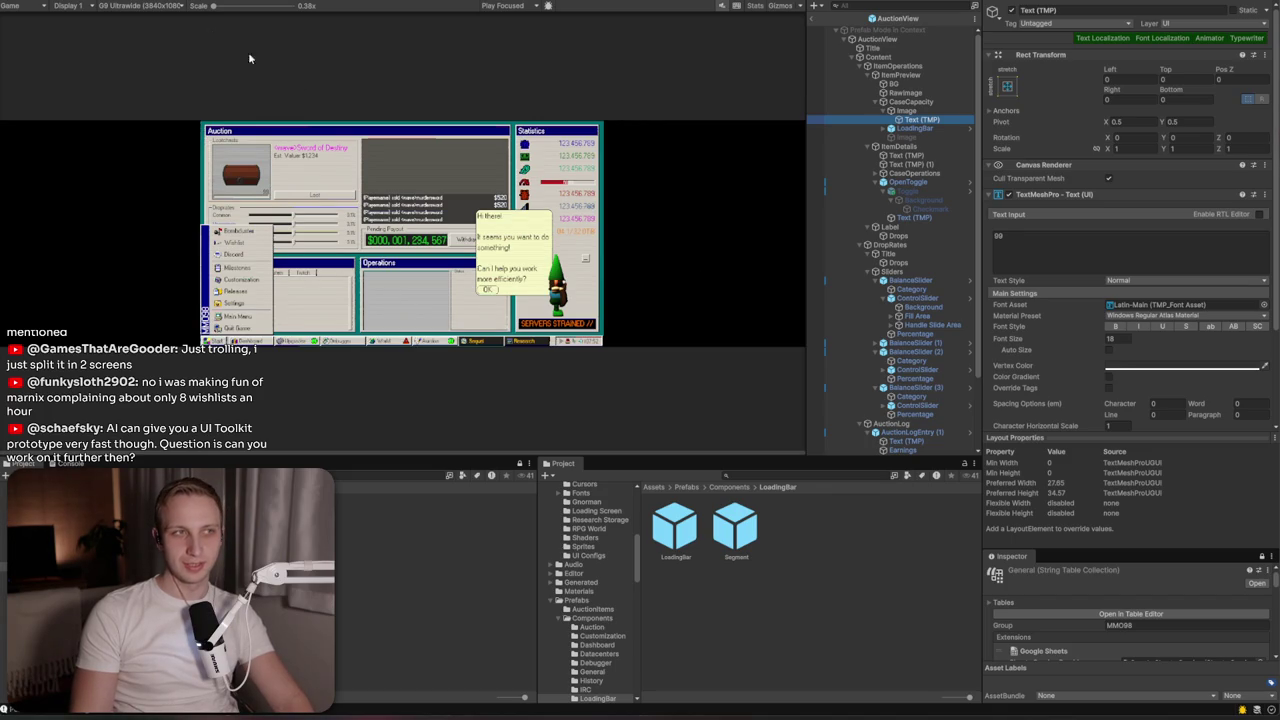
pyautogui.click(156, 7)
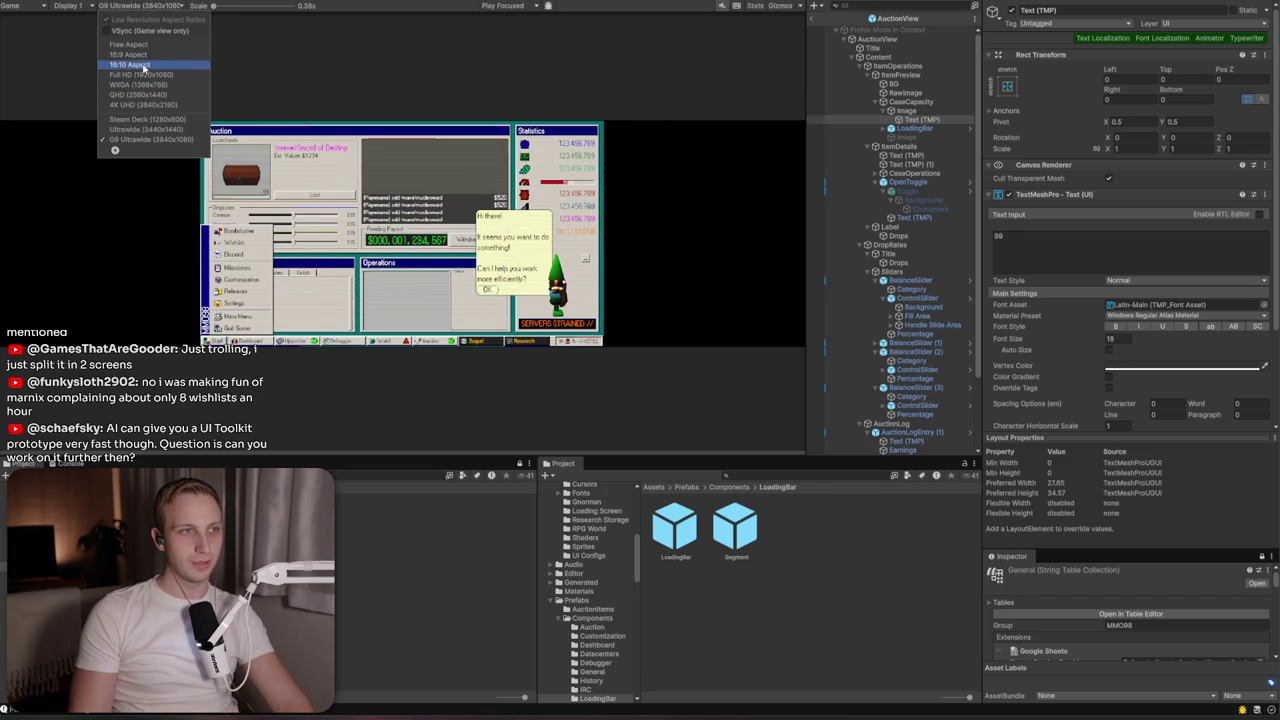
pyautogui.click(138, 55)
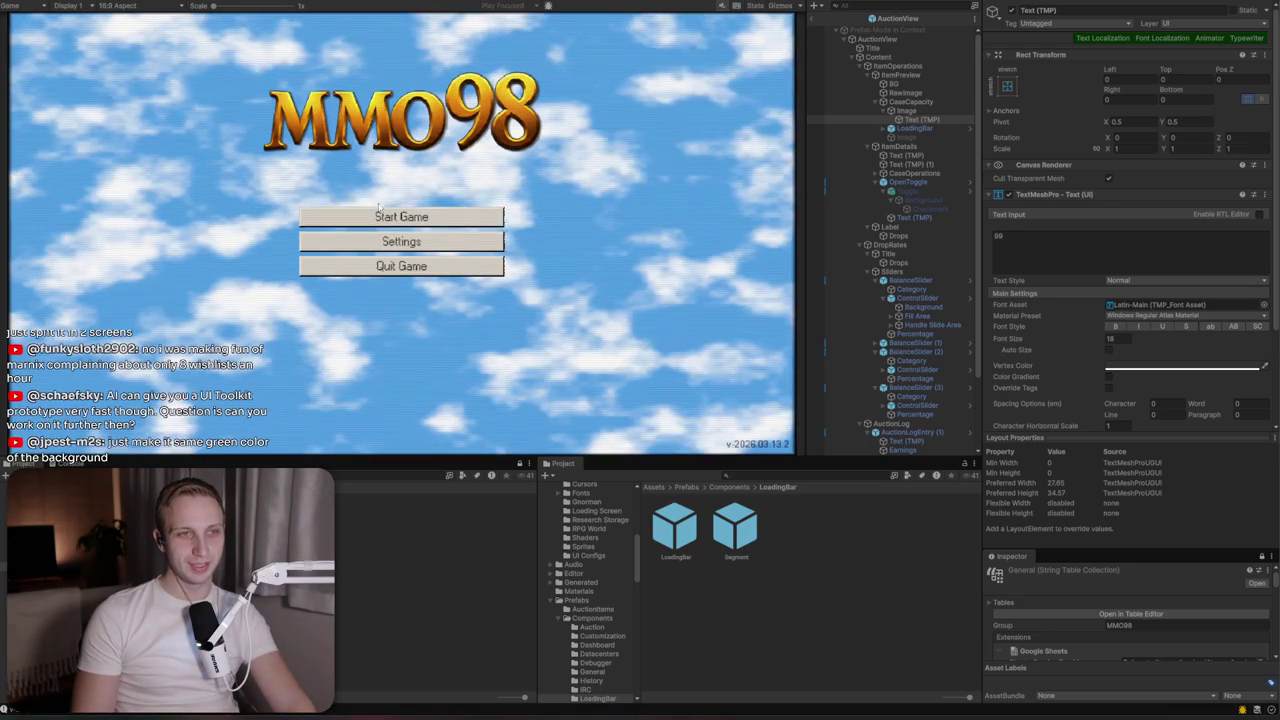
# Start the game in the Playground studio and apply the Lion desktop wallpaper
pyautogui.click(388, 214)
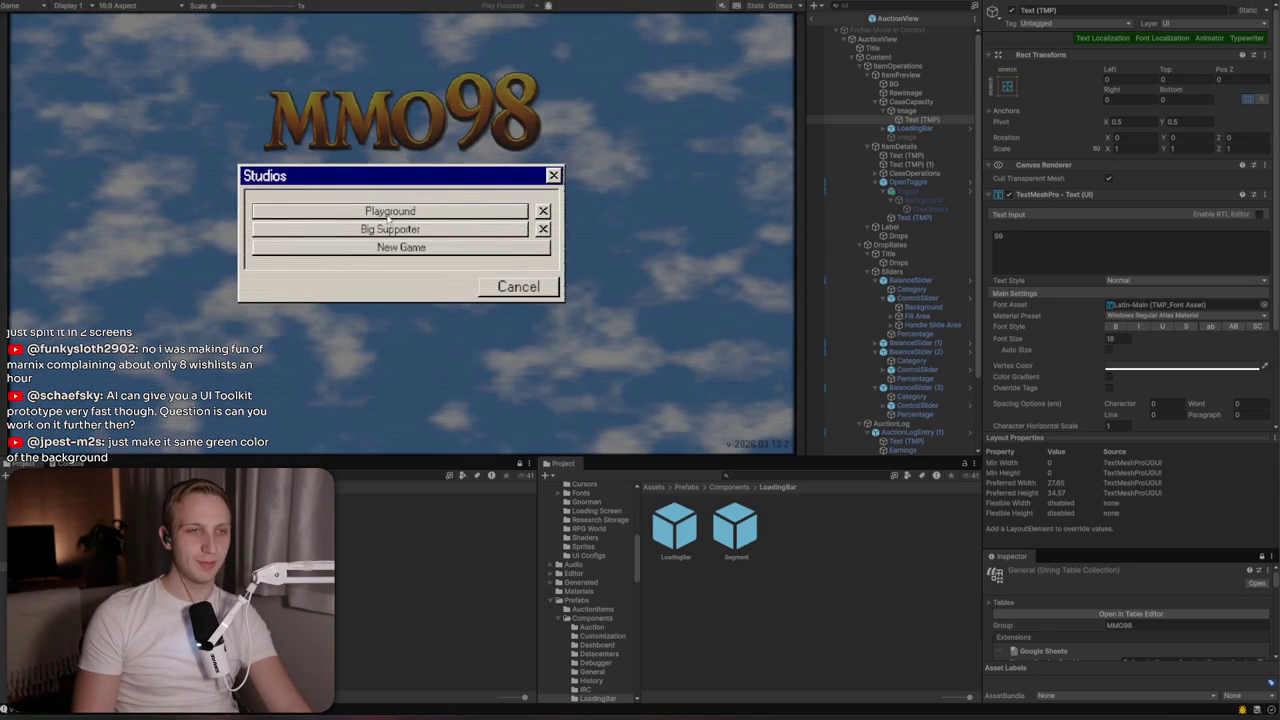
pyautogui.click(388, 214)
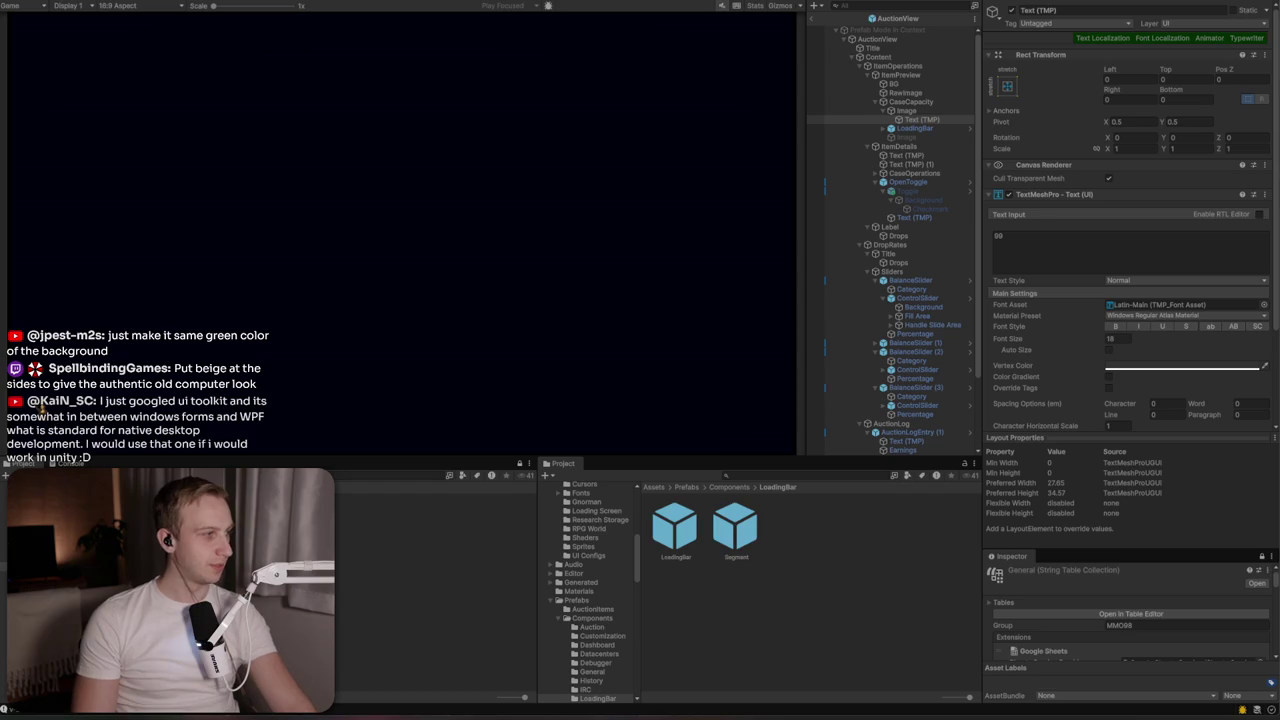
pyautogui.click(35, 443)
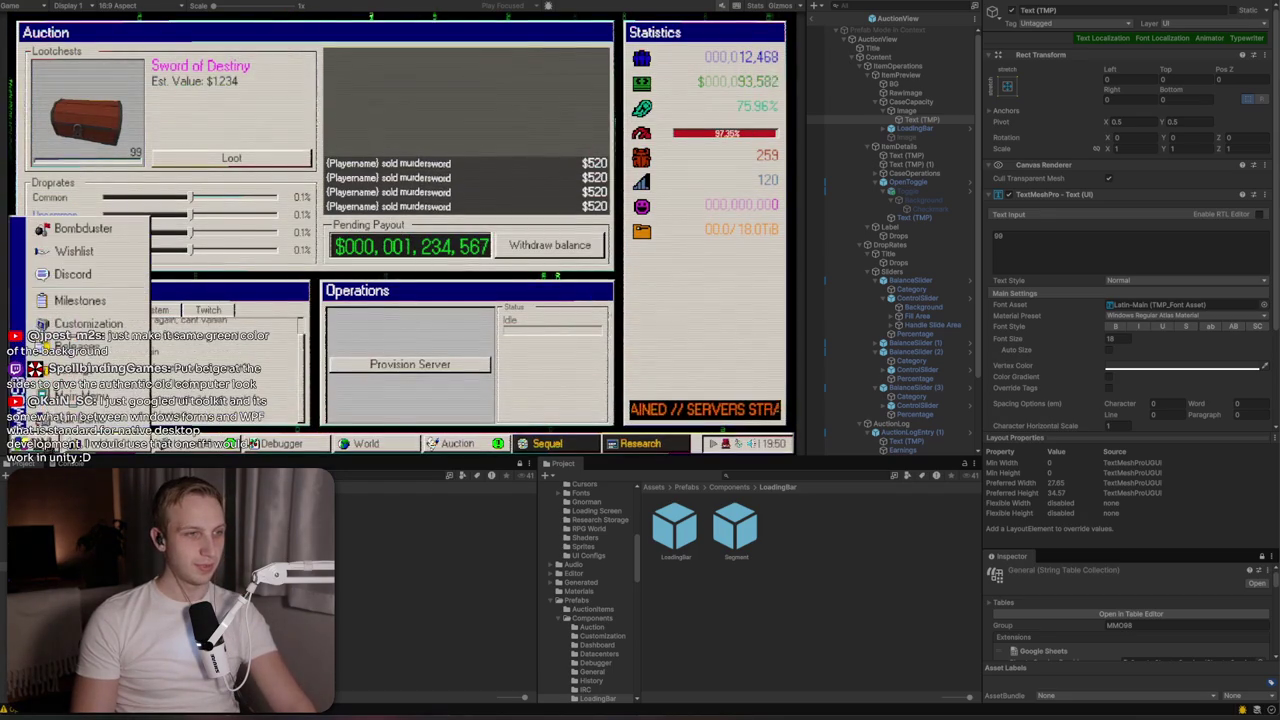
pyautogui.click(88, 322)
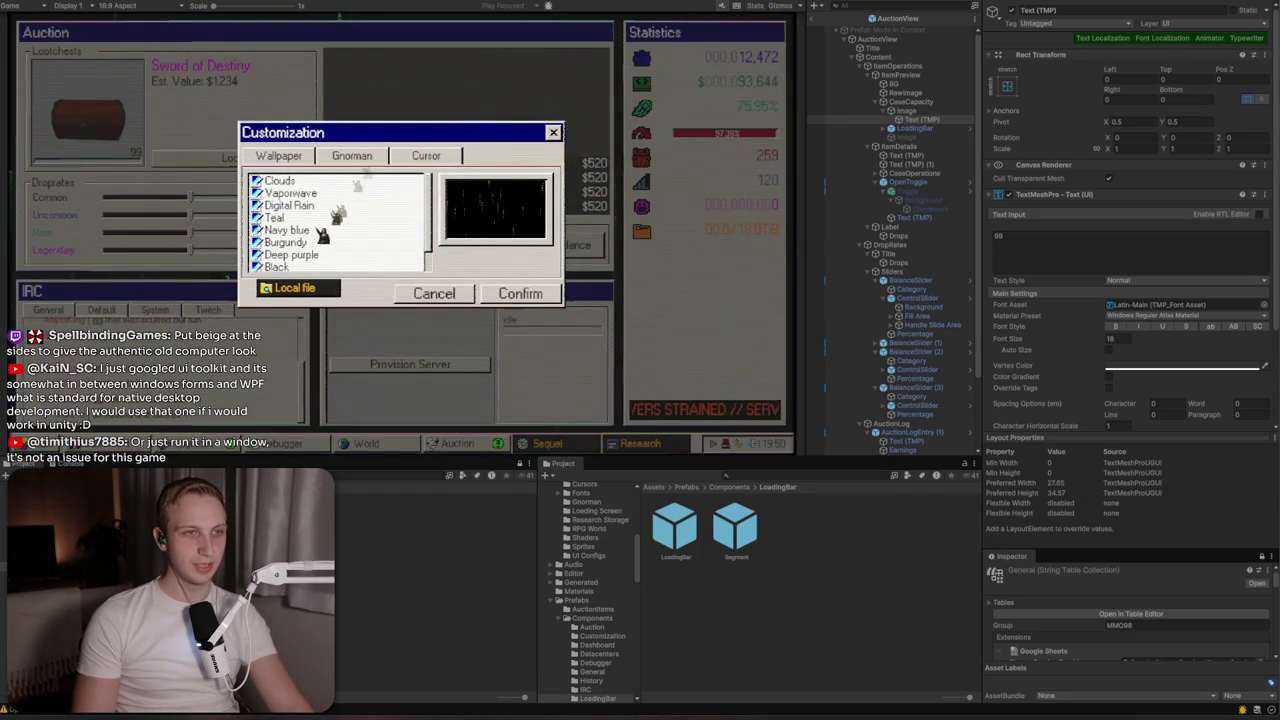
pyautogui.scroll(-2, 305, 245)
pyautogui.click(293, 263)
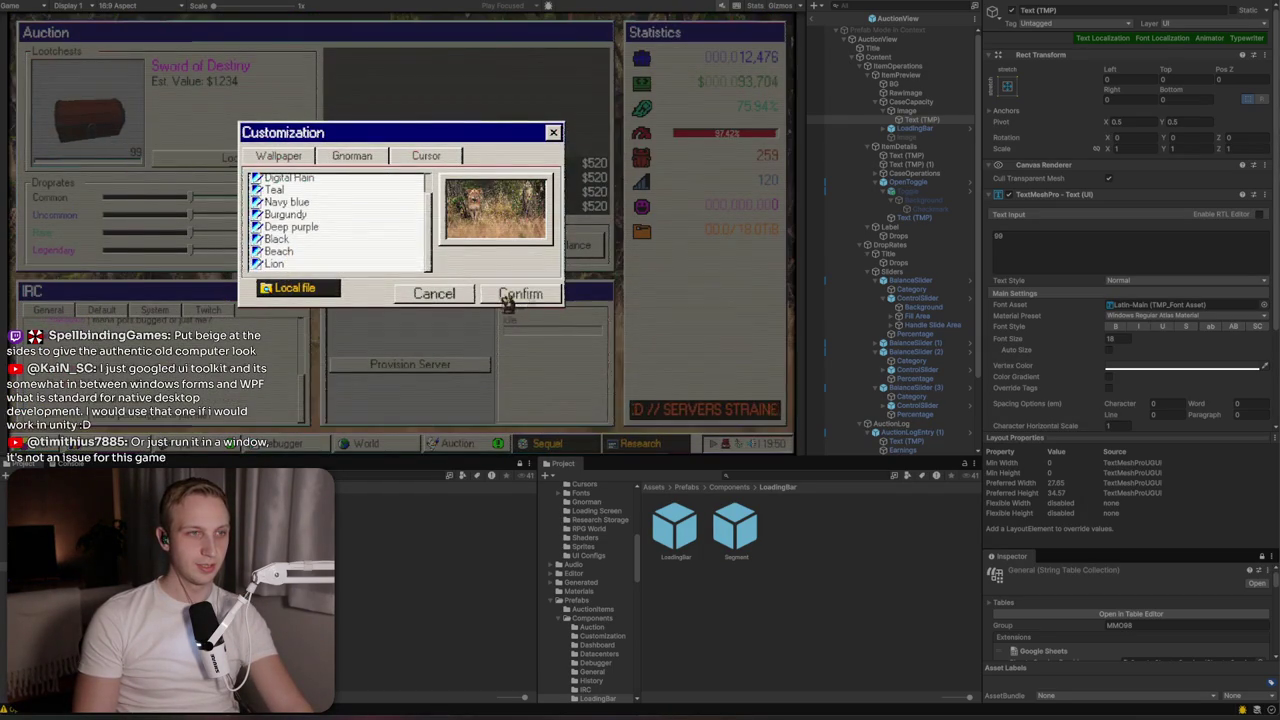
pyautogui.click(550, 132)
# Toggle the Sequel and Auction taskbar windows, leaving the Auction window hidden
pyautogui.click(558, 446)
pyautogui.click(558, 446)
pyautogui.click(558, 446)
pyautogui.click(558, 446)
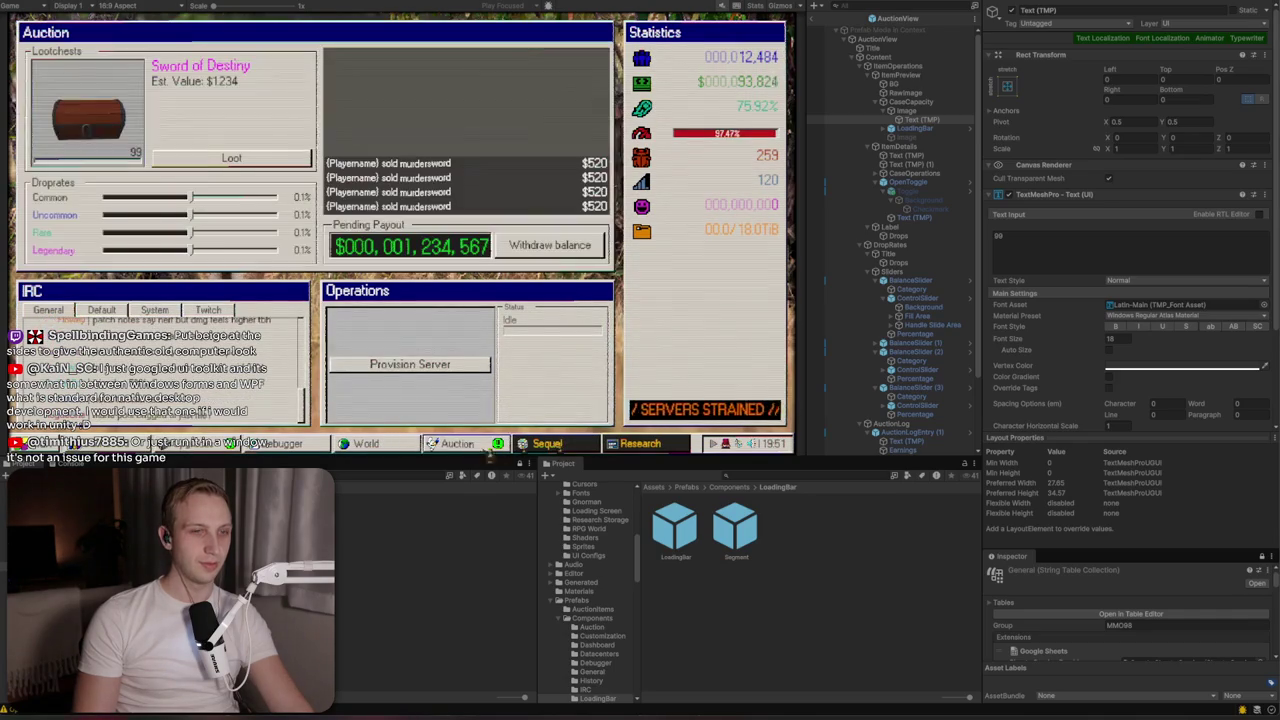
pyautogui.click(473, 452)
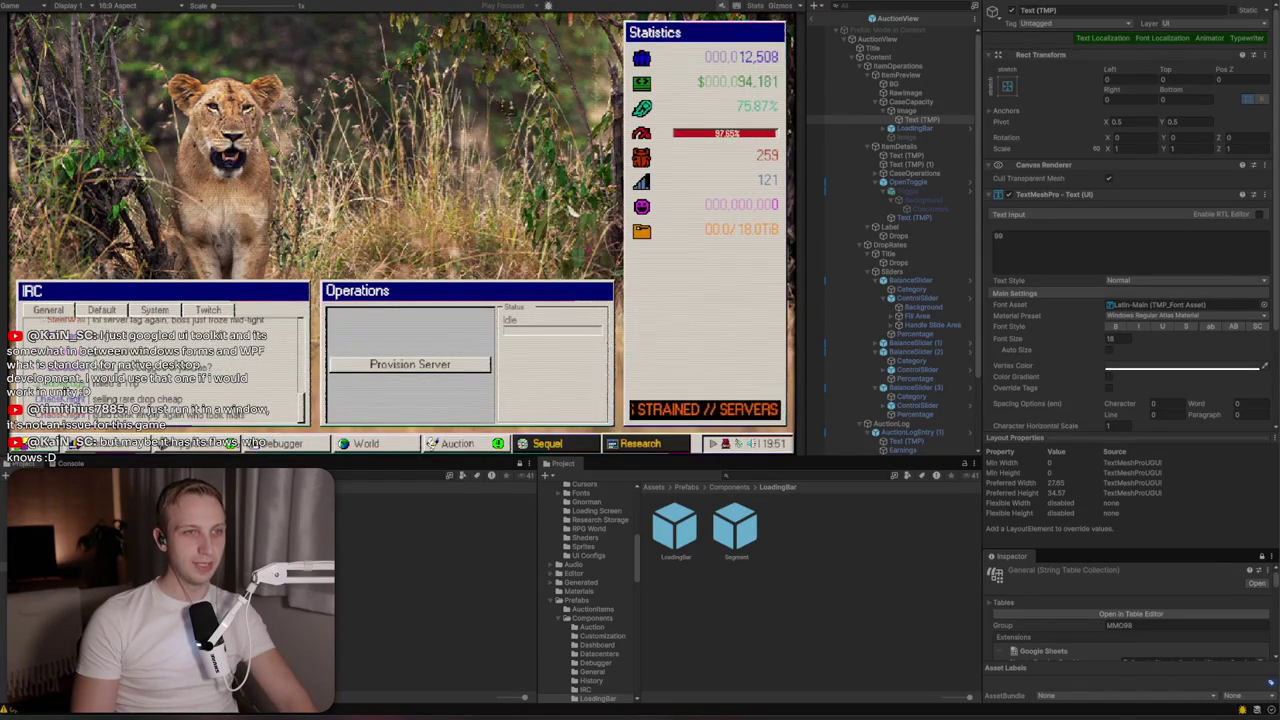
# Reopen Auction, leave Prefab Mode, provision a server, then show Radiant Quest's Sequel window
pyautogui.click(456, 446)
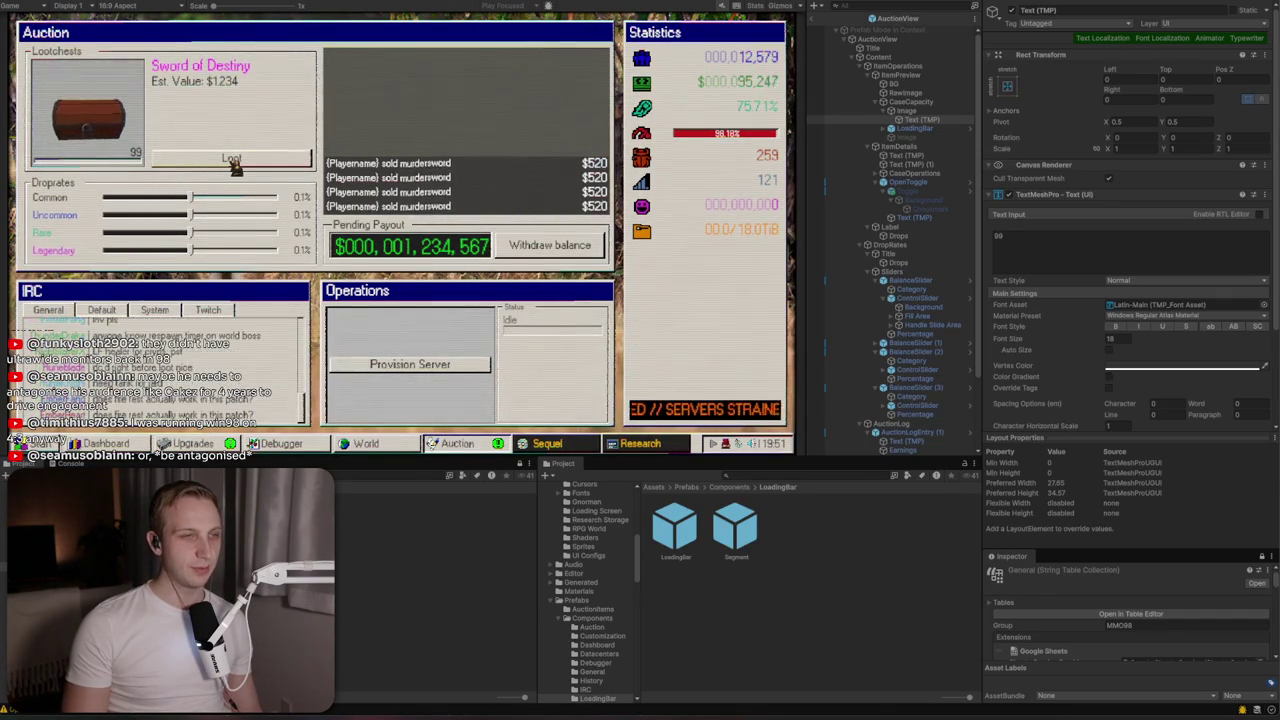
pyautogui.click(811, 18)
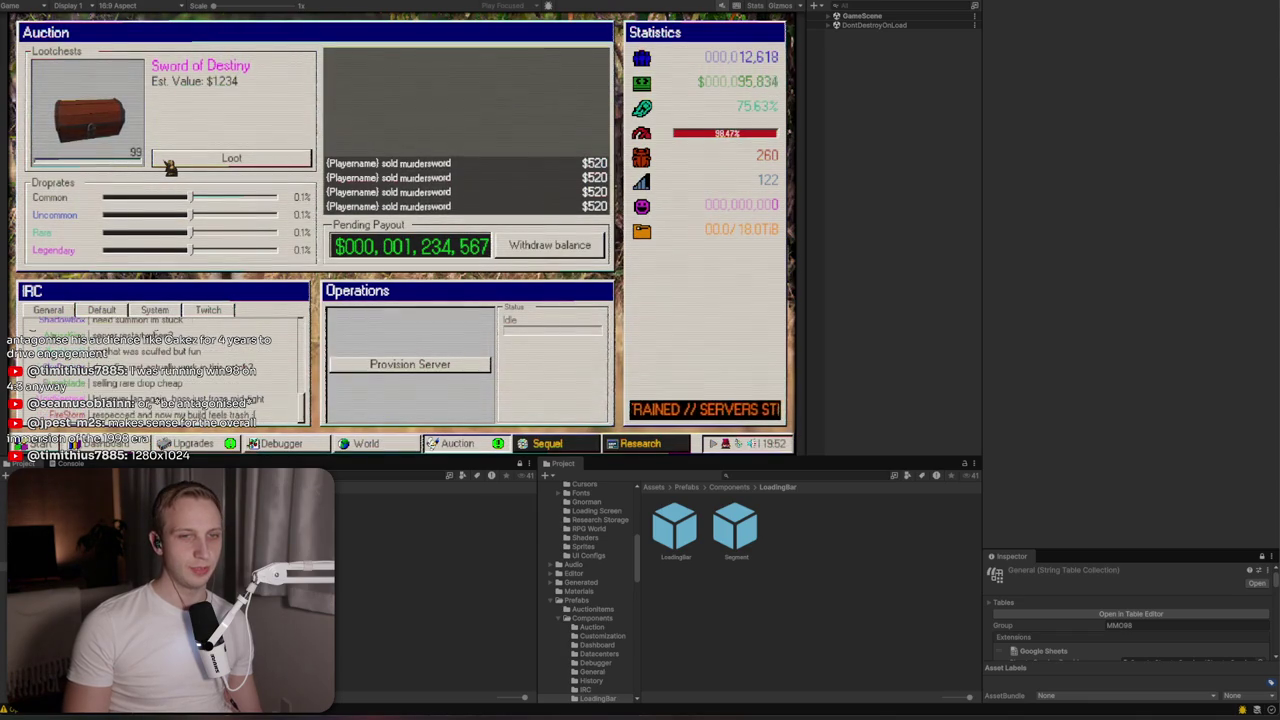
pyautogui.click(458, 366)
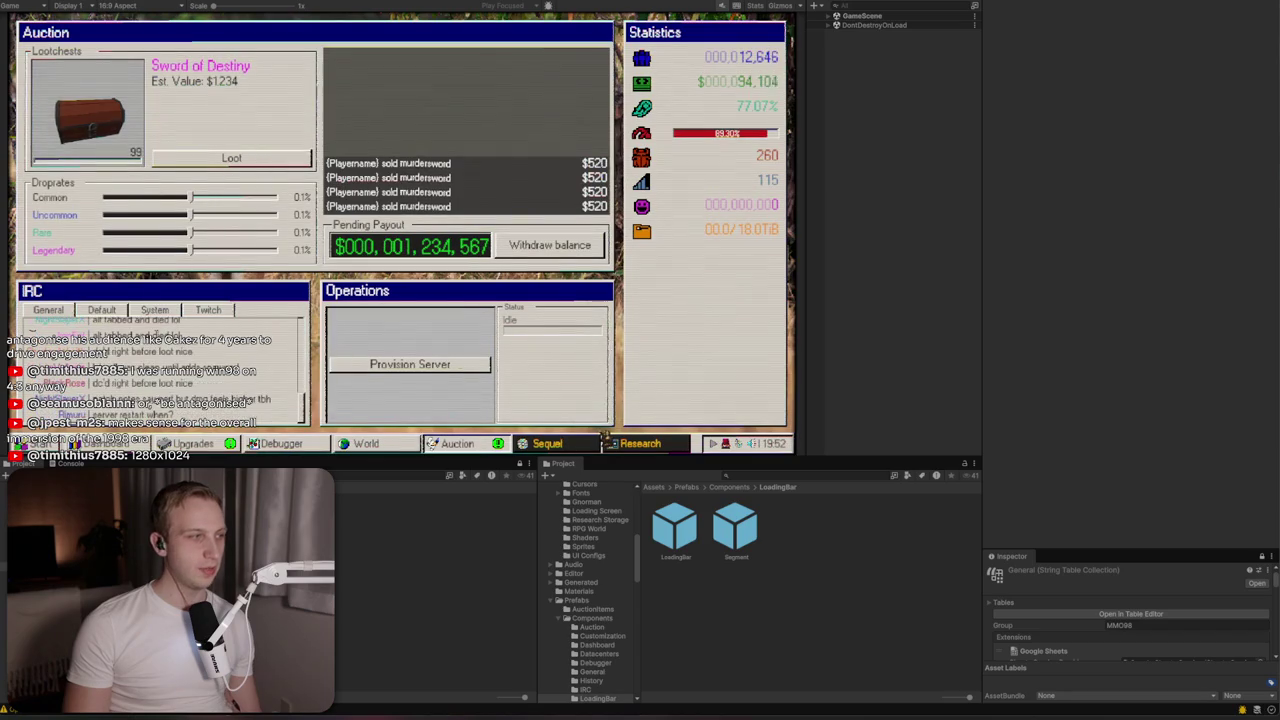
pyautogui.click(640, 443)
pyautogui.click(547, 443)
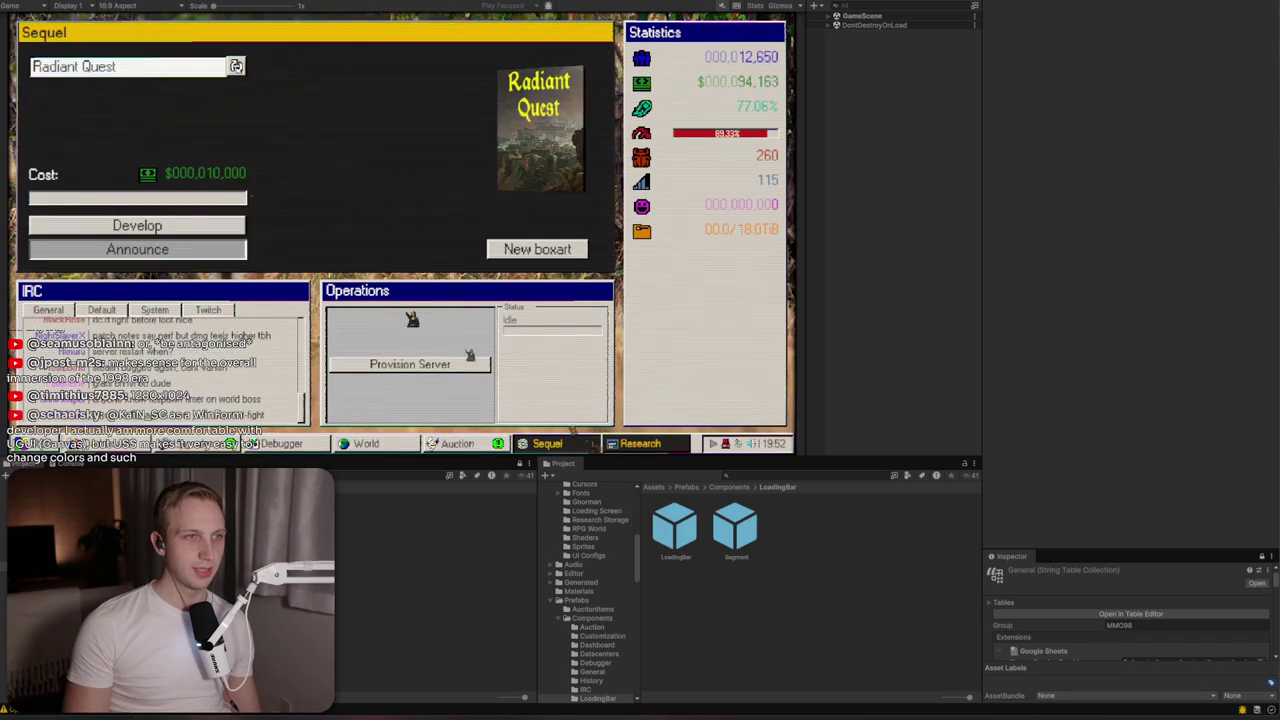